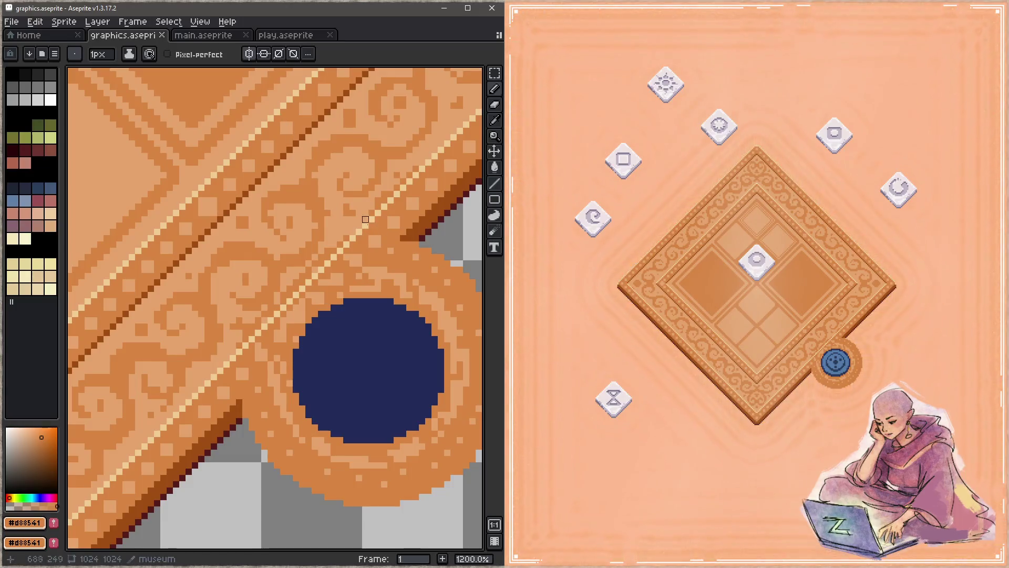
Step: Darken the light diagonal line running past the navy circle socket
left_click_drag(385, 213, 231, 360)
key("z")
scroll(316, 253, "down", 9)
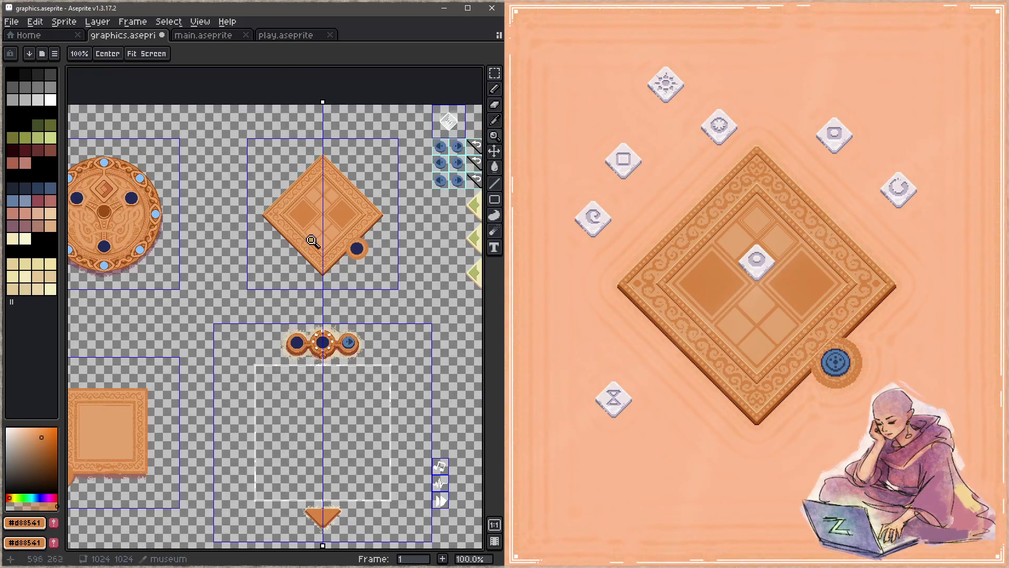
scroll(326, 240, "up", 3)
scroll(310, 263, "up", 1)
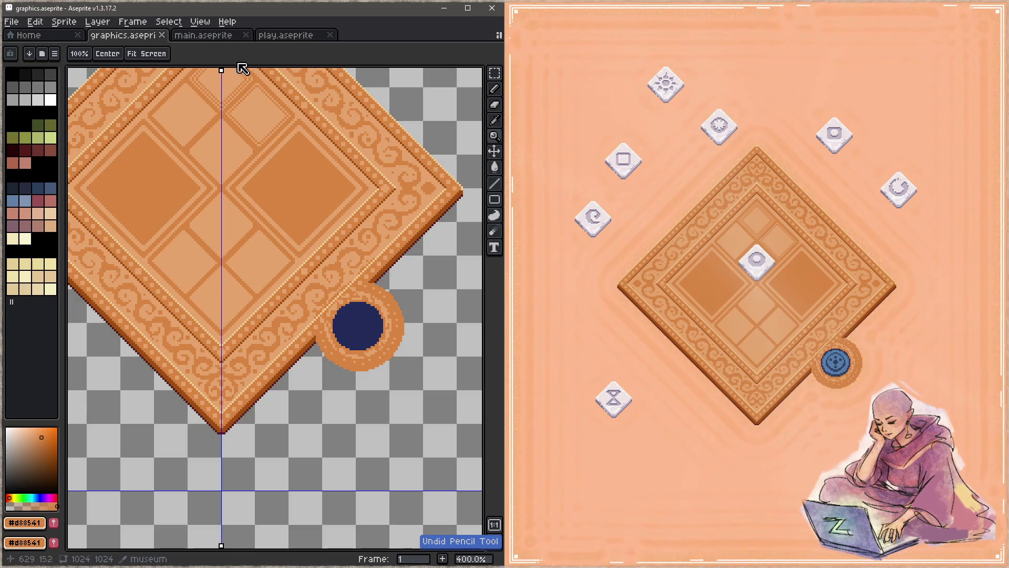
Step: With mirroring off, touch up the circle's rim with a pixel and a short line, then save
key("b")
left_click(249, 53)
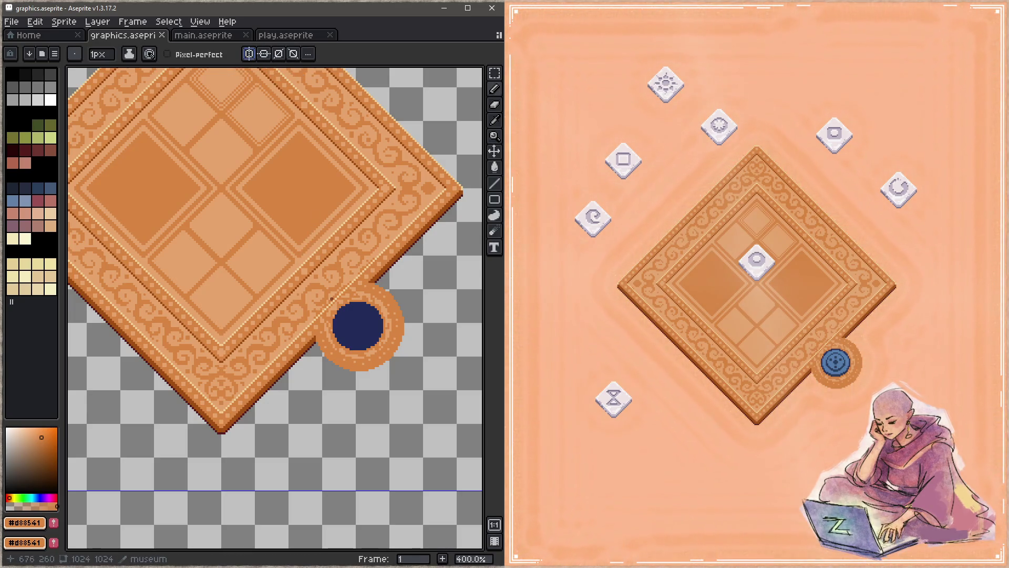
left_click(330, 305)
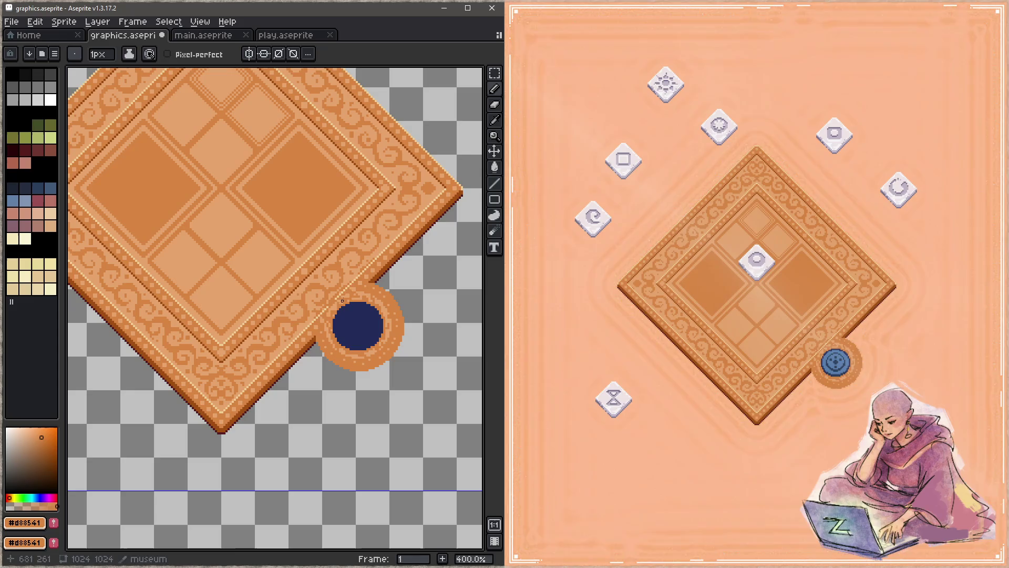
left_click_drag(361, 274, 310, 322)
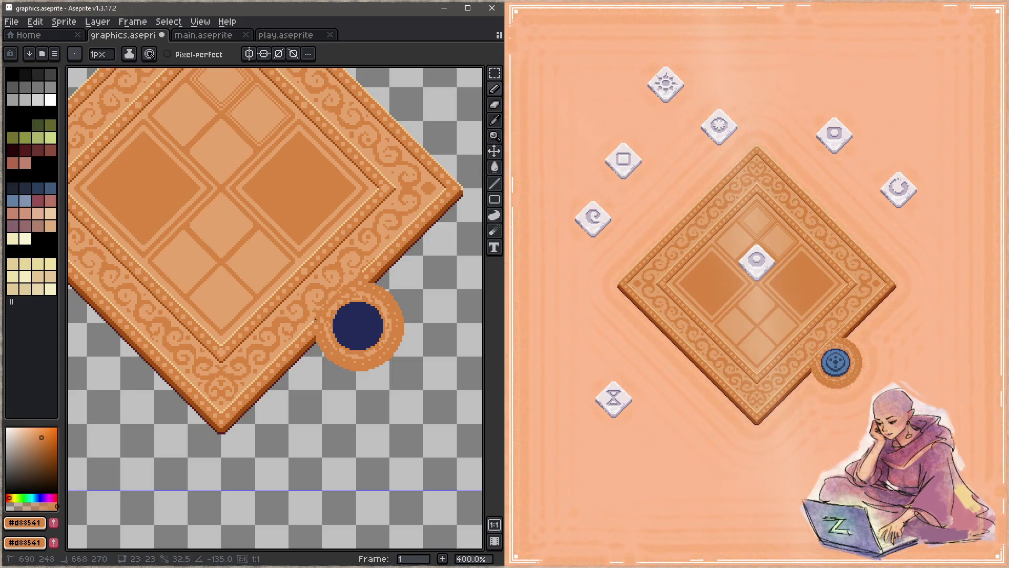
left_click_drag(305, 274, 361, 338)
key("ctrl+s")
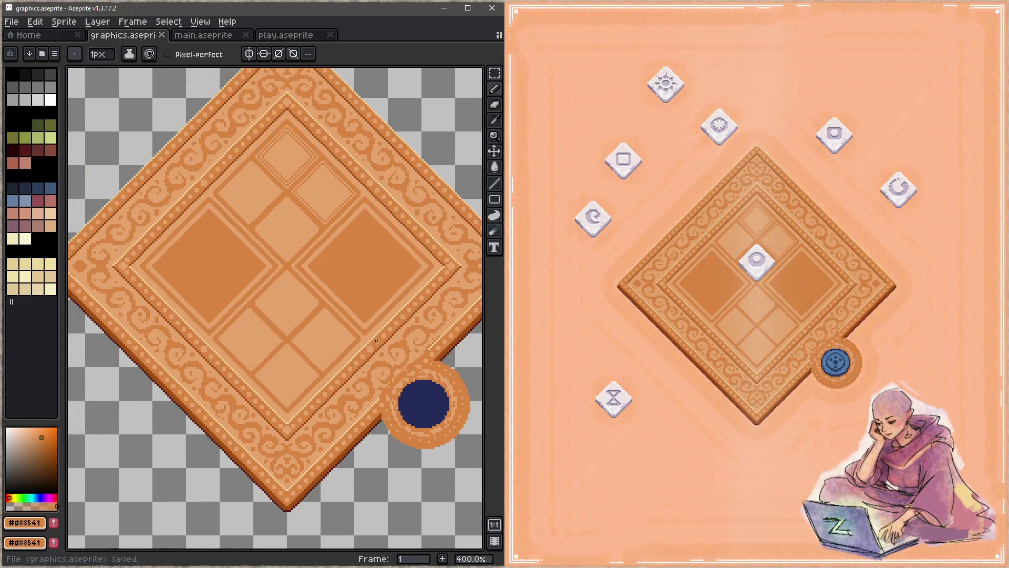
Step: Fill both large inner diamond panels with dark orange #d88541, using vertical symmetry
key("g")
scroll(414, 254, "up", 1)
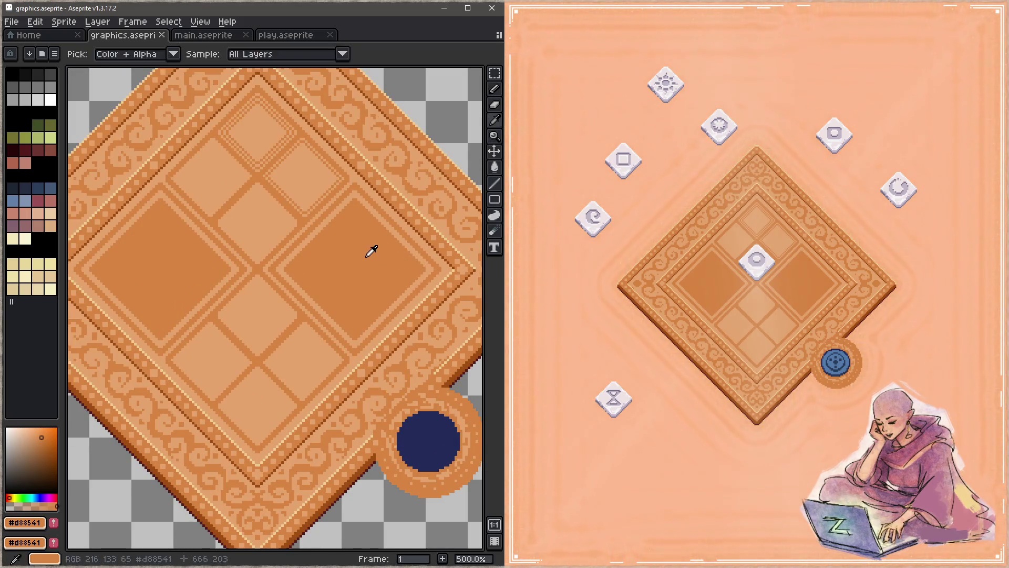
left_click(322, 226)
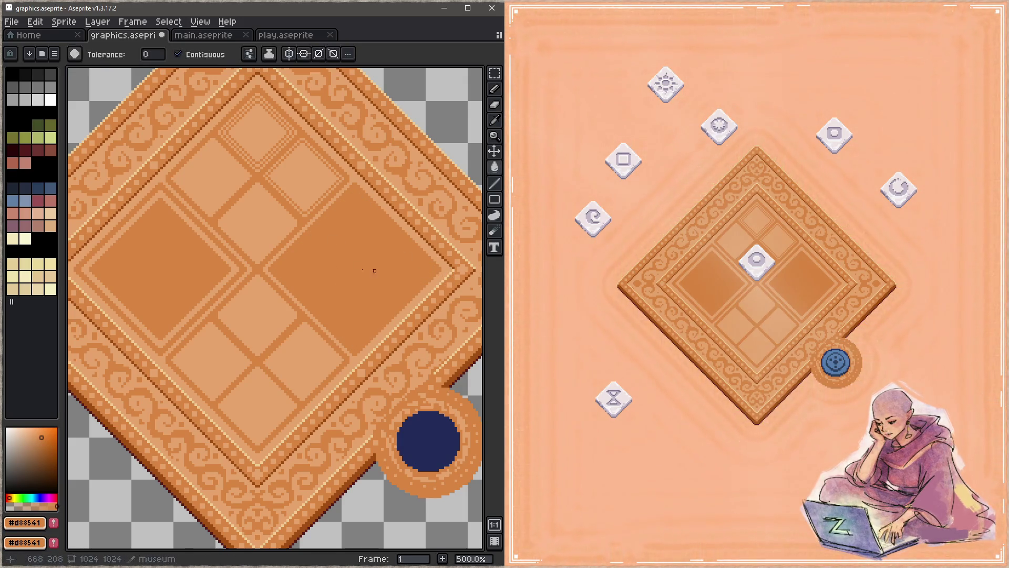
scroll(292, 268, "up", 1)
key("b")
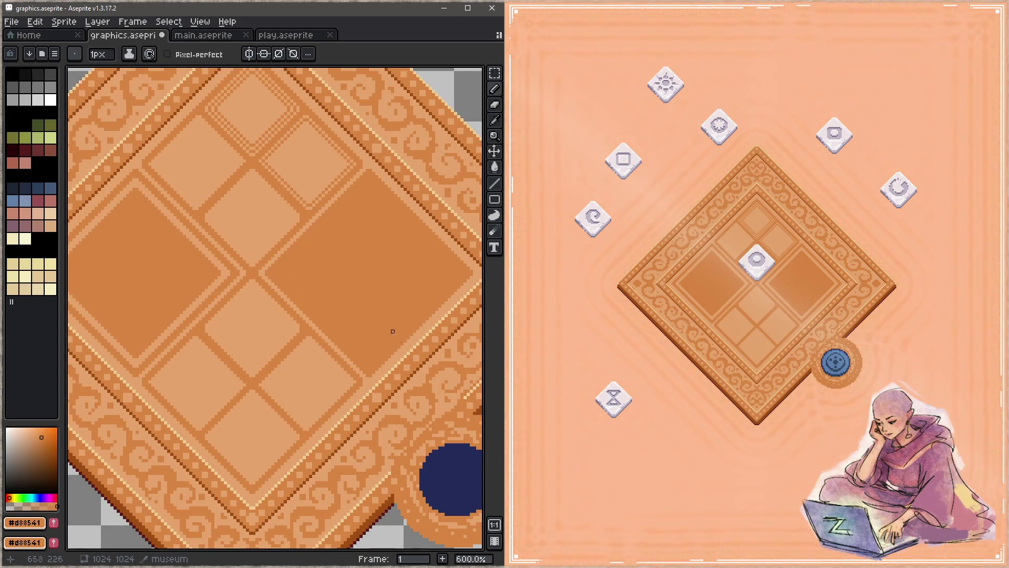
left_click(431, 328, "alt")
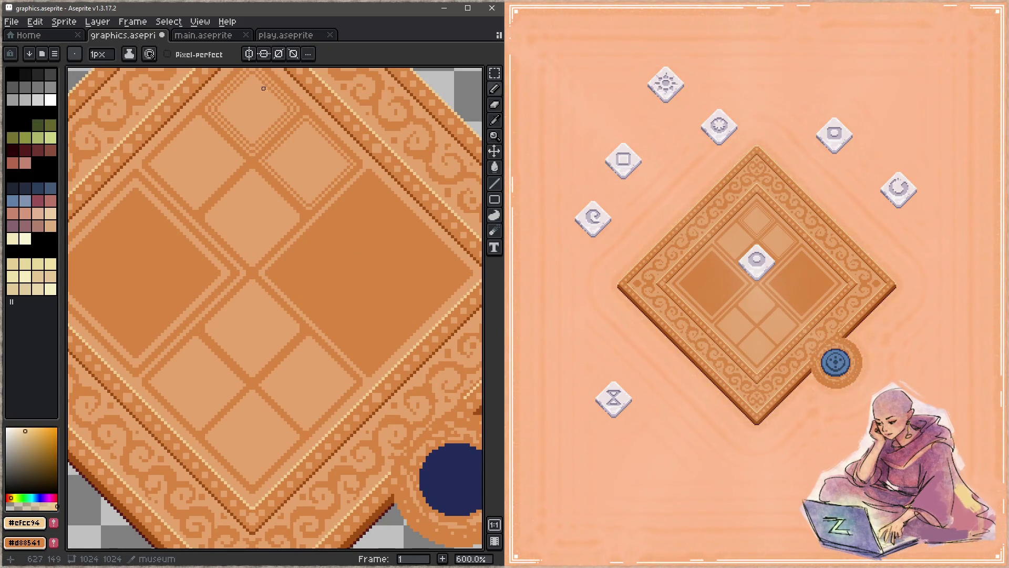
left_click(249, 54)
left_click(273, 261, "alt")
key("g")
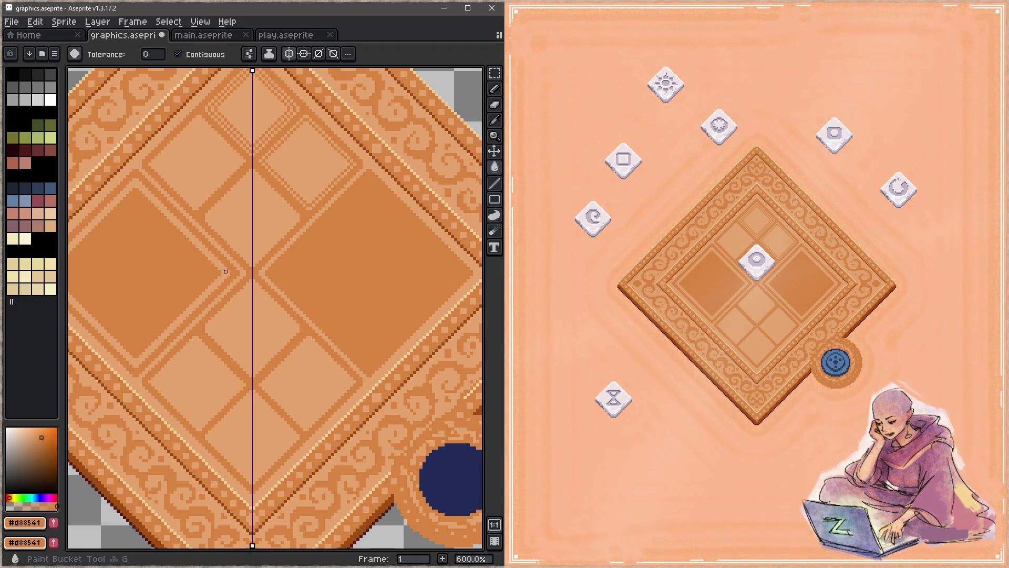
left_click(225, 271)
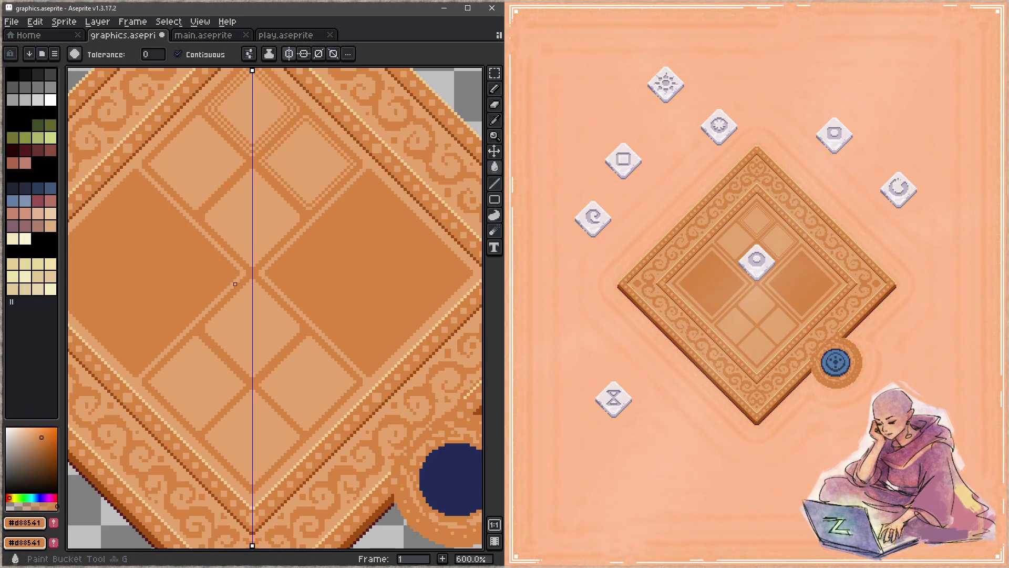
Step: Draw a mirrored cream highlight line along the panels' upper edges
left_click(413, 349, "alt")
key("b")
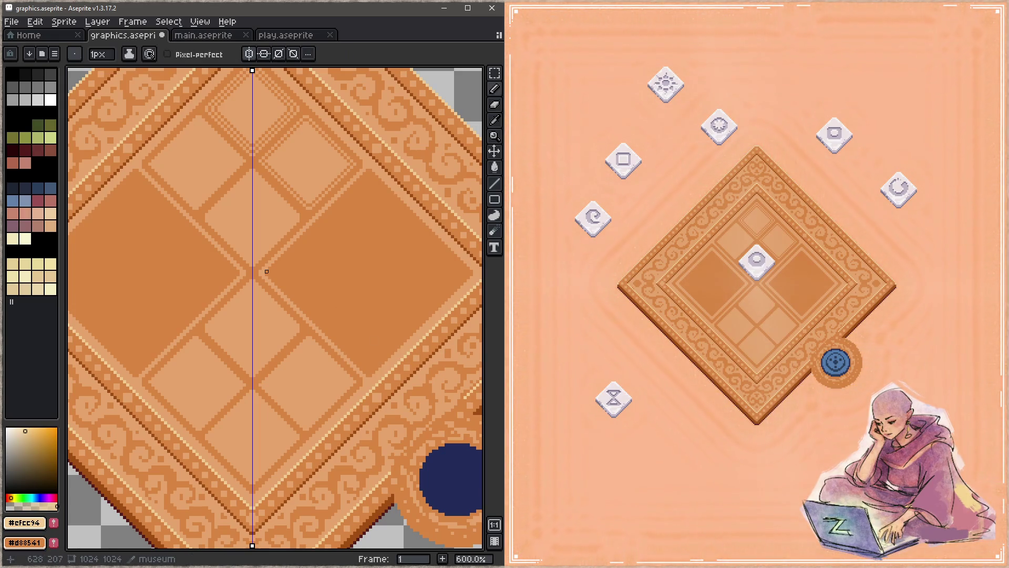
left_click_drag(265, 273, 367, 173)
left_click(367, 170, "shift")
scroll(410, 220, "right", 2)
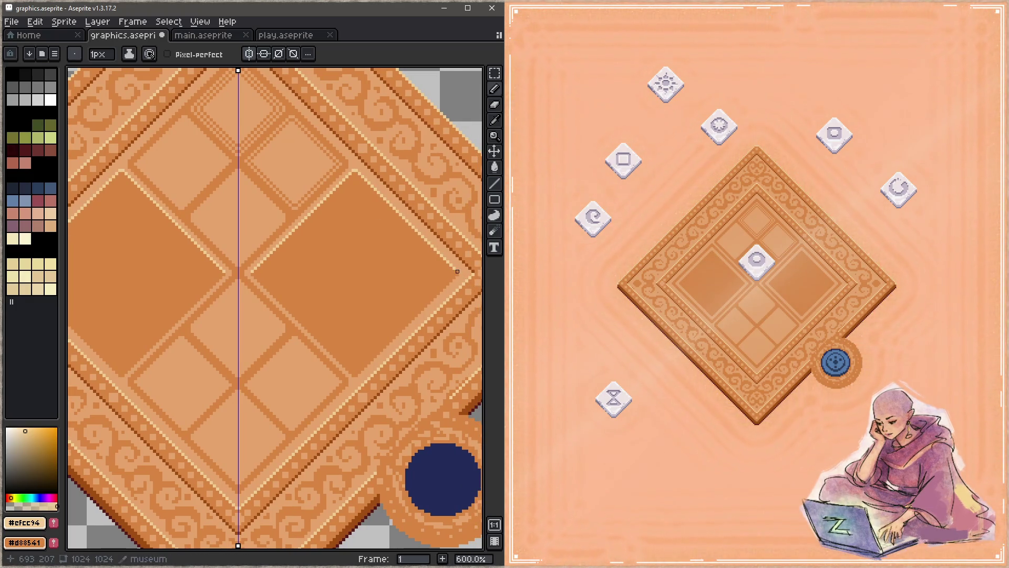
Step: Edge the panels' lower sides in dark brown #9f4c14, save, and sample tan #e5a46e
left_click(457, 277, "alt")
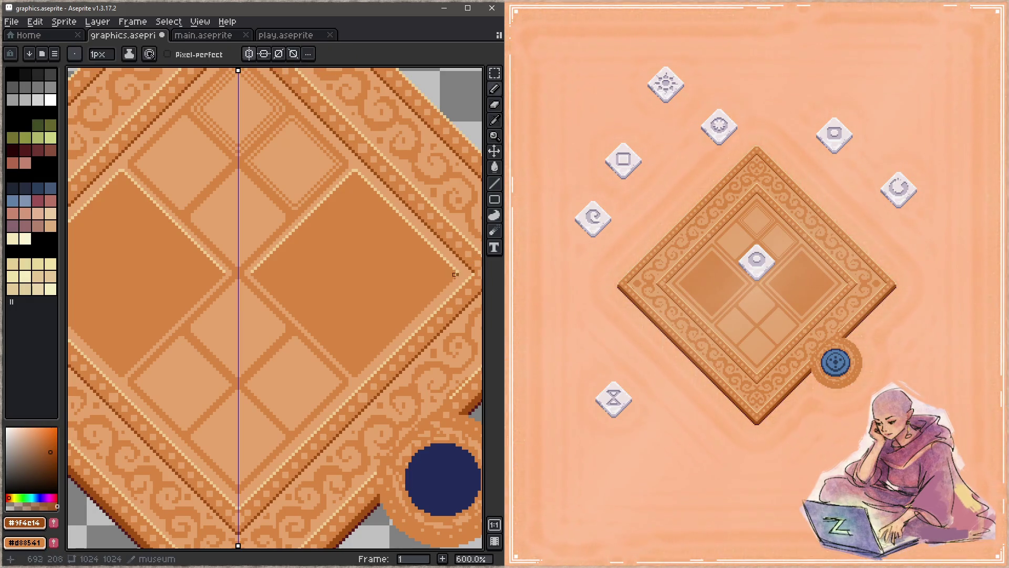
left_click(355, 373, "shift")
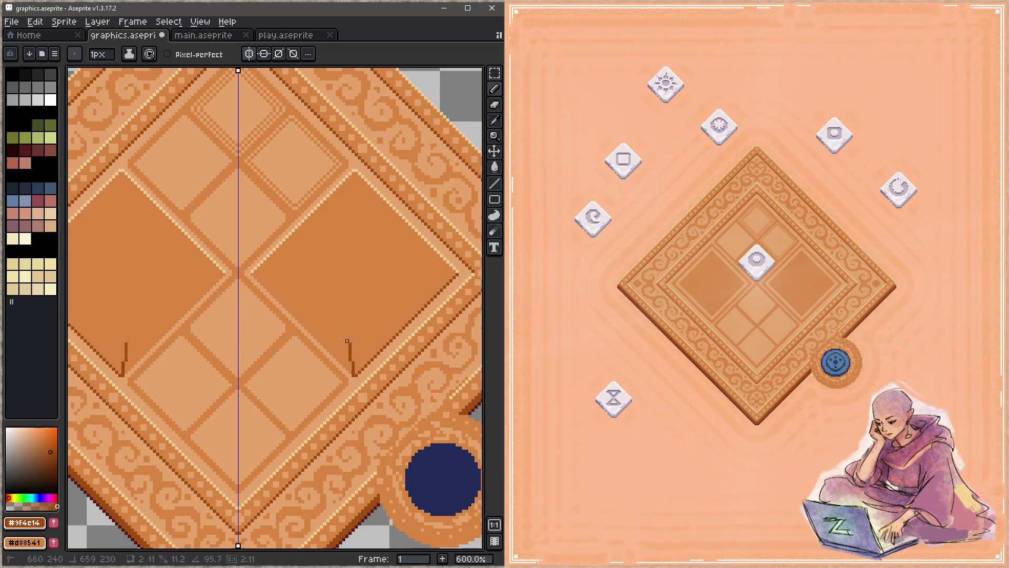
left_click(255, 284, "shift")
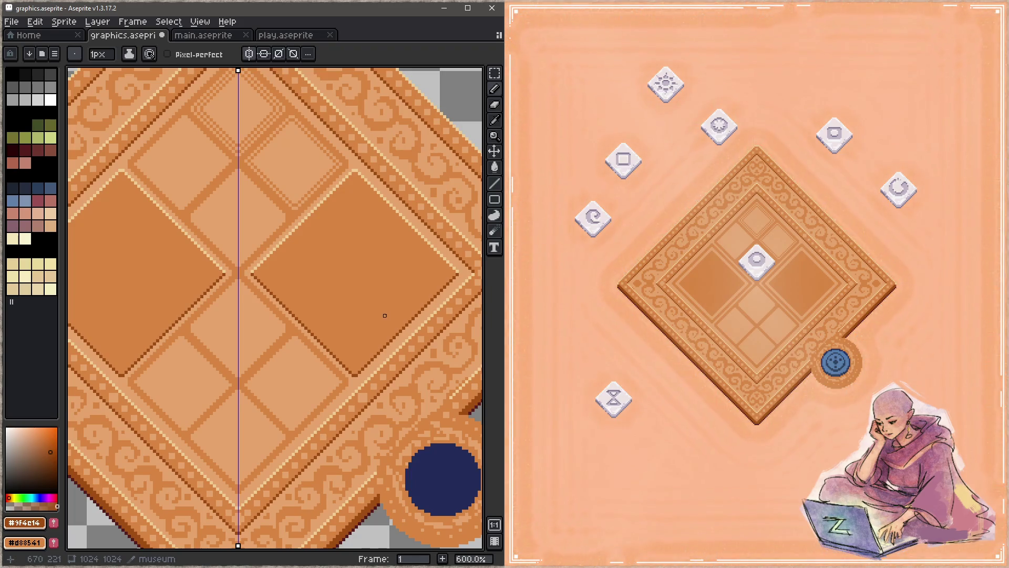
key("ctrl+s")
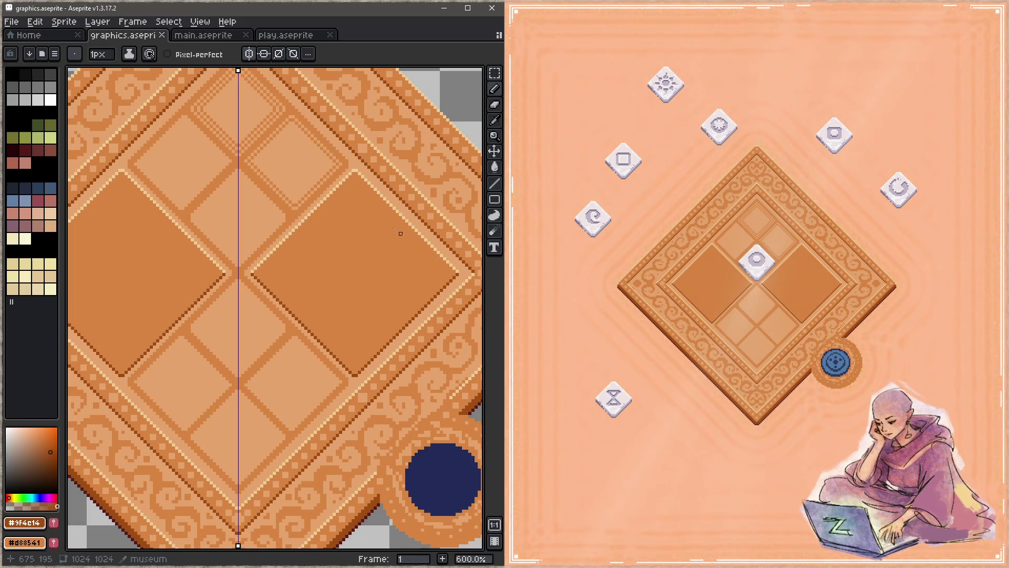
key("i")
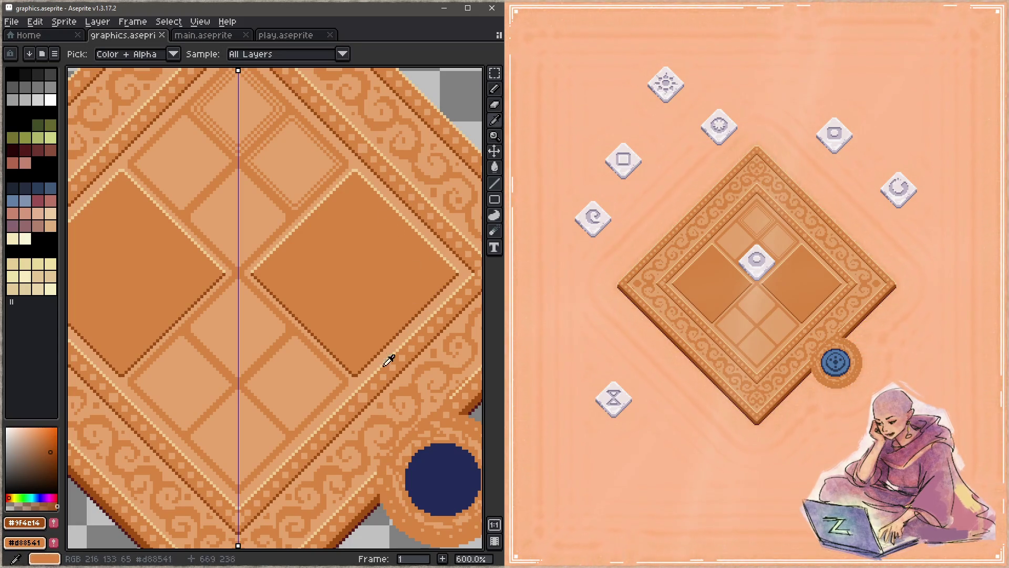
left_click(395, 347, "alt")
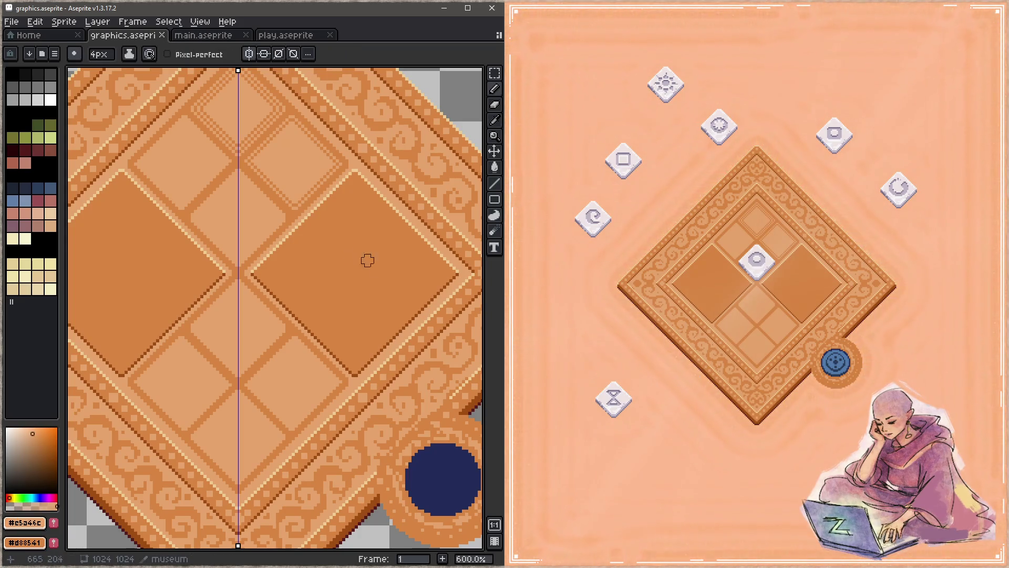
Step: Paint mirrored tan spirals with a 4px brush, trim them with #d88541, switch to 1px, and save
mouse_move(348, 306)
left_mouse_down()
mouse_move(377, 302)
mouse_move(374, 230)
mouse_move(327, 251)
mouse_move(317, 235)
mouse_move(317, 270)
mouse_move(333, 232)
mouse_move(395, 247)
mouse_move(367, 313)
mouse_move(317, 302)
mouse_move(363, 314)
mouse_move(310, 301)
mouse_move(401, 285)
mouse_move(383, 230)
mouse_move(401, 244)
left_mouse_up()
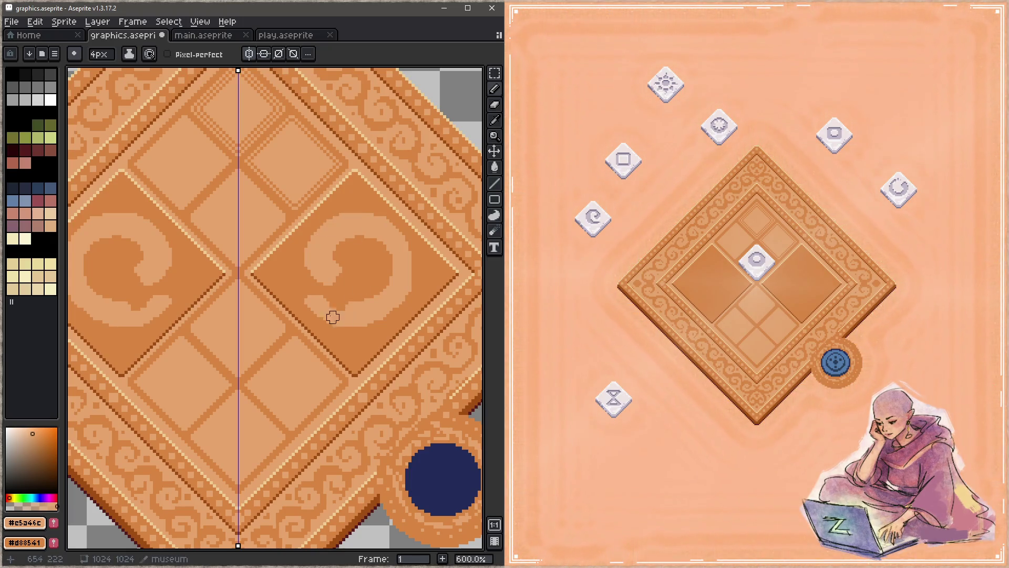
left_click_drag(327, 313, 390, 302)
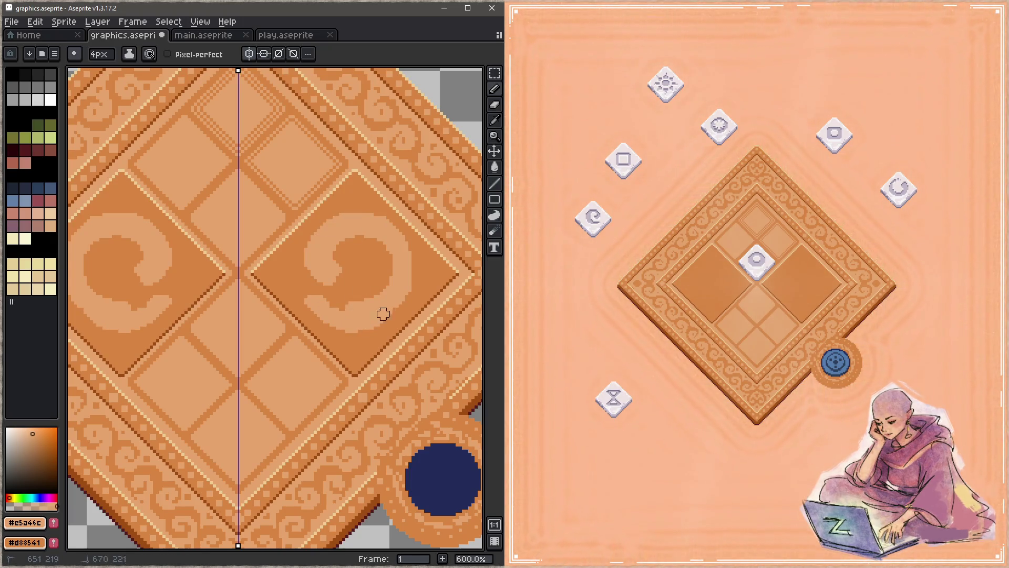
left_click(342, 288, "alt")
left_click(320, 298)
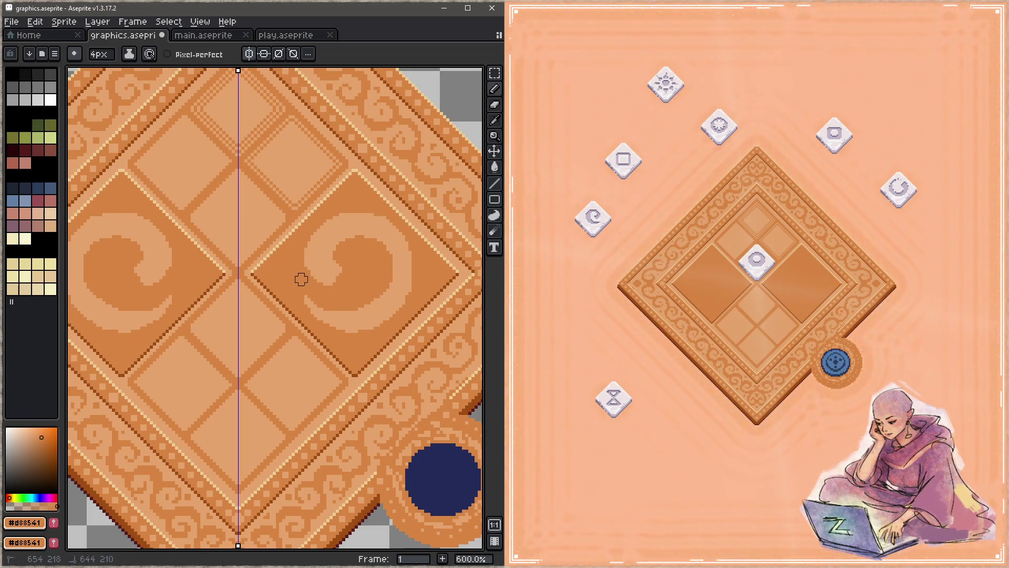
key("minus")
key("minus")
key("minus")
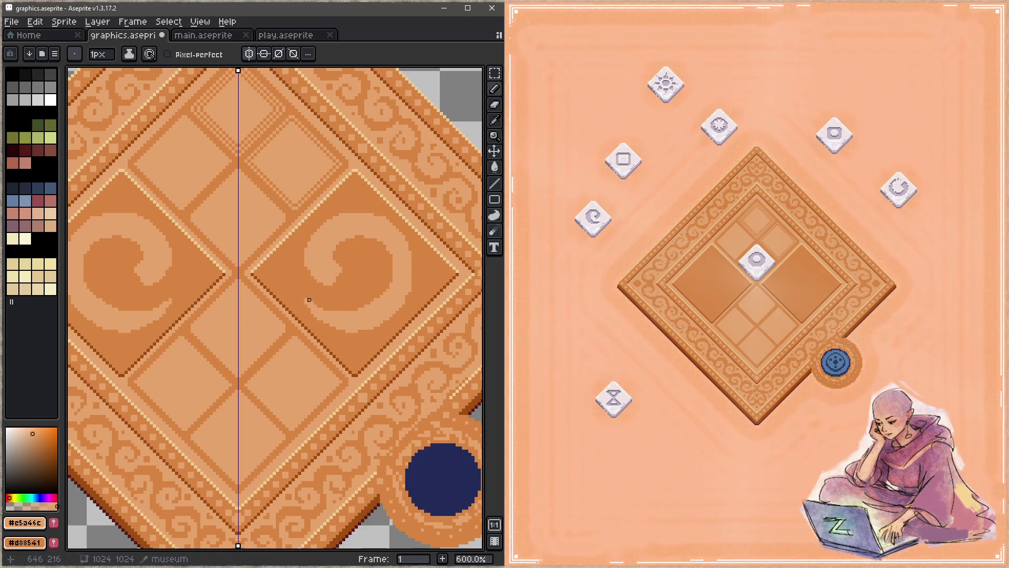
key("ctrl+s")
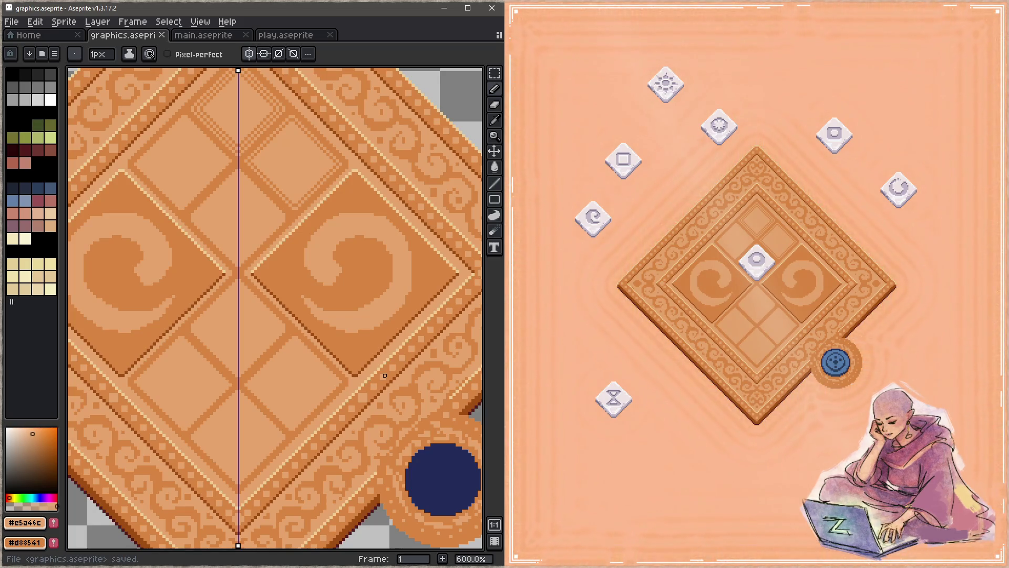
key("alt")
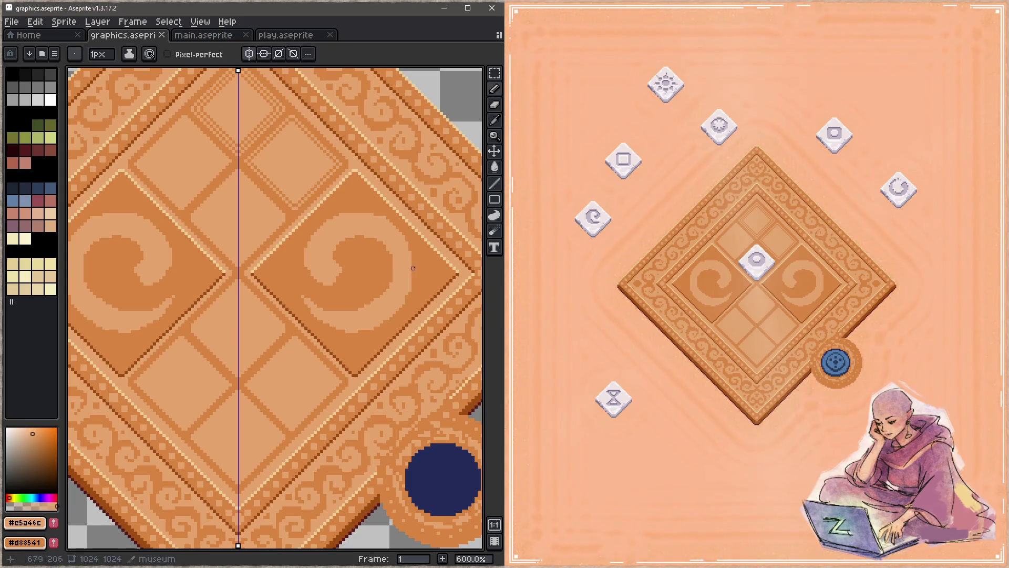
Step: Add a few light tan pixels along the swirl and save
left_click(404, 300)
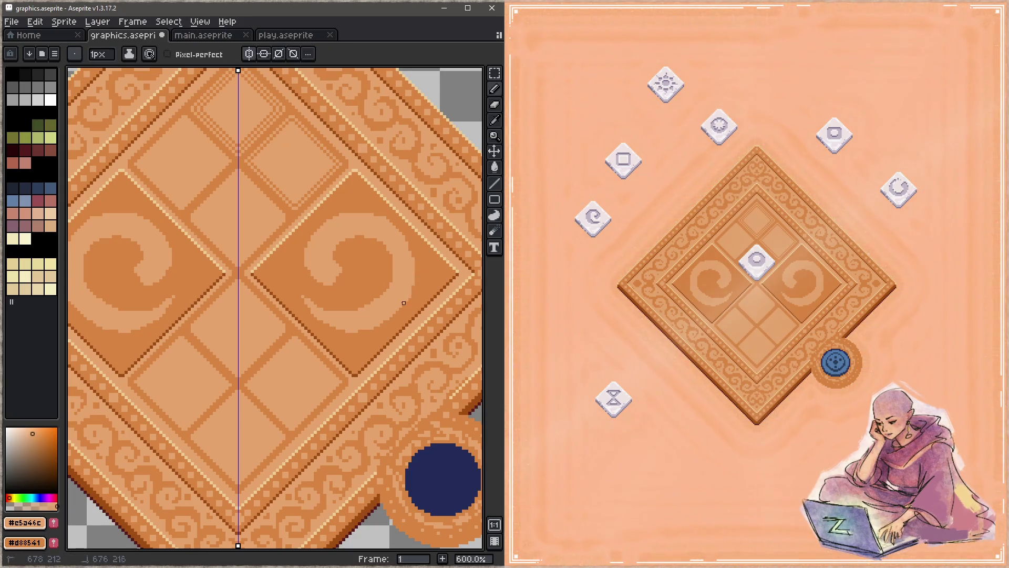
left_click_drag(405, 302, 390, 318)
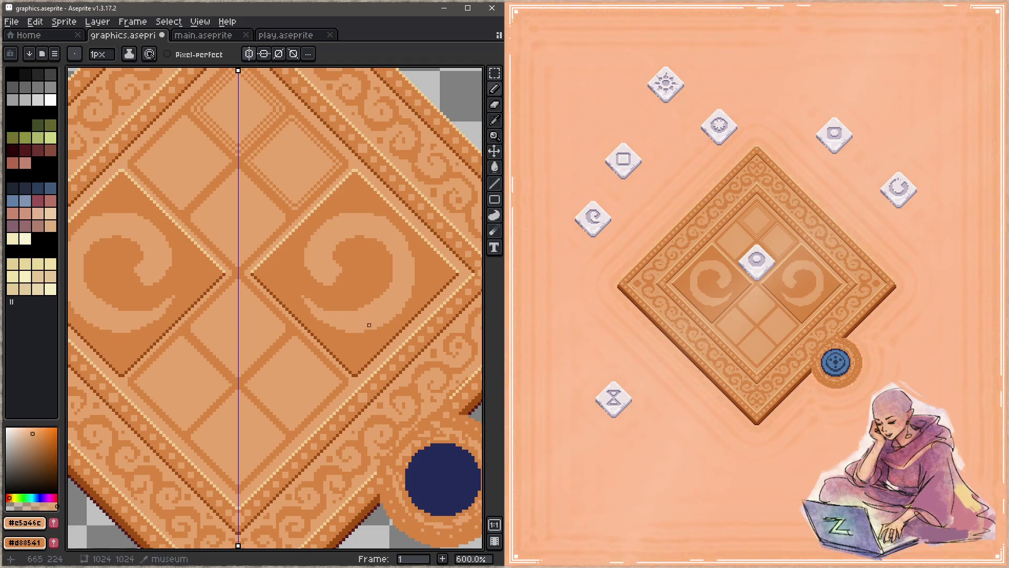
key("ctrl+s")
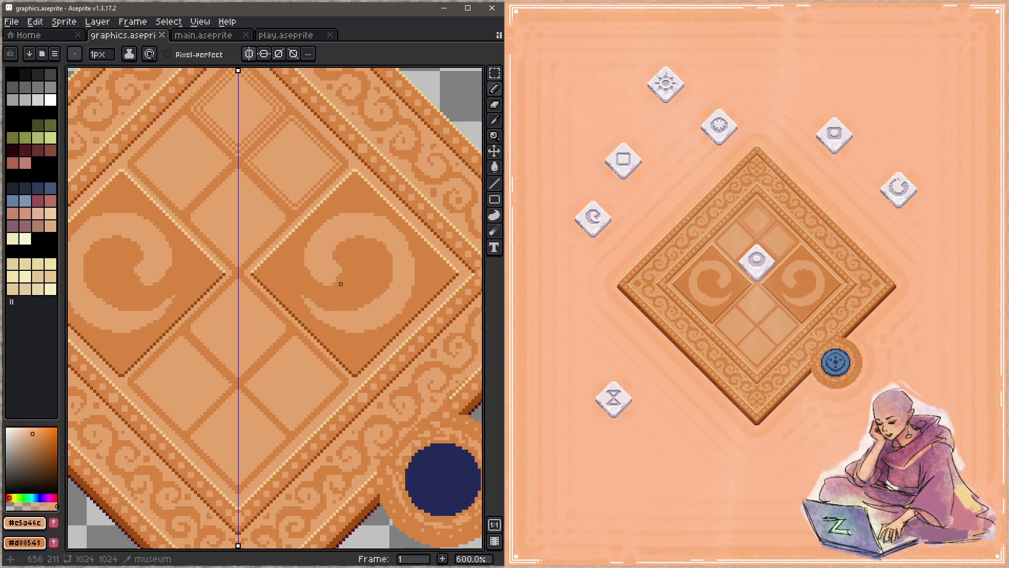
Step: Draw mirrored dark brown #9f4e14 arcs along the swirls, touching them up with tan
key("i")
left_click(359, 373)
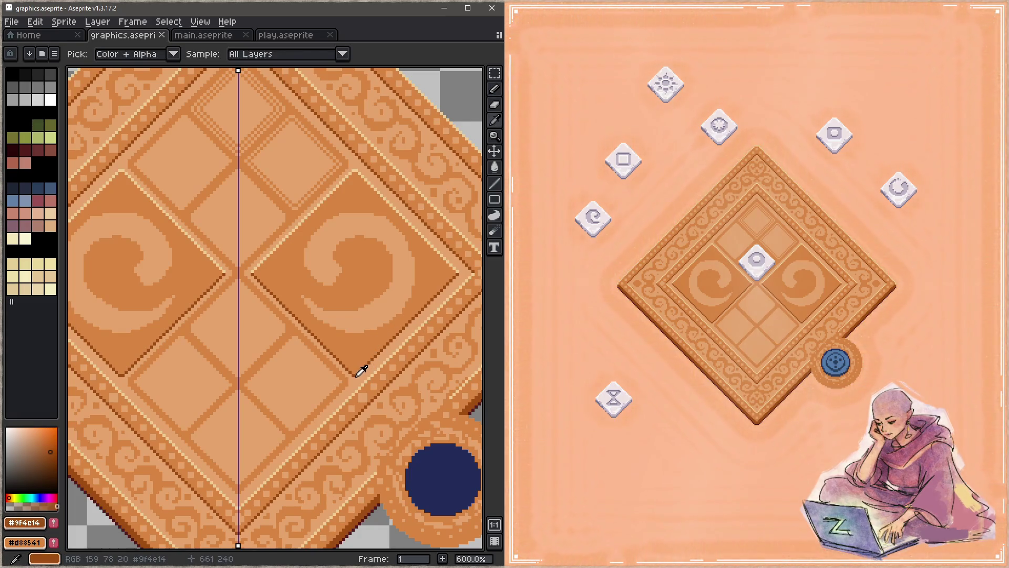
key("b")
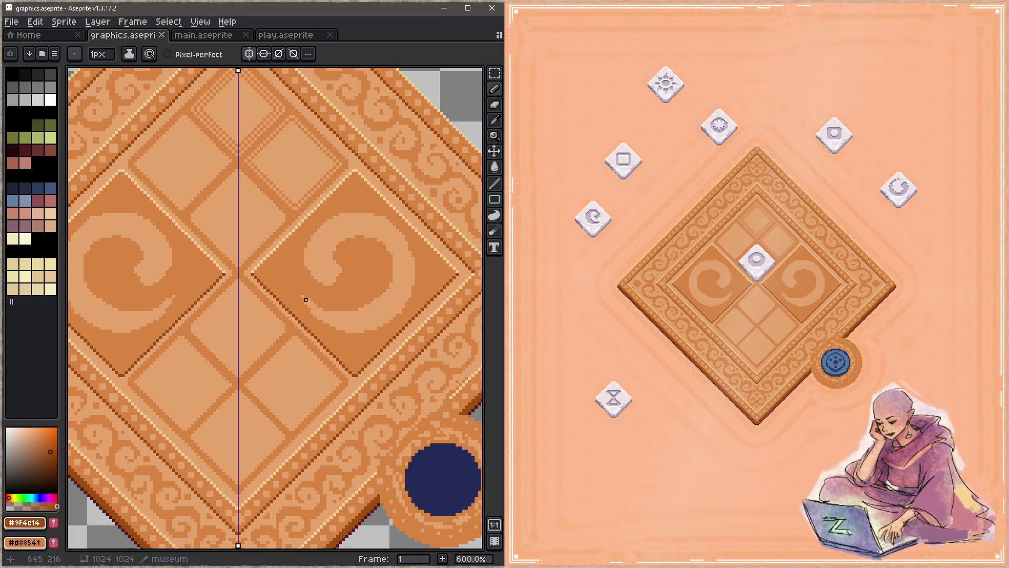
mouse_move(303, 297)
left_mouse_down()
mouse_move(322, 306)
mouse_move(376, 300)
mouse_move(397, 272)
left_mouse_up()
left_click(393, 287, "alt")
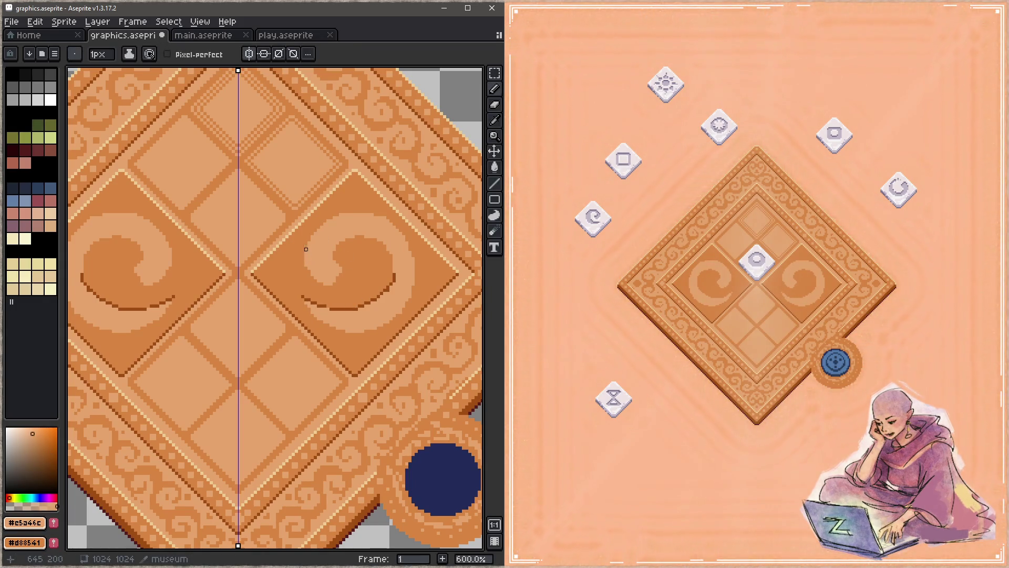
left_click(323, 305, "alt")
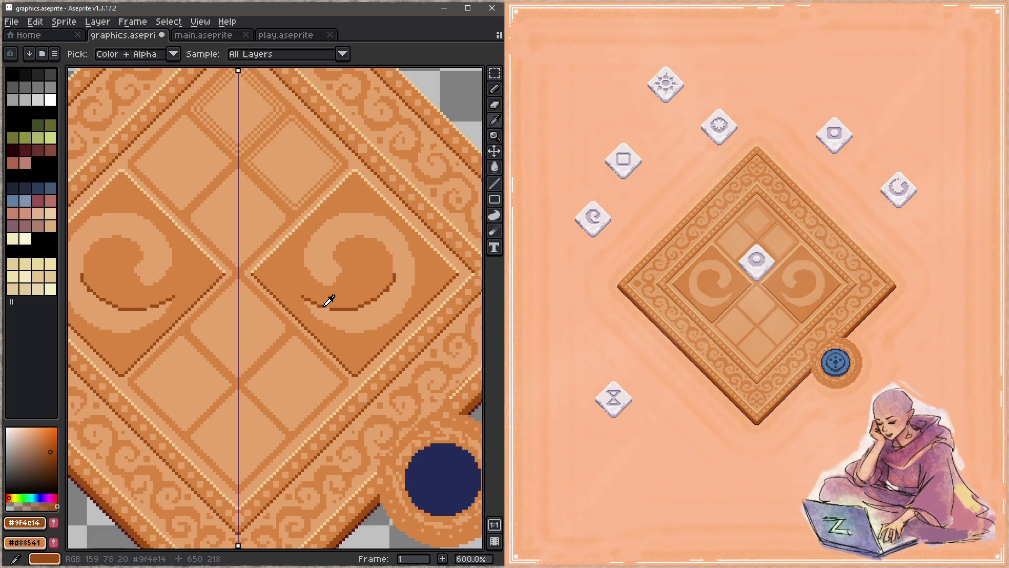
mouse_move(307, 248)
left_mouse_down()
mouse_move(325, 222)
mouse_move(350, 215)
mouse_move(398, 237)
left_mouse_up()
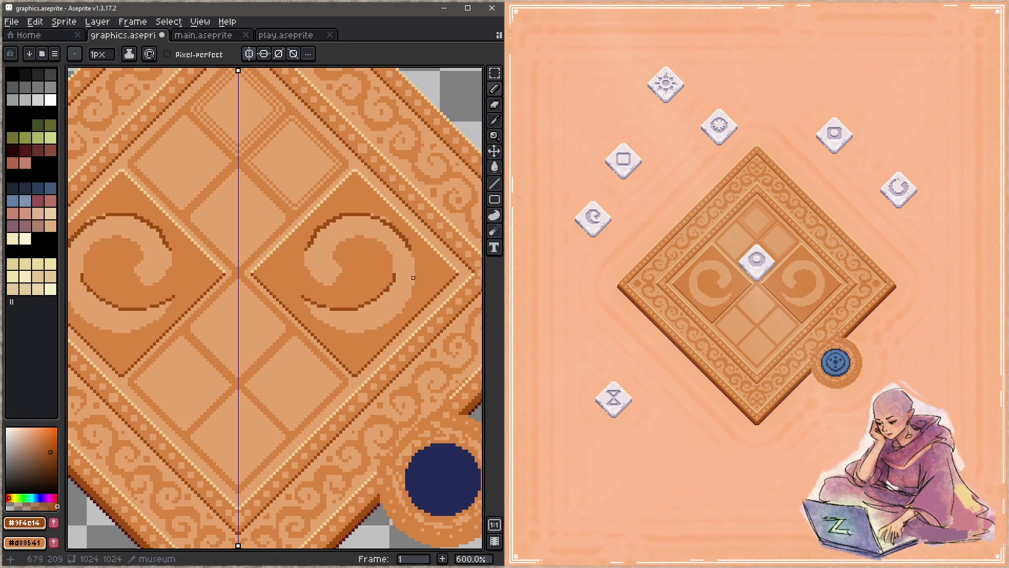
left_click(398, 237, "alt")
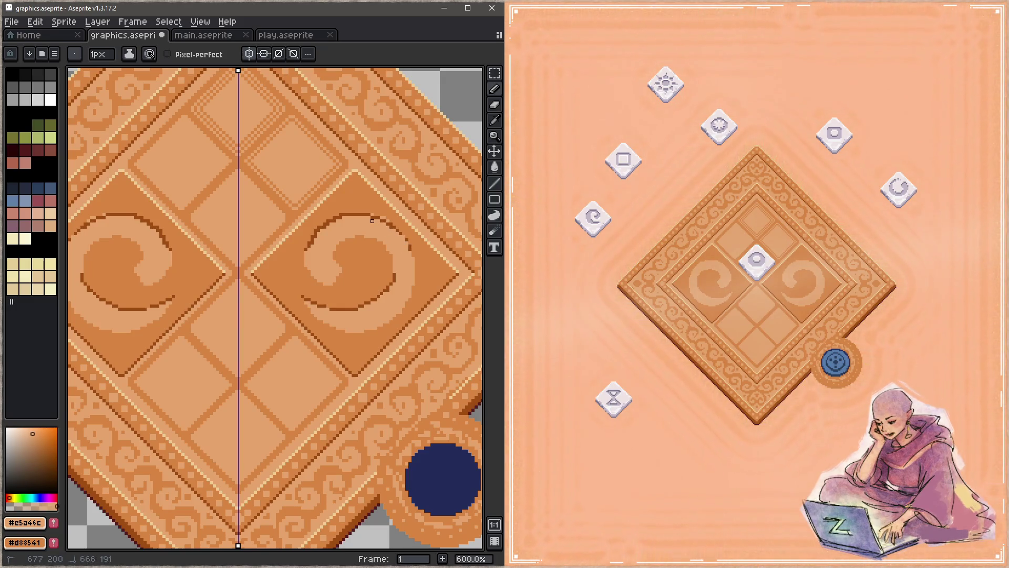
left_click_drag(337, 223, 313, 236)
left_click(315, 232, "alt")
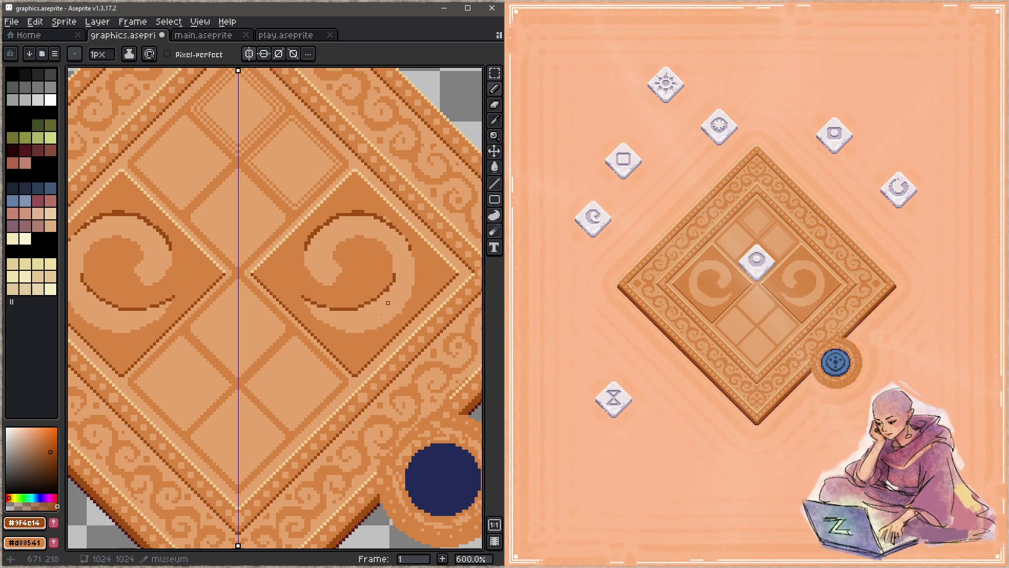
Step: With Pixel-perfect on, redraw the dark arc over the right swirl's top, lighten it, and save
left_click(167, 54)
left_click(306, 250)
mouse_move(328, 221)
left_mouse_down()
mouse_move(368, 215)
mouse_move(407, 237)
left_mouse_up()
left_click(413, 252, "alt")
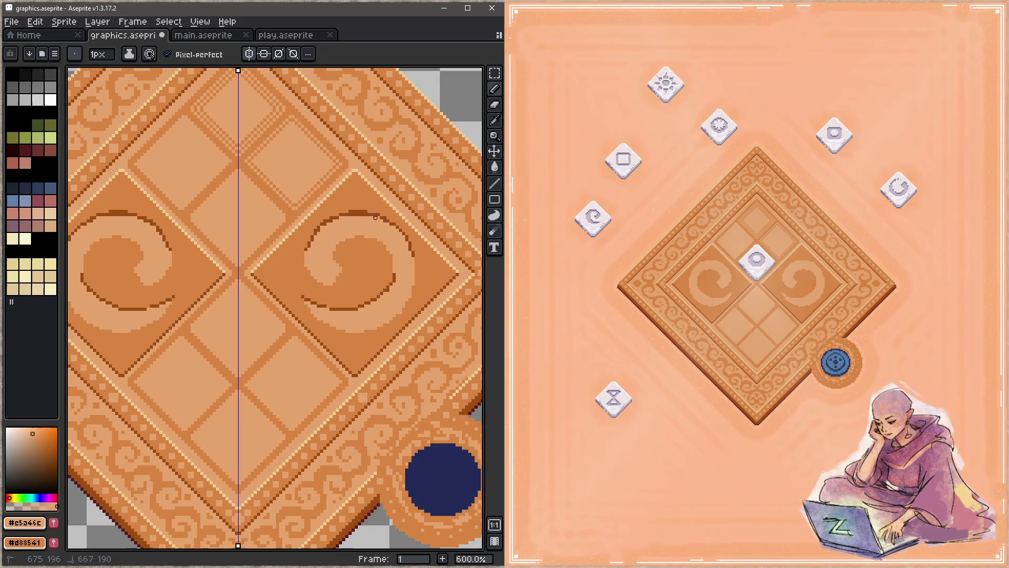
left_click_drag(366, 217, 350, 217)
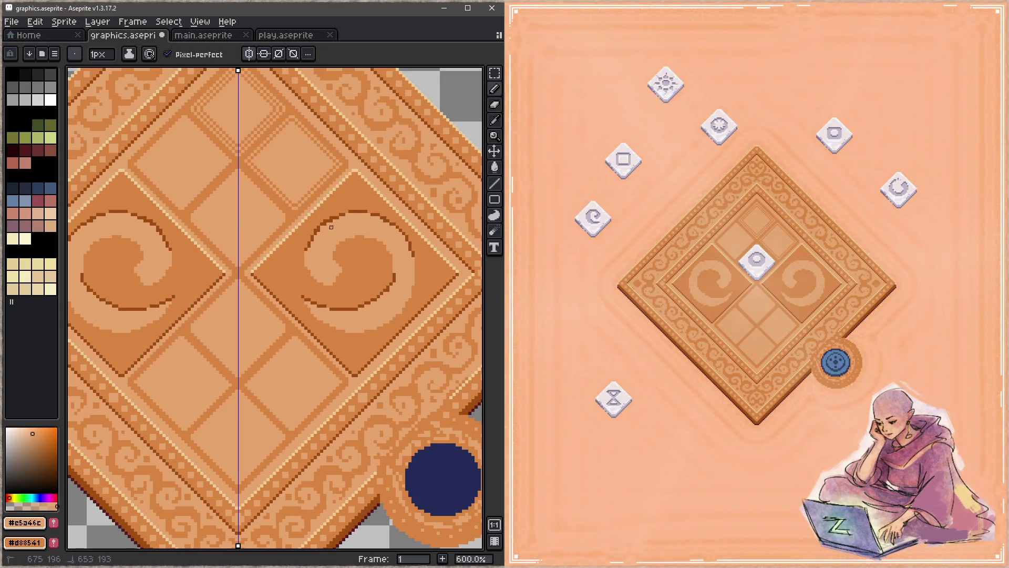
key("ctrl+s")
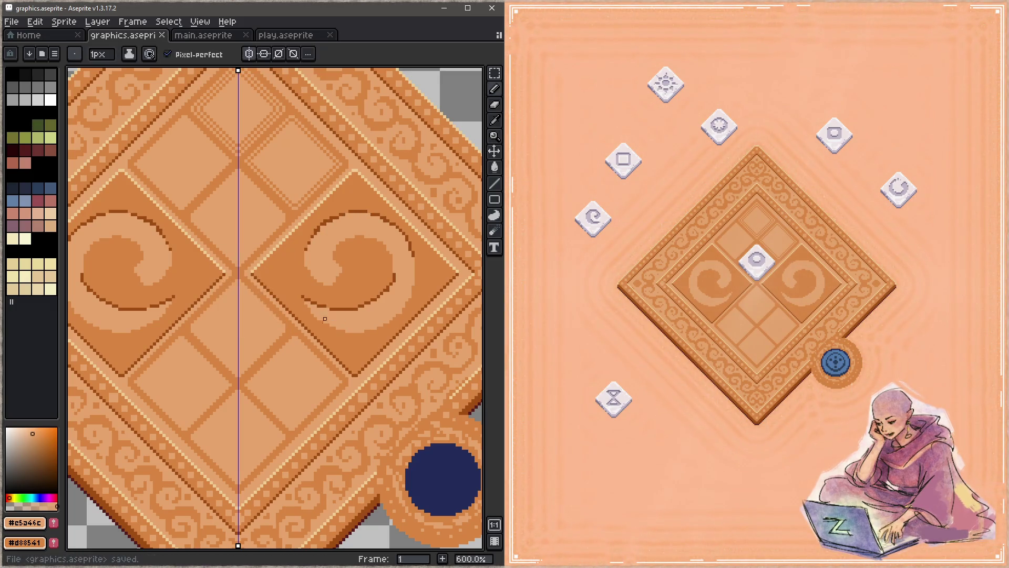
Step: Add a dark pixel on the swirl curve and a cream #efcc94 highlight along its lower edge
key("alt")
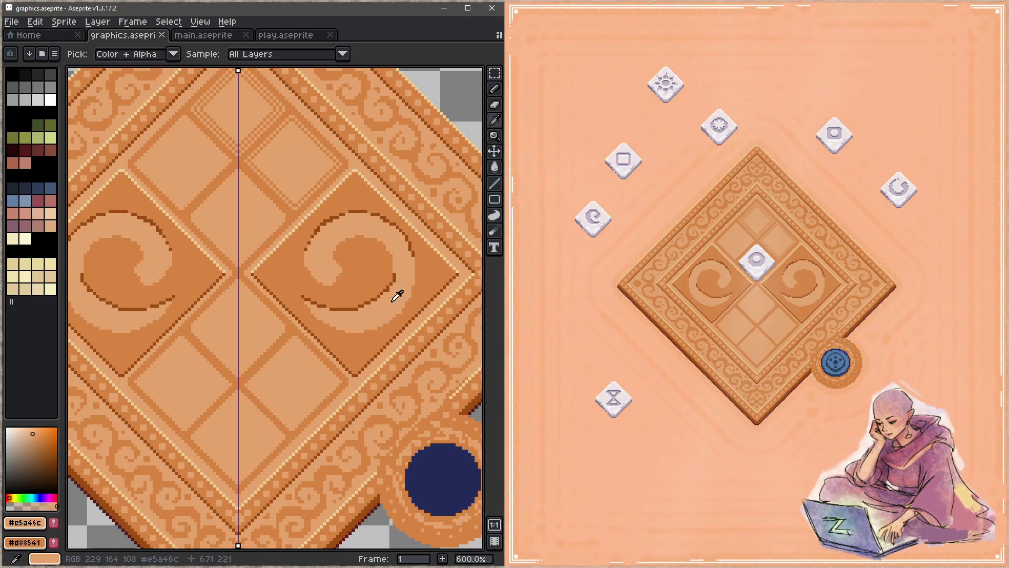
left_click(368, 302, "alt")
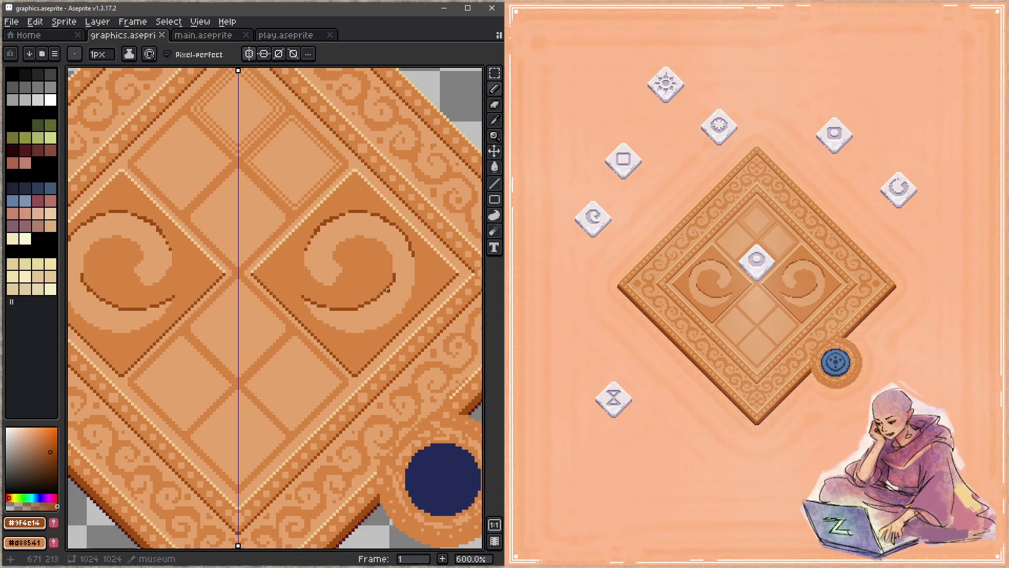
left_click(359, 306)
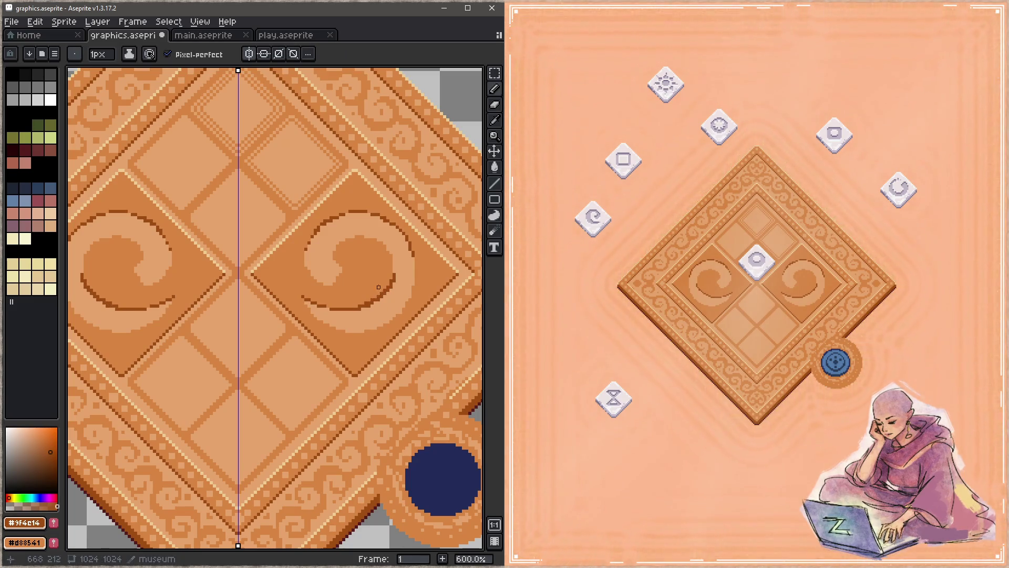
left_click(388, 278, "alt")
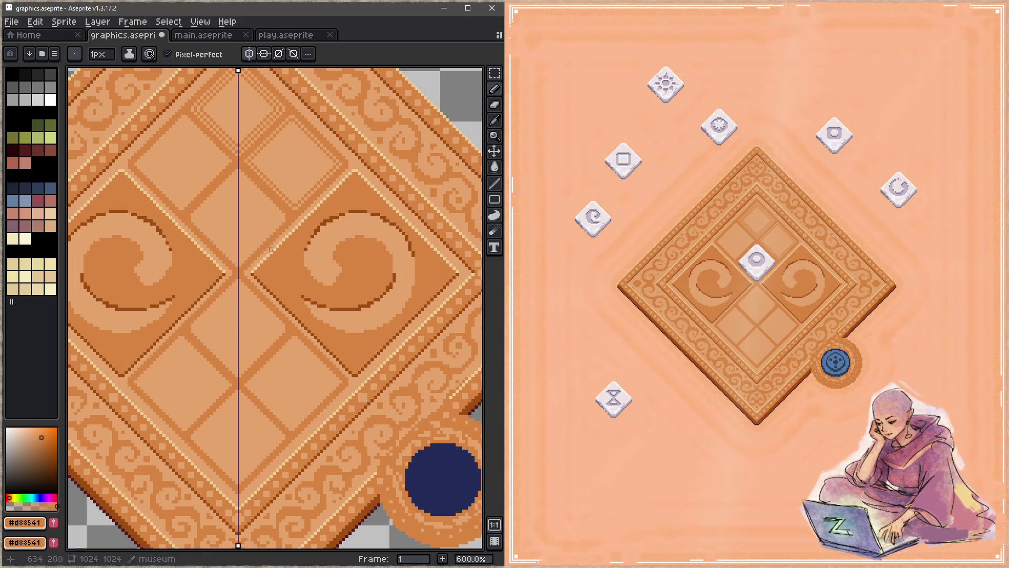
left_click(217, 258, "alt")
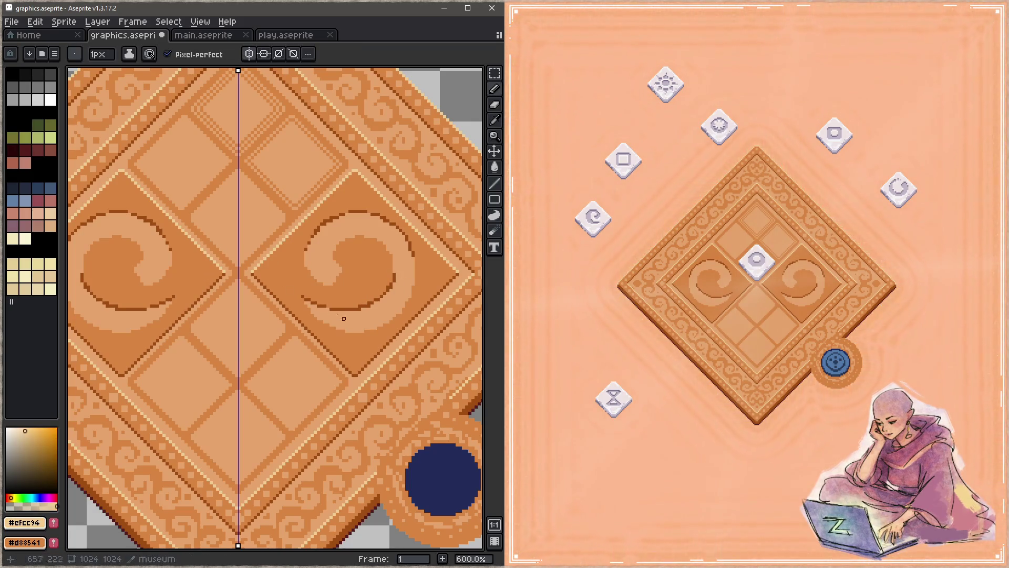
mouse_move(310, 310)
left_mouse_down()
mouse_move(366, 328)
mouse_move(404, 303)
mouse_move(413, 280)
mouse_move(396, 307)
mouse_move(347, 325)
left_mouse_up()
Step: Paint cream highlight strokes along the tops of both mirrored swirls
key("i")
left_click(405, 267, "alt")
left_click(361, 321, "alt")
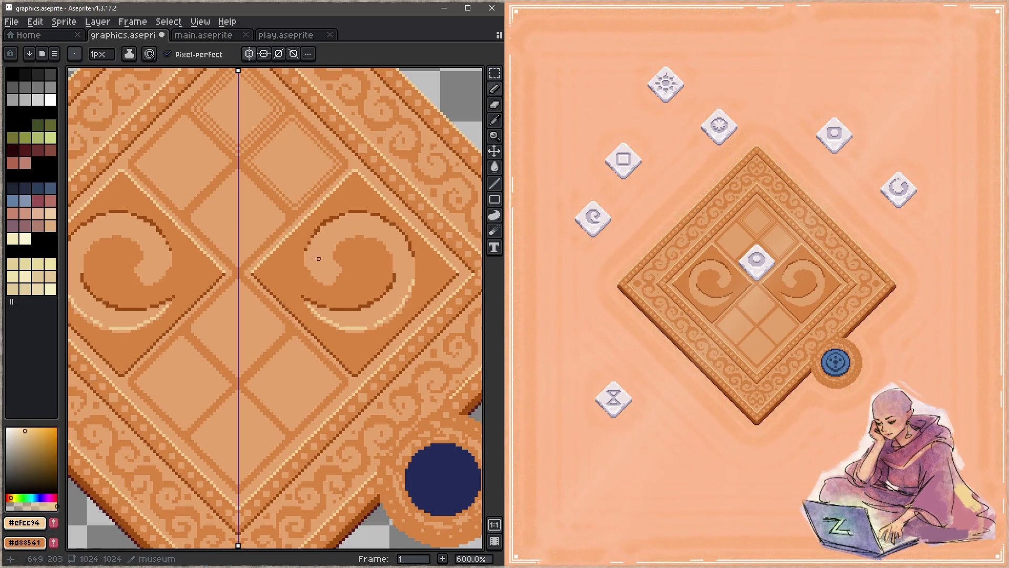
left_click_drag(338, 274, 318, 281)
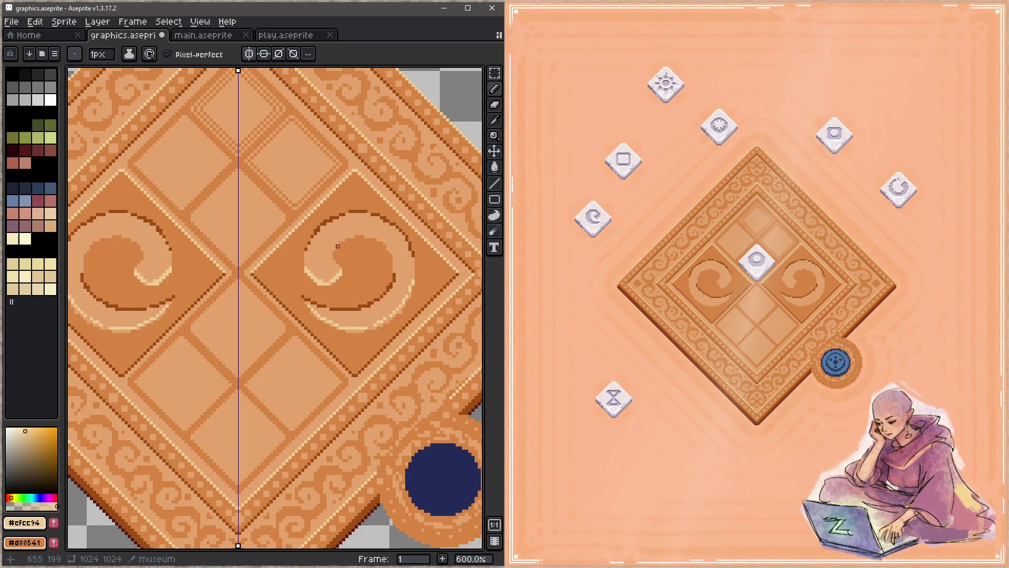
left_click_drag(334, 246, 384, 239)
left_click(388, 225, "alt")
left_click(367, 232, "alt")
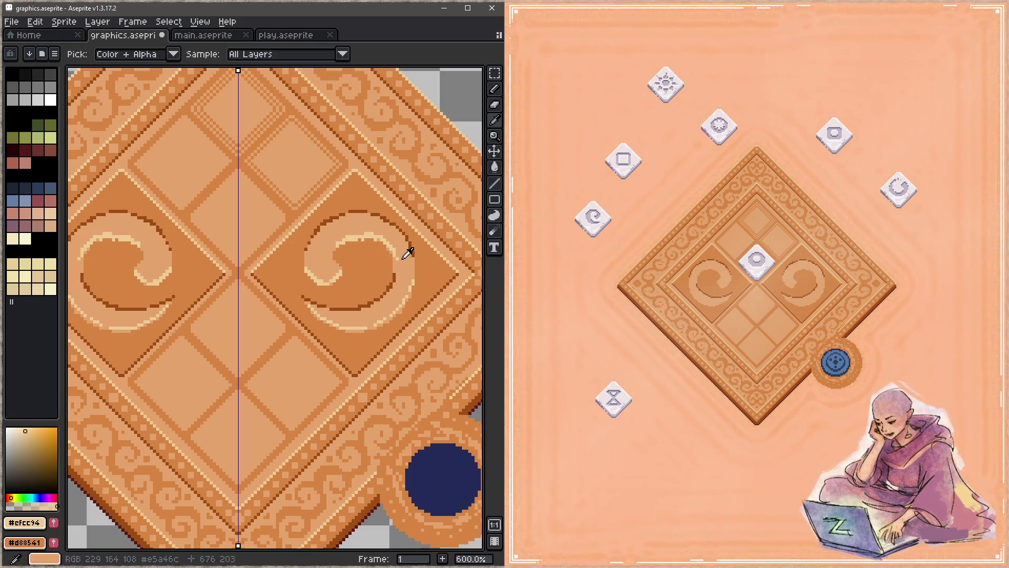
Step: Trim the right swirl with tan #c5a46c, extend its cream highlights, and save
left_click(388, 248, "alt")
left_click_drag(388, 248, 391, 246)
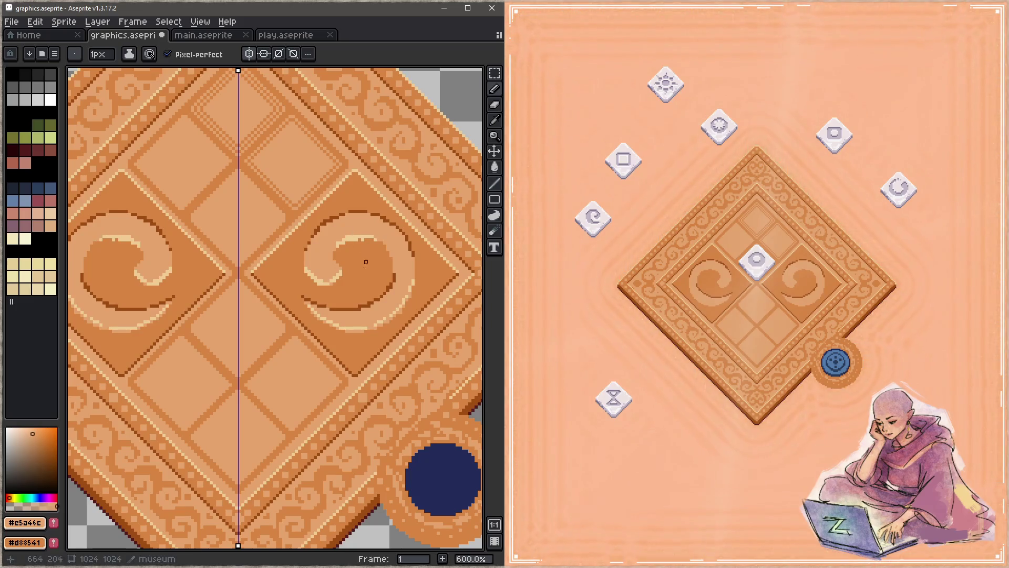
left_click(379, 243, "alt")
left_click_drag(379, 243, 385, 259)
left_click(385, 255, "alt")
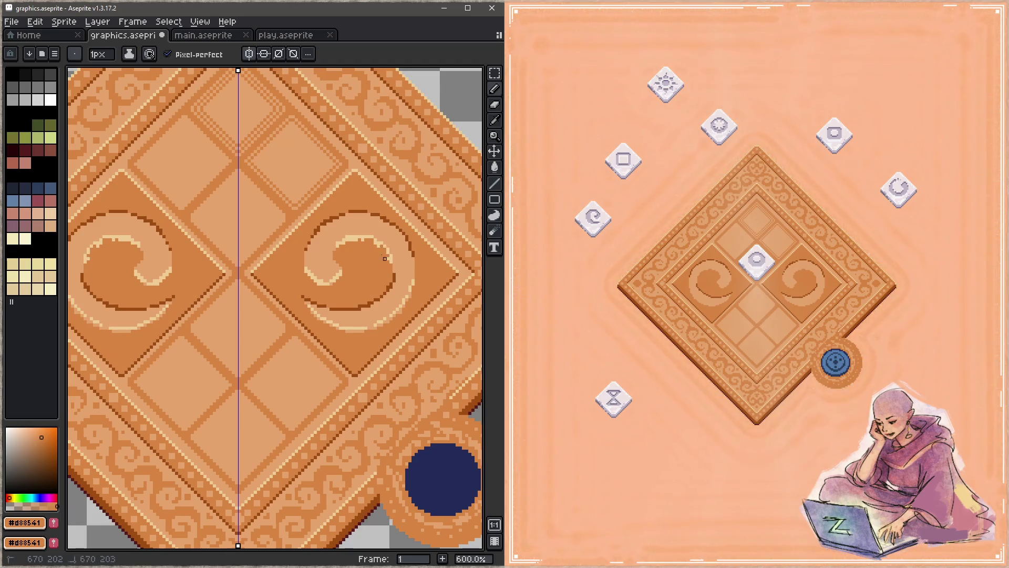
left_click(354, 231, "alt")
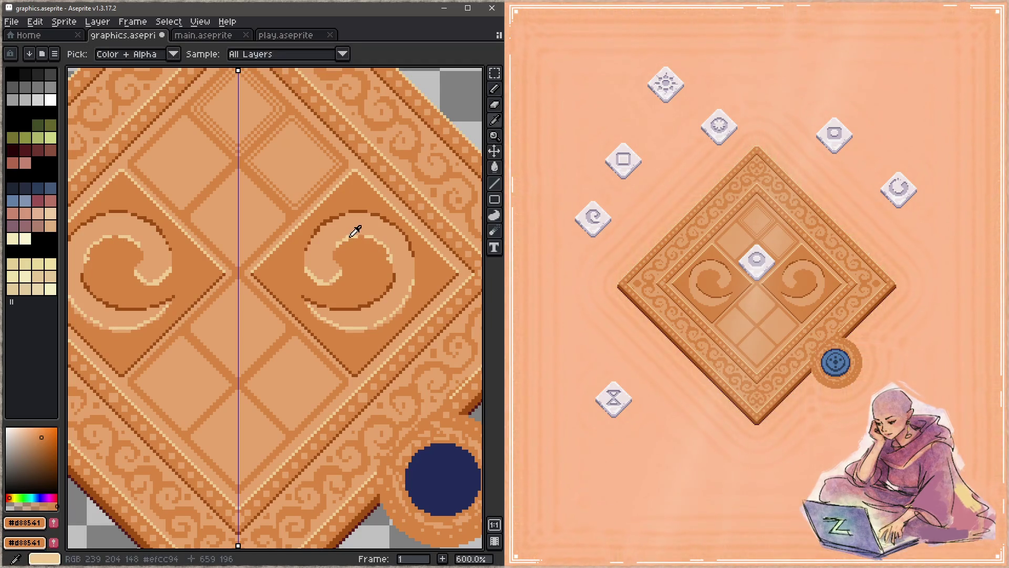
left_click(390, 260, "alt")
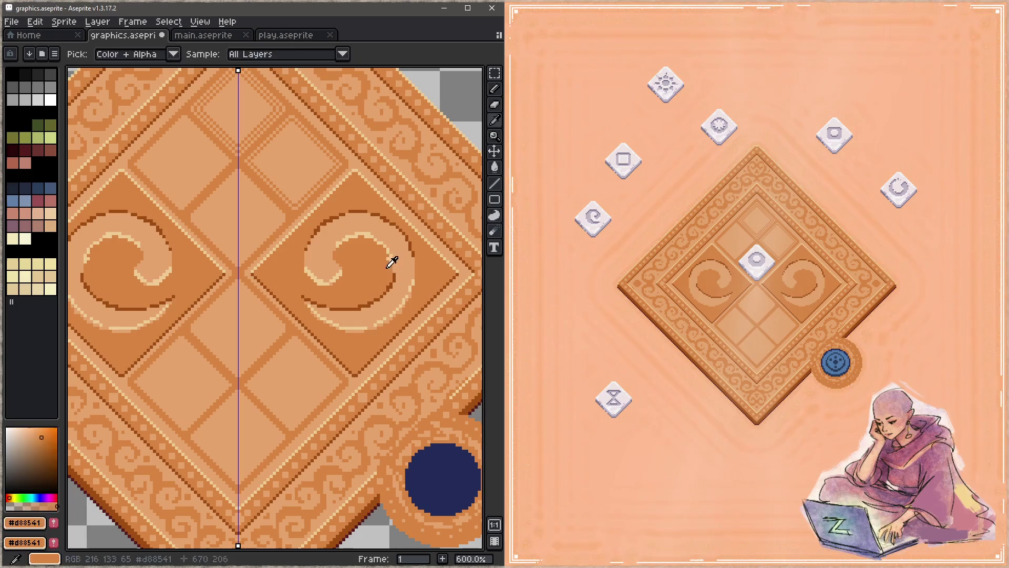
left_click(392, 243, "alt")
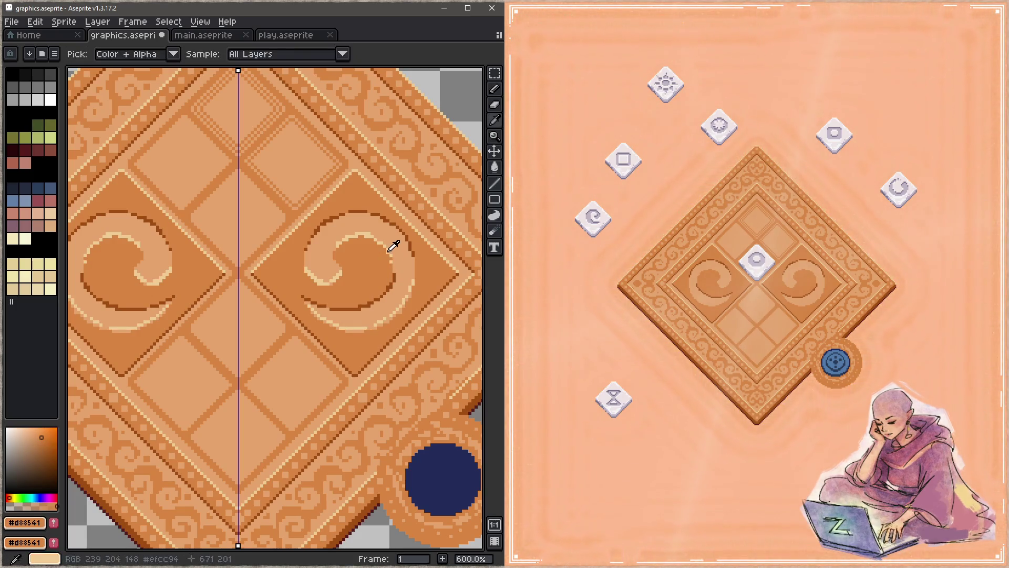
key("ctrl+s")
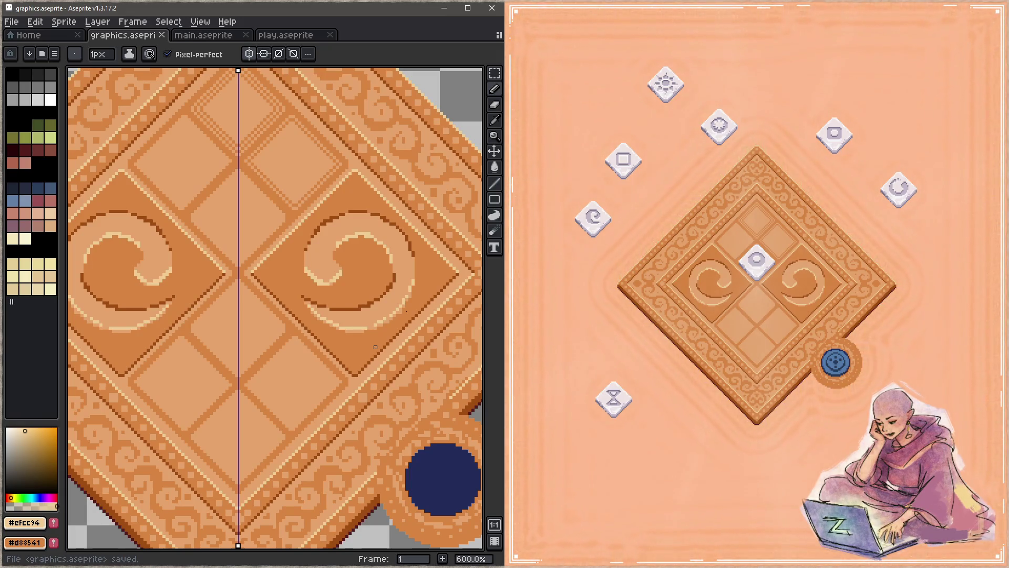
Step: Zoom in closer on the right swirl and sample its tan colour
key("z")
left_click(387, 178)
left_click(379, 235, "alt")
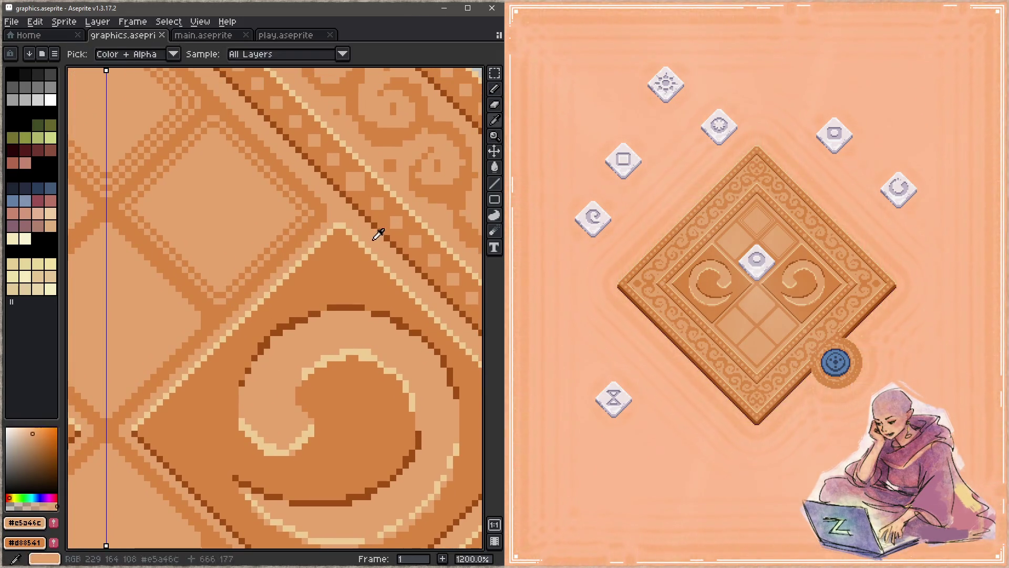
Step: Place a light cream pixel on the swirl panel's left side and save
key("ctrl+s")
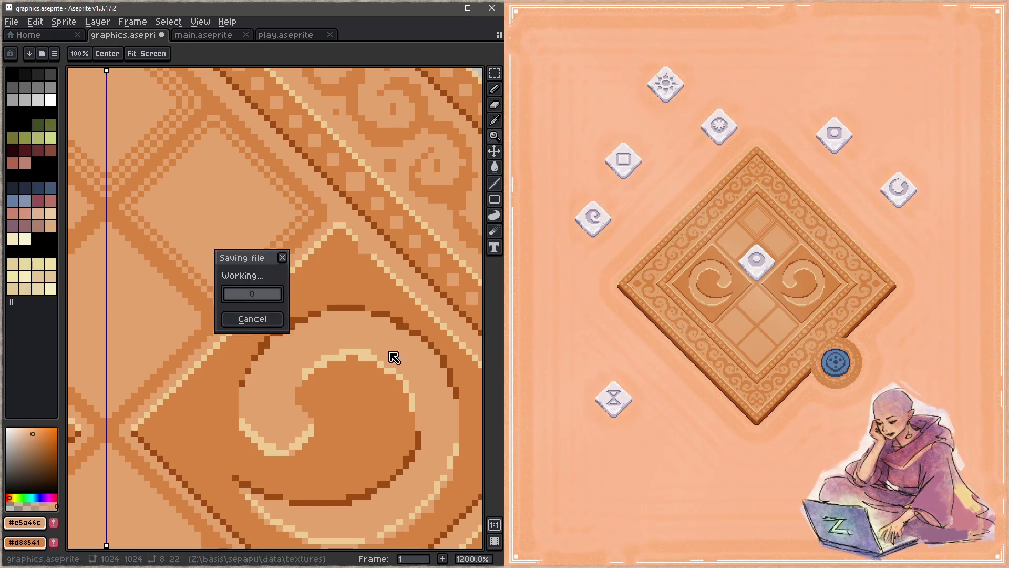
left_click_drag(415, 352, 438, 275)
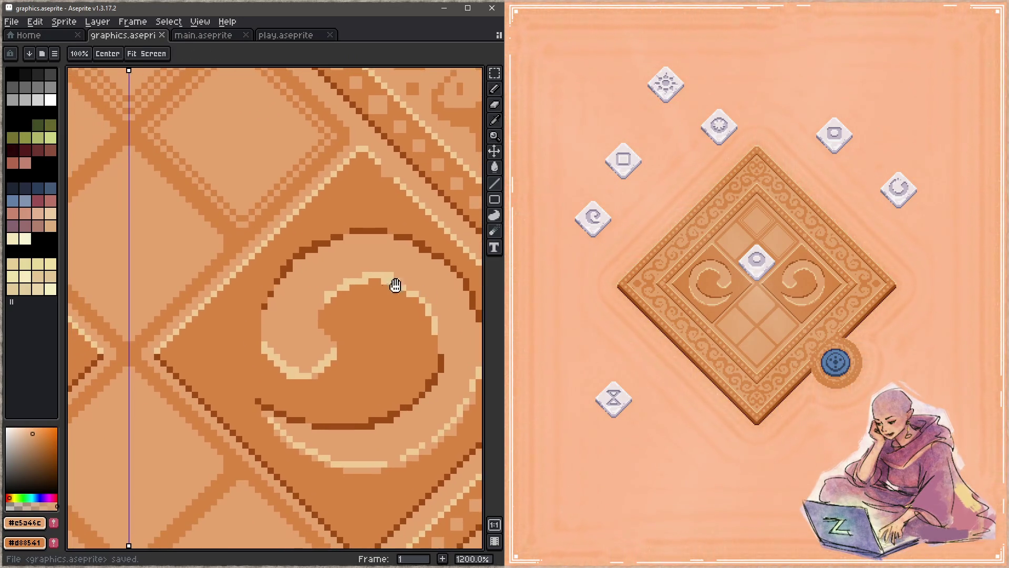
key("ctrl+s")
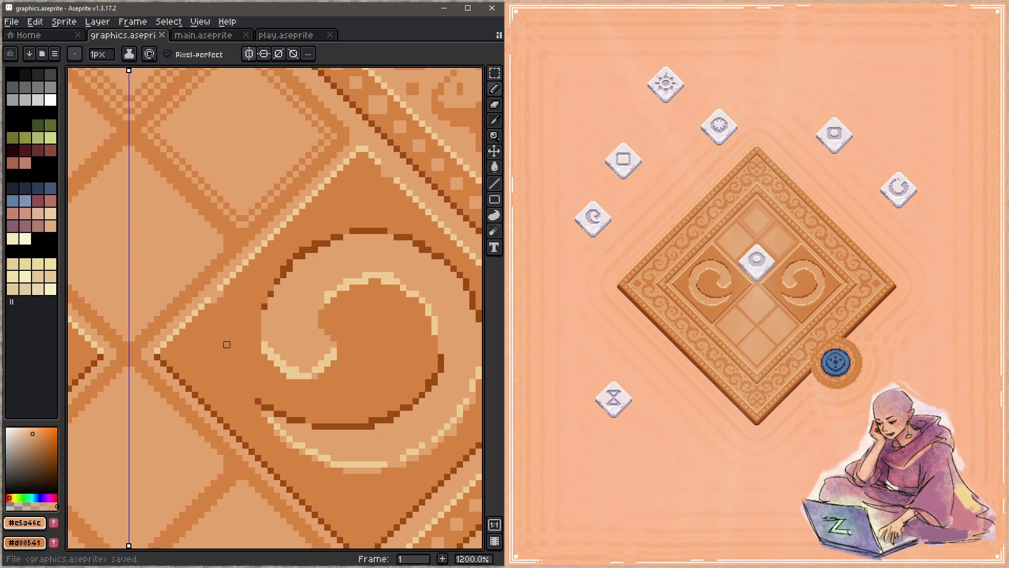
left_click(214, 293, "alt")
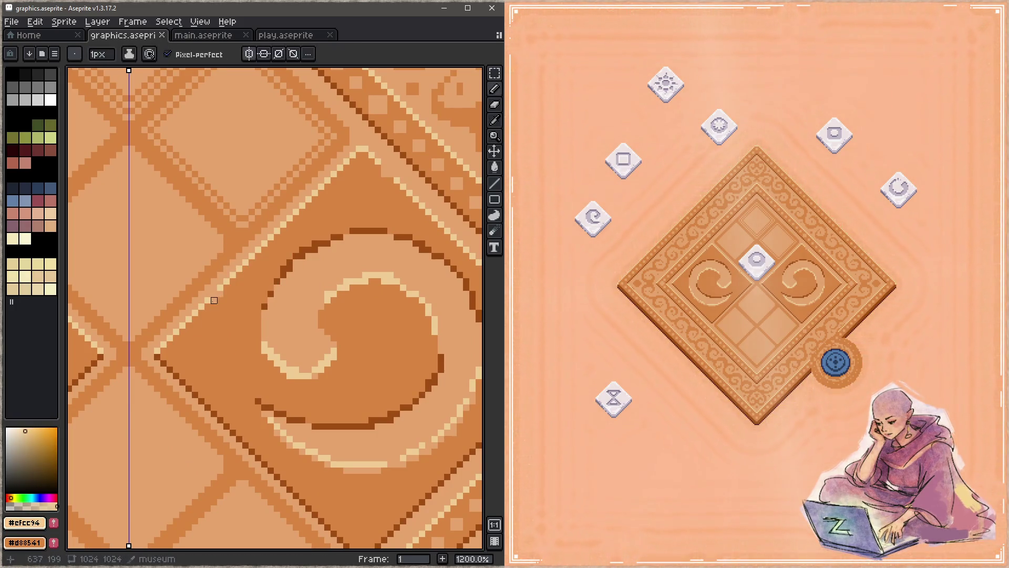
left_click(214, 301)
left_click(225, 291, "alt")
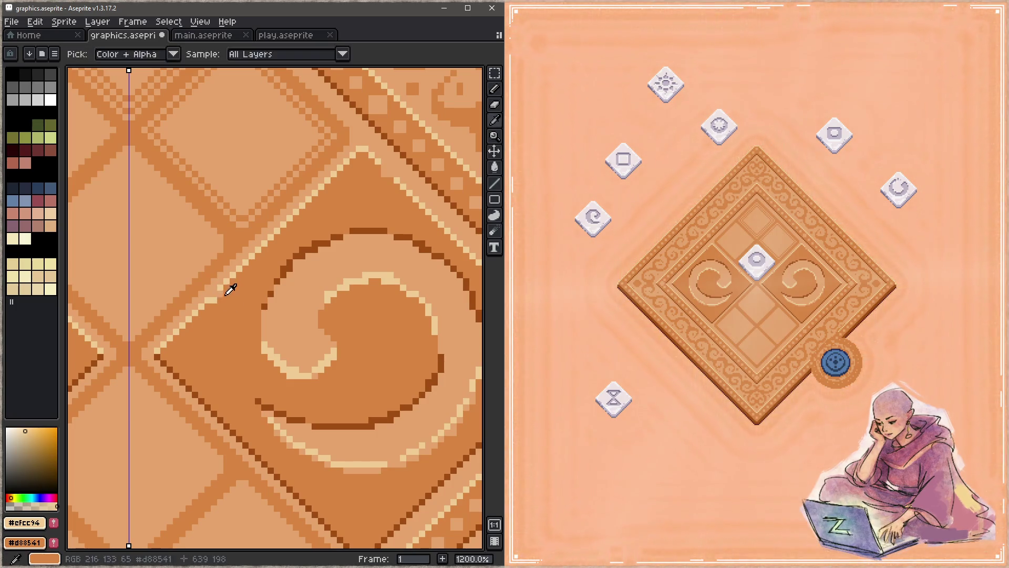
key("ctrl+s")
Step: Add tan pixels beside the dark diagonal outline below the panel and save
mouse_move(239, 357)
left_mouse_down()
mouse_move(254, 315)
mouse_move(248, 280)
left_mouse_up()
left_click(235, 342, "alt")
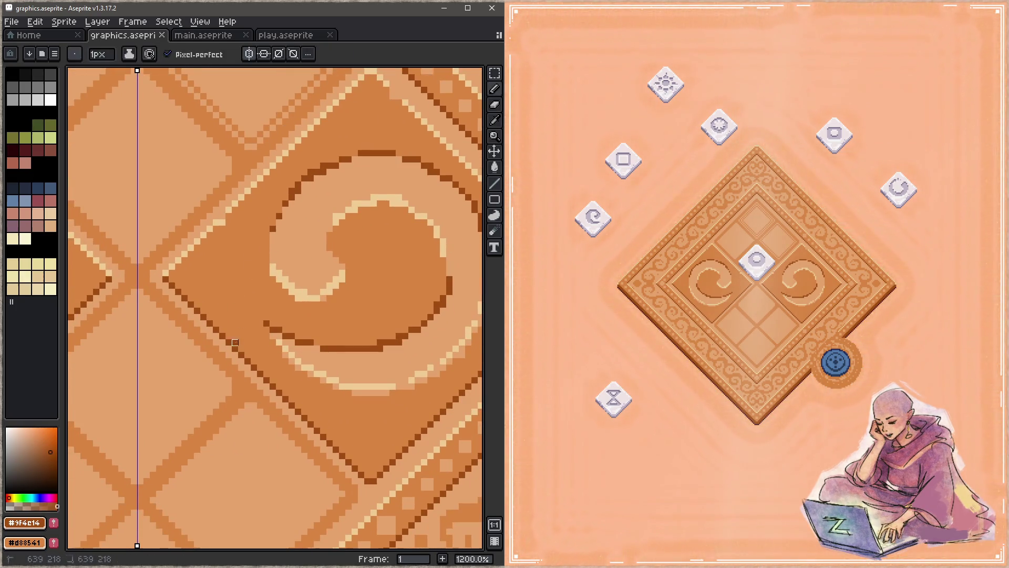
left_click(261, 367, "alt")
left_click(216, 329)
key("ctrl+s")
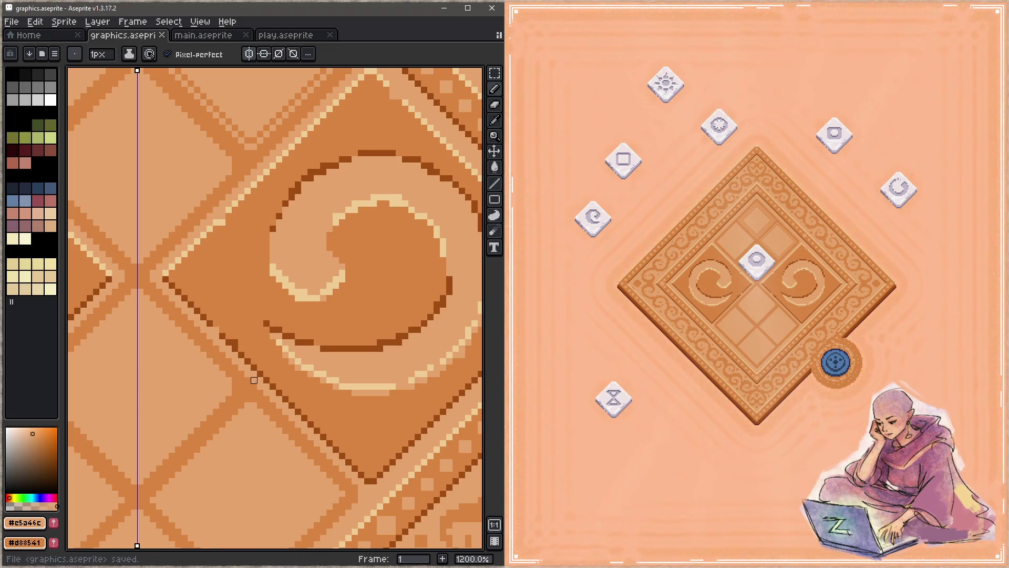
left_click(235, 339, "alt")
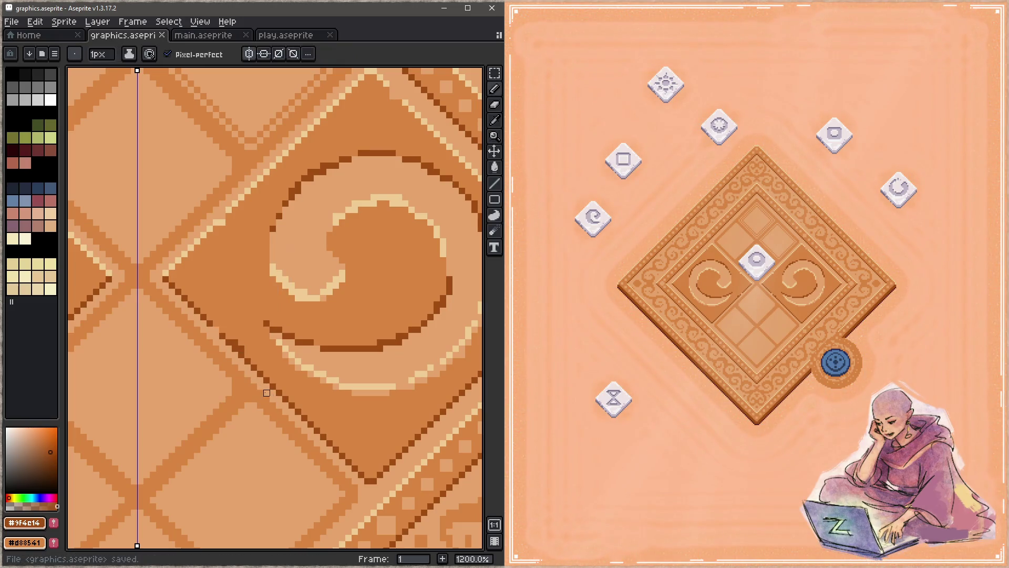
left_click_drag(283, 401, 241, 354)
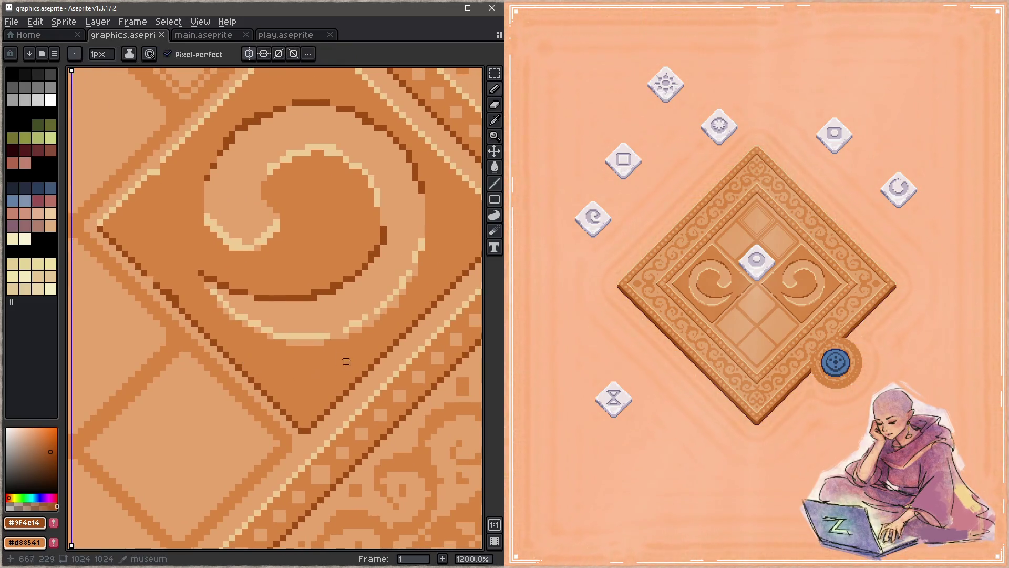
Step: Darken pixels along the V outline's diagonal and its bottom point, saving after each
left_click_drag(346, 386, 360, 373)
key("ctrl+s")
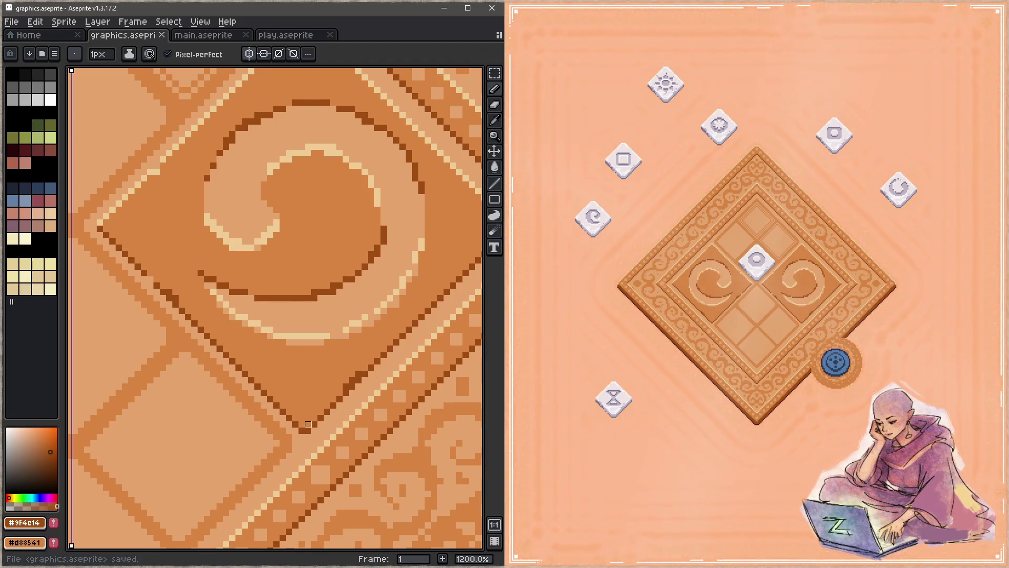
left_click(308, 425)
key("ctrl+s")
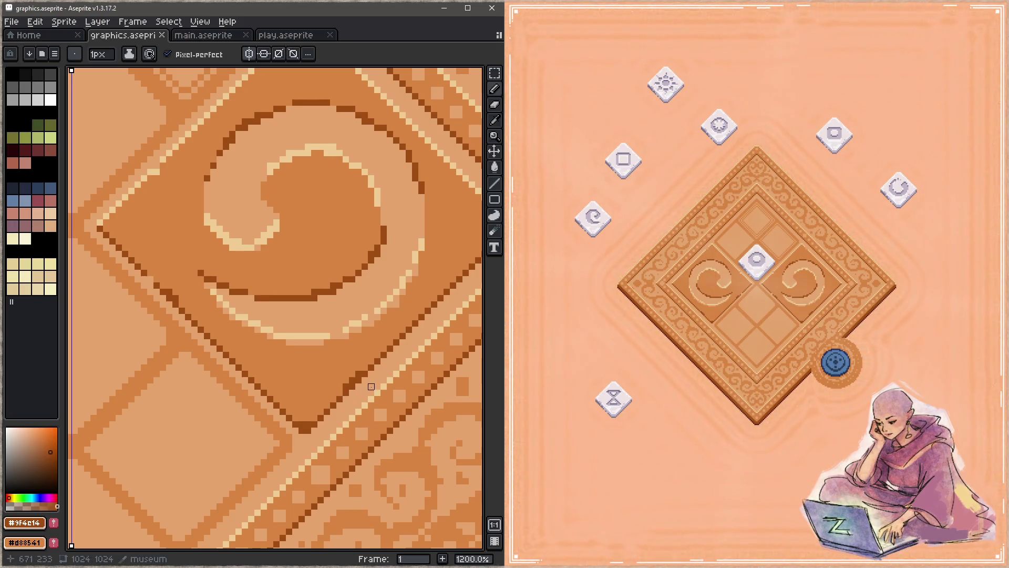
Step: Fix the panel's right corner with a dark pixel and a cream pixel, then save
left_click_drag(435, 286, 340, 326)
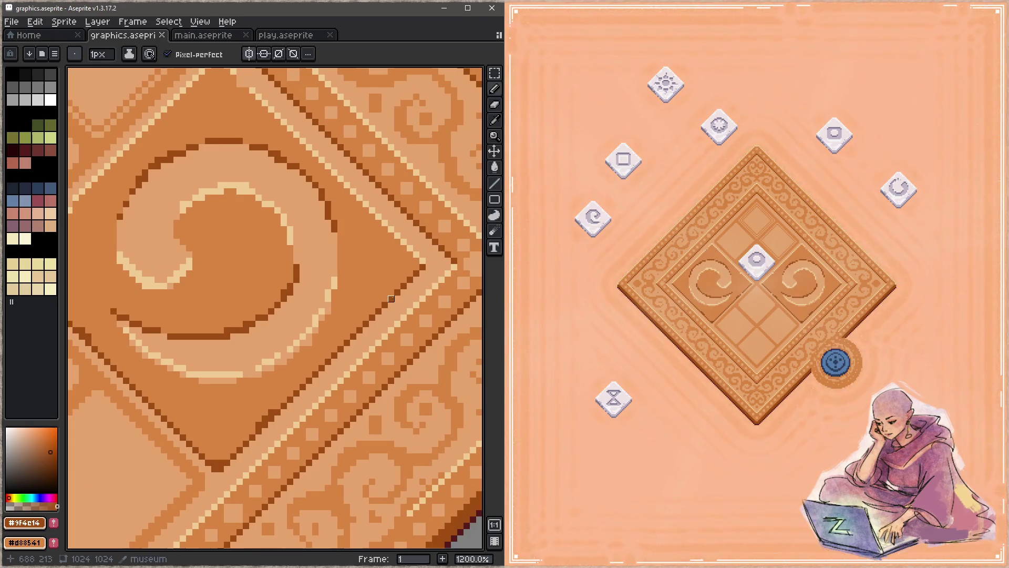
left_click(411, 260)
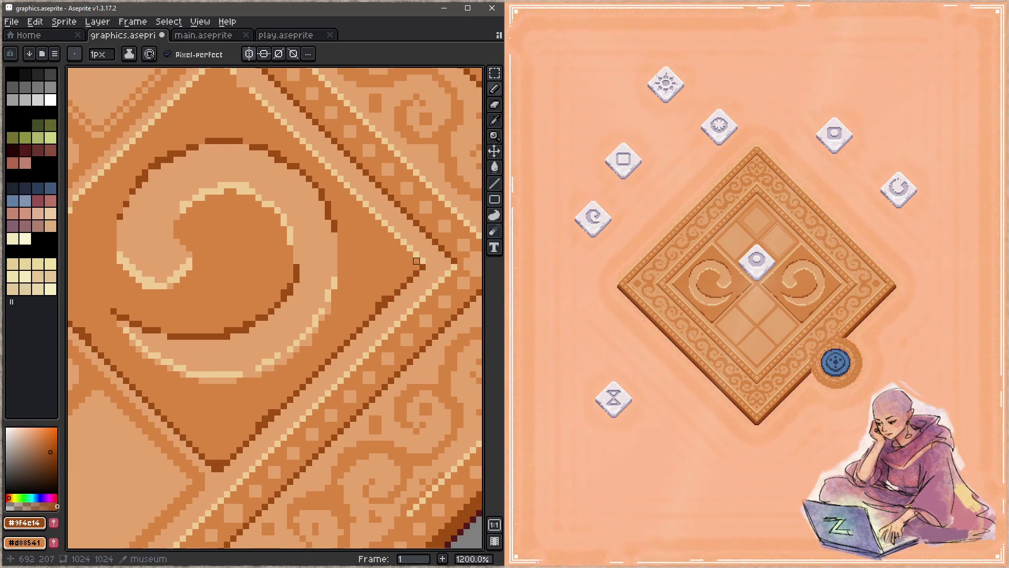
key("ctrl+s")
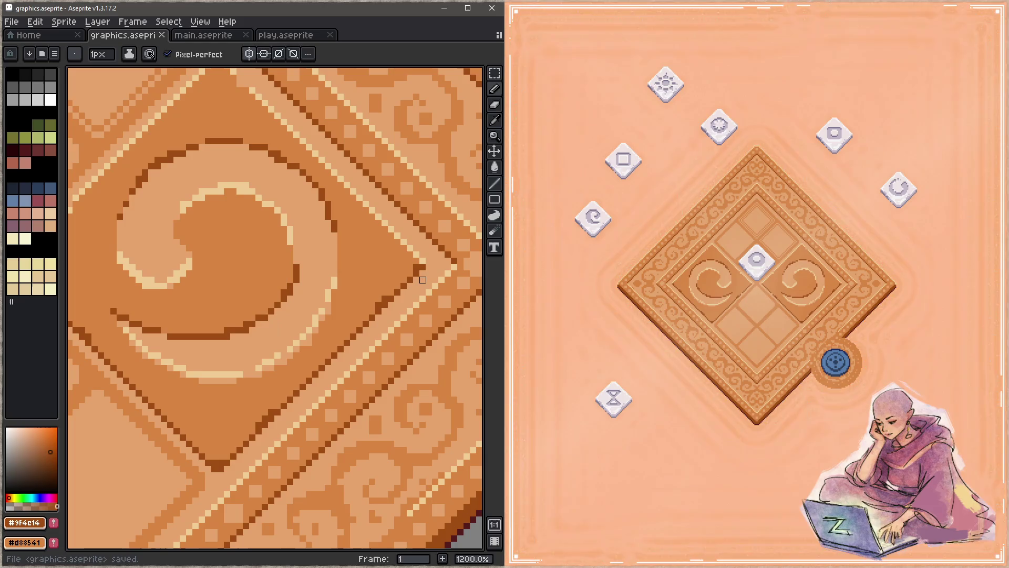
left_click(421, 256, "alt")
left_click(414, 261)
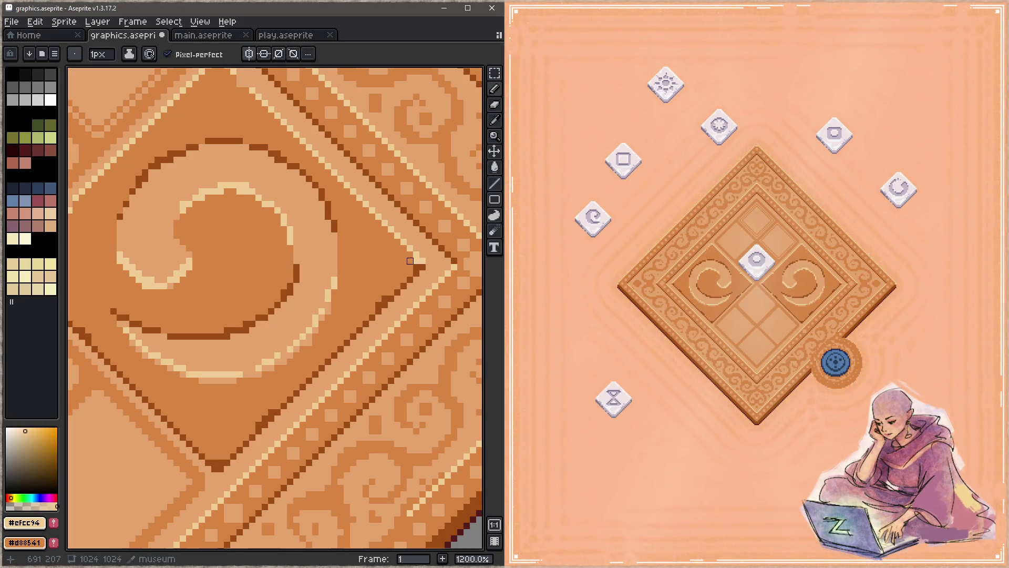
left_click(423, 255, "alt")
key("ctrl+s")
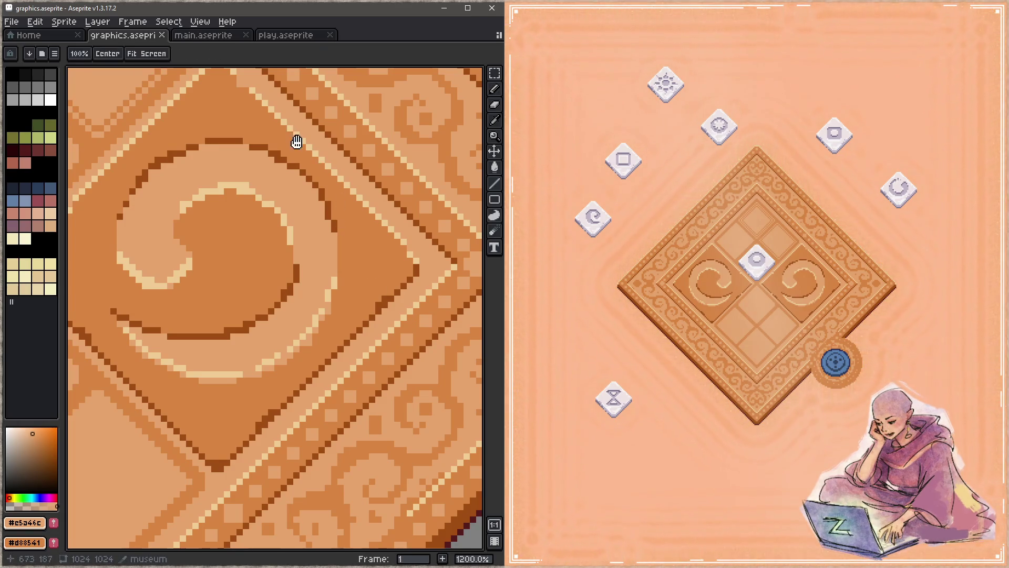
Step: Touch up the panel's top edge and draw a tan line continuing along the diagonal
left_click_drag(307, 143, 339, 230)
left_click(332, 230)
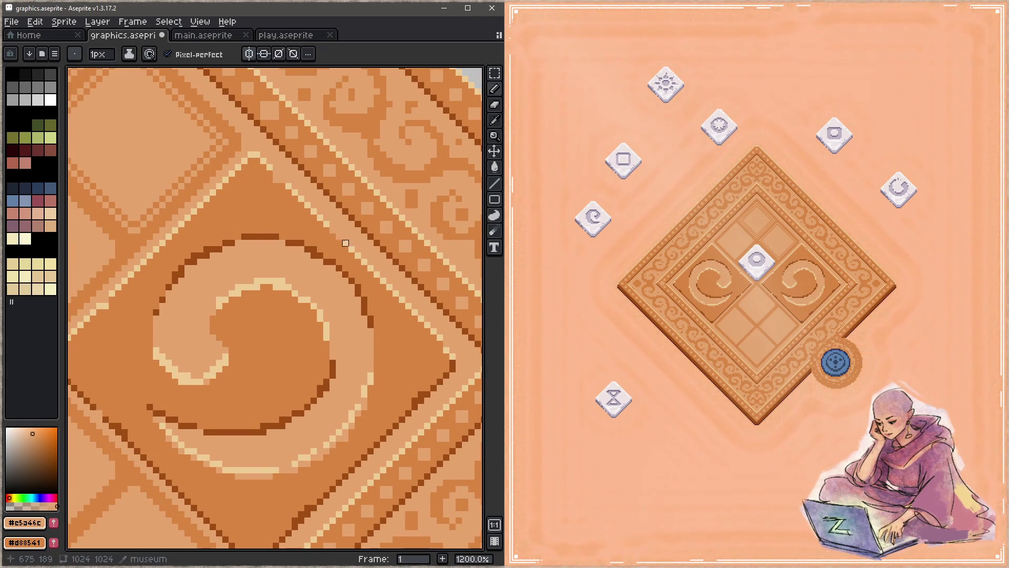
left_click(345, 243, "alt")
key("ctrl+s")
key("b")
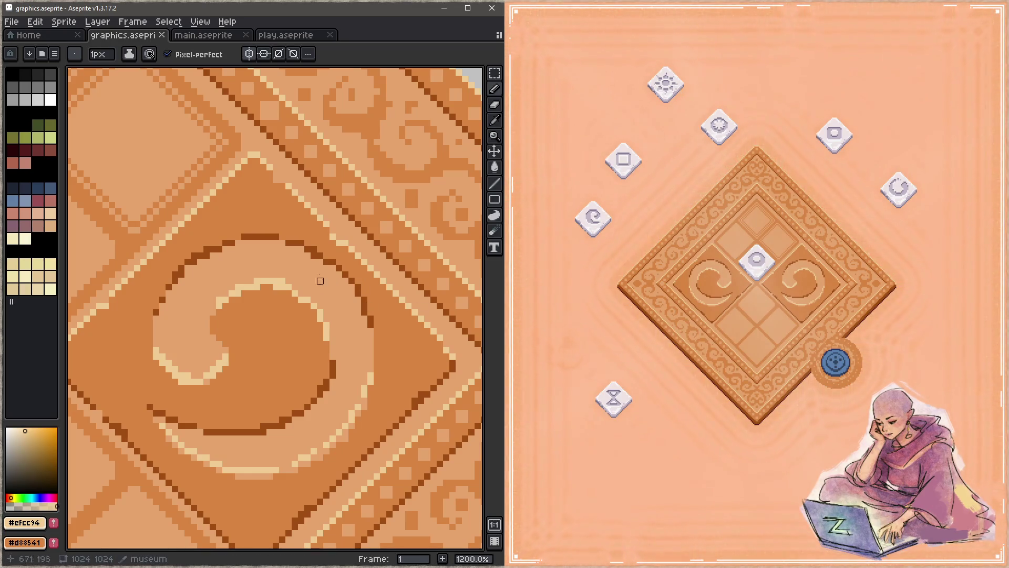
left_click(329, 272, "alt")
mouse_move(314, 261)
left_mouse_down()
mouse_move(345, 293)
mouse_move(361, 373)
mouse_move(360, 270)
left_mouse_up()
scroll(333, 322, "down", 1)
scroll(361, 276, "up", 3)
left_click(350, 282, "alt")
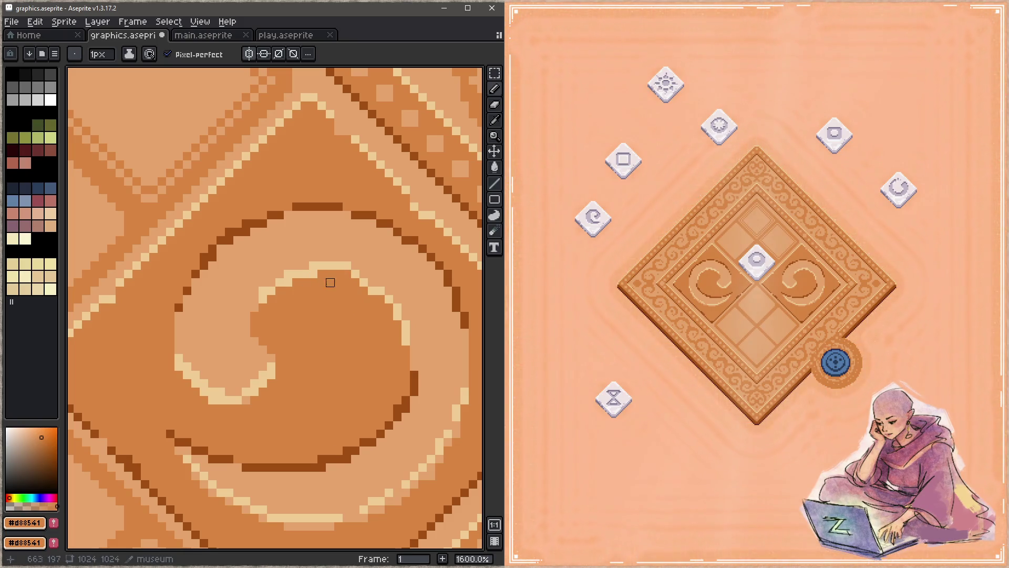
Step: With Pixel-perfect off, lighten pixels on the spiral's inner curve and save
left_click(183, 62)
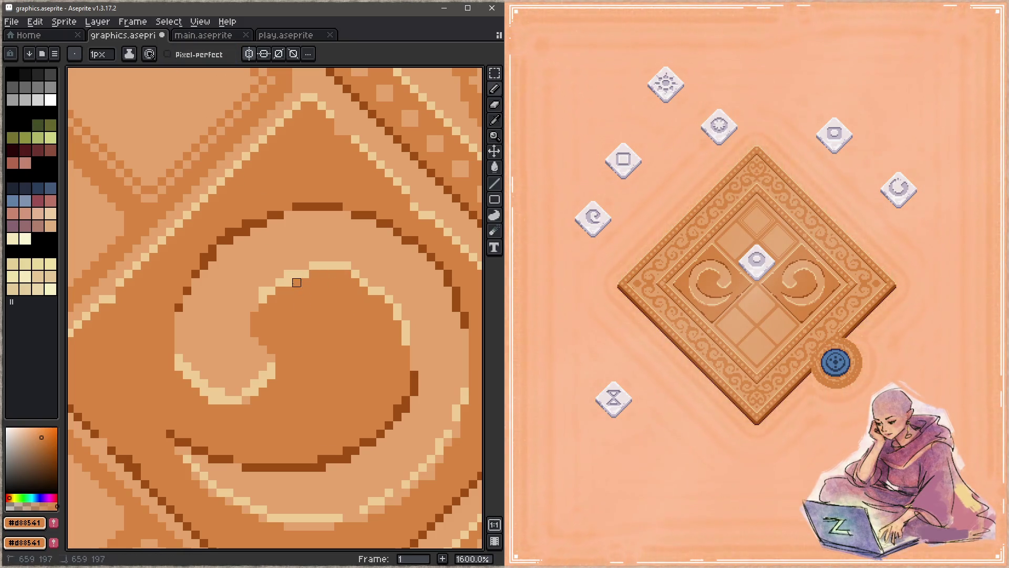
left_click(255, 303)
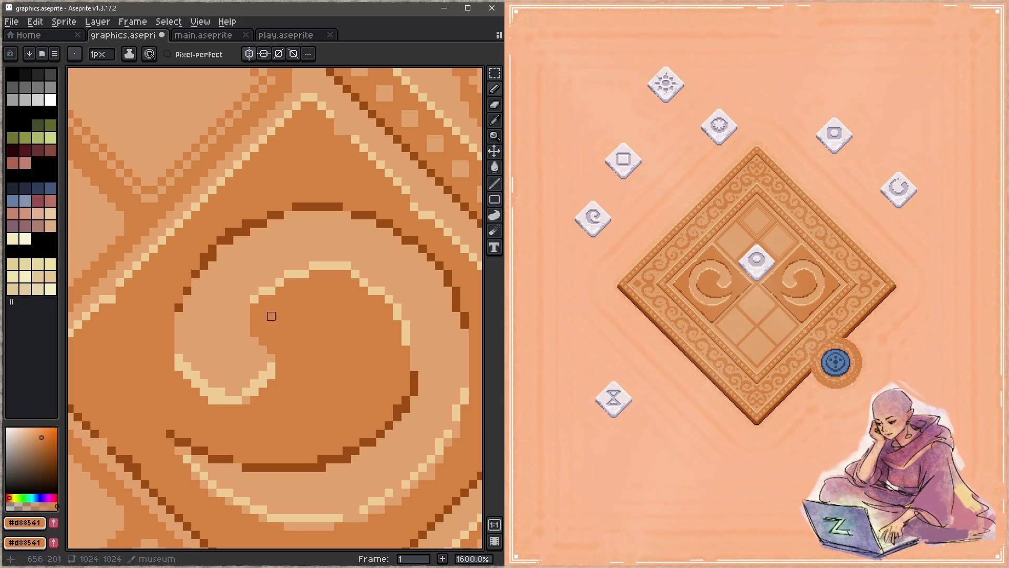
key("ctrl+s")
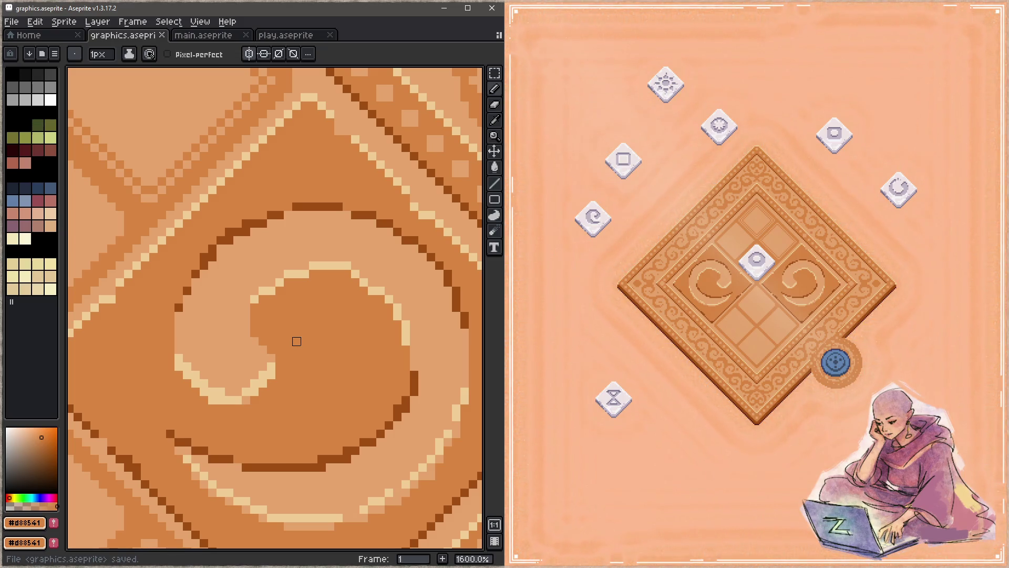
left_click(272, 283)
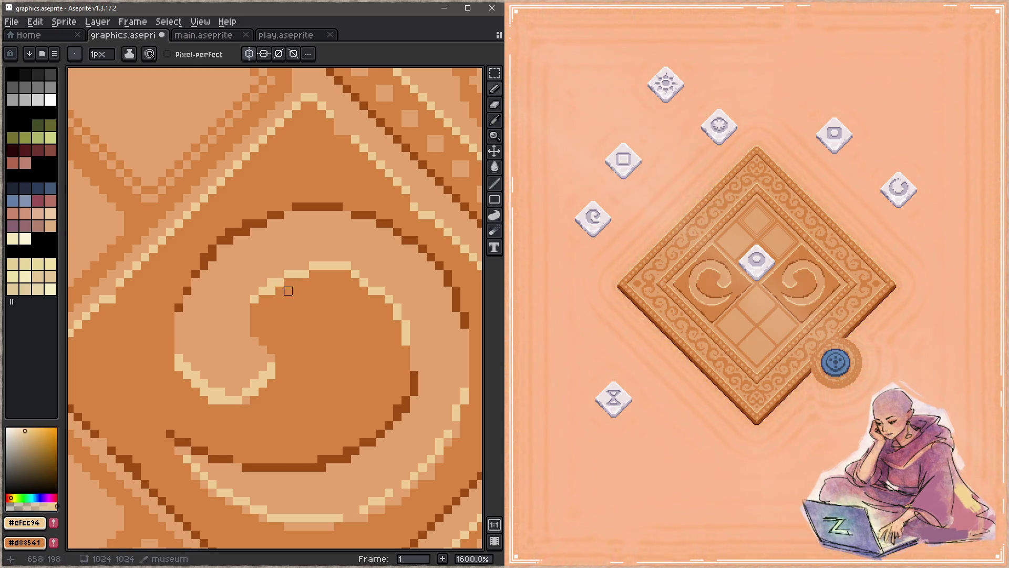
key("ctrl+s")
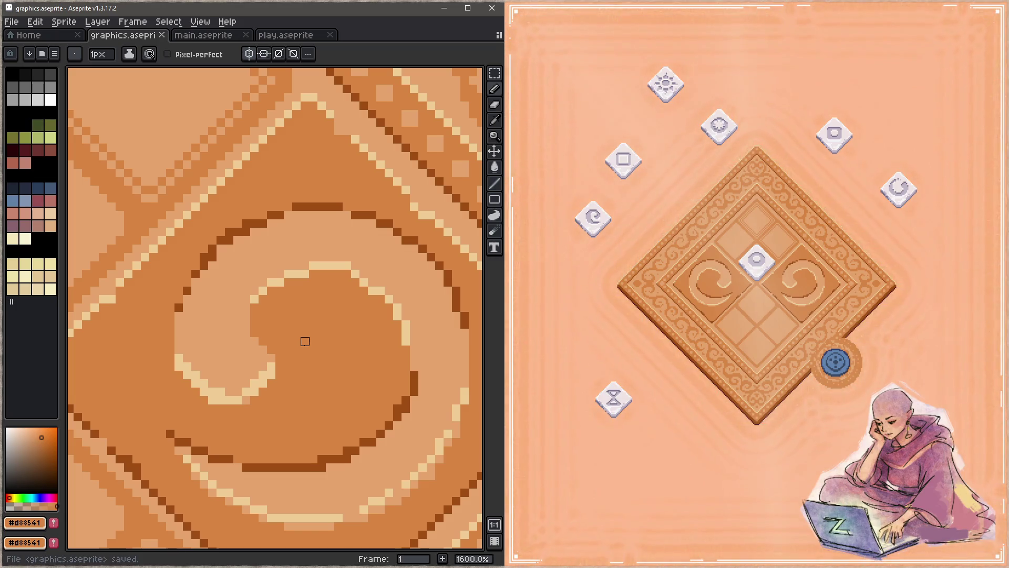
Step: Extend the light cream band along the spiral's right side and save
left_click(305, 274, "alt")
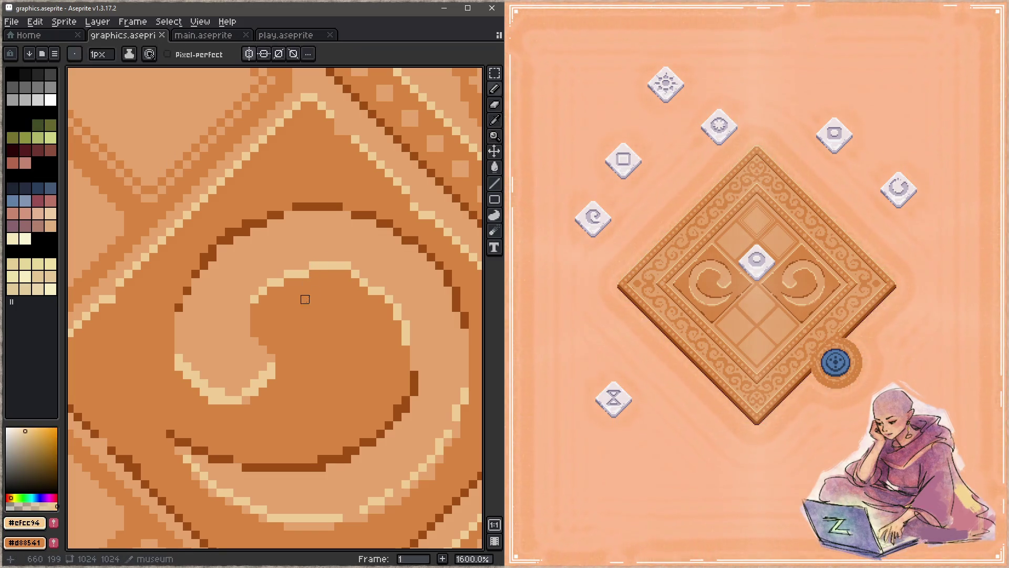
left_click(305, 265)
left_click(318, 285, "alt")
key("ctrl+s")
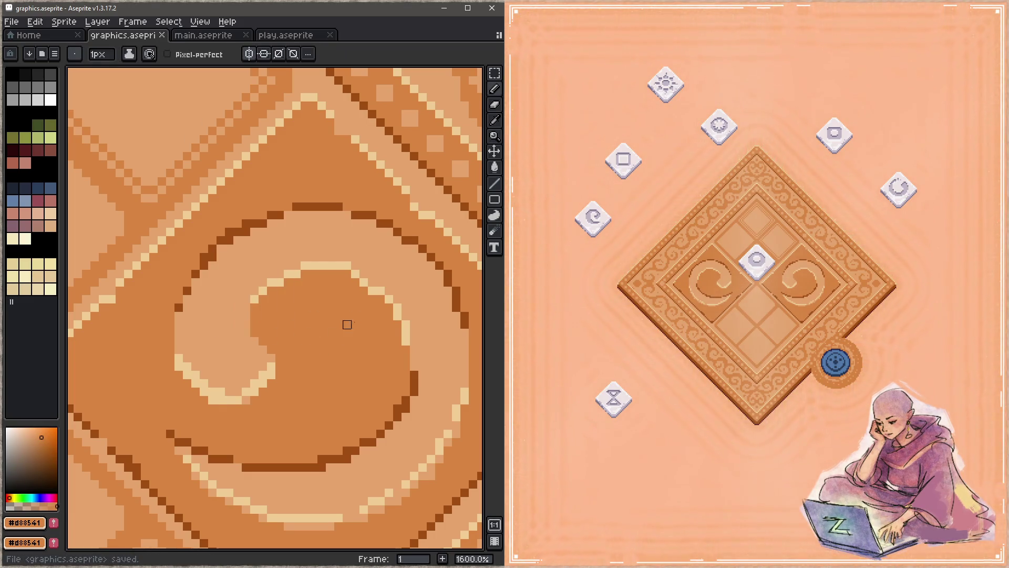
left_click(349, 264, "alt")
left_click_drag(354, 273, 396, 313)
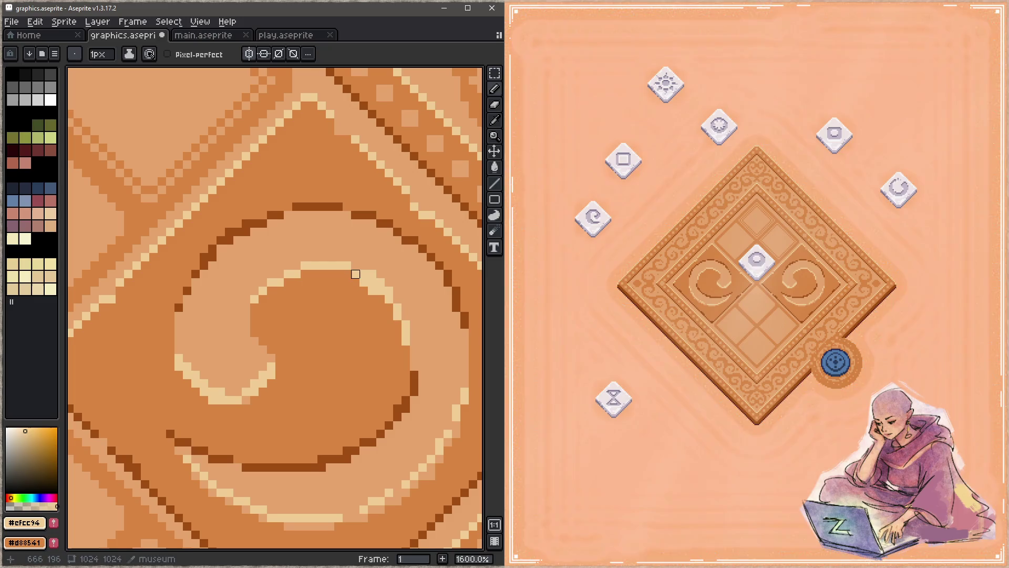
left_click(371, 293, "alt")
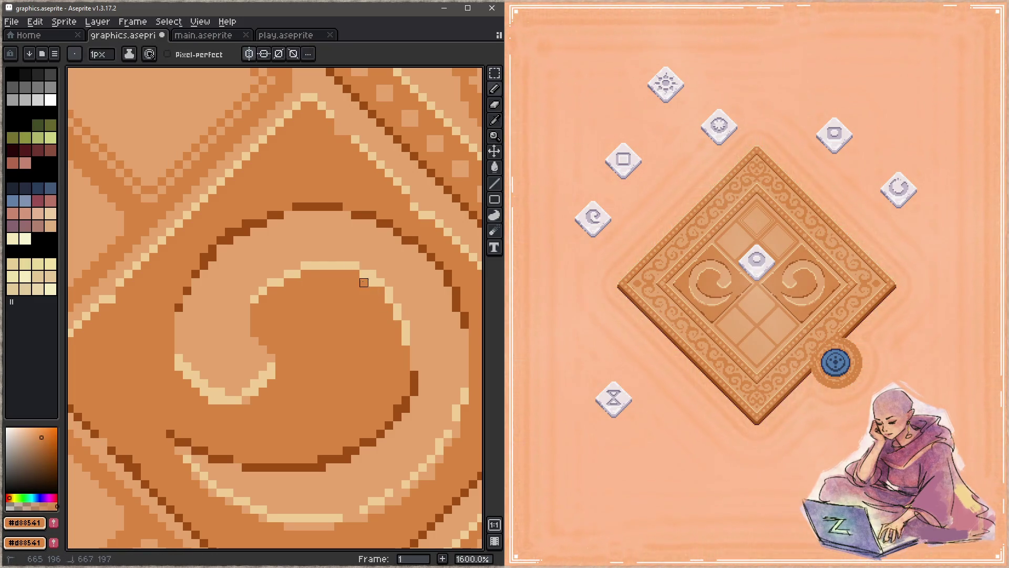
key("ctrl+s")
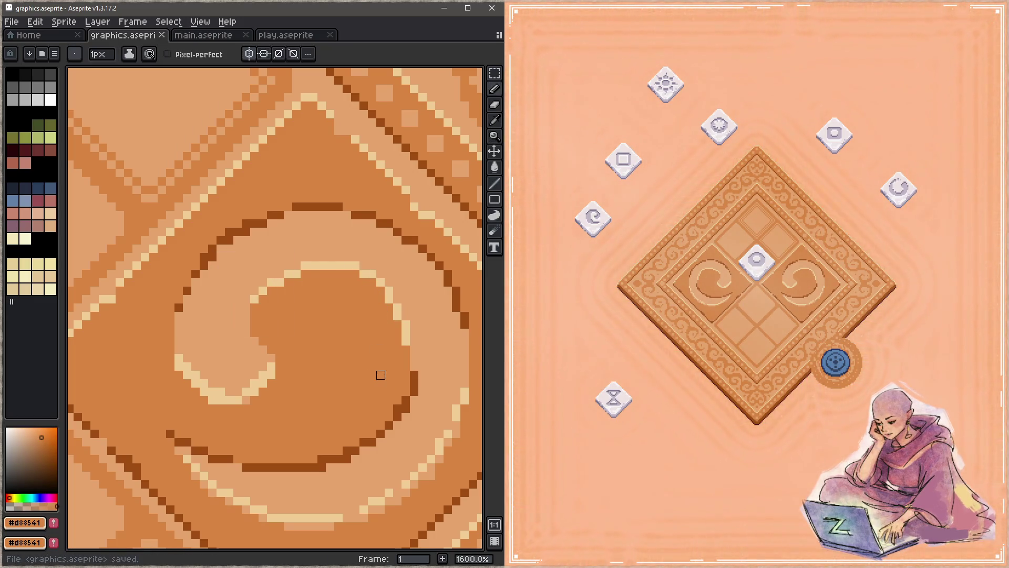
scroll(415, 377, "down", 2)
left_click(414, 326, "alt")
Step: Thicken the dark line along the swirl's curve, repaint a stray dark pixel orange, and save
mouse_move(405, 324)
left_mouse_down()
mouse_move(368, 386)
mouse_move(388, 377)
mouse_move(334, 411)
mouse_move(413, 324)
left_mouse_up()
left_click(413, 316)
key("ctrl+s")
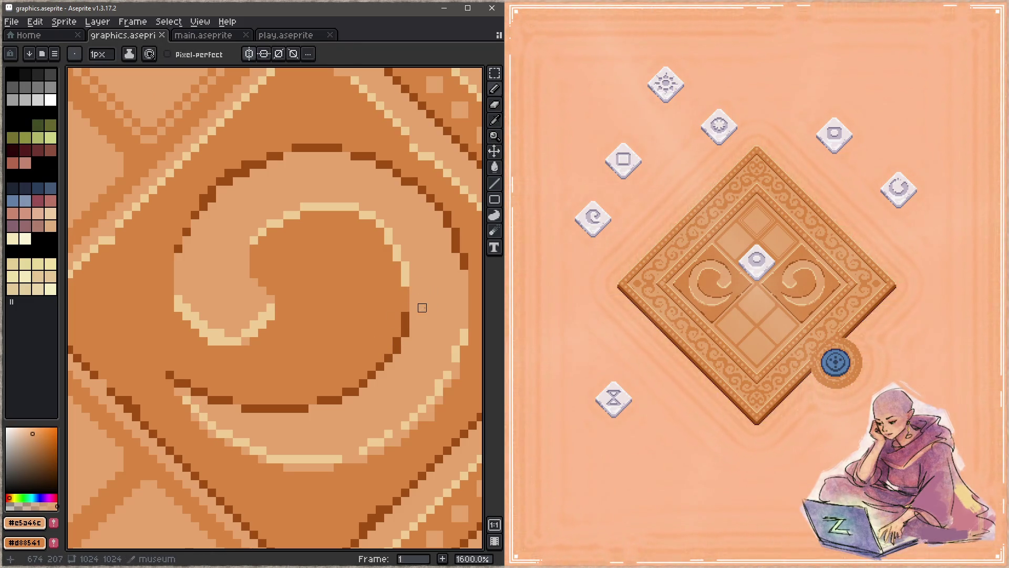
key("ctrl+s")
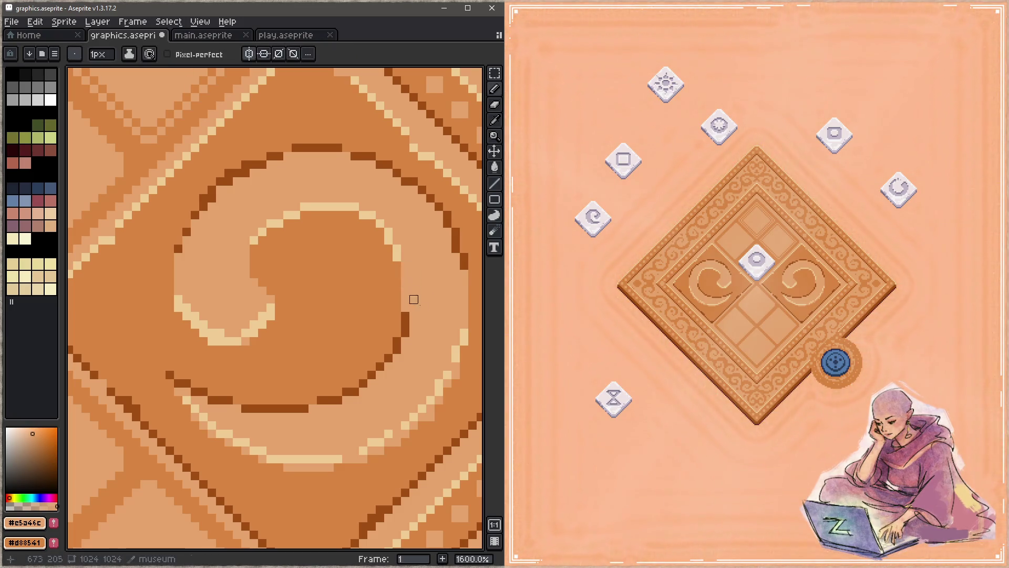
key("ctrl+s")
Step: Repaint a pixel near the swirl's outer line orange, then switch to the dark brown outline colour
left_click(399, 302, "alt")
left_click(405, 307)
key("ctrl+s")
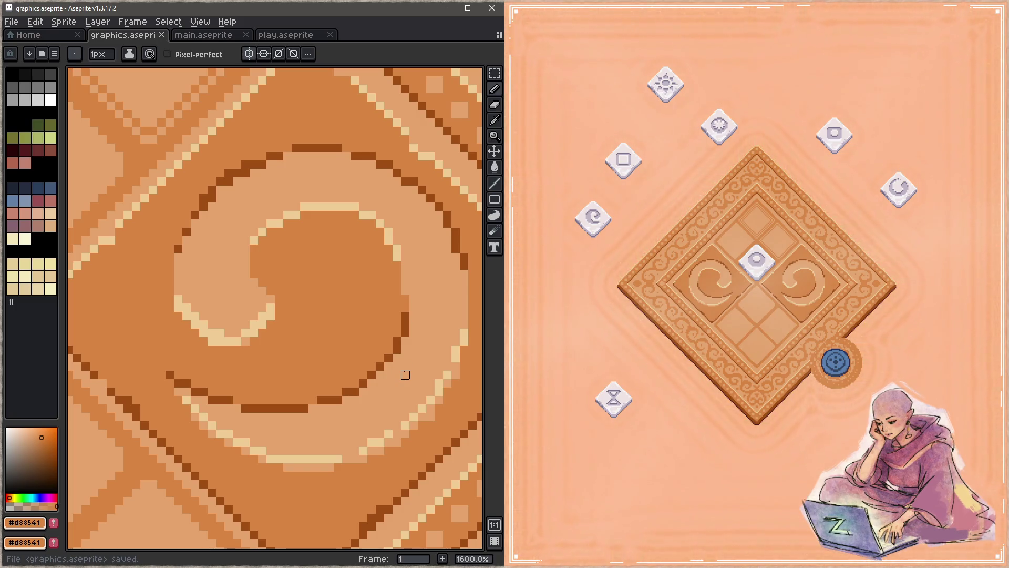
left_click(466, 255, "alt")
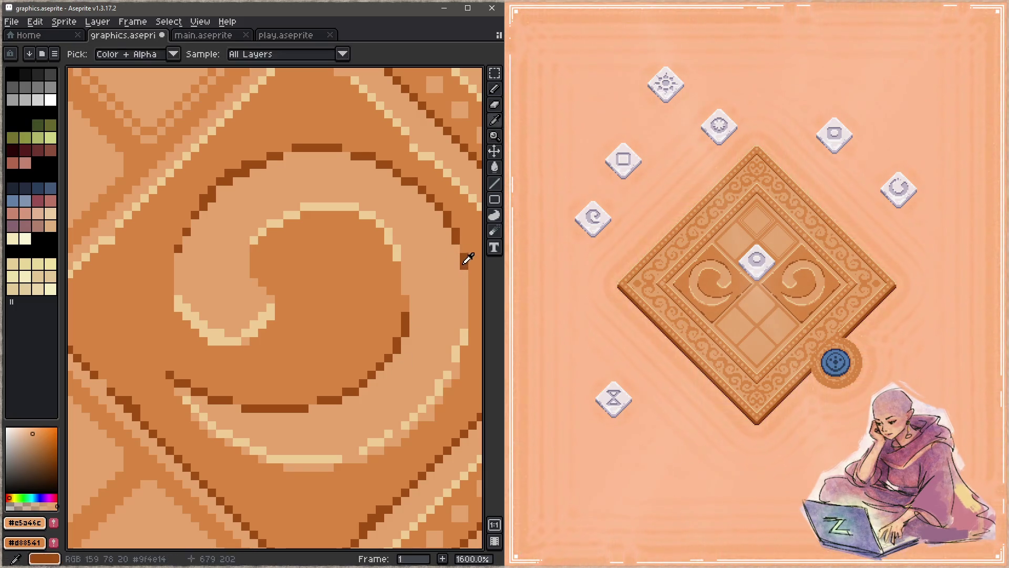
key("ctrl+s")
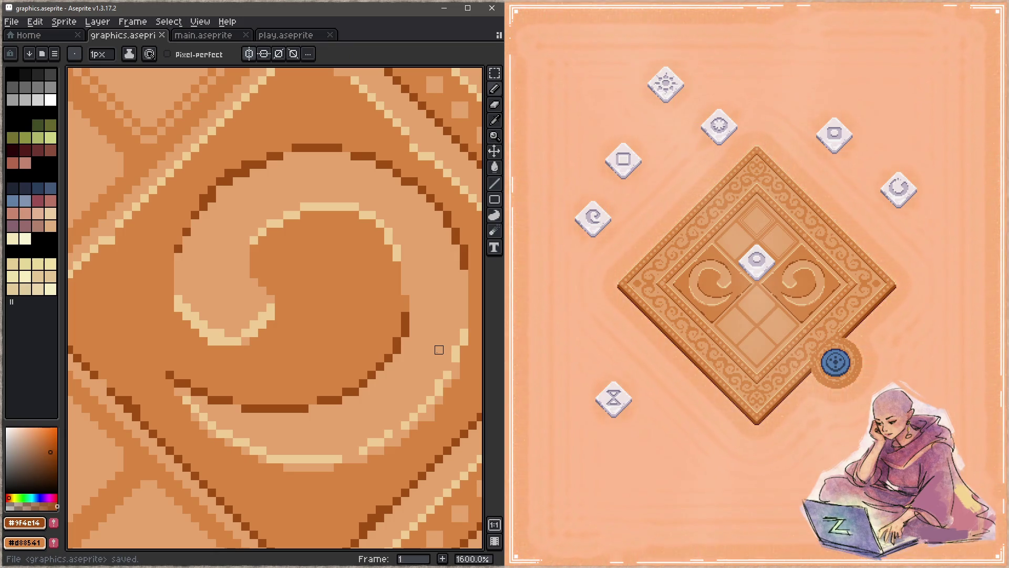
Step: Lighten one pixel of the swirl outline with the light tan sampled from the canvas
key("alt")
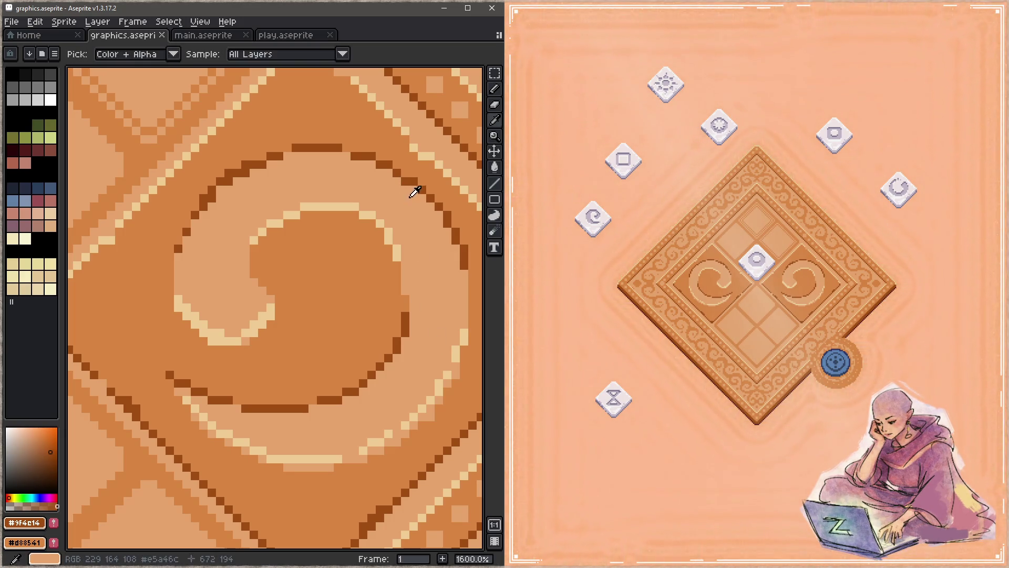
left_click(399, 184, "alt")
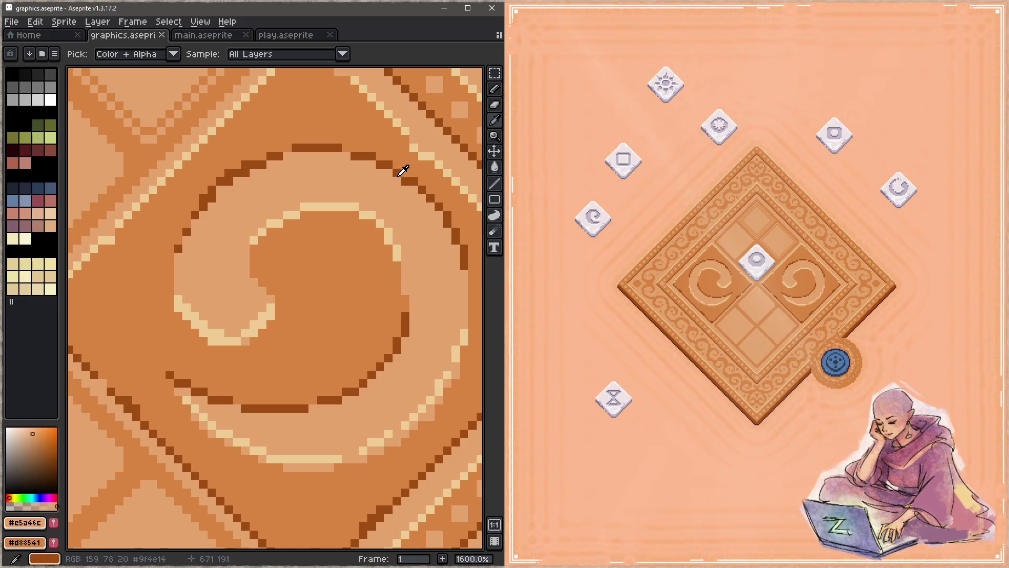
key("ctrl+s")
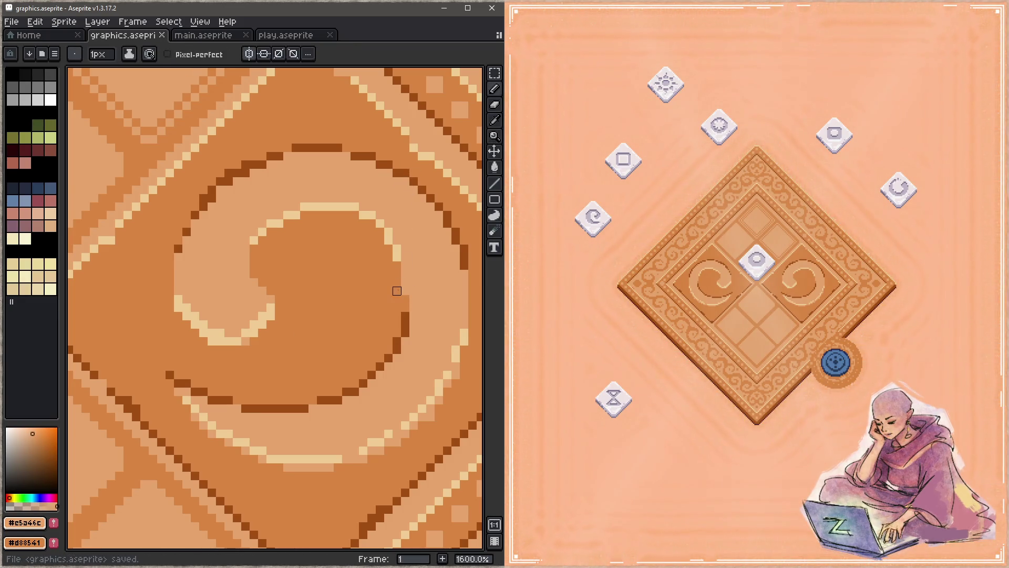
left_click(246, 173)
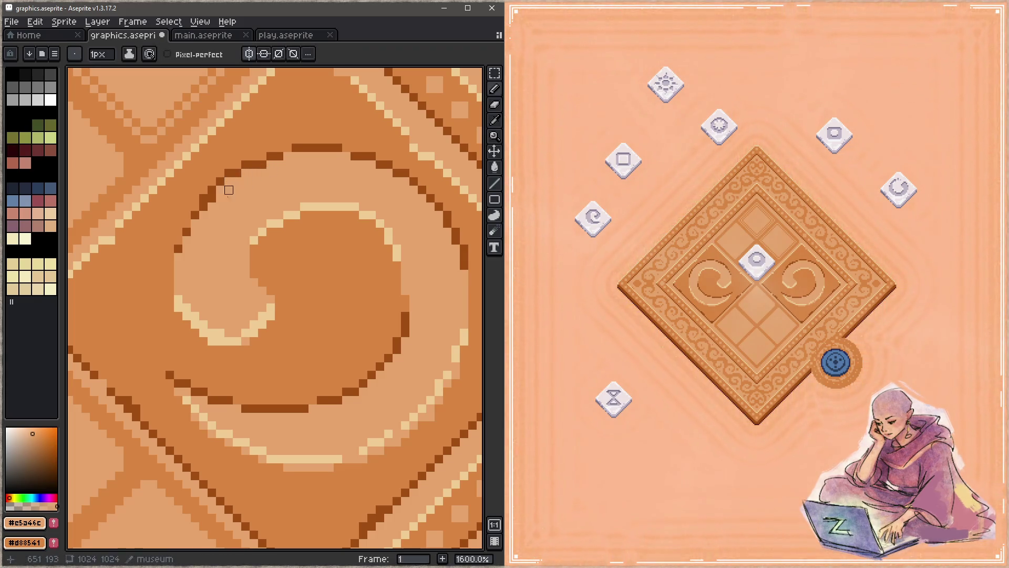
Step: Darken pixels beside the outline to shift its steps by one pixel, then save
left_click(279, 156, "alt")
left_click(287, 156)
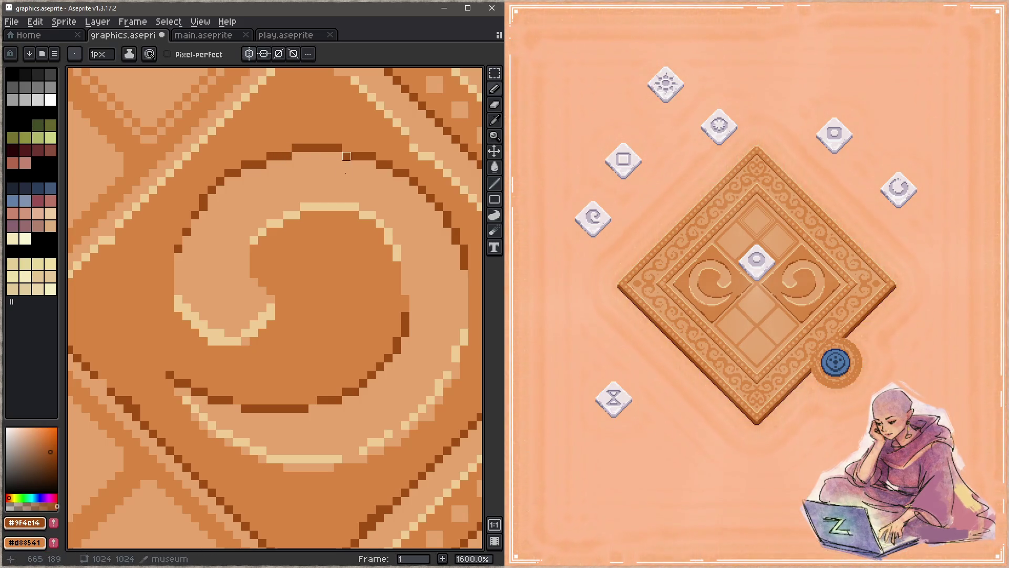
left_click(347, 173, "alt")
left_click(346, 156)
left_click(344, 142, "alt")
left_click(346, 148)
key("ctrl+s")
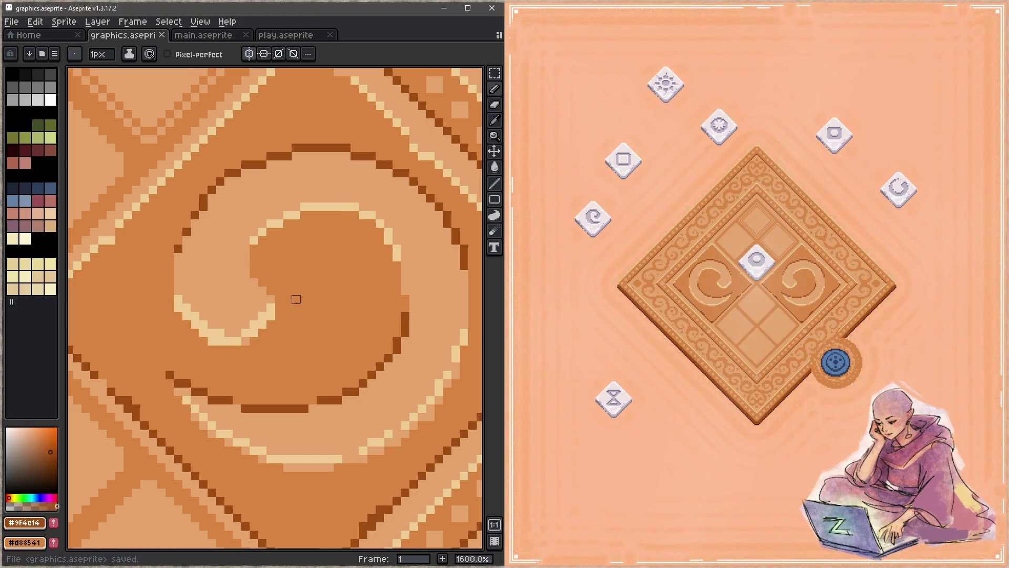
Step: Swap a dark outline pixel to light tan and darken its neighbour, then save
left_click(273, 169, "alt")
left_click(262, 165)
left_click(272, 156, "alt")
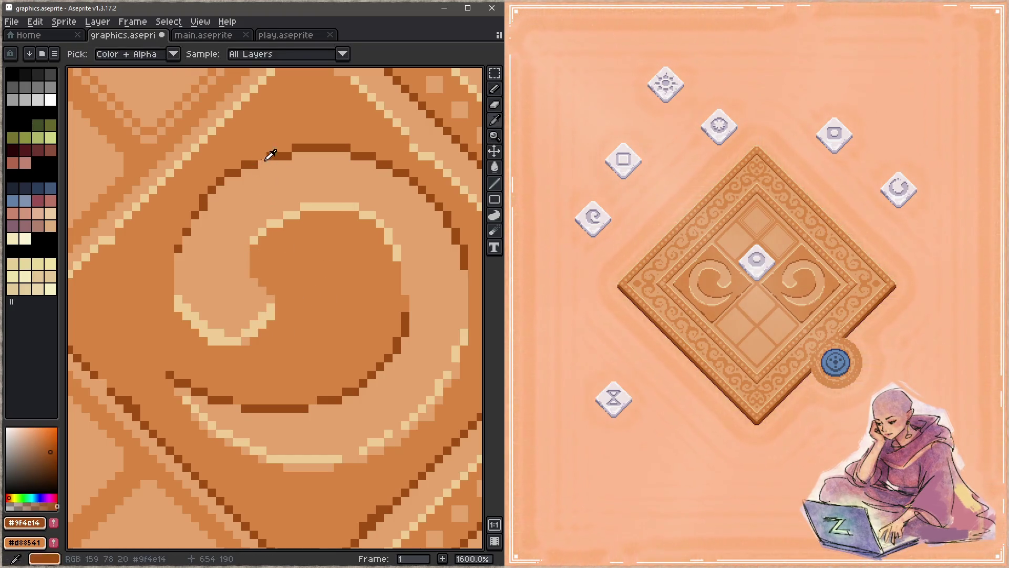
left_click(262, 156)
key("ctrl+s")
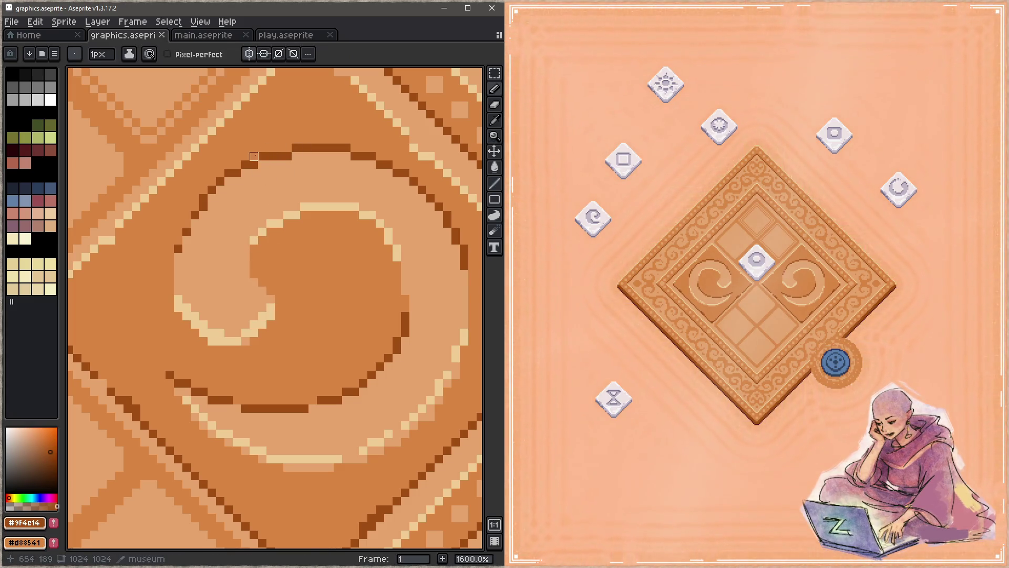
Step: Move four outline pixels up one step to smooth the curve, then save
left_click(288, 165, "alt")
left_click(287, 156)
left_click(300, 148, "alt")
left_click(287, 148)
key("ctrl+s")
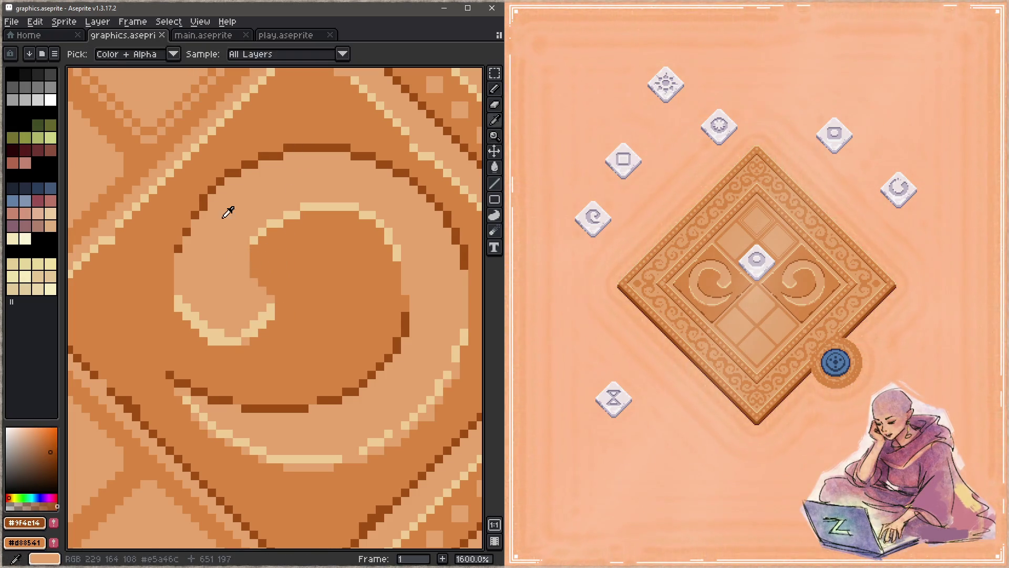
Step: Extend the swirl outline downward with three more dark pixels
left_click(212, 206, "alt")
left_click(210, 189, "alt")
left_click(194, 207)
left_click(187, 223)
left_click(178, 257)
Step: Undo the accidental eraser stroke and return to the pencil
key("e")
left_click(166, 304)
key("ctrl+z")
key("z")
key("b")
Step: Repaint the swirl tail with orange, light tan and cream pixels, then save
left_click(178, 325, "alt")
left_click(178, 307)
left_click(207, 315, "alt")
mouse_move(223, 332)
left_mouse_down()
mouse_move(180, 297)
mouse_move(202, 340)
left_mouse_up()
left_click(225, 333, "alt")
left_click(187, 325)
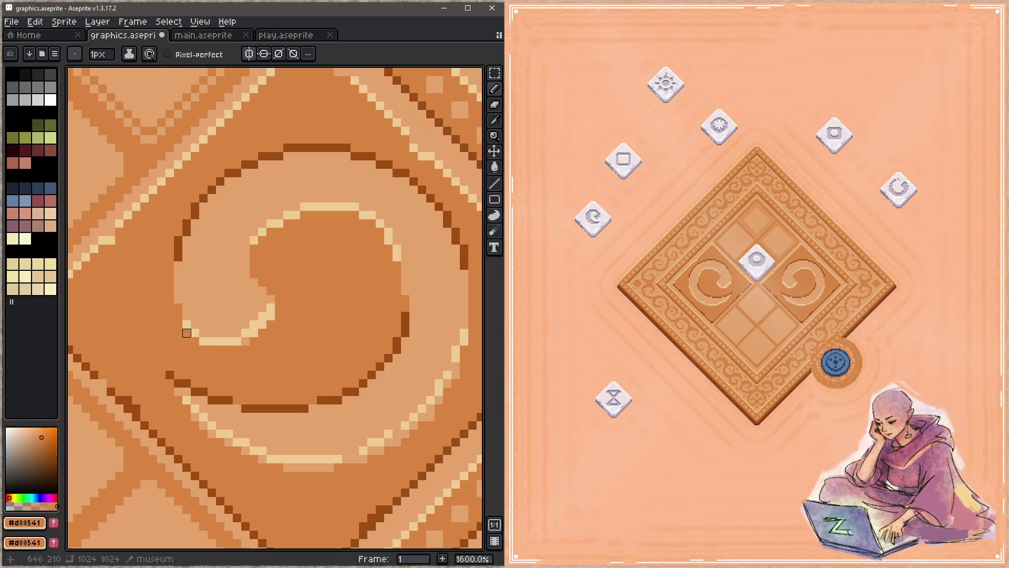
key("ctrl+s")
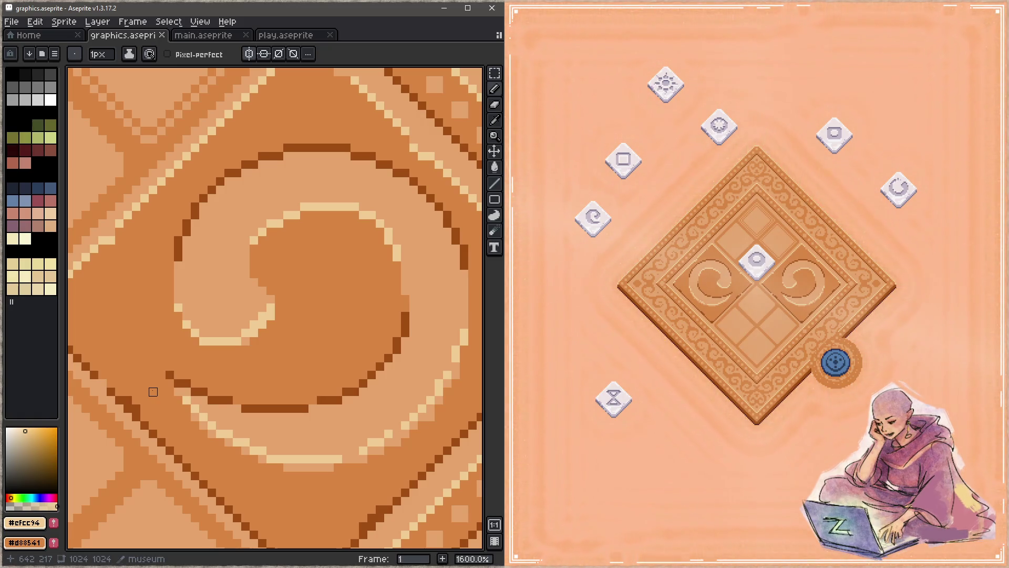
Step: Check the retouched board in the game preview
left_click(590, 335)
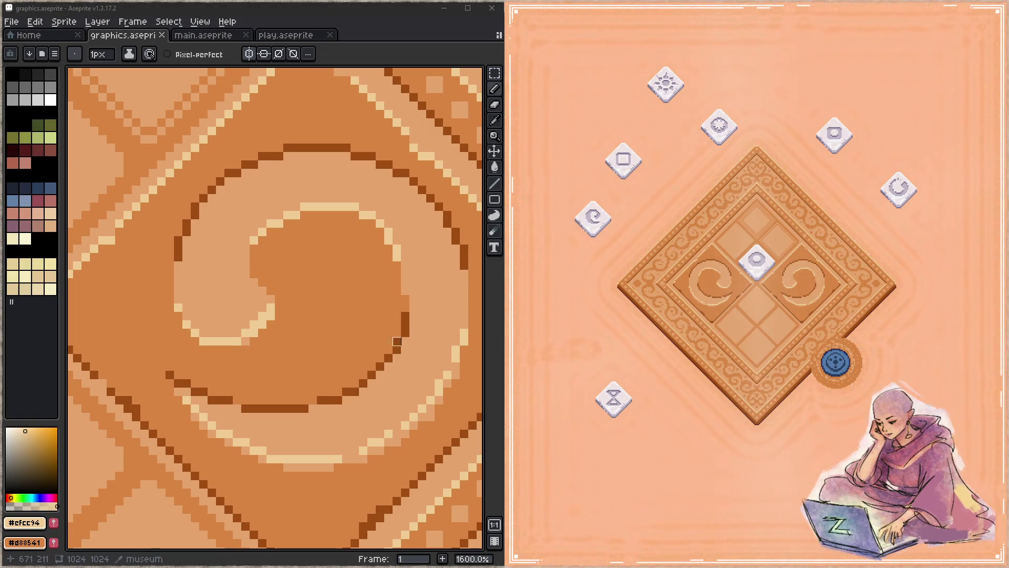
scroll(399, 339, "down", 2)
scroll(399, 339, "right", 2)
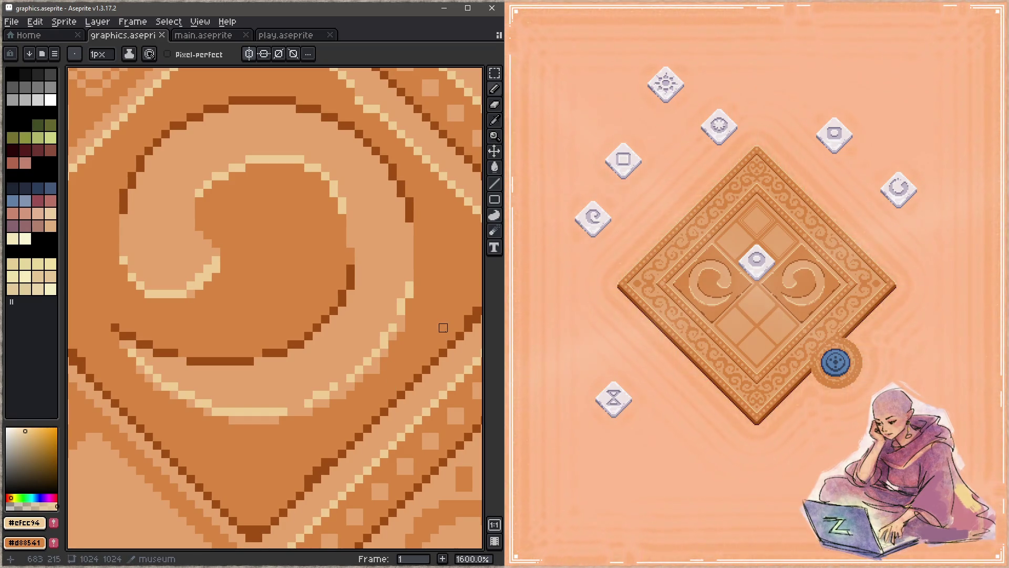
key("i")
scroll(400, 315, "right", 2)
scroll(400, 316, "down", 1)
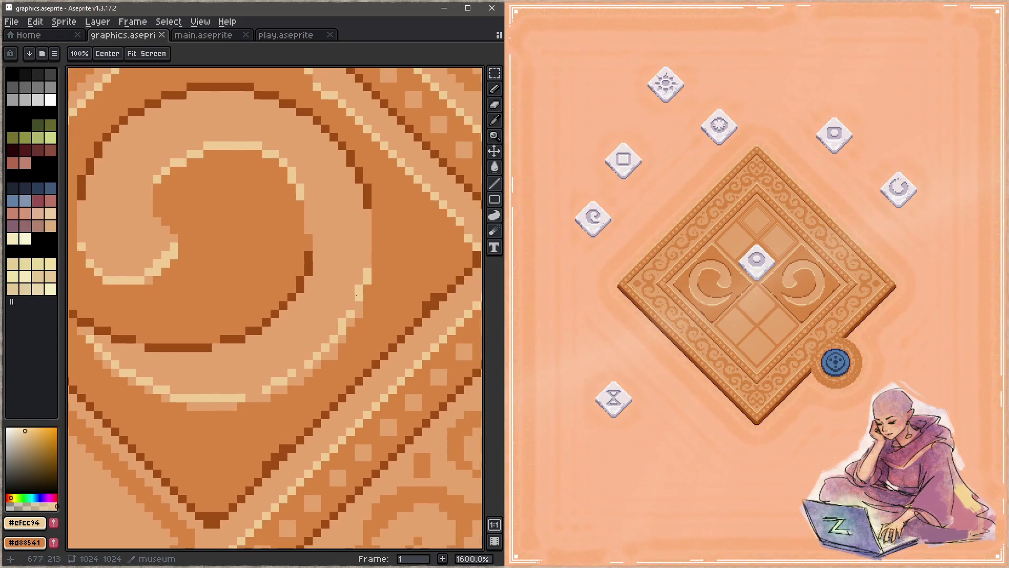
Step: Draw a cream #efcc94 highlight line along the diagonal band below the swirl
key("b")
mouse_move(367, 284)
left_mouse_down()
mouse_move(317, 365)
mouse_move(333, 349)
mouse_move(216, 405)
mouse_move(322, 398)
left_mouse_up()
key("space")
mouse_move(165, 336)
left_mouse_down()
mouse_move(199, 369)
mouse_move(266, 403)
left_mouse_up()
Step: Tone down part of the cream highlight line with light tan #c5a46c
left_click(270, 367, "alt")
mouse_move(174, 339)
left_mouse_down()
mouse_move(248, 386)
mouse_move(225, 385)
mouse_move(197, 363)
mouse_move(213, 373)
mouse_move(201, 378)
mouse_move(226, 392)
left_mouse_up()
left_click(211, 375, "alt")
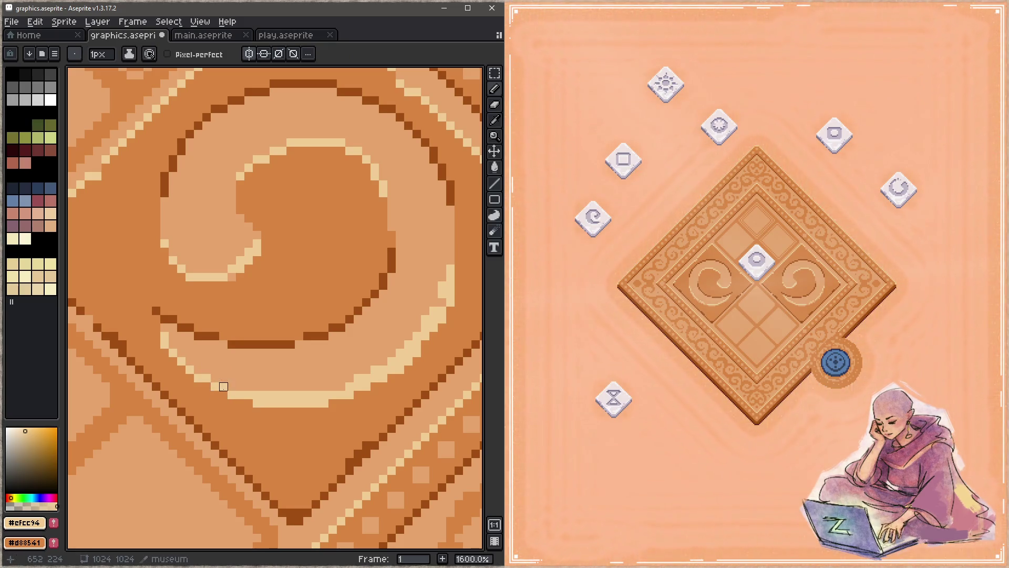
scroll(265, 370, "right", 5)
Step: Paint over stray pale pixels beside the light line with tan, then save
left_click(261, 387, "alt")
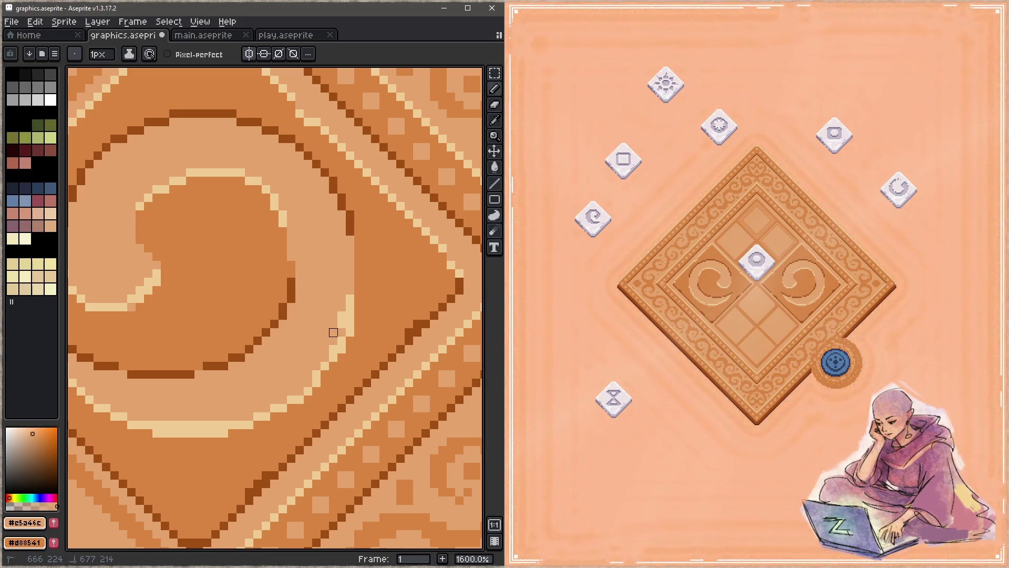
left_click(320, 378, "alt")
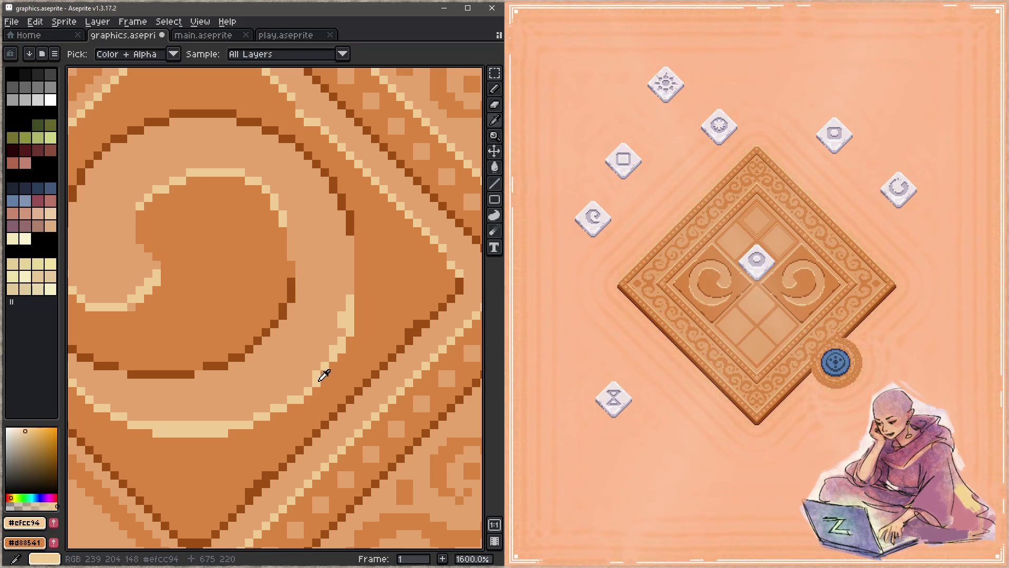
left_click(317, 375, "alt")
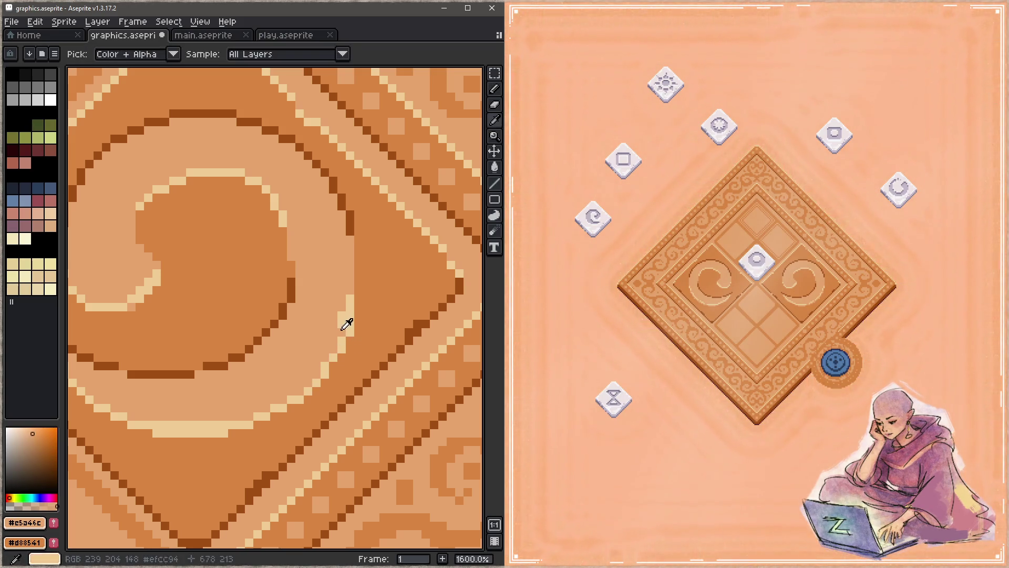
left_click_drag(342, 324, 342, 341)
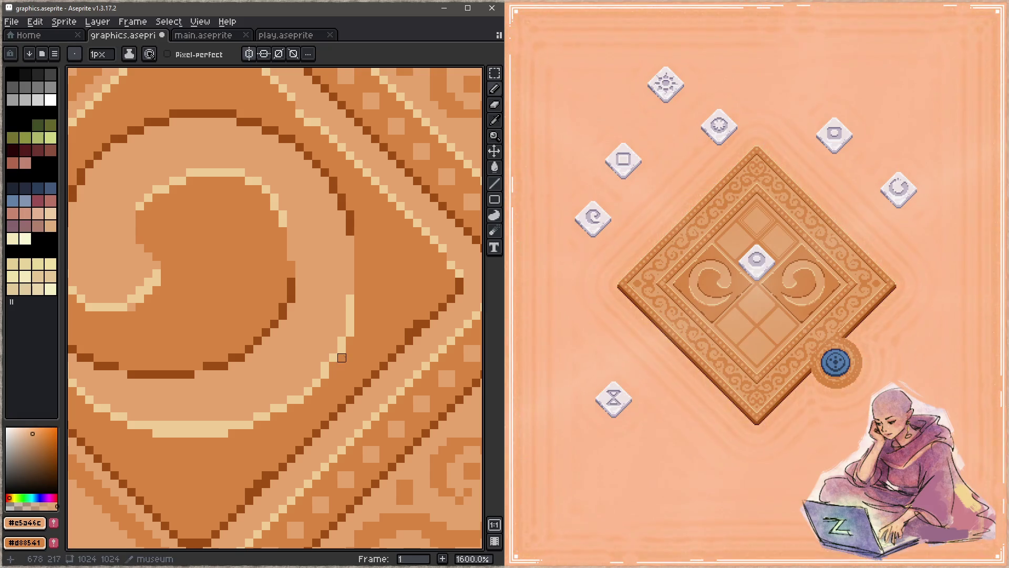
left_click_drag(289, 375, 368, 348)
key("ctrl+s")
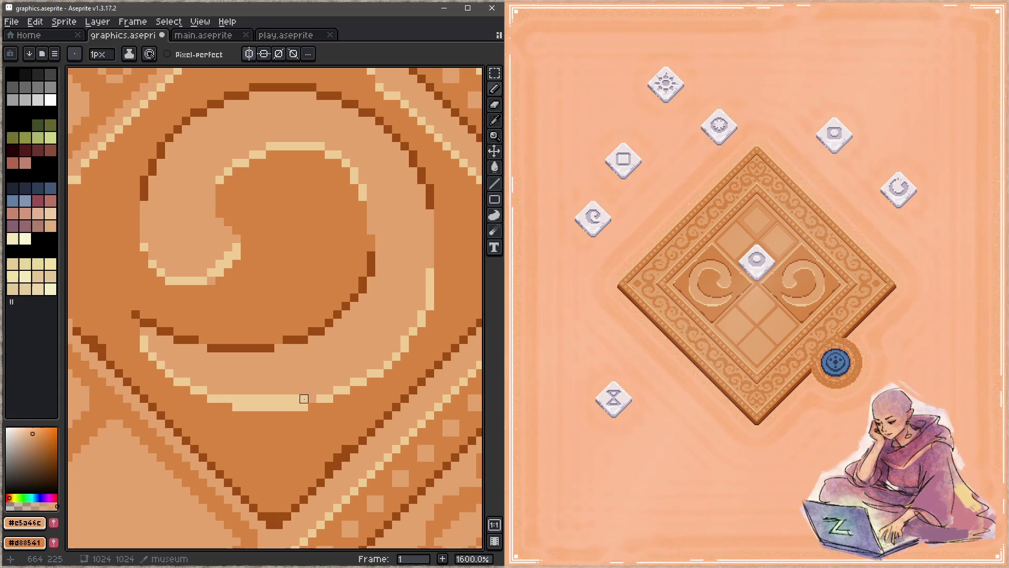
Step: Repaint a run of light band pixels in mid tone and save
left_click(304, 399)
left_click_drag(279, 399, 234, 399)
key("ctrl+s")
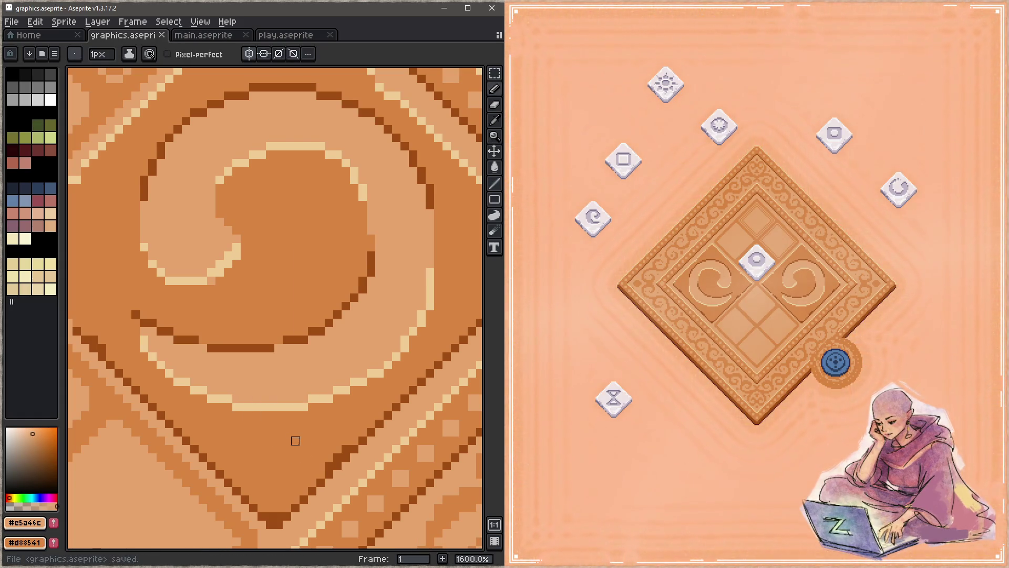
key("alt")
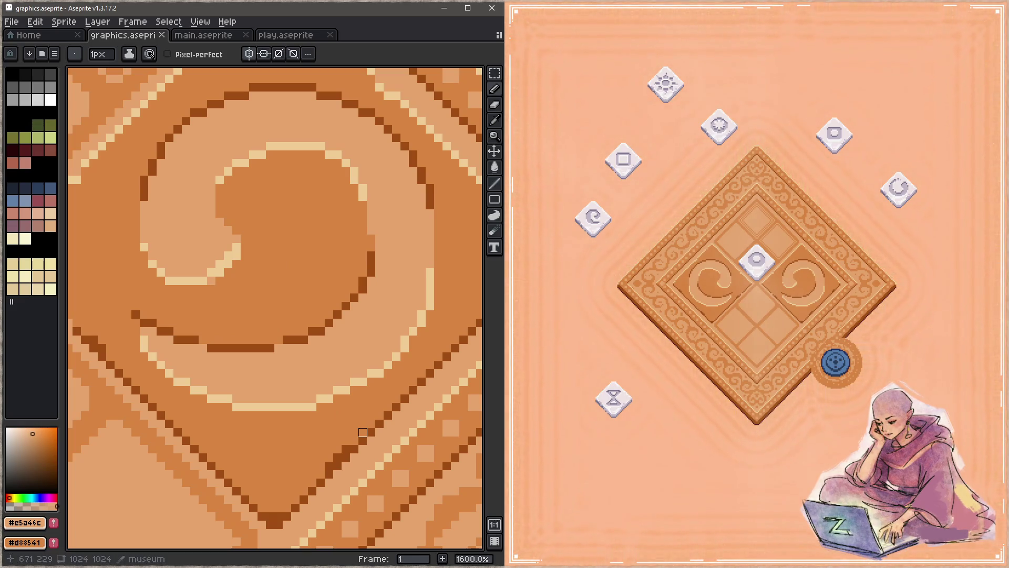
key("alt")
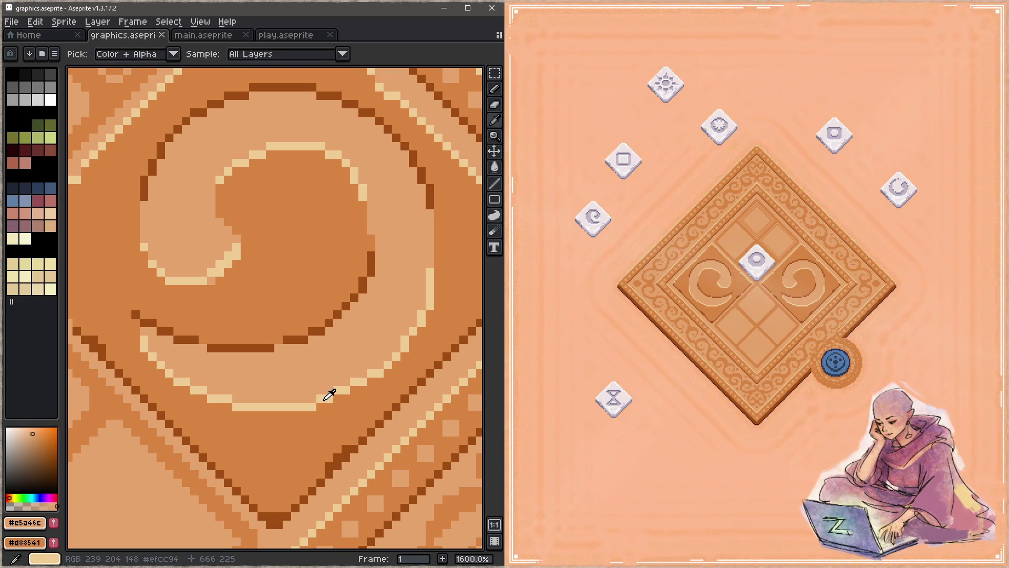
Step: Add a cream pixel at the highlight line's end and turn the final end pixel orange, then save
left_click(324, 399)
left_click(320, 406)
key("alt")
left_click(320, 399)
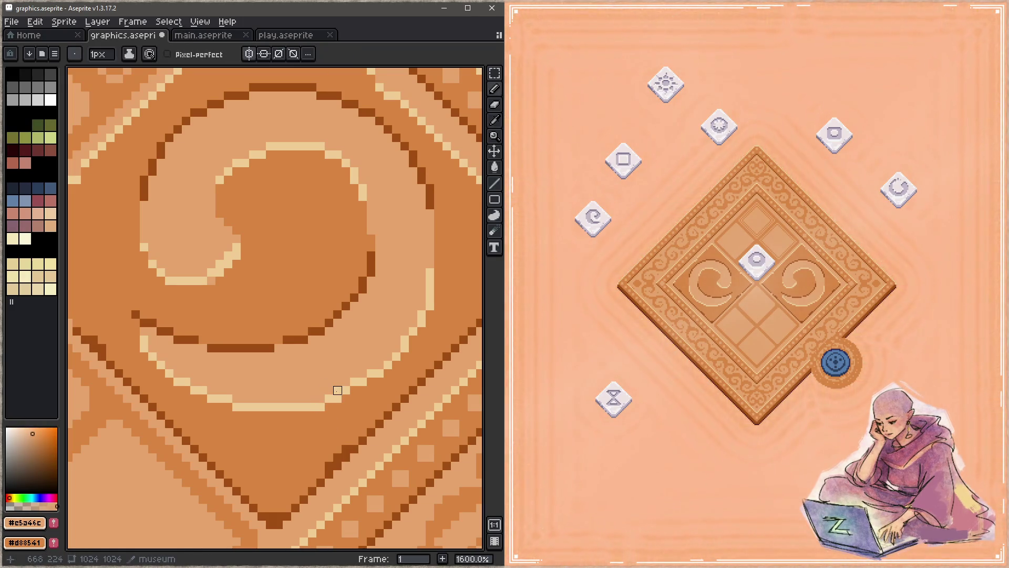
right_click(320, 406)
left_click(321, 414, "alt")
left_click(321, 399, "alt")
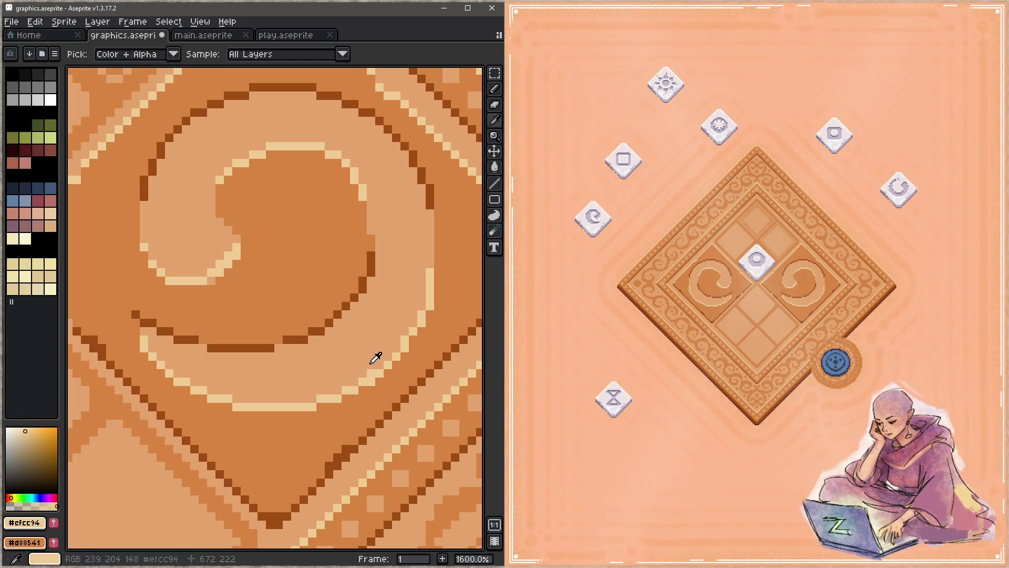
left_click(380, 398, "alt")
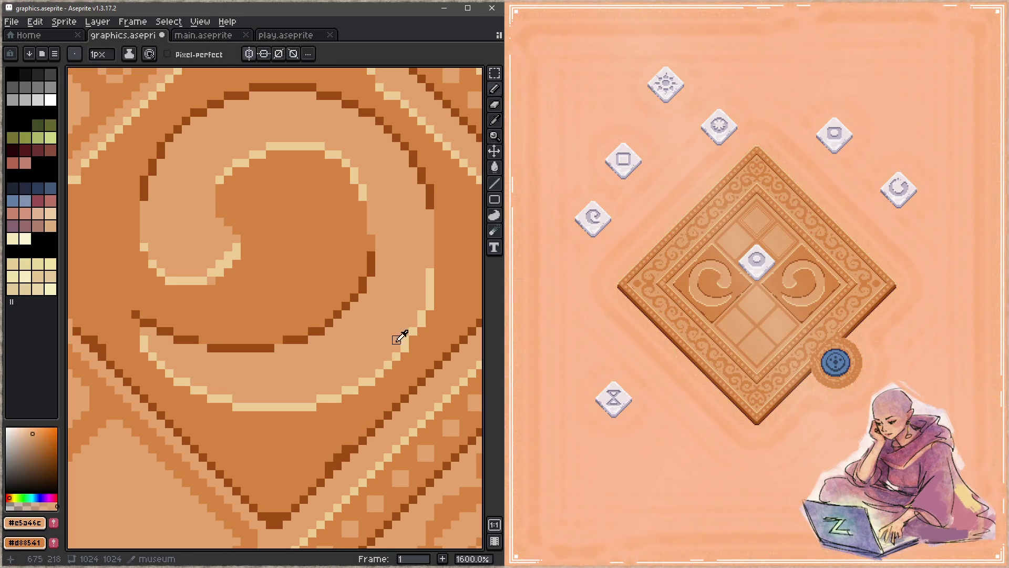
left_click(412, 333, "alt")
key("ctrl+s")
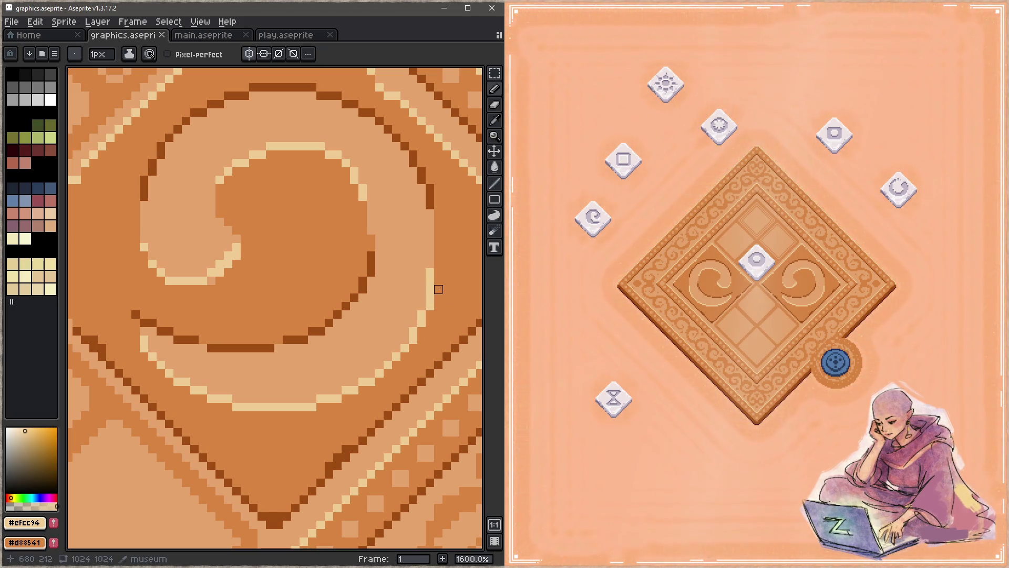
Step: Add cream pixels to the right-hand highlight and lower-left band, saving after each
left_click_drag(438, 286, 438, 247)
left_click(430, 280, "alt")
key("ctrl+s")
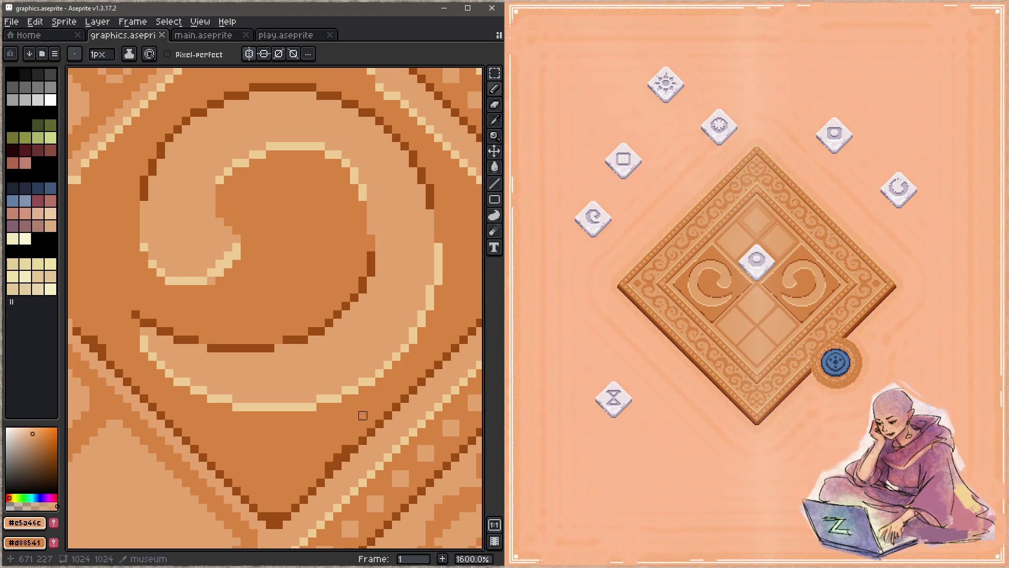
left_click(152, 348, "alt")
left_click(135, 335)
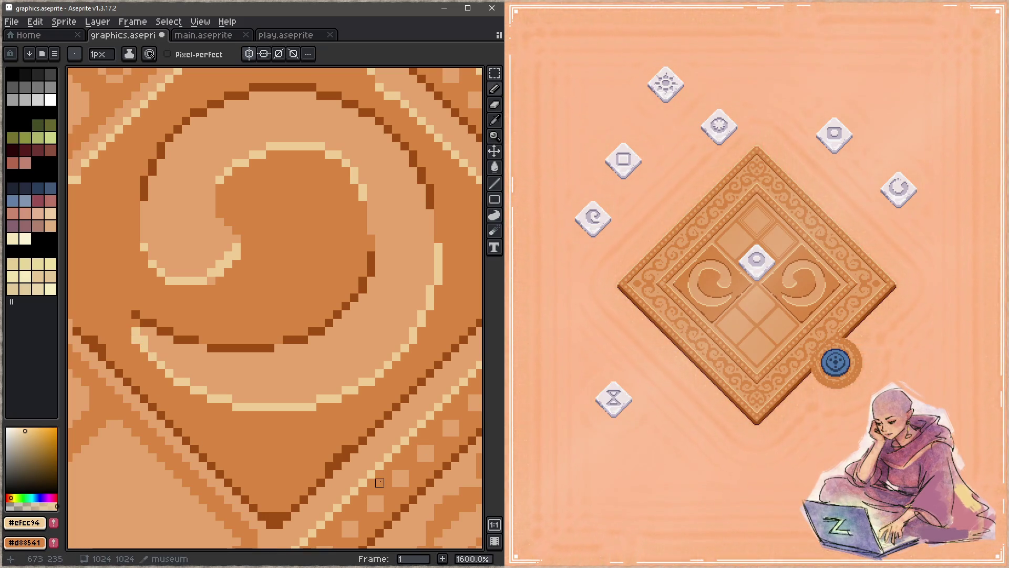
key("ctrl+s")
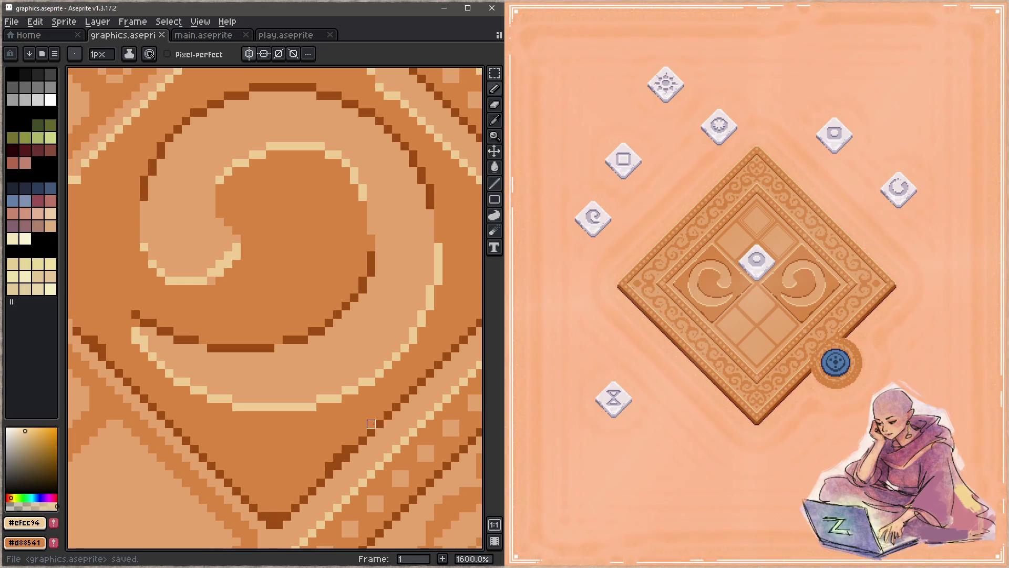
left_click(150, 342, "alt")
key("ctrl+s")
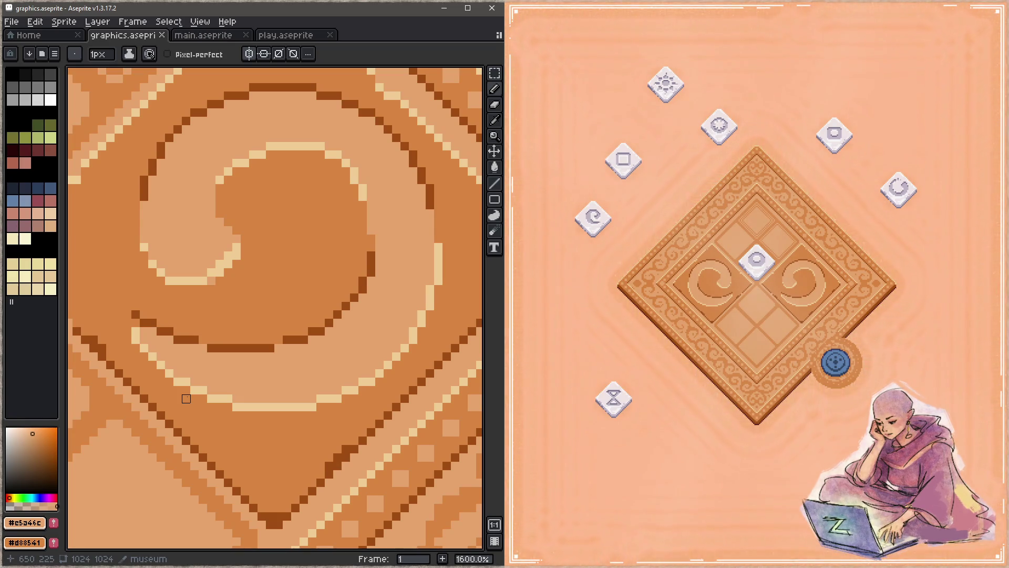
Step: Check the board with both outlined, highlighted swirls in the game preview
left_click(743, 399)
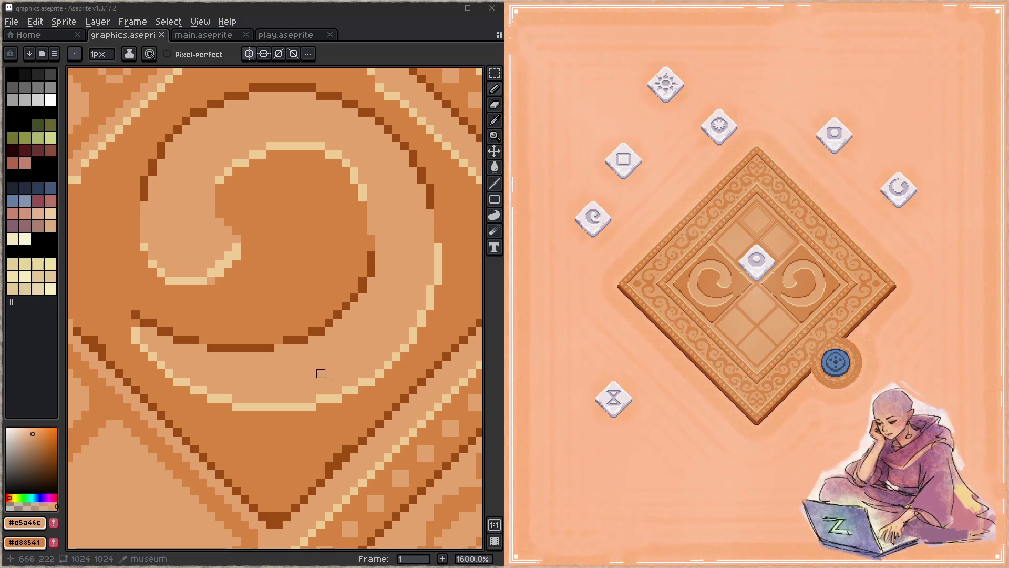
Step: Repaint the swirl's lower dark brown outline pixels, turning stray ones back to orange, and save
left_click_drag(427, 264, 410, 316)
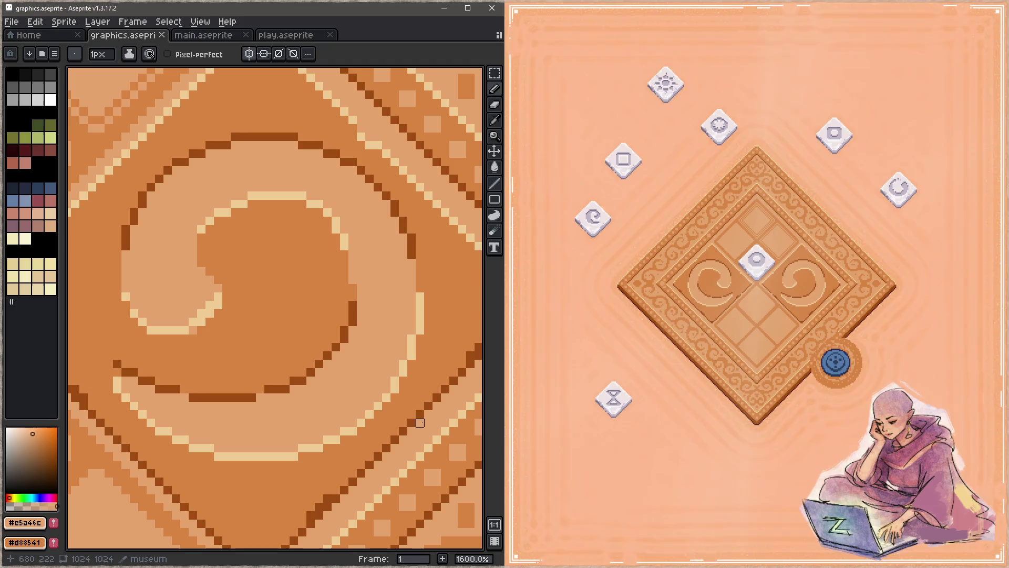
key("alt")
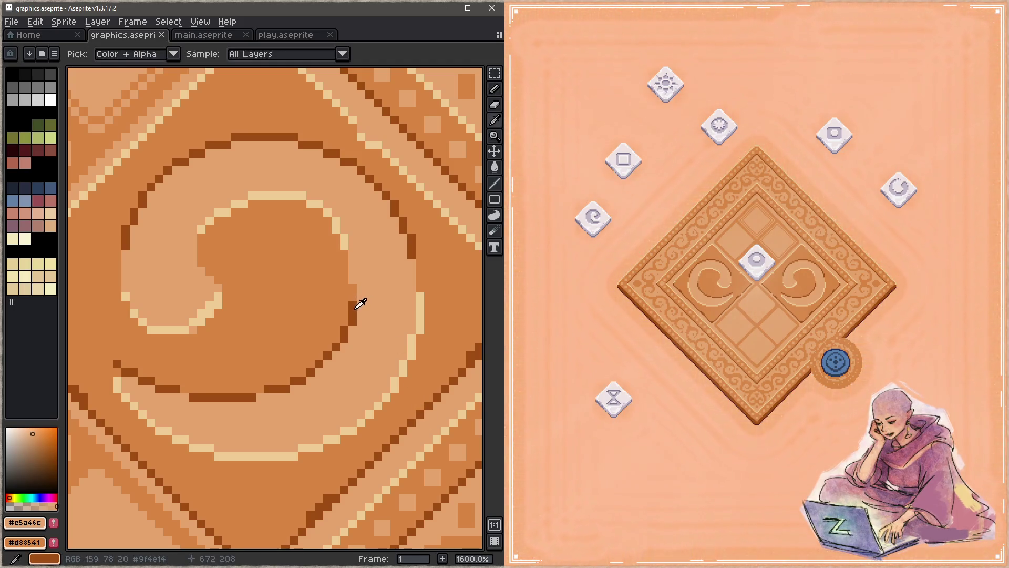
left_click(357, 307, "alt")
left_click_drag(353, 288, 344, 313)
right_click(353, 318)
right_click(344, 339)
left_click(336, 339)
key("ctrl+s")
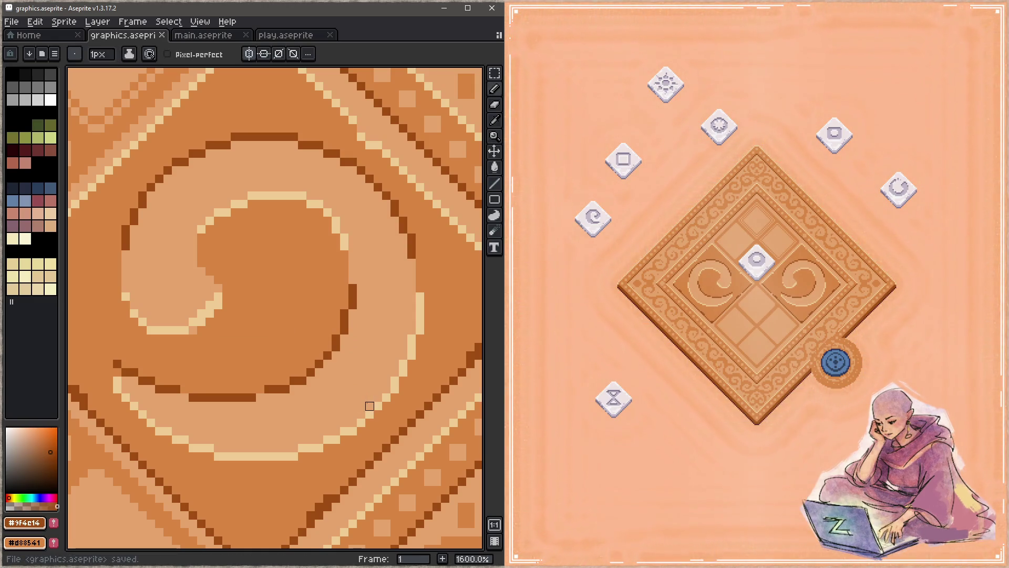
Step: Paint the swirl's cream highlight pixels, reverting strays to orange, saving after each tweak
left_click(421, 294, "alt")
left_click_drag(420, 266, 421, 291)
key("ctrl+s")
right_click(421, 266)
left_click(412, 266, "alt")
left_click(432, 244, "alt")
key("ctrl+s")
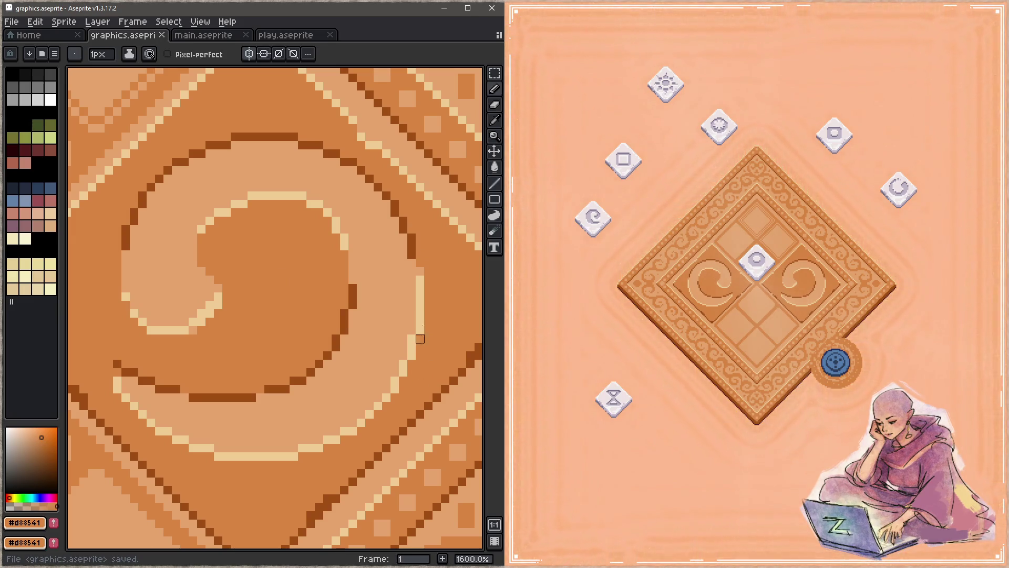
left_click_drag(419, 286, 420, 277)
left_click(421, 266, "alt")
key("ctrl+s")
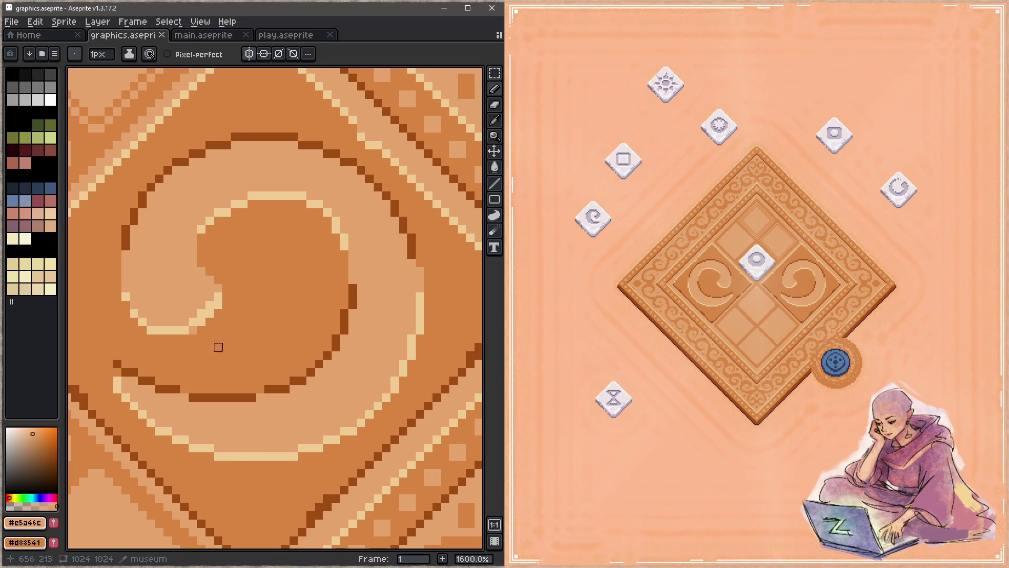
Step: Extend the other swirl's inner curl with a few dark brown pixels and save
left_click(355, 288, "alt")
left_click(202, 271)
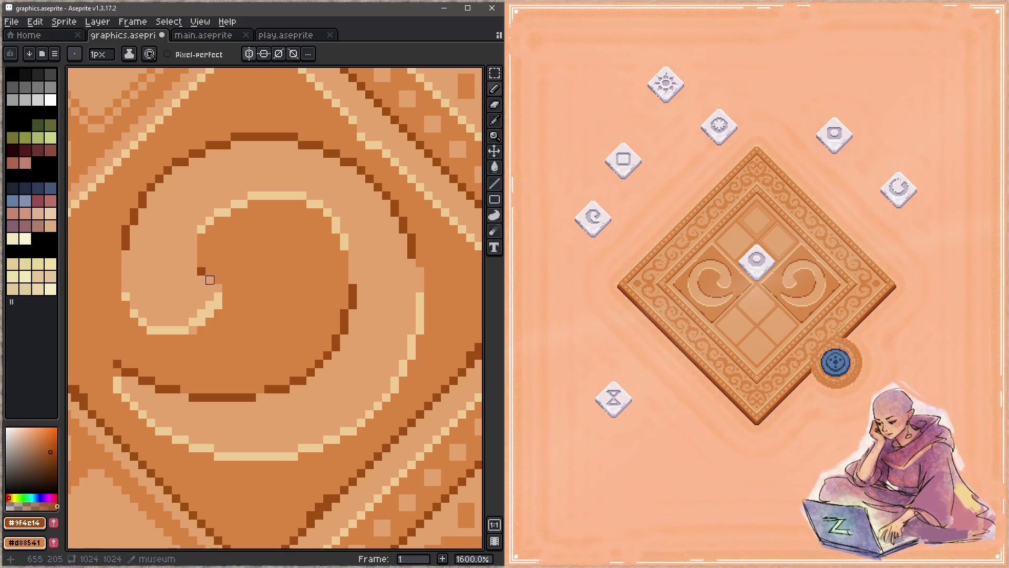
left_click_drag(218, 280, 209, 280)
left_click(218, 288)
key("ctrl+s")
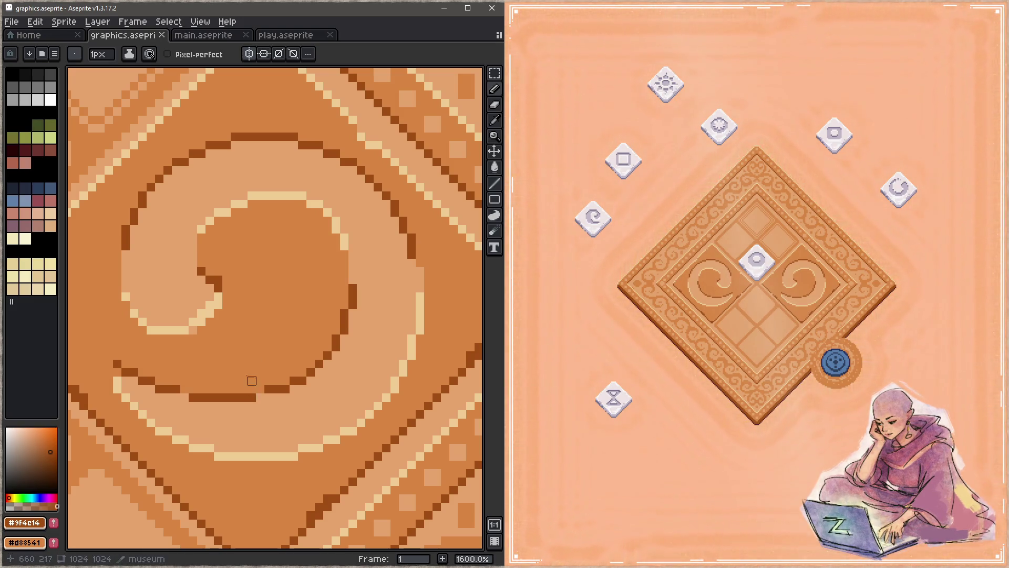
Step: Paint a cream highlight along the inner curl and a short cream row beneath it, then save
left_click(215, 302, "alt")
left_click_drag(218, 313, 194, 328)
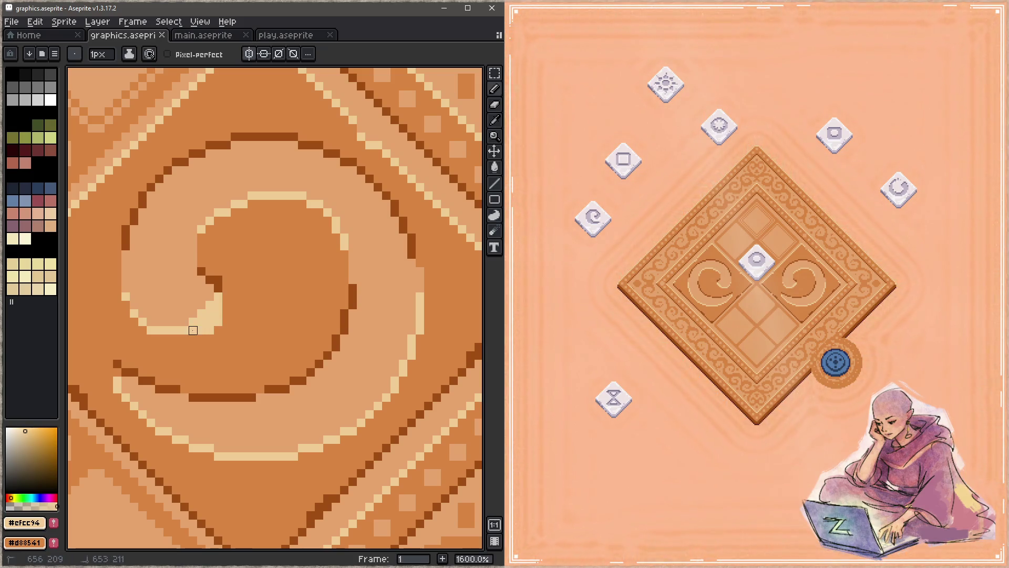
left_click(236, 311, "alt")
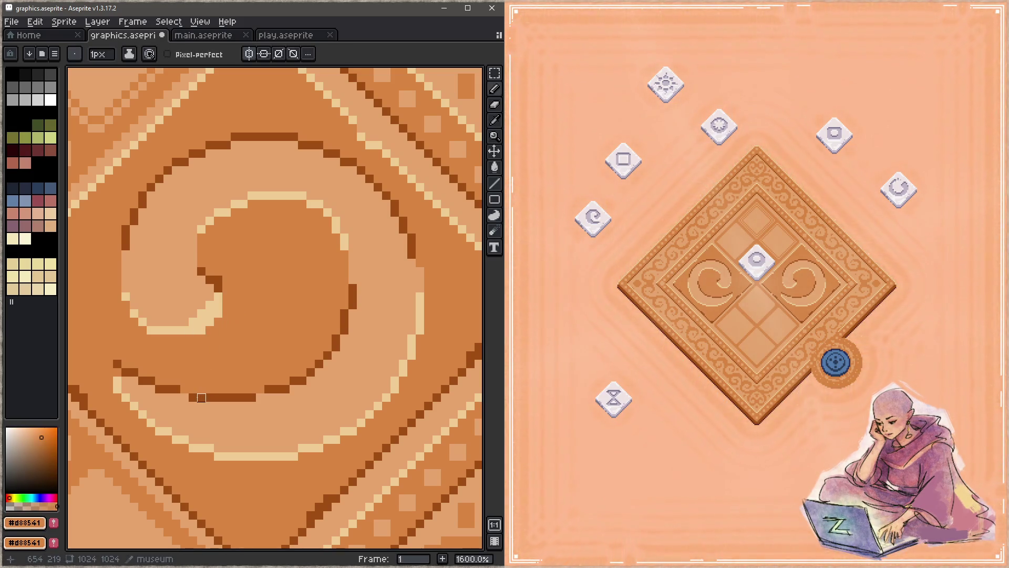
left_click(210, 284, "alt")
mouse_move(211, 293)
left_mouse_down()
mouse_move(191, 320)
mouse_move(210, 314)
left_mouse_up()
key("ctrl+s")
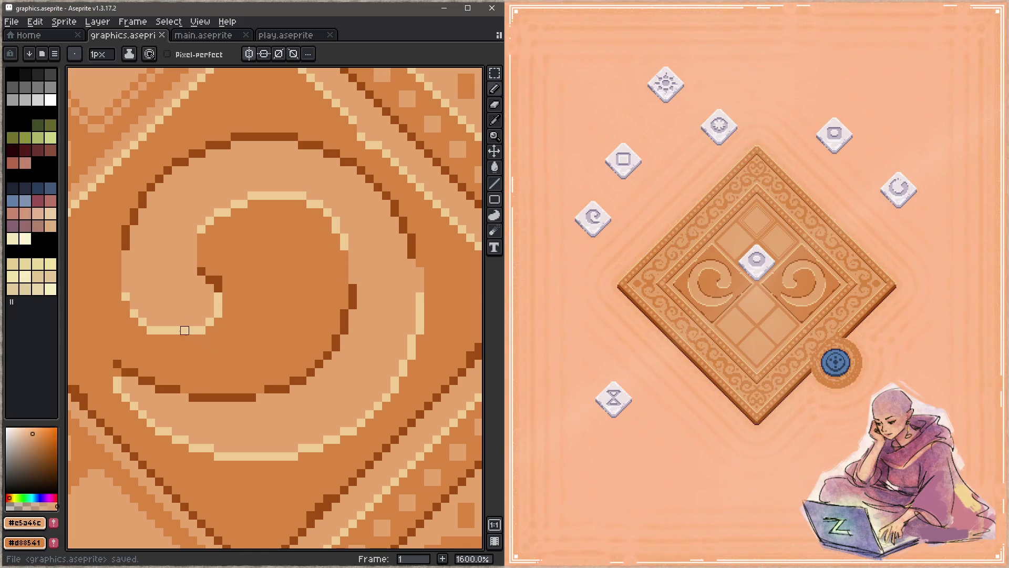
left_click(184, 330, "alt")
left_click_drag(168, 339, 185, 338)
left_click(192, 320, "alt")
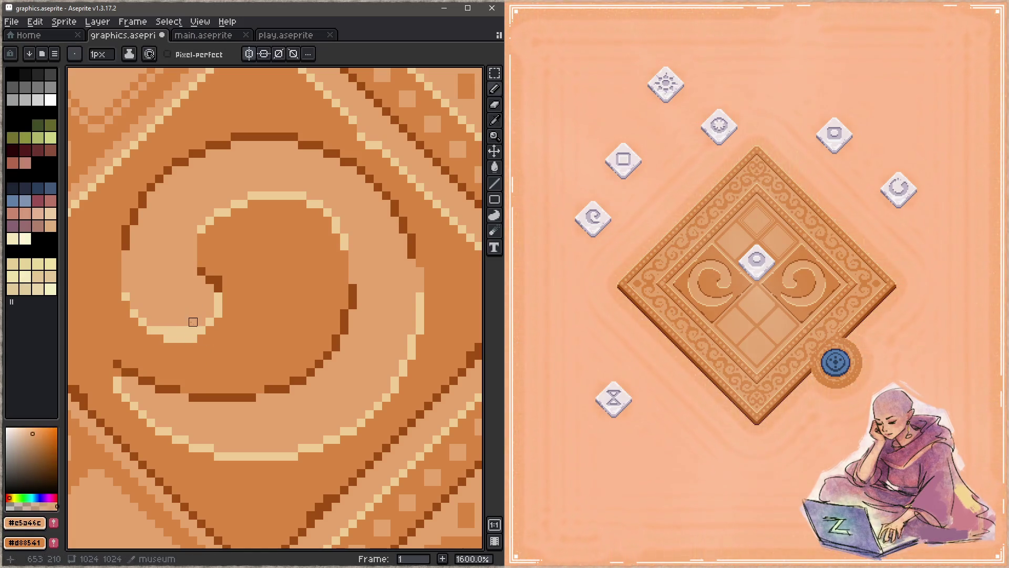
key("ctrl+s")
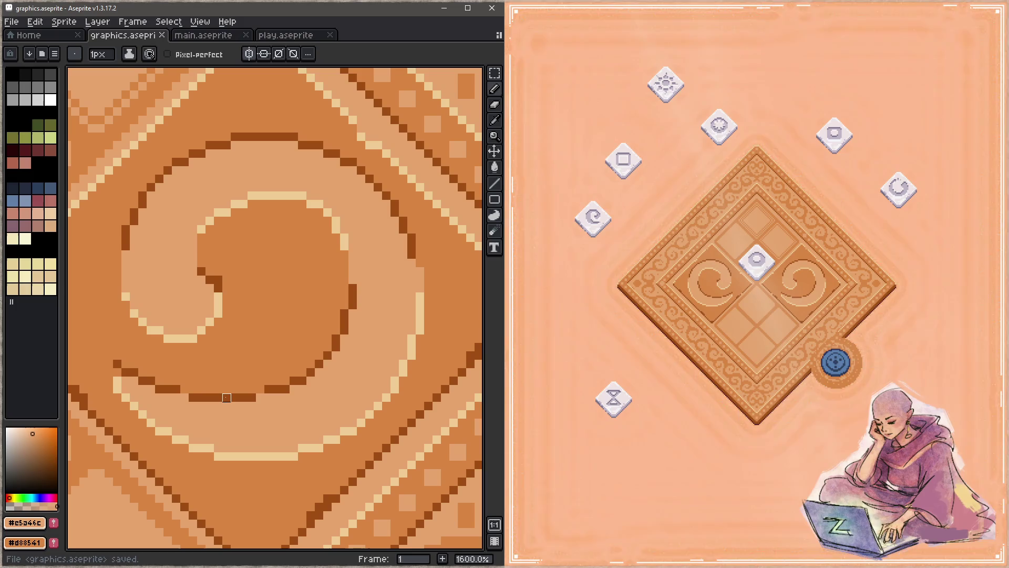
Step: Touch up the curl's tip with cream and tan pixels beside the highlight, then save
left_click(209, 322, "alt")
left_click_drag(218, 321, 207, 333)
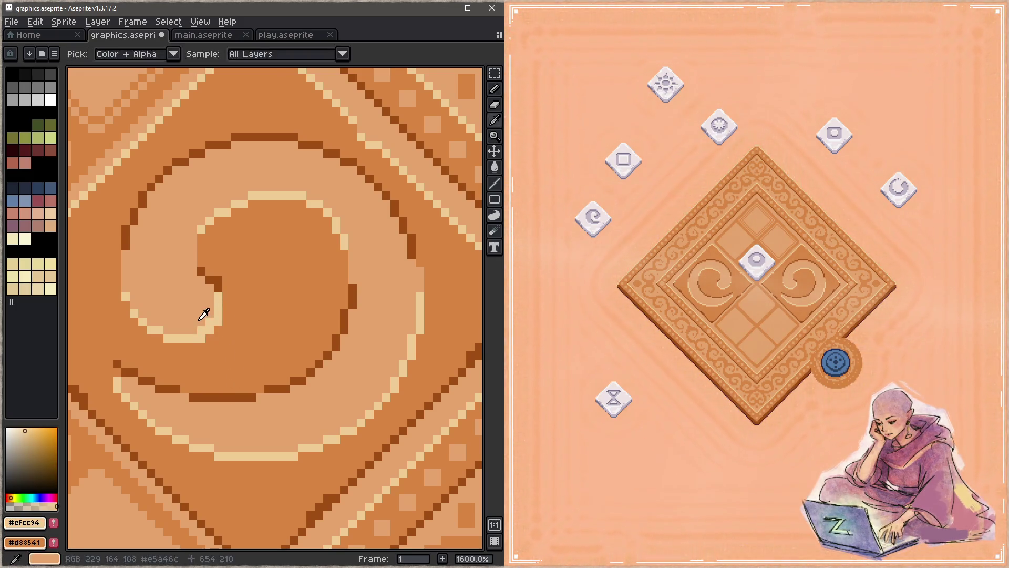
left_click(202, 313, "alt")
left_click(202, 331)
left_click(219, 308, "alt")
mouse_move(226, 297)
left_mouse_down()
mouse_move(226, 314)
mouse_move(218, 298)
left_mouse_up()
left_click(207, 317, "alt")
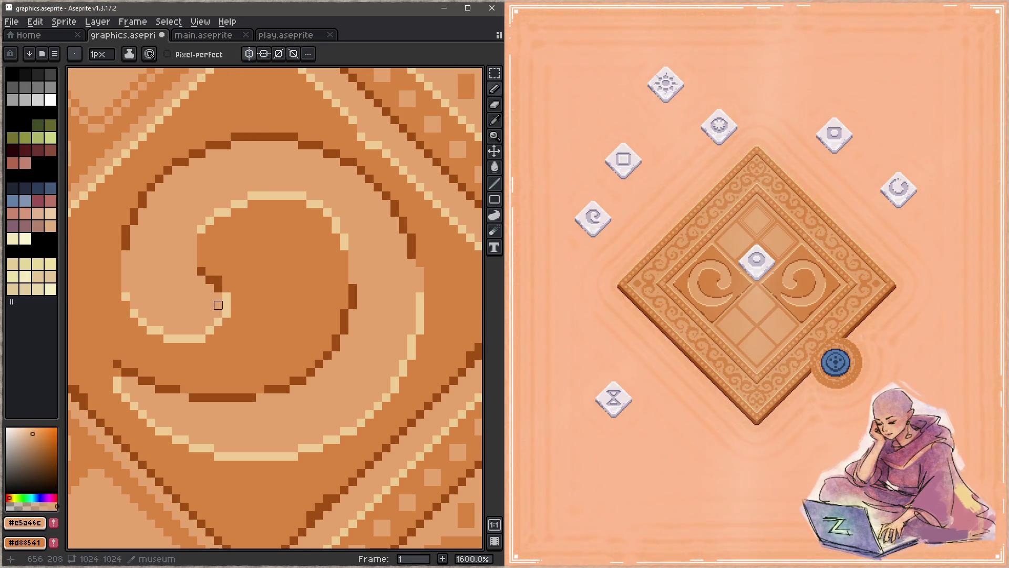
key("ctrl+s")
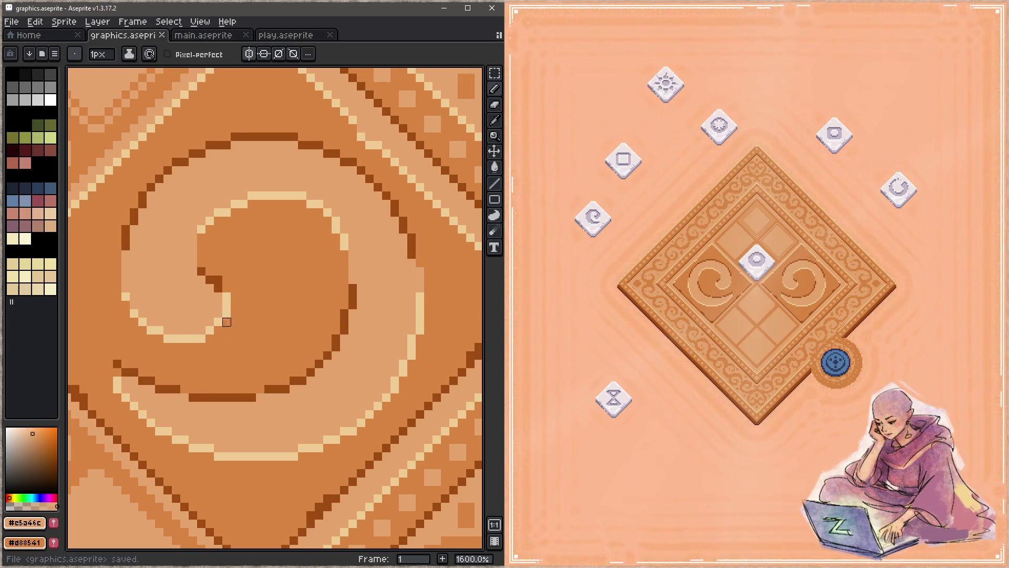
Step: Add the final dark brown pixels to the curl's inner stroke, saving along the way
left_click(218, 284, "alt")
left_click(227, 296)
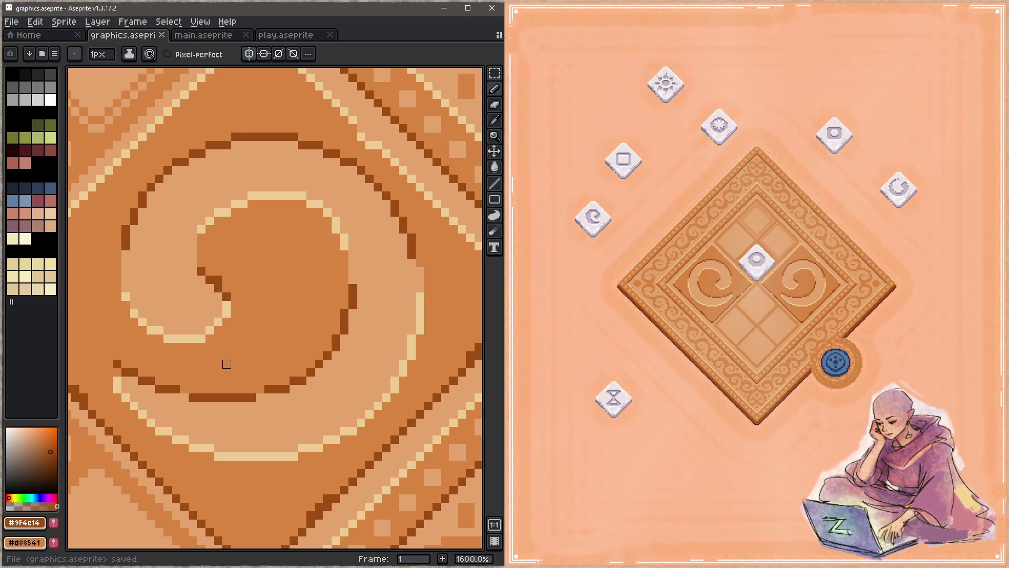
left_click(218, 288, "alt")
left_click(218, 288)
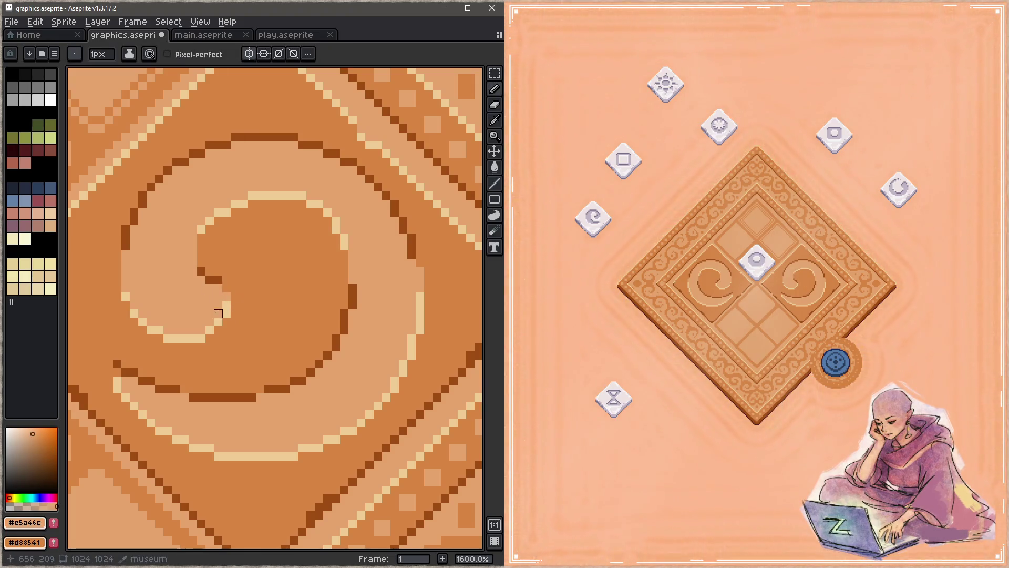
key("ctrl+s")
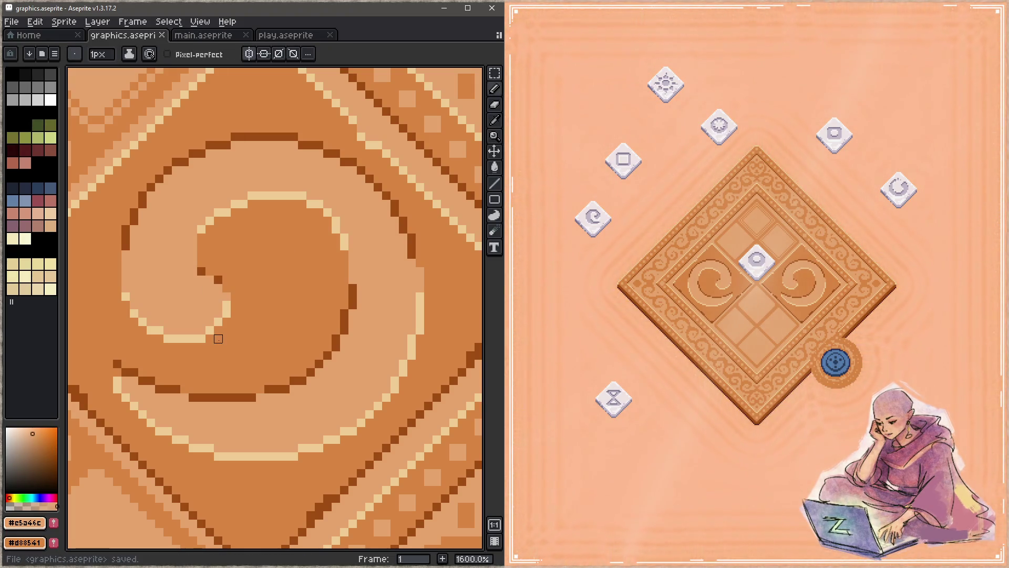
left_click(221, 280, "alt")
left_click(210, 278)
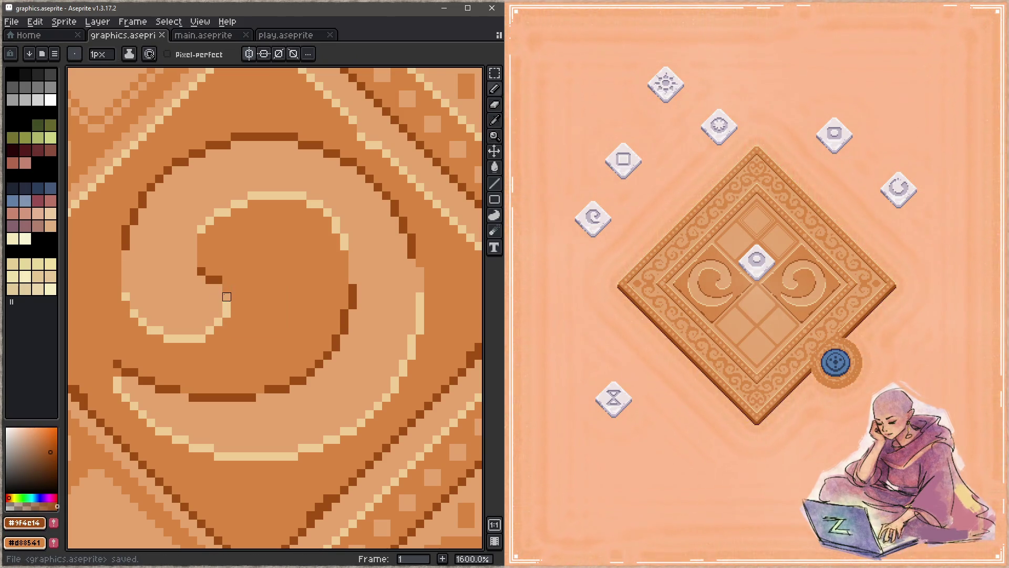
left_click(227, 288)
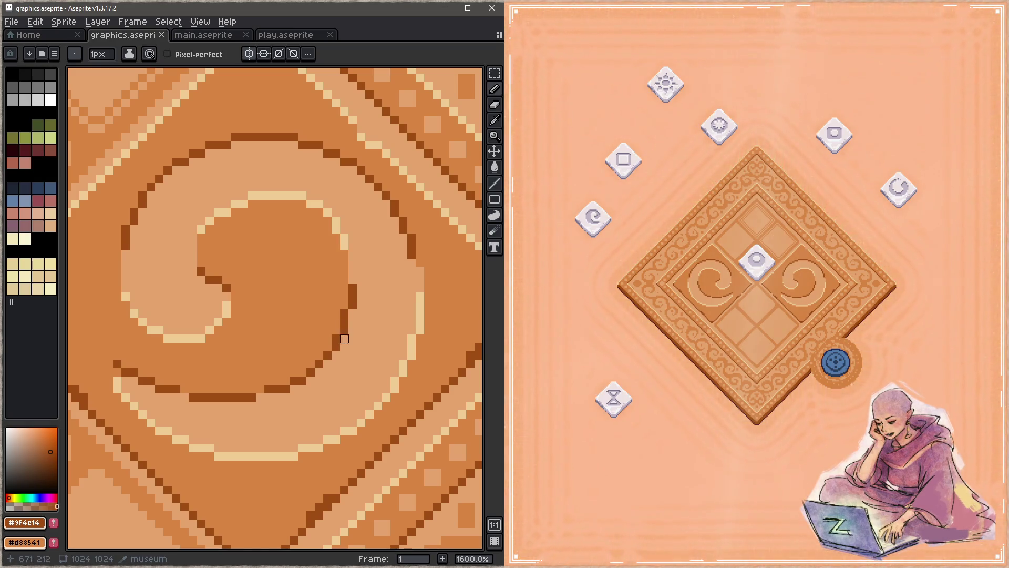
scroll(288, 243, "down", 6)
scroll(312, 315, "up", 2)
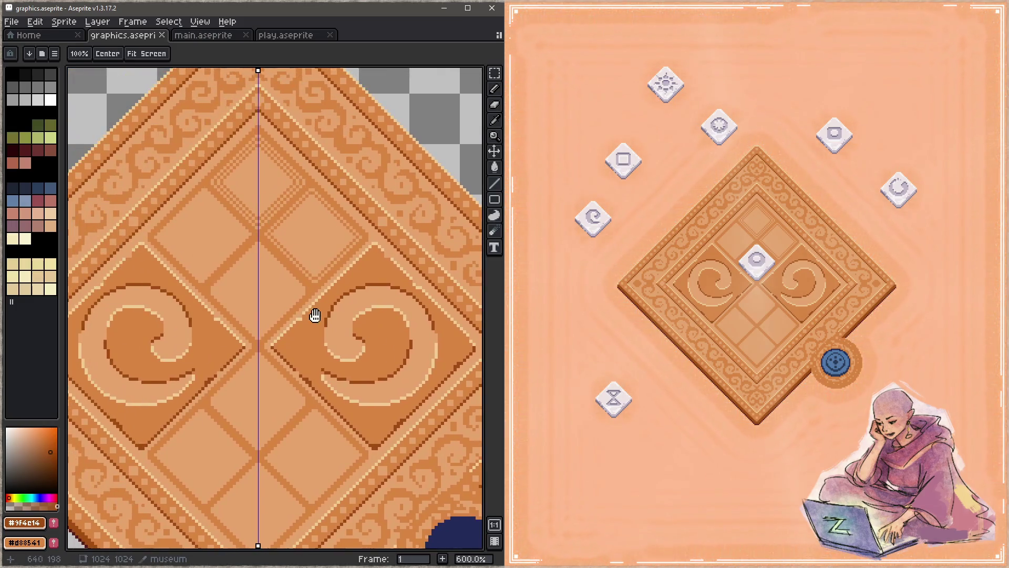
Step: Zoom in on the top accent panel and draw a mirrored dark diagonal line there
left_click_drag(312, 315, 353, 321)
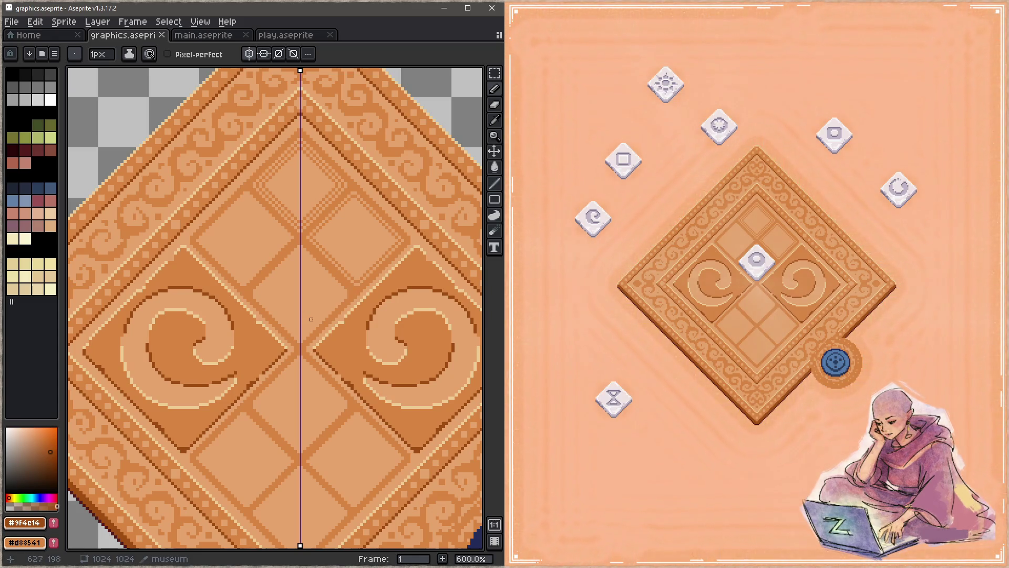
key("alt")
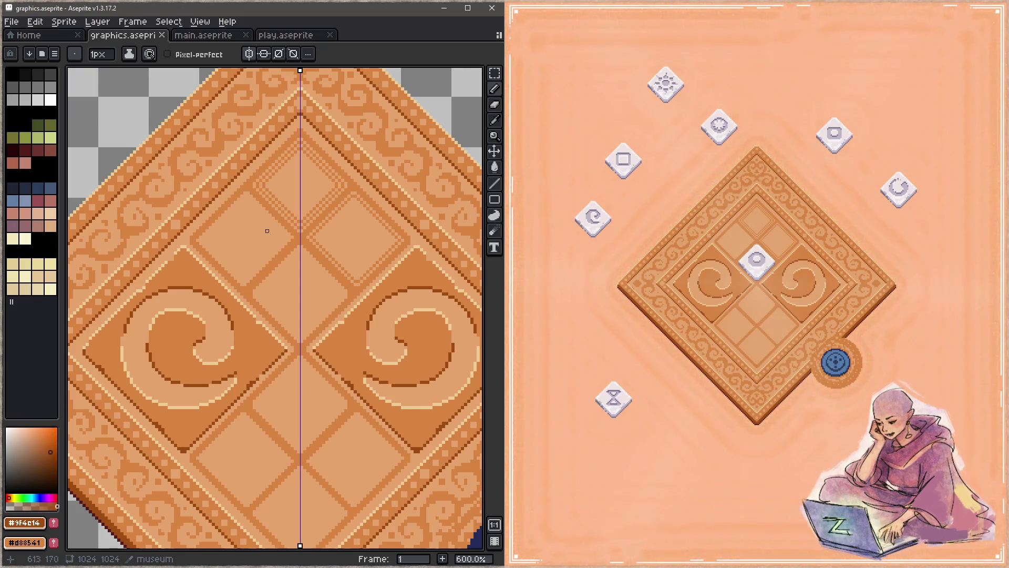
key("ctrl+space")
left_click(284, 286)
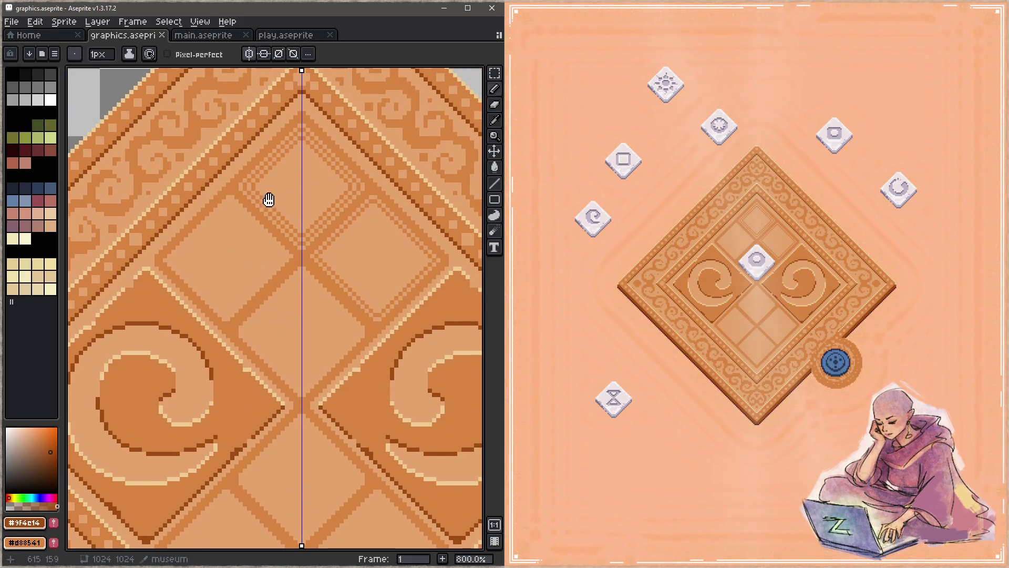
scroll(266, 203, "up", 2)
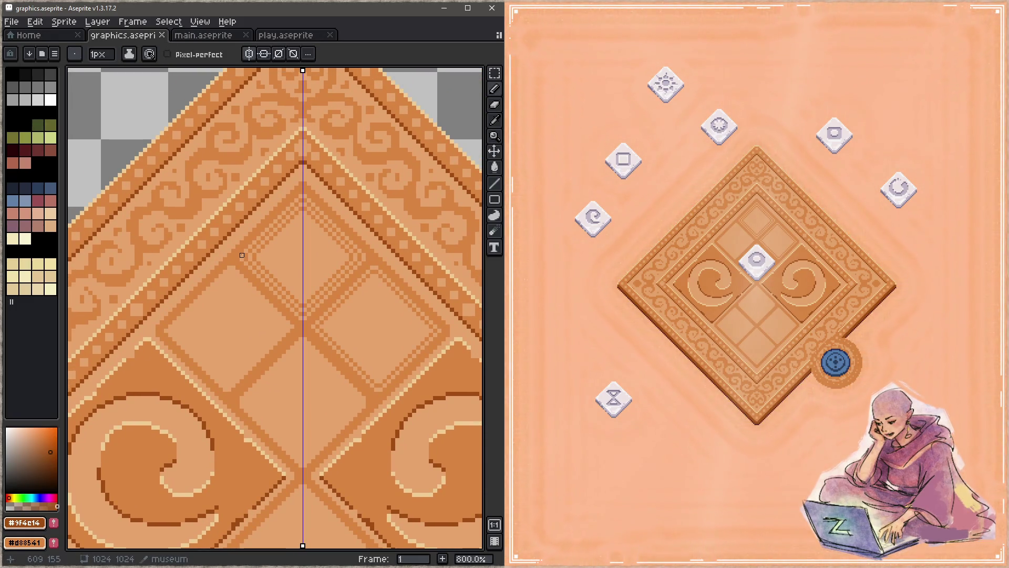
left_click_drag(241, 255, 301, 197)
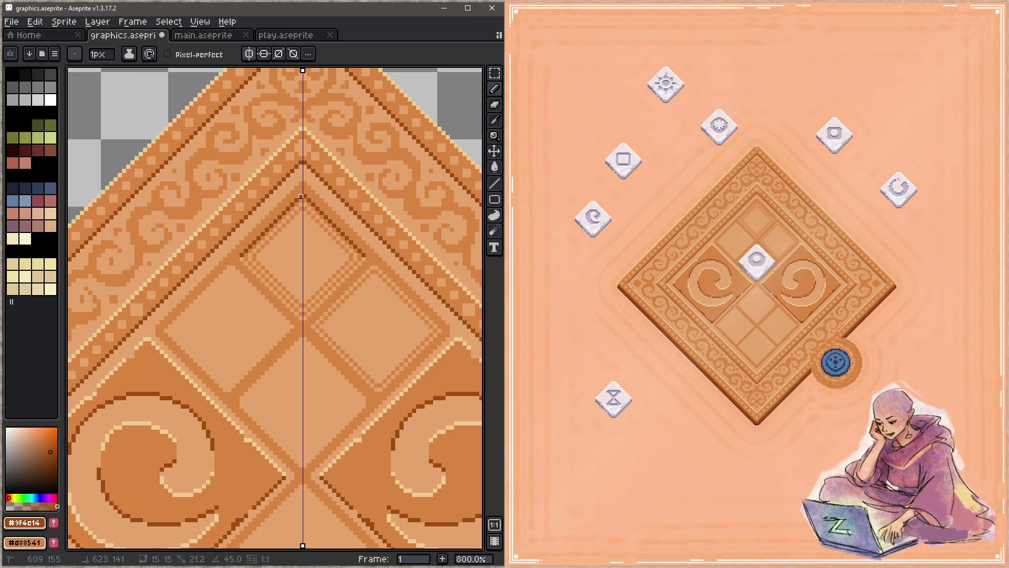
Step: Redraw the inner diagonal border in tan on both sides, flattening its checker pixels
key("ctrl+space")
right_click(335, 301)
scroll(308, 188, "down", 3)
scroll(308, 188, "up", 1)
scroll(334, 254, "up", 1)
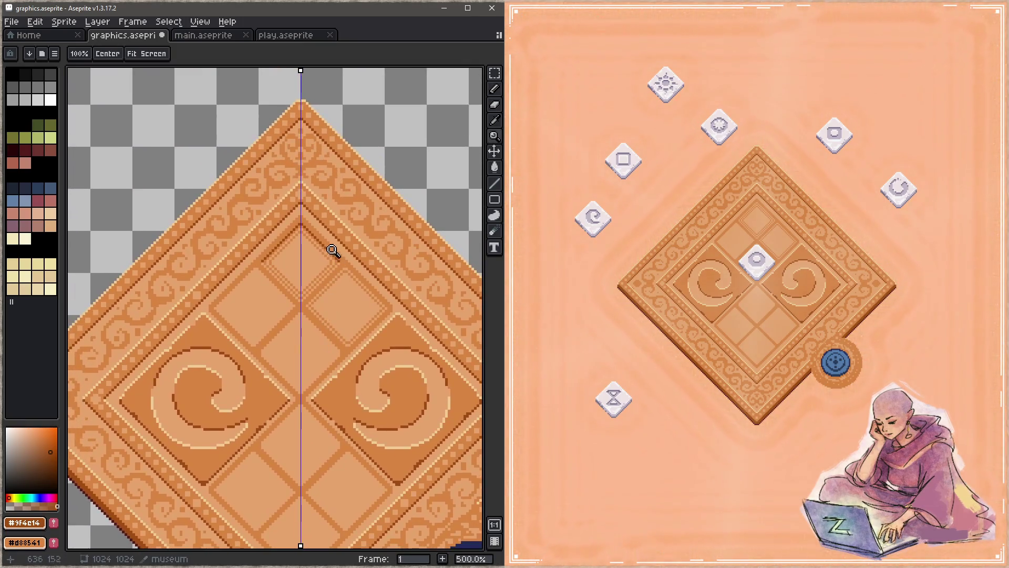
scroll(334, 254, "up", 2)
scroll(352, 316, "up", 2)
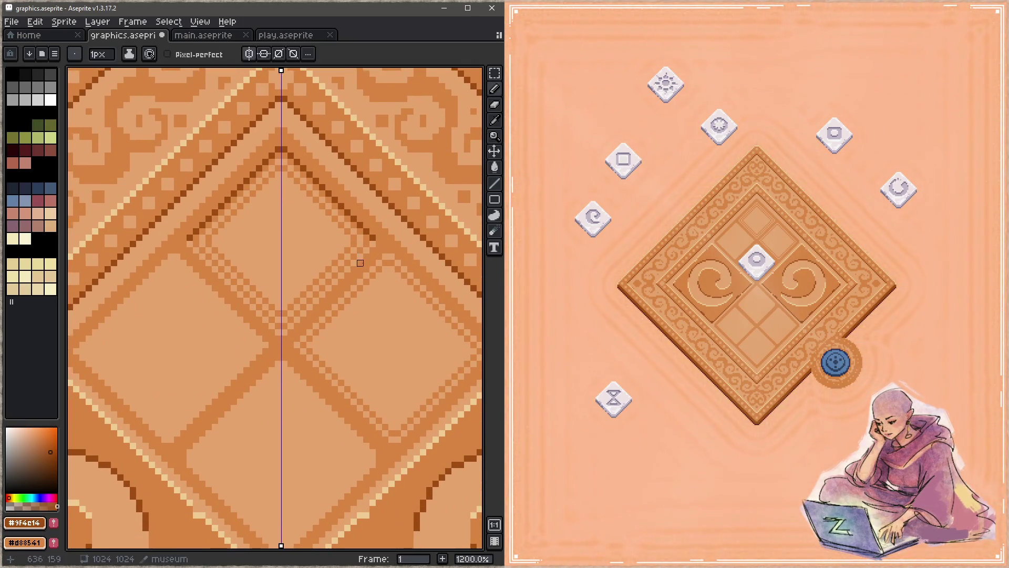
left_click(360, 250, "alt")
left_click_drag(366, 238, 284, 157)
left_click(271, 175)
key("ctrl+z")
mouse_move(272, 181)
left_mouse_down()
mouse_move(196, 244)
mouse_move(285, 326)
mouse_move(221, 251)
left_mouse_up()
Step: Draw mirrored dark brown 45° lines along the border and grid, plus a tan segment
left_click(354, 218, "alt")
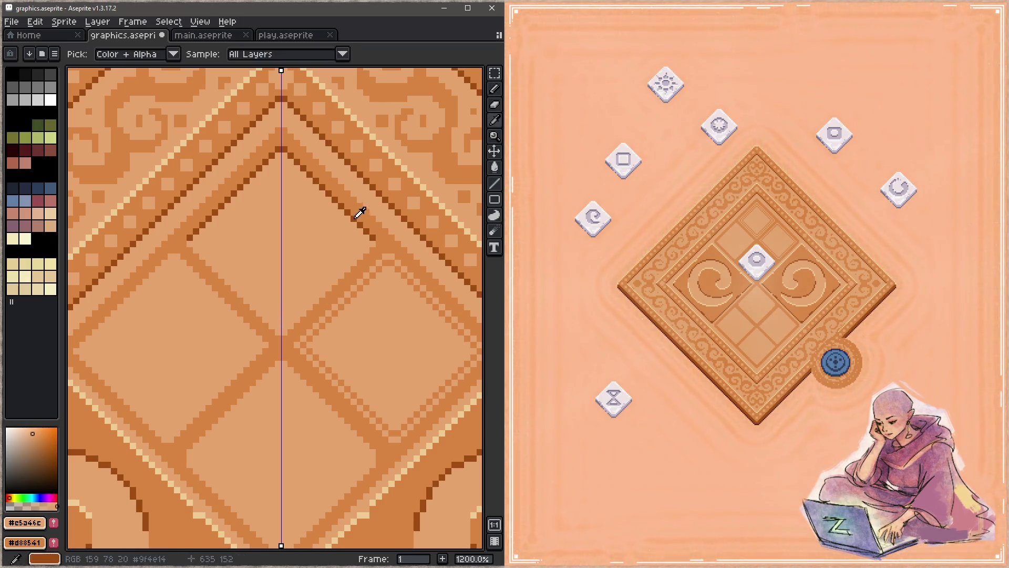
left_click_drag(374, 281, 360, 252)
left_click(351, 228)
left_click(439, 316, "shift")
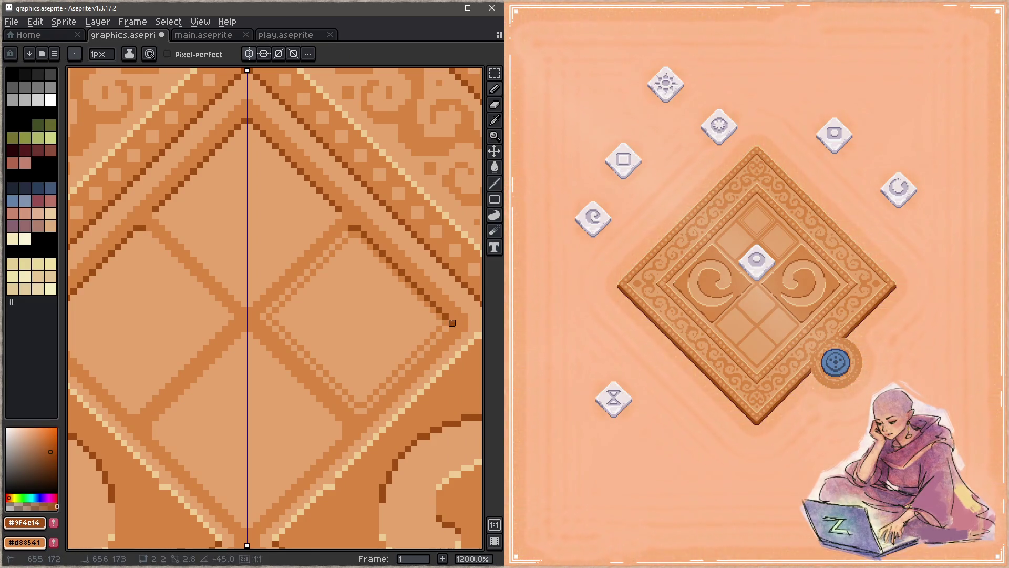
left_click(451, 325, "alt")
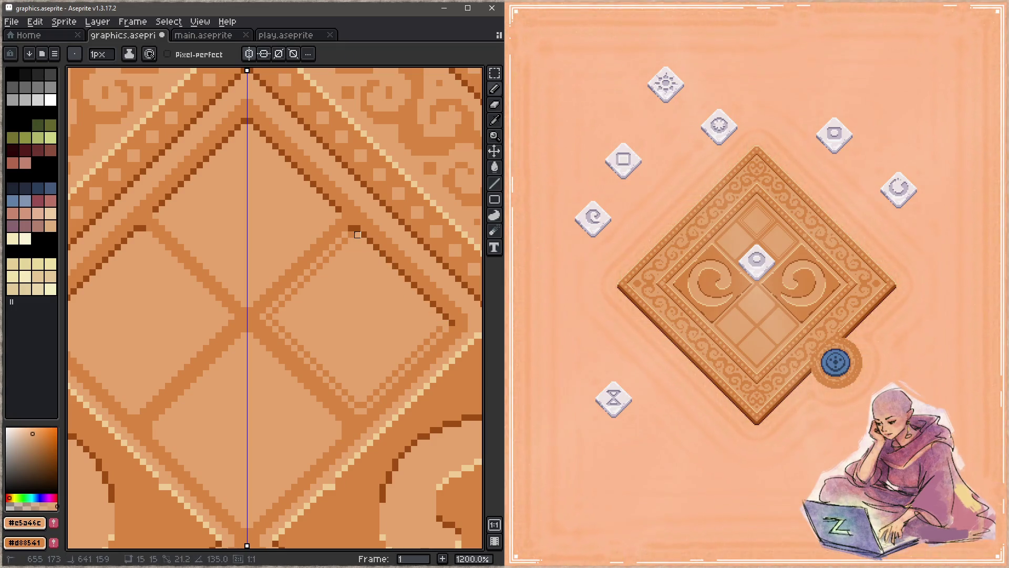
left_click(269, 316, "shift")
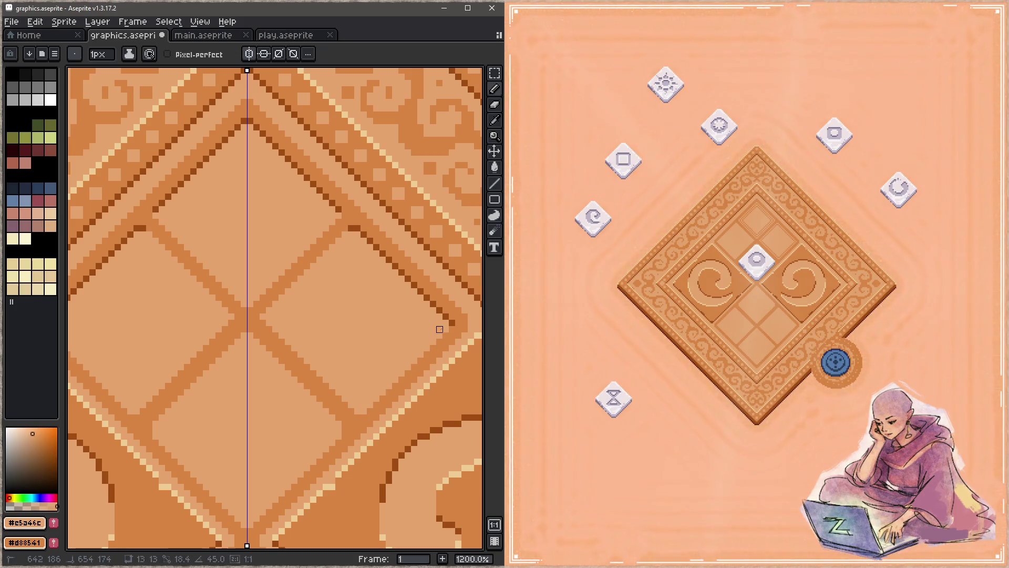
left_click(351, 227, "alt")
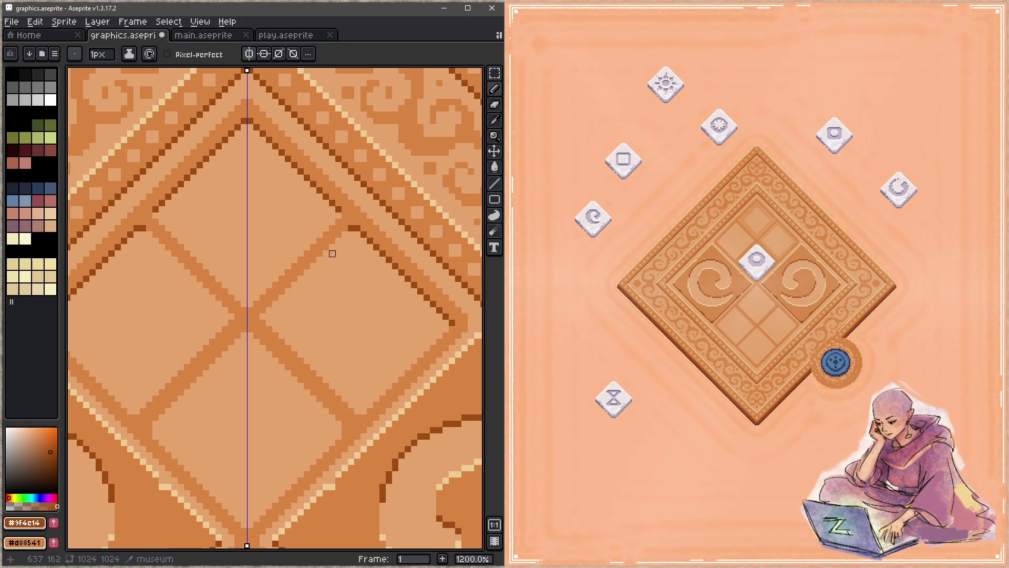
left_click(263, 317, "shift")
Step: Draw a mirrored dark diagonal grid line up to the centre axis
key("space")
left_click_drag(318, 415, 353, 332)
left_click(185, 338)
left_click(276, 247, "shift")
key("space")
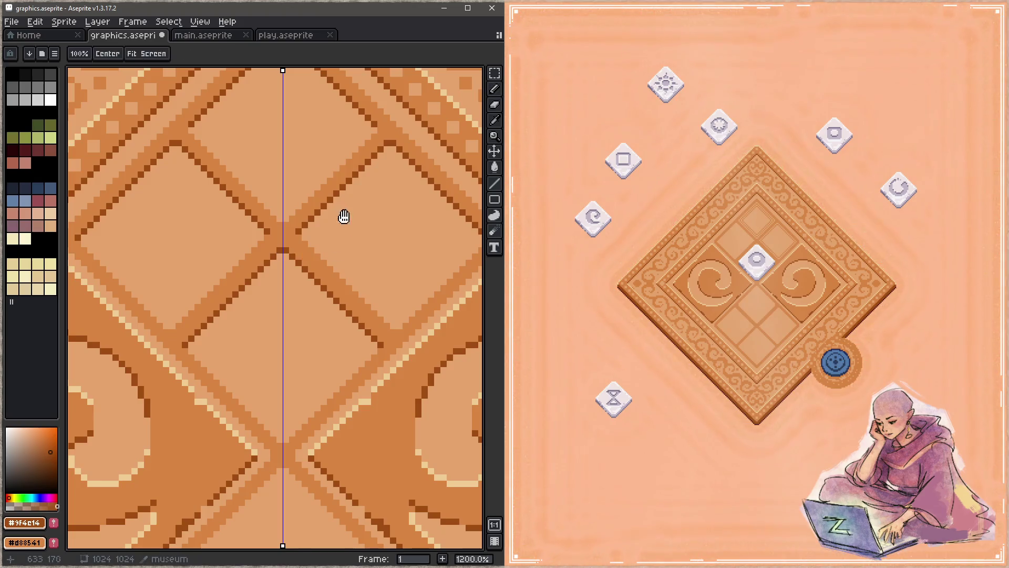
Step: Draw the remaining dark mirrored 45° diagonals toward the centre axis
scroll(345, 219, "down", 4)
scroll(331, 304, "up", 1)
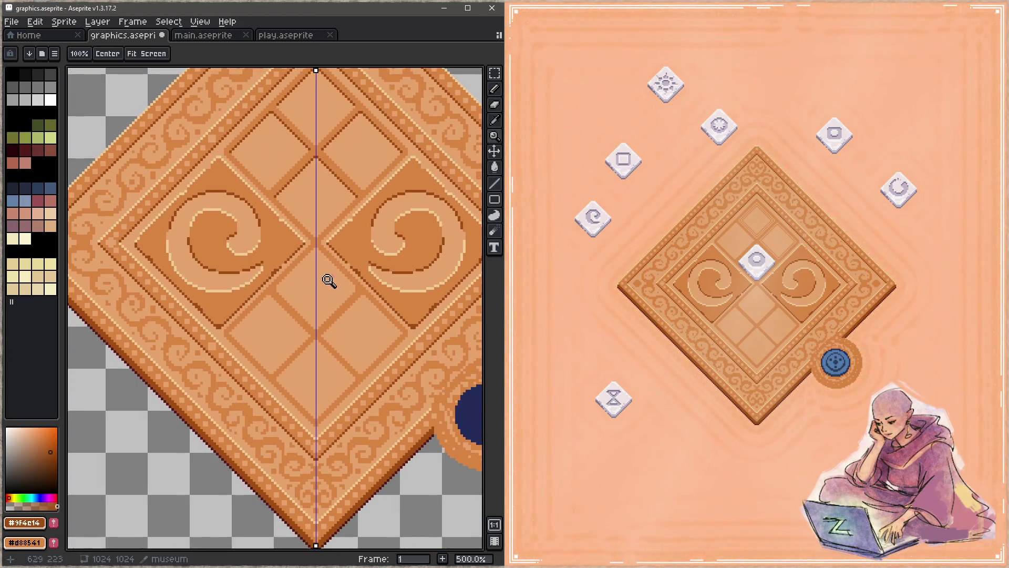
scroll(331, 285, "up", 5)
left_click(206, 326)
left_click(323, 208, "shift")
key("space")
left_click_drag(385, 370, 244, 207)
left_click(211, 312)
left_click(317, 201, "shift")
left_click(341, 198, "shift")
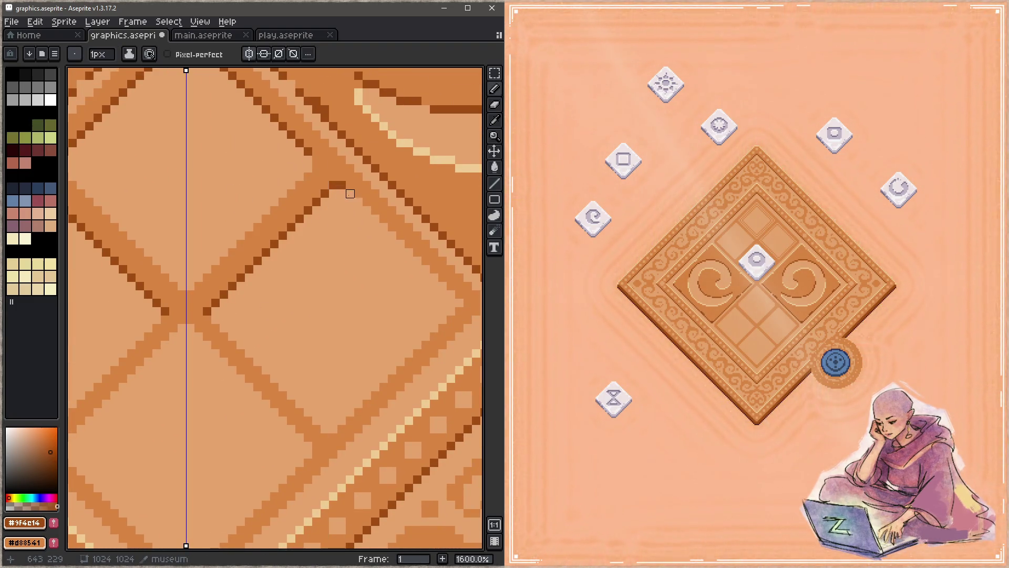
left_click(431, 318, "shift")
Step: Draw the lower mirrored diagonal edges up to the centre crossing and save
key("space")
left_click_drag(216, 363, 378, 281)
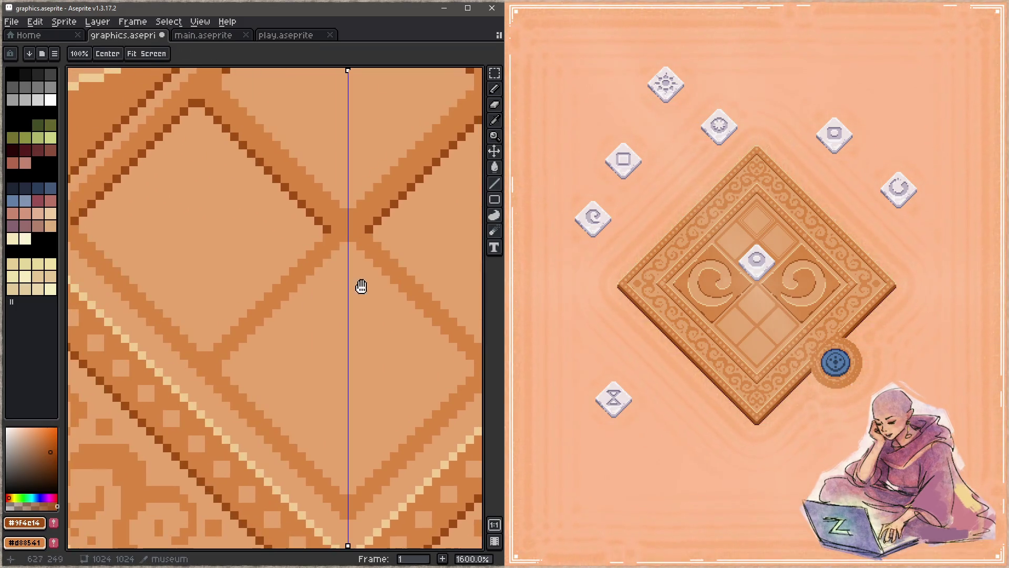
left_click(227, 364)
left_click(343, 246, "shift")
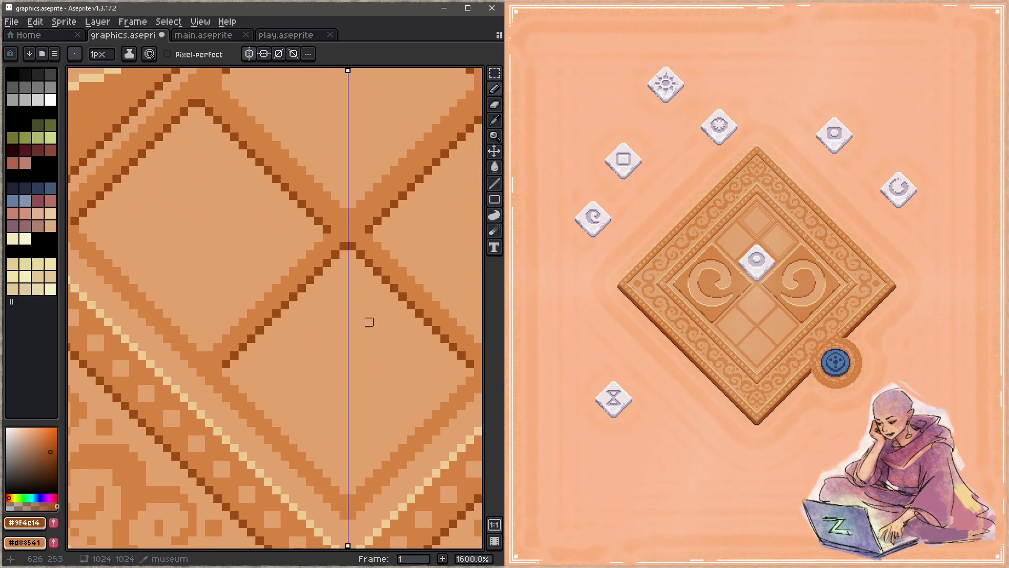
key("z")
scroll(369, 313, "down", 2)
scroll(361, 320, "up", 1)
key("ctrl+s")
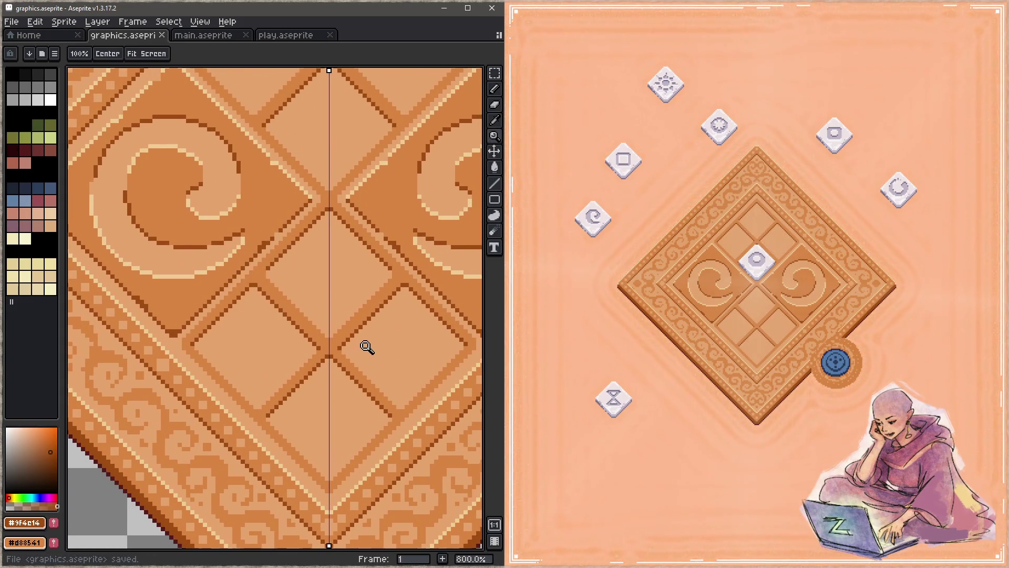
Step: Pick cream #efcc94 and add highlight pixels along the grid diagonal beside the upper spiral
left_click_drag(353, 220, 372, 360)
key("i")
left_click(288, 350)
key("z")
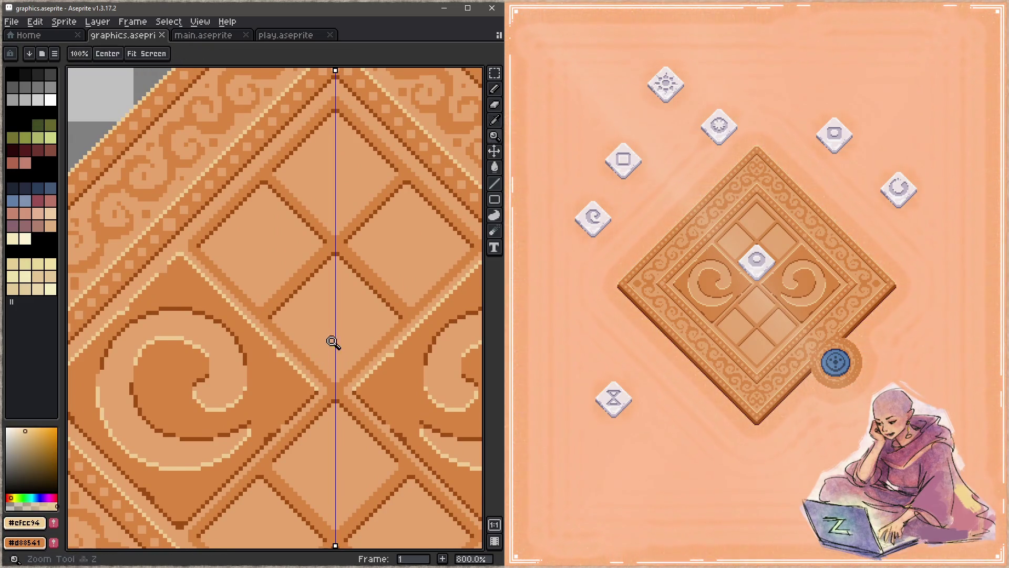
scroll(316, 339, "up", 2)
key("b")
left_click(232, 303)
left_click_drag(250, 327, 316, 391)
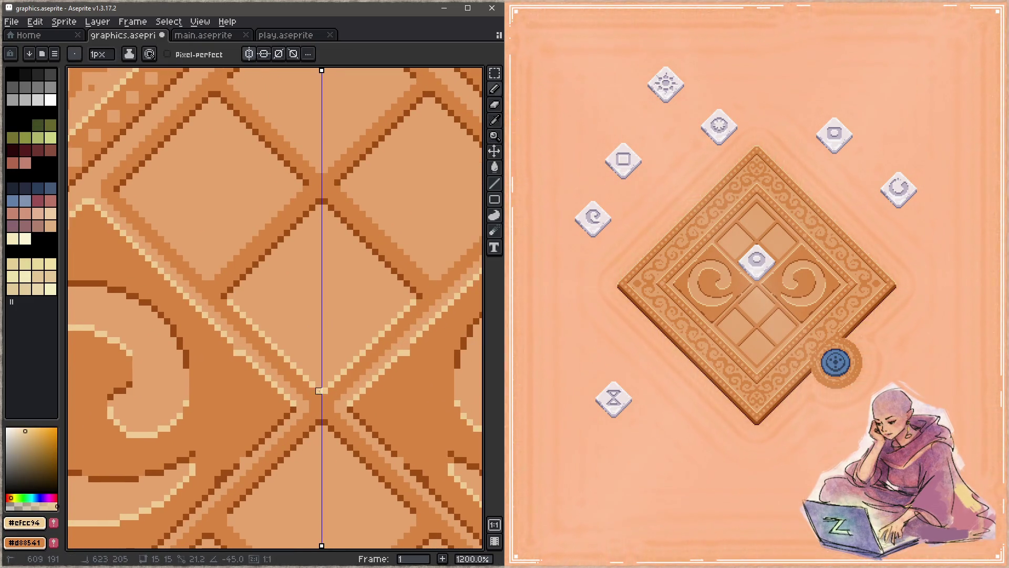
Step: Draw cream diagonal highlight lines along the other grid lines
left_click_drag(376, 322, 290, 412)
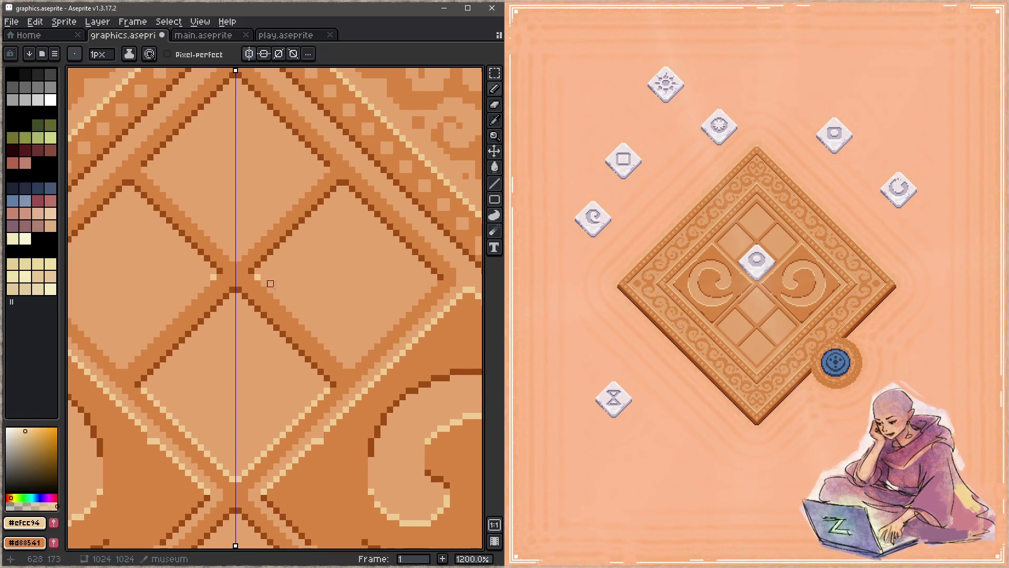
left_click(347, 364, "shift")
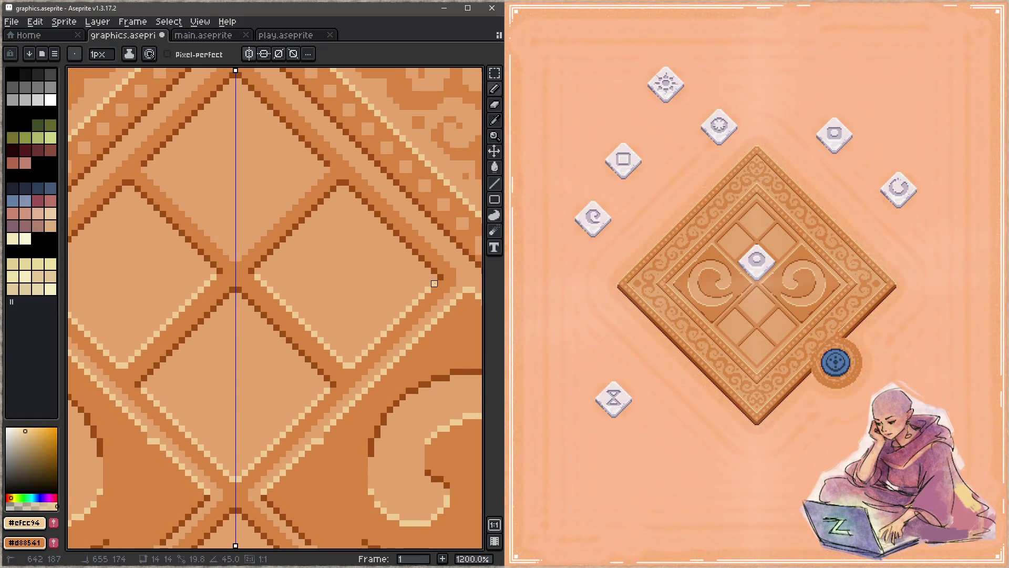
left_click(327, 170)
left_click(239, 252, "shift")
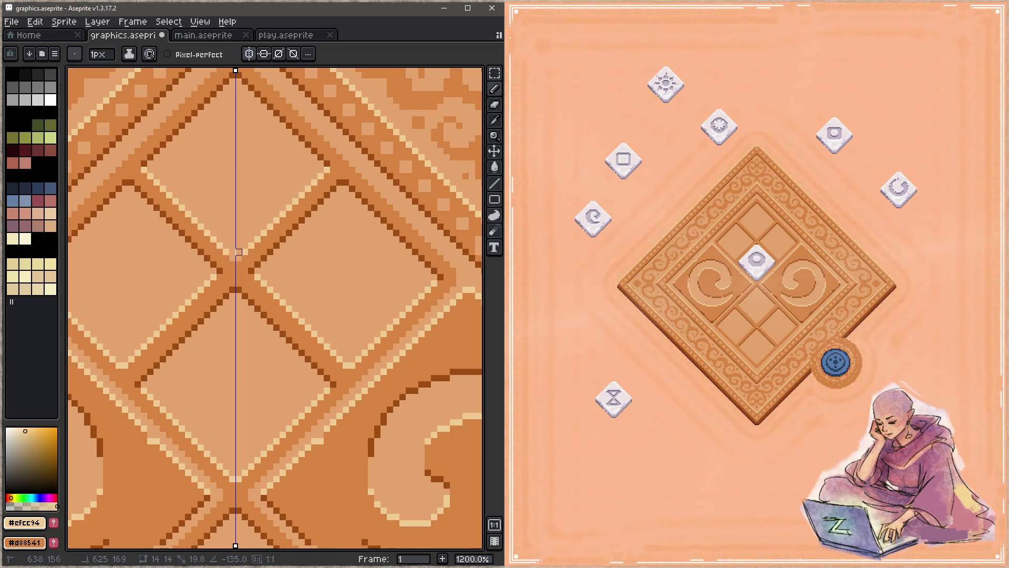
scroll(345, 315, "down", 4)
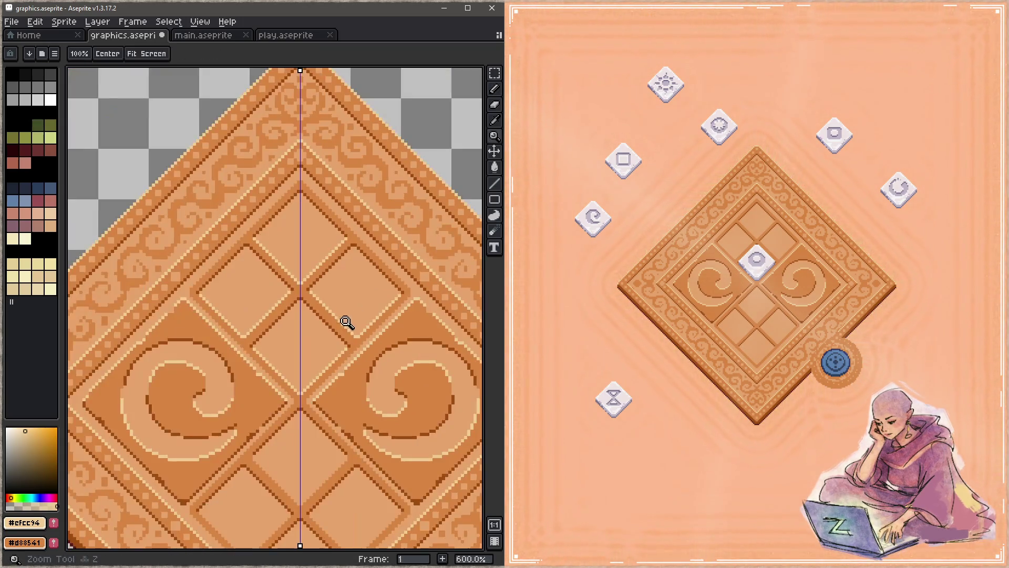
Step: Add mirrored cream lines along the lower band edges down to the crossing
left_click_drag(345, 316, 338, 257)
scroll(329, 318, "up", 5)
left_click_drag(371, 292, 378, 284)
left_click(367, 264)
left_click(248, 383, "shift")
mouse_move(273, 418)
left_mouse_down()
mouse_move(272, 316)
mouse_move(238, 313)
left_mouse_up()
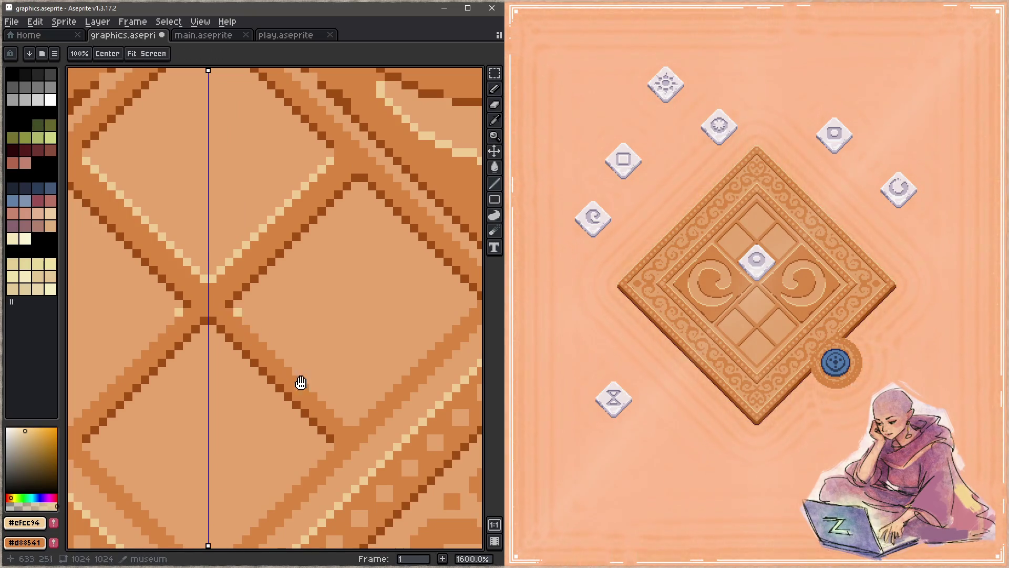
left_click_drag(345, 412, 311, 332)
left_click(313, 340, "shift")
left_click(438, 222, "shift")
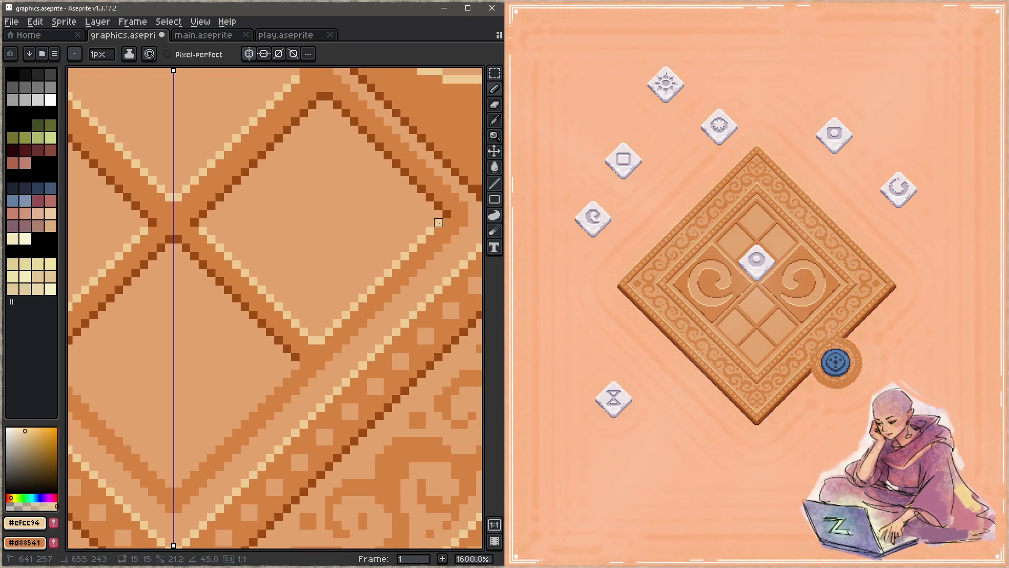
Step: Draw one more mirrored cream diagonal highlight and save the sprite
left_click_drag(269, 382, 352, 340)
left_click(379, 323)
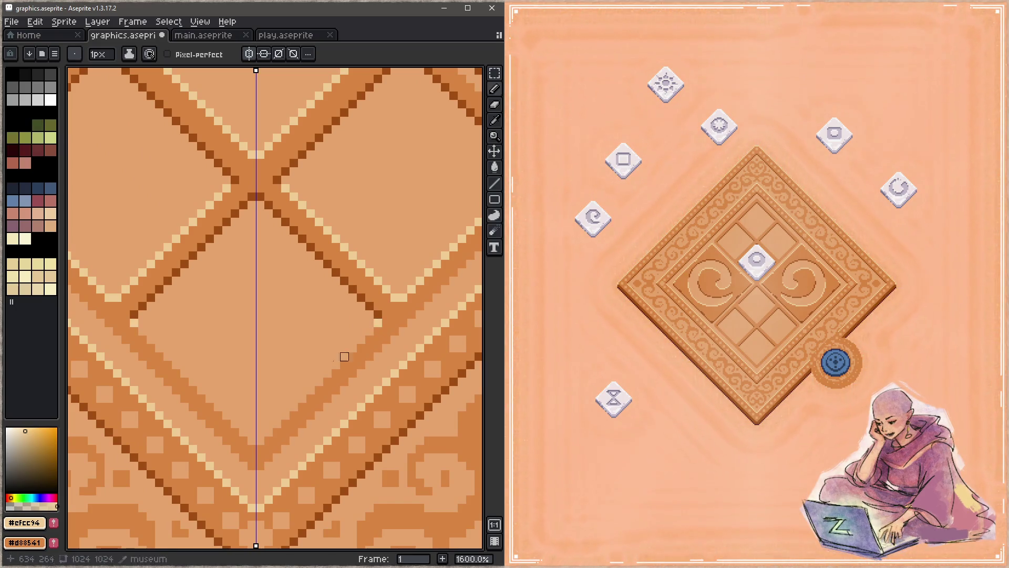
left_click(263, 439, "shift")
key("z")
scroll(313, 326, "down", 4)
left_click_drag(313, 327, 293, 389)
key("ctrl+s")
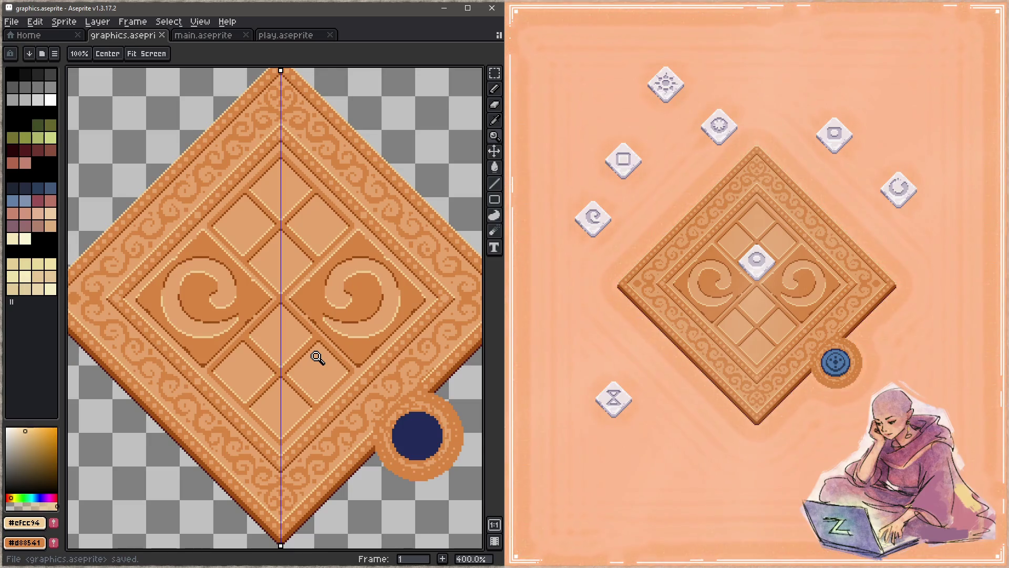
Step: Pan to the white diamond tile sprite and marquee-select it
scroll(345, 378, "down", 10)
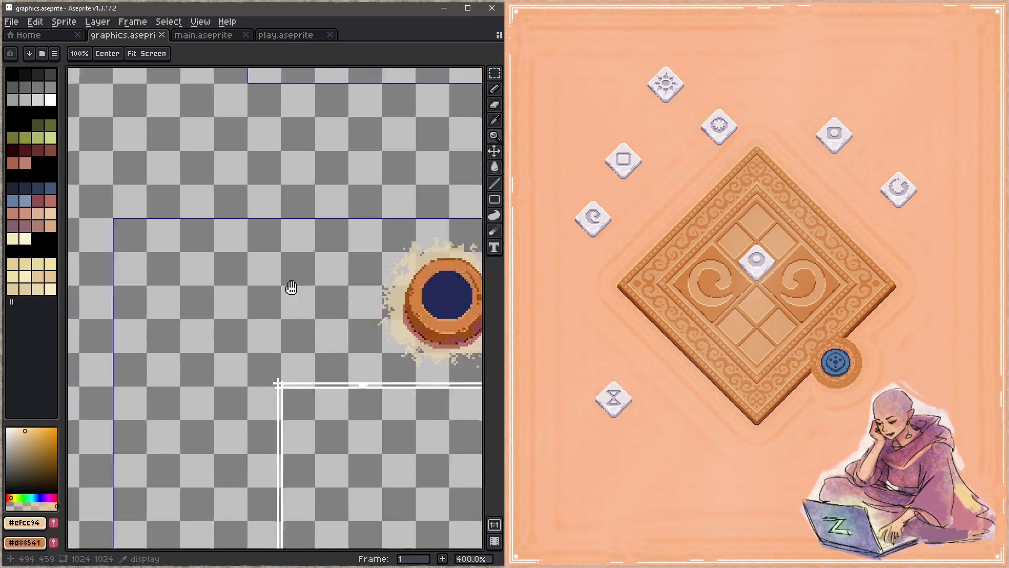
scroll(309, 298, "up", 10)
scroll(174, 401, "down", 10)
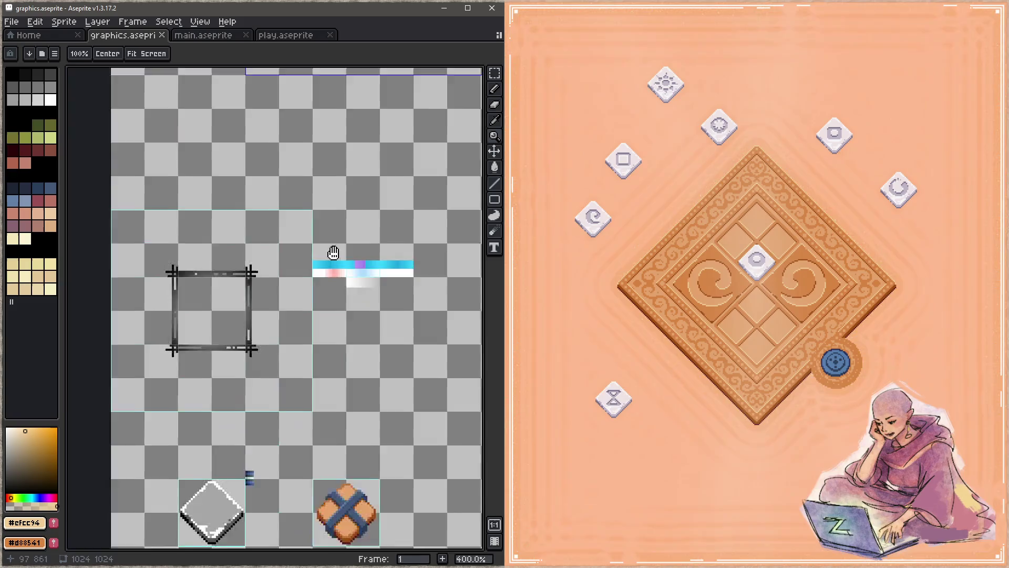
left_click_drag(298, 364, 310, 253)
scroll(273, 331, "up", 2)
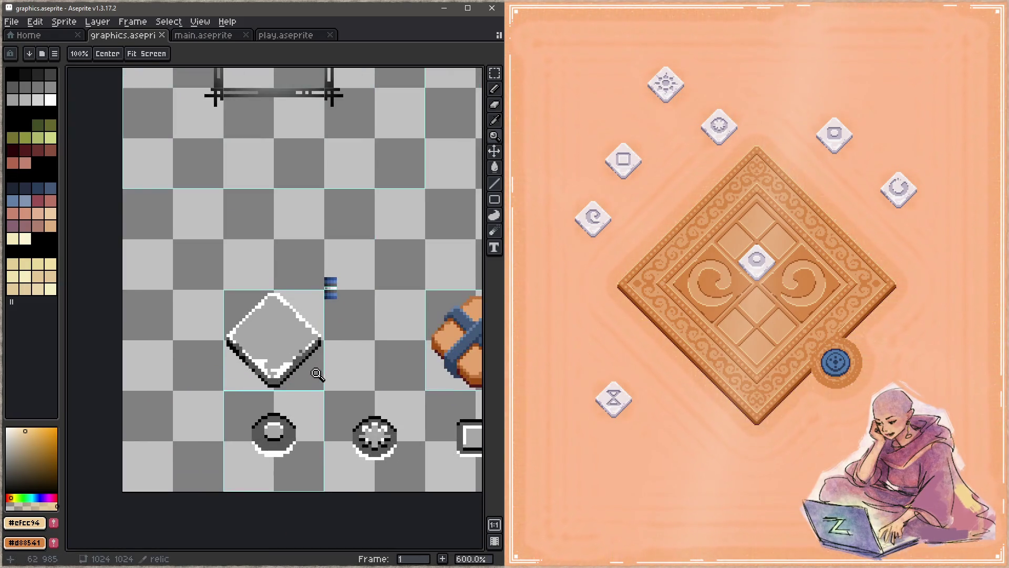
left_click_drag(234, 306, 244, 322)
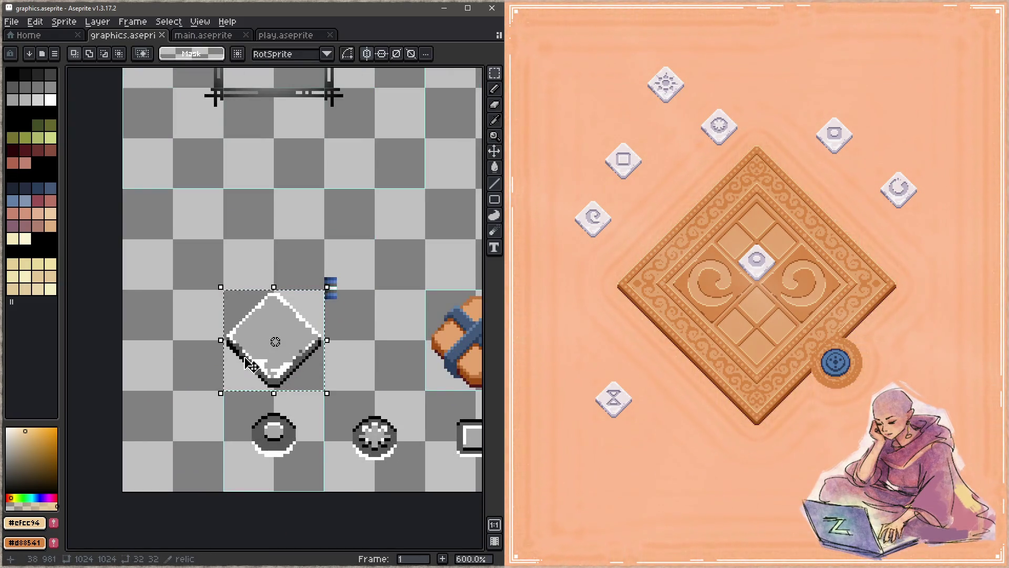
left_click(262, 360)
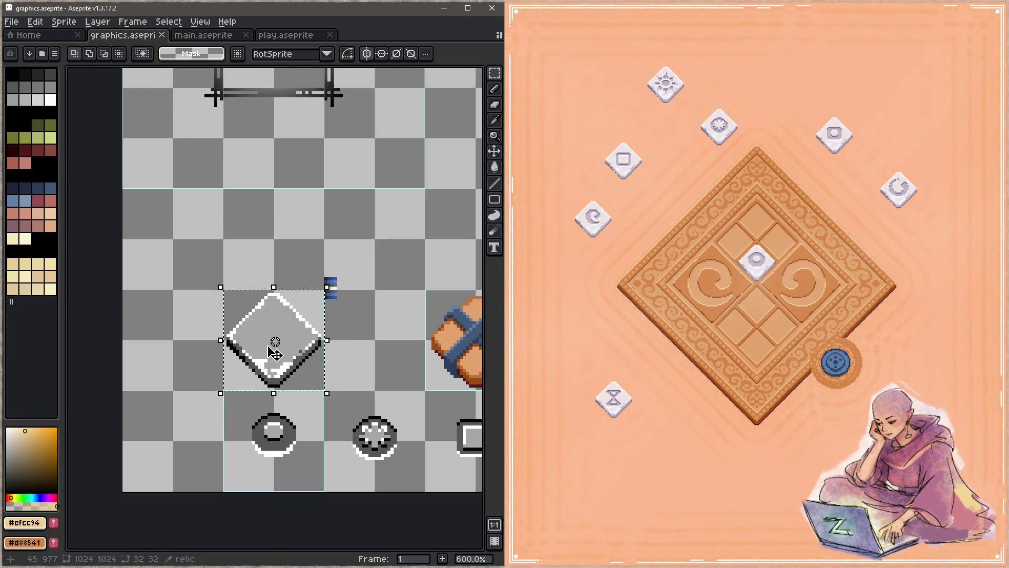
Step: Show the layer list, activate the draw layer, and start transforming the selected tile
key("Tab")
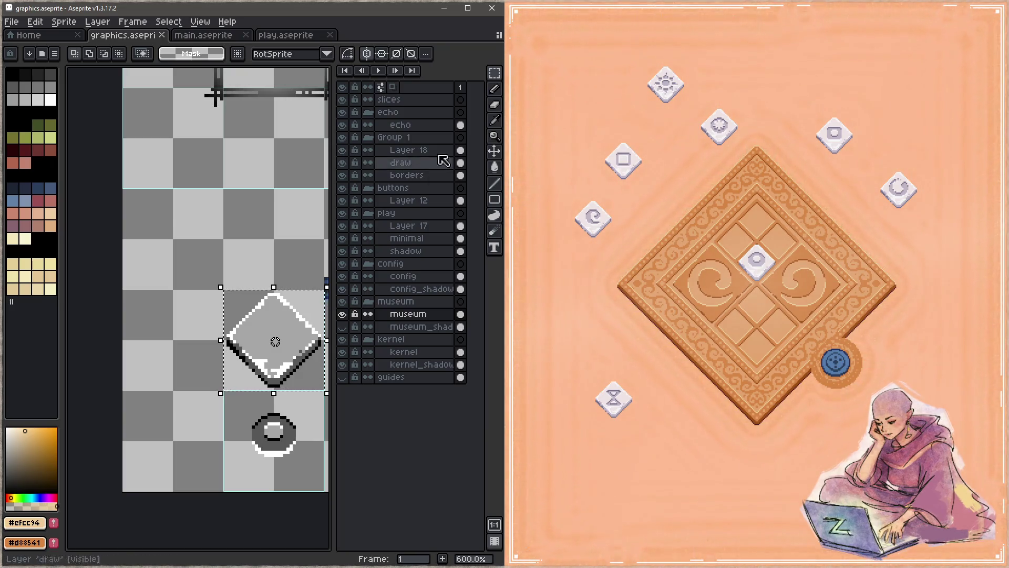
left_click(413, 164)
left_click(305, 348)
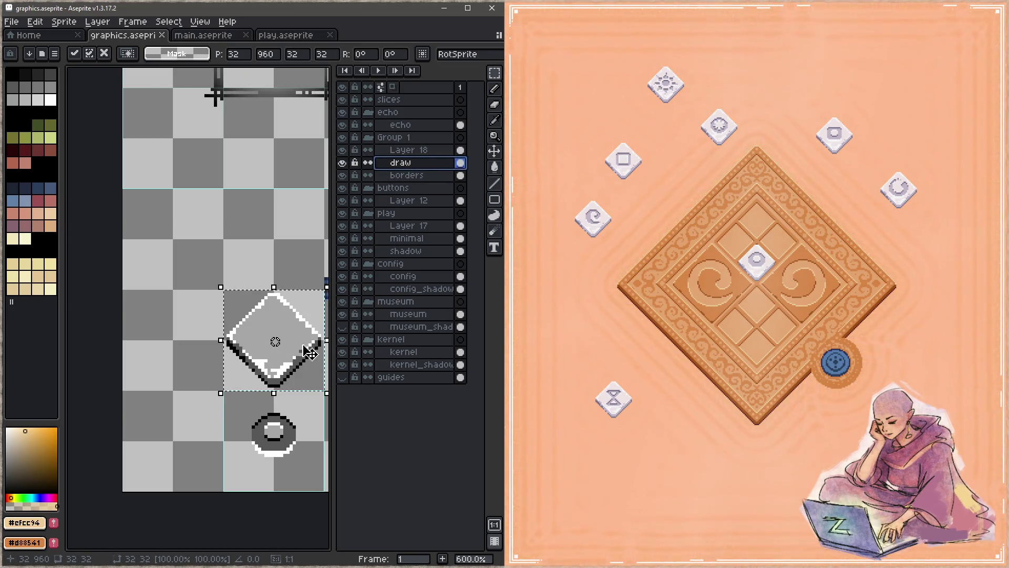
key("ctrl+s")
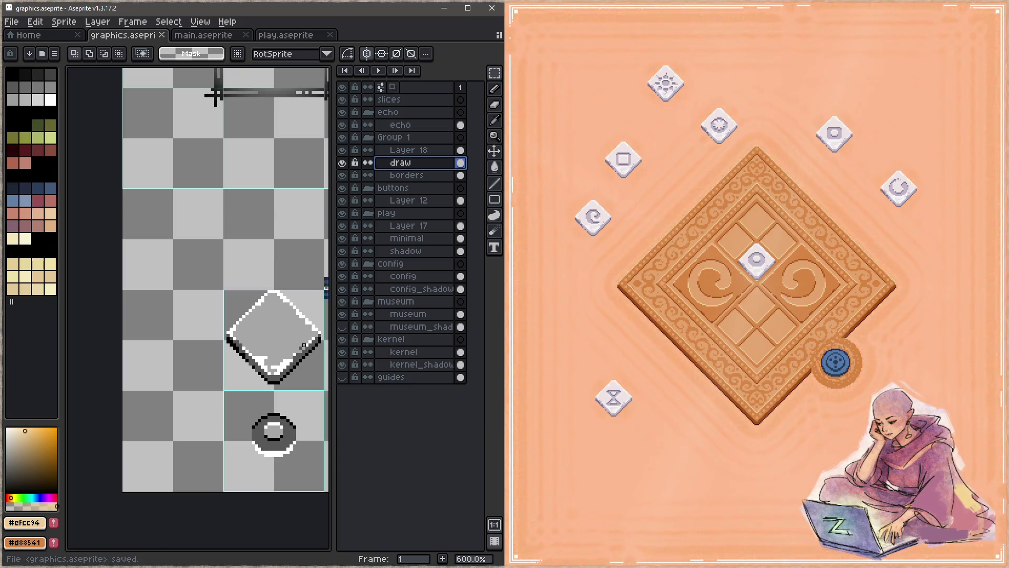
Step: Undo the tile transform, deselect, save, and pan to the other sprites
key("ctrl+z")
key("ctrl+z")
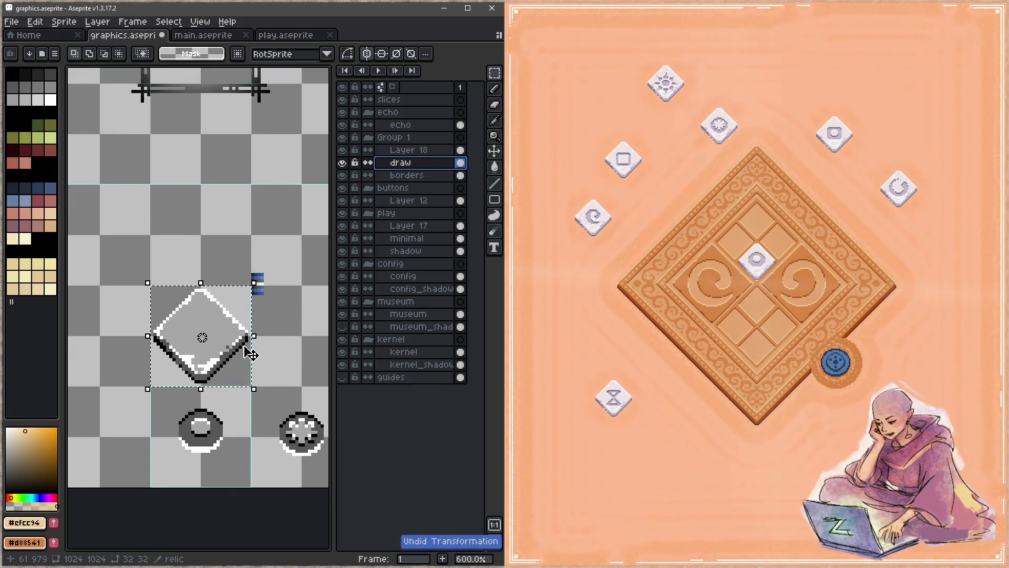
key("ctrl+d")
key("ctrl+s")
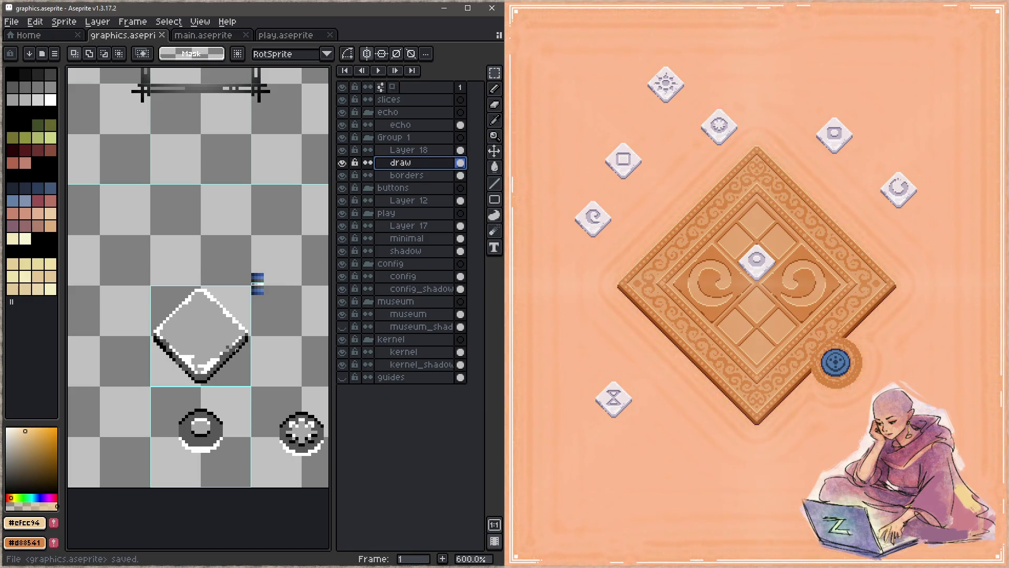
key("space")
mouse_move(272, 223)
left_mouse_down()
mouse_move(226, 306)
mouse_move(242, 310)
mouse_move(255, 431)
left_mouse_up()
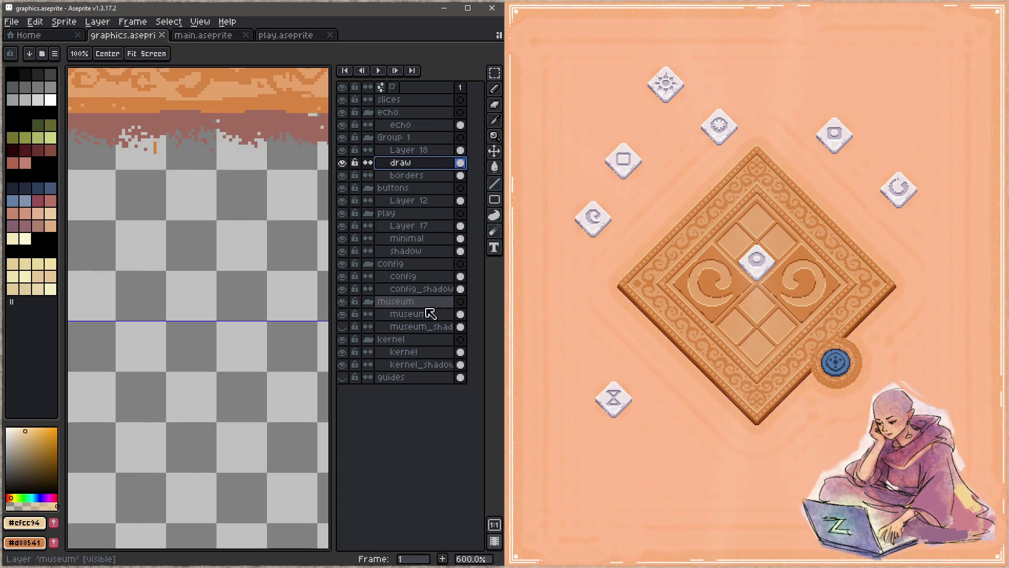
Step: Hide the layer list, pan to the board, sample mid-orange #d88541, and return to the Pencil
key("Tab")
mouse_move(220, 317)
left_mouse_down()
mouse_move(205, 289)
mouse_move(286, 318)
mouse_move(307, 254)
mouse_move(301, 318)
left_mouse_up()
mouse_move(289, 288)
left_mouse_down()
mouse_move(305, 323)
mouse_move(282, 338)
mouse_move(220, 432)
mouse_move(265, 379)
mouse_move(313, 396)
left_mouse_up()
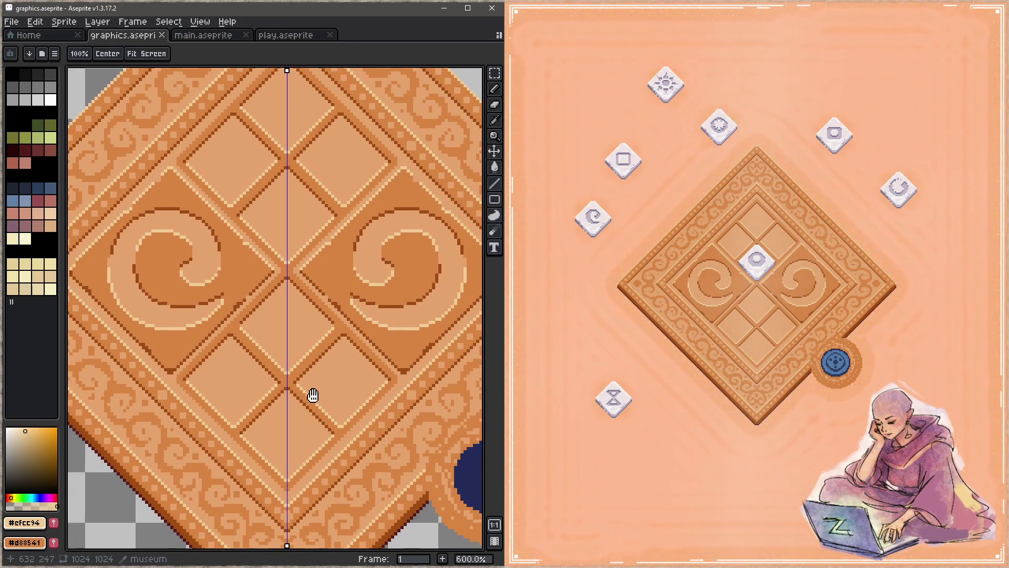
left_click(338, 263, "alt")
key("b")
key("ctrl+s")
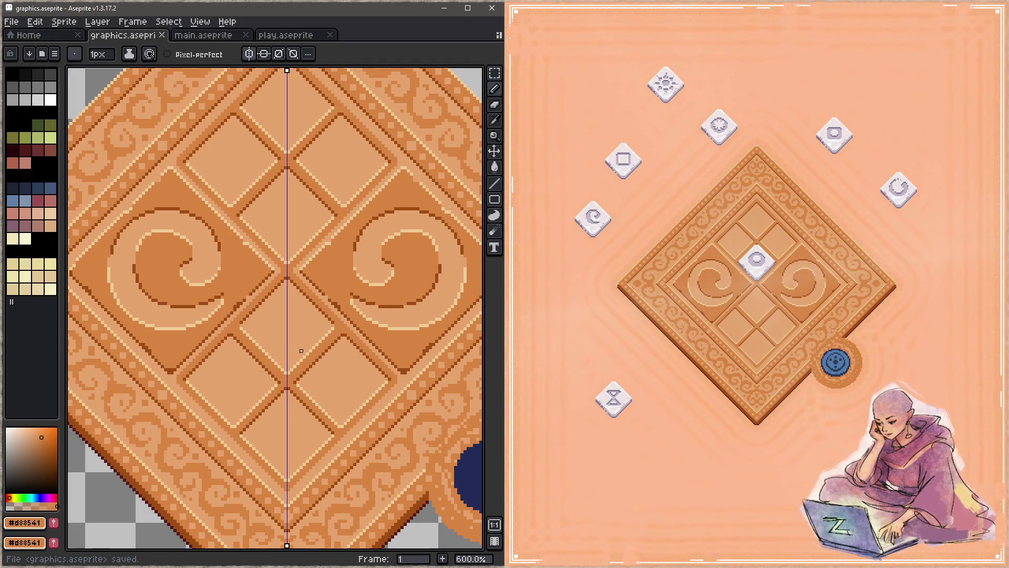
Step: Try a darker 7px diamond in the top tile, then undo it and save
left_click_drag(325, 193, 333, 361)
mouse_move(293, 260)
left_mouse_down()
mouse_move(303, 279)
mouse_move(297, 270)
mouse_move(295, 289)
mouse_move(310, 283)
left_mouse_up()
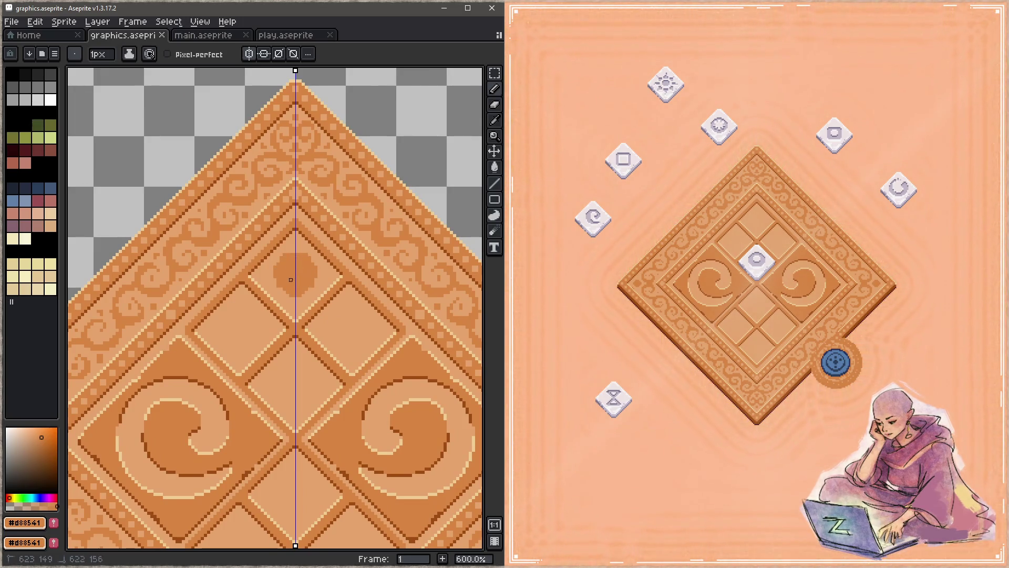
key("ctrl+s")
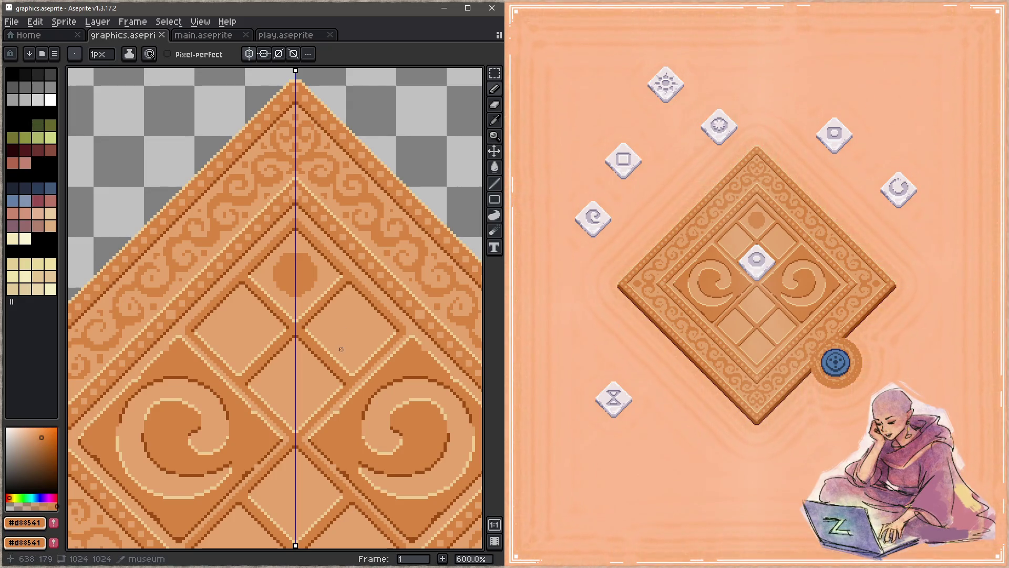
left_click_drag(365, 338, 327, 298)
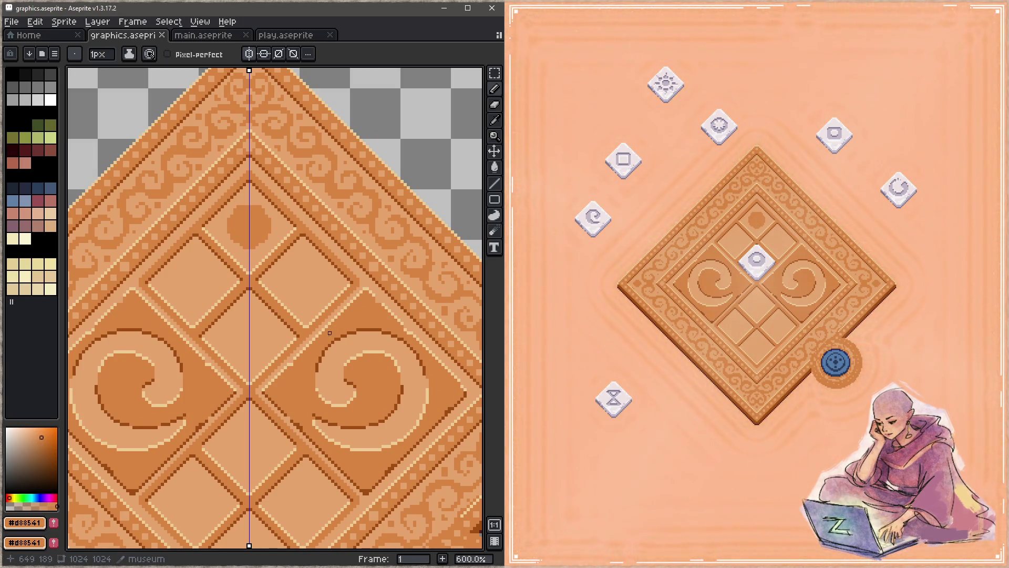
key("plus")
left_click(243, 224)
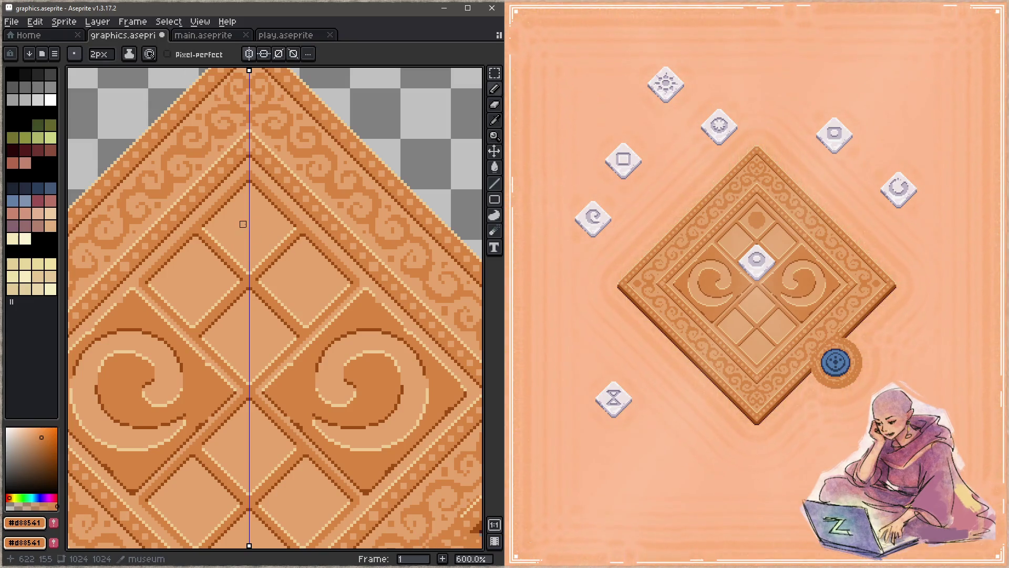
key("plus")
key("plus")
mouse_move(244, 229)
left_mouse_down()
mouse_move(247, 218)
mouse_move(227, 227)
mouse_move(247, 236)
mouse_move(235, 231)
mouse_move(243, 215)
mouse_move(245, 240)
mouse_move(248, 213)
mouse_move(253, 223)
left_mouse_up()
key("ctrl+z")
key("ctrl+z")
key("ctrl+s")
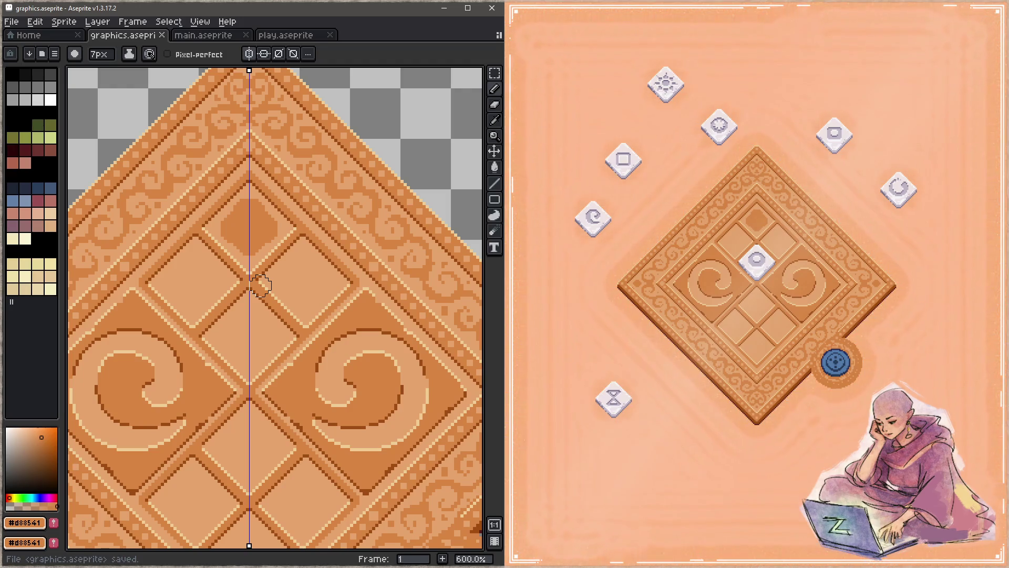
Step: With a 6px brush, repaint the top-tile diamond and draw a straight inset-outline edge
key("minus")
mouse_move(260, 252)
left_mouse_down()
mouse_move(246, 205)
mouse_move(242, 234)
mouse_move(230, 230)
mouse_move(253, 234)
left_mouse_up()
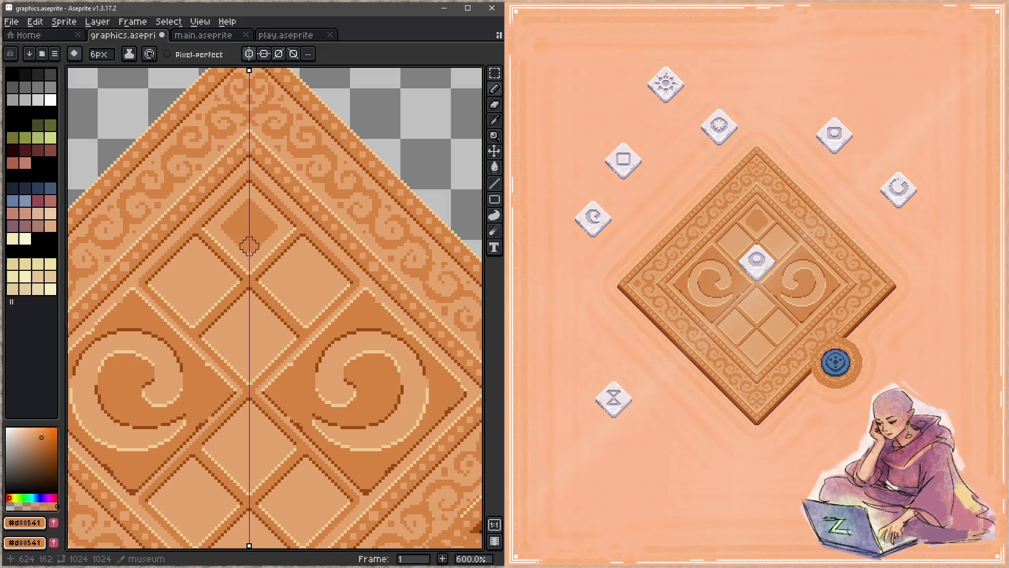
key("ctrl+s")
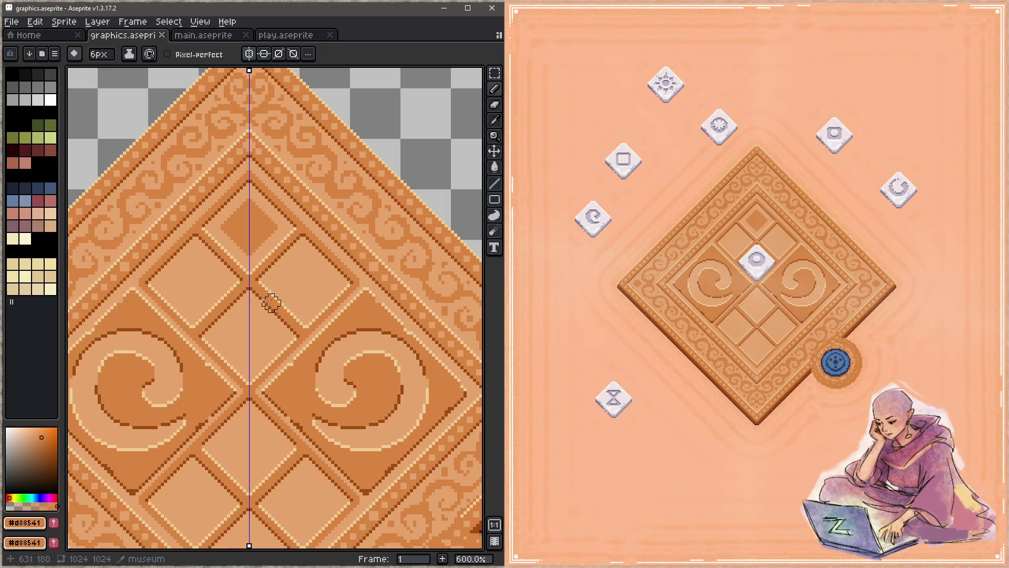
key("ctrl+z")
key("ctrl+z")
key("ctrl+z")
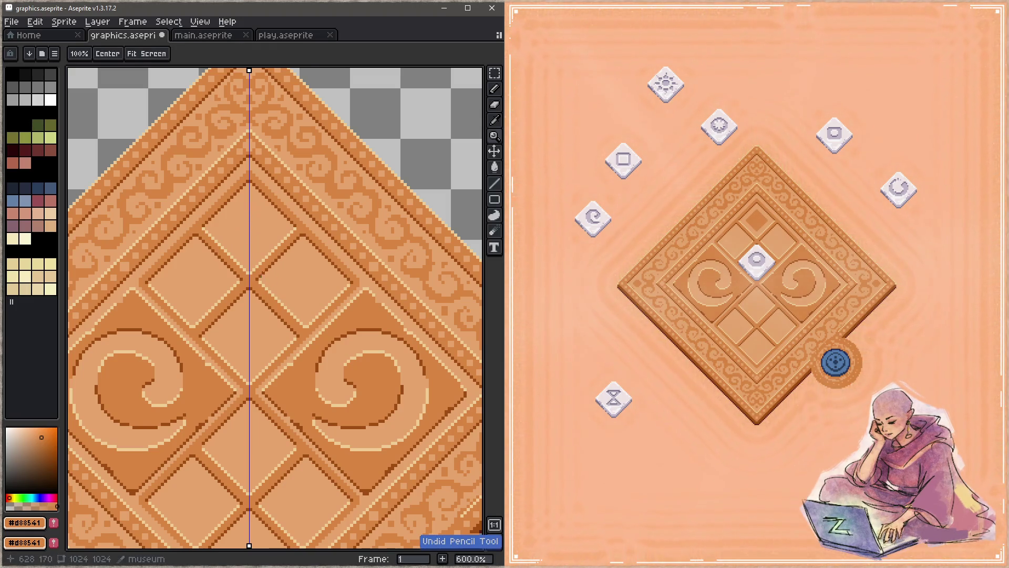
key("b")
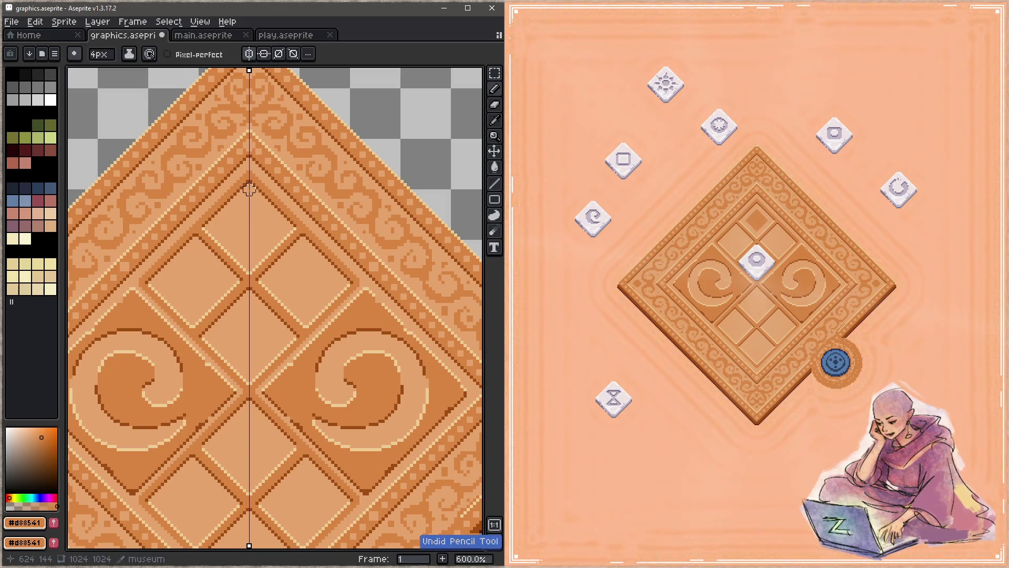
key("shift")
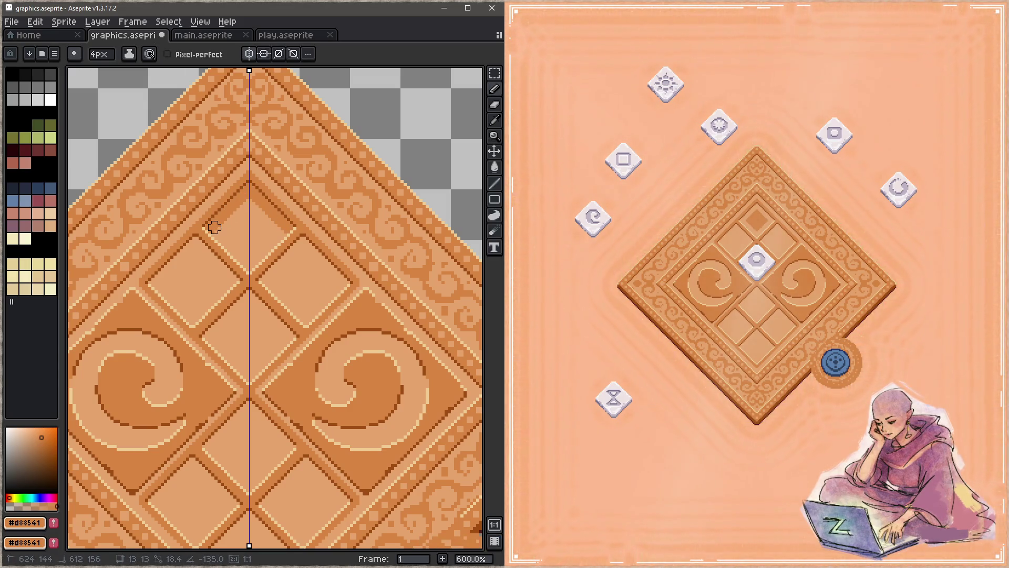
left_click(211, 226, "shift")
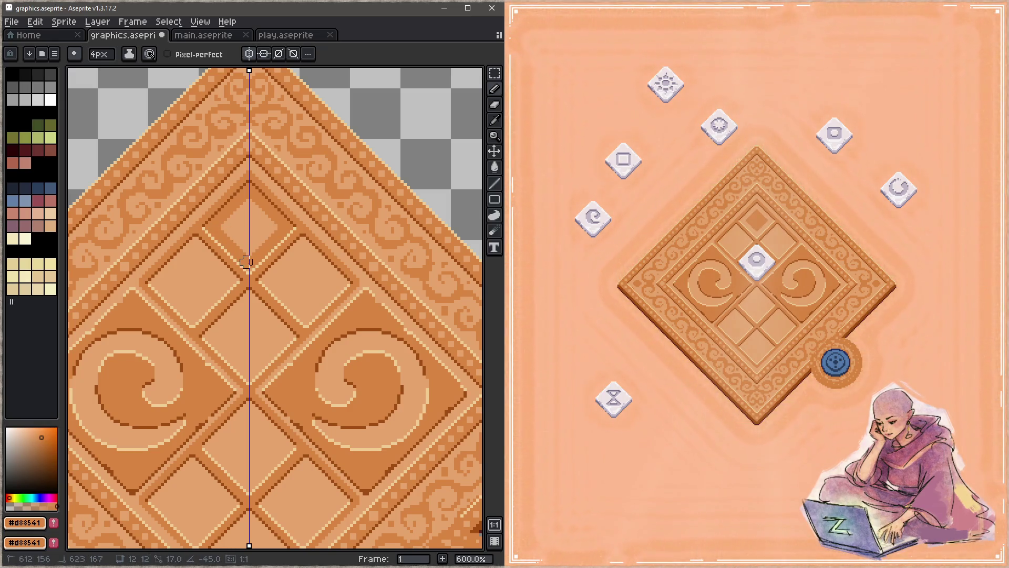
key("ctrl+s")
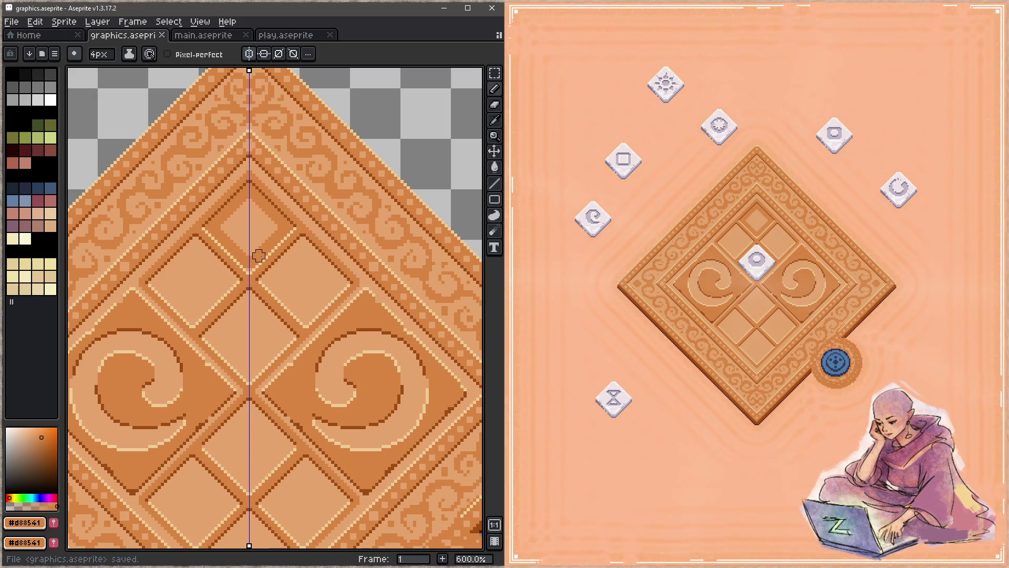
Step: At 1px, try light beige #c5a46c pixels in the top tile, then revert that detail
key("minus")
key("minus")
key("minus")
left_click(232, 241, "shift")
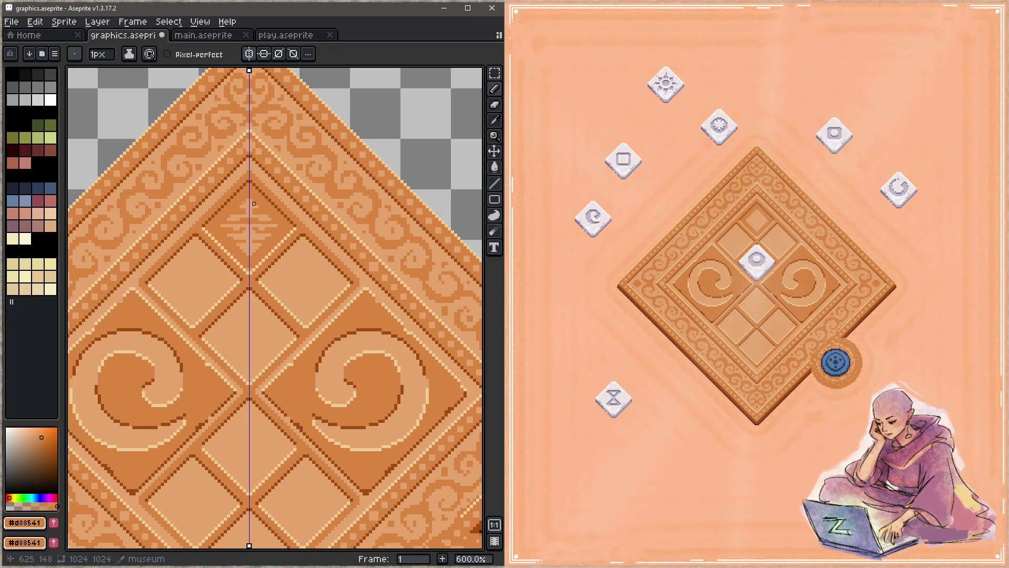
left_click(268, 211, "alt")
key("ctrl+z")
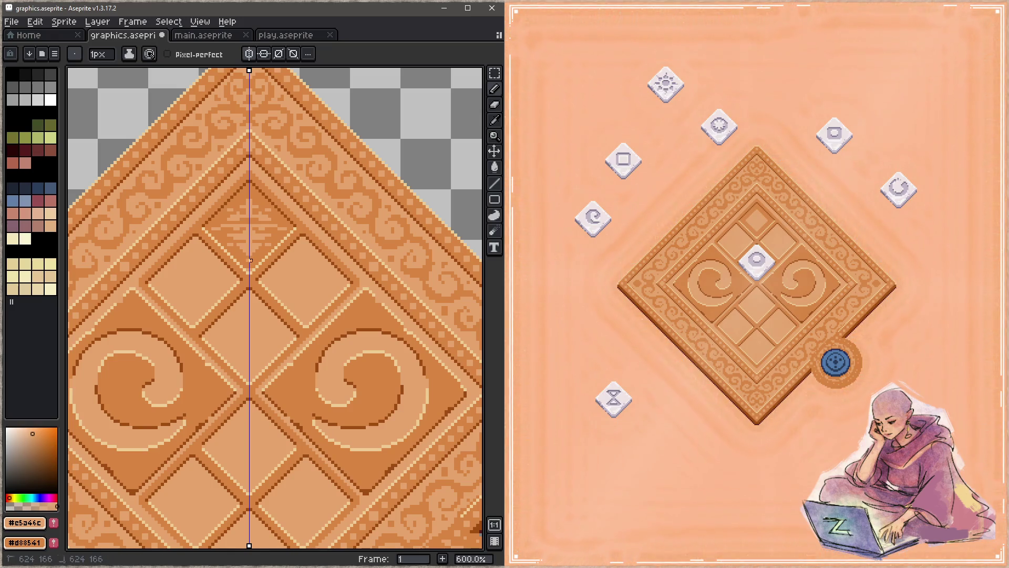
key("ctrl+s")
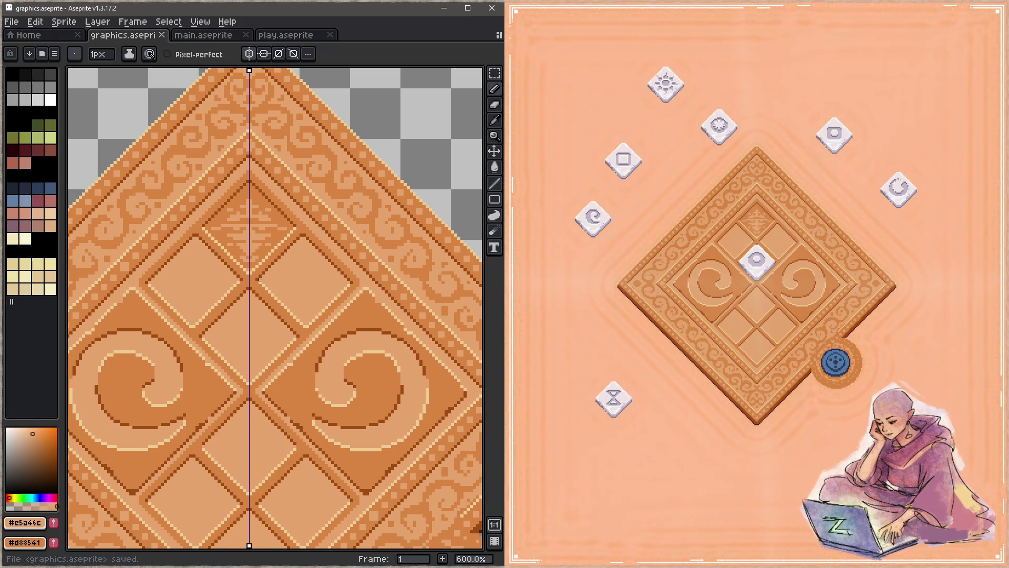
left_click(250, 197)
key("ctrl+s")
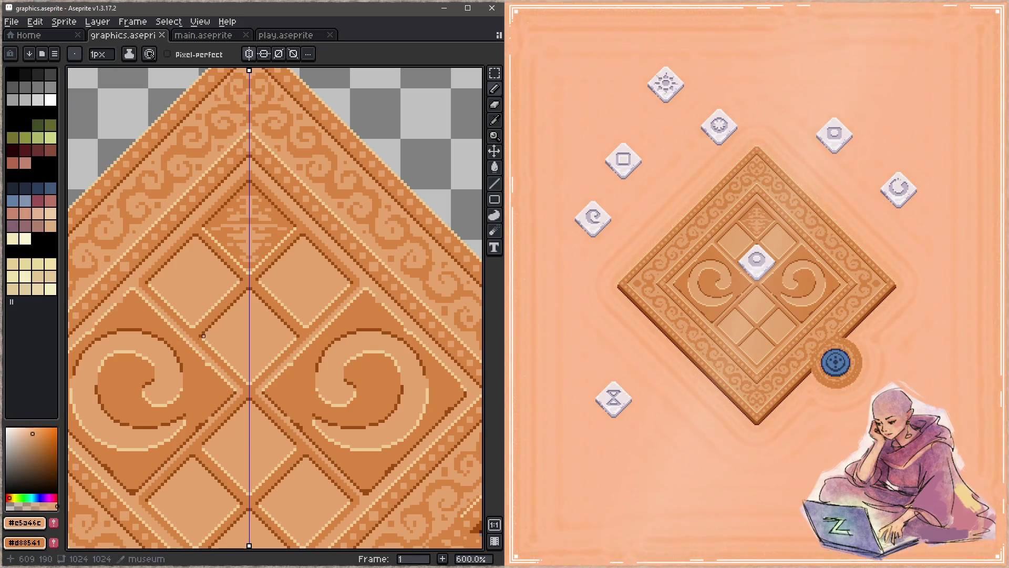
key("z")
key("ctrl+z")
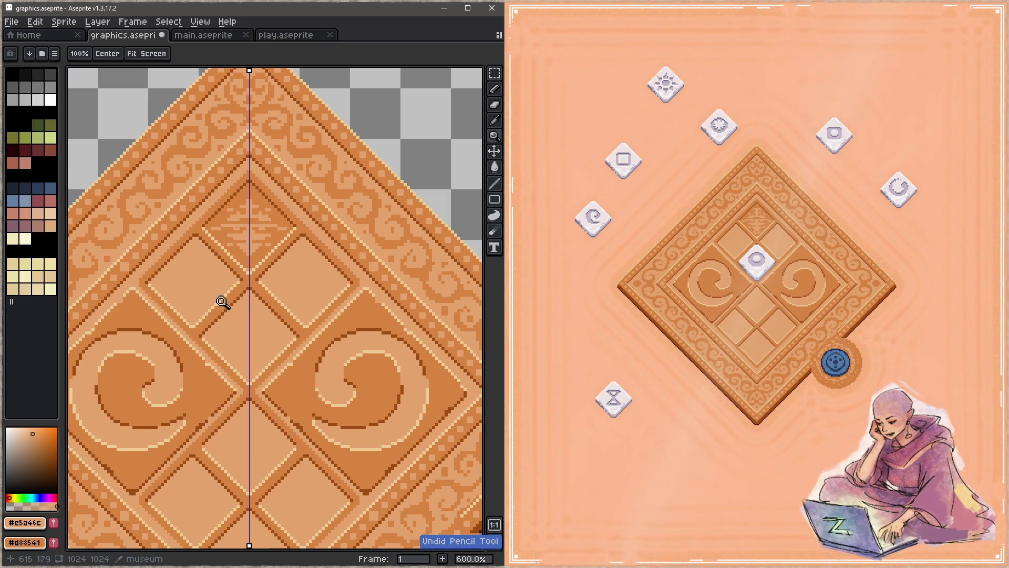
key("ctrl+z")
key("b")
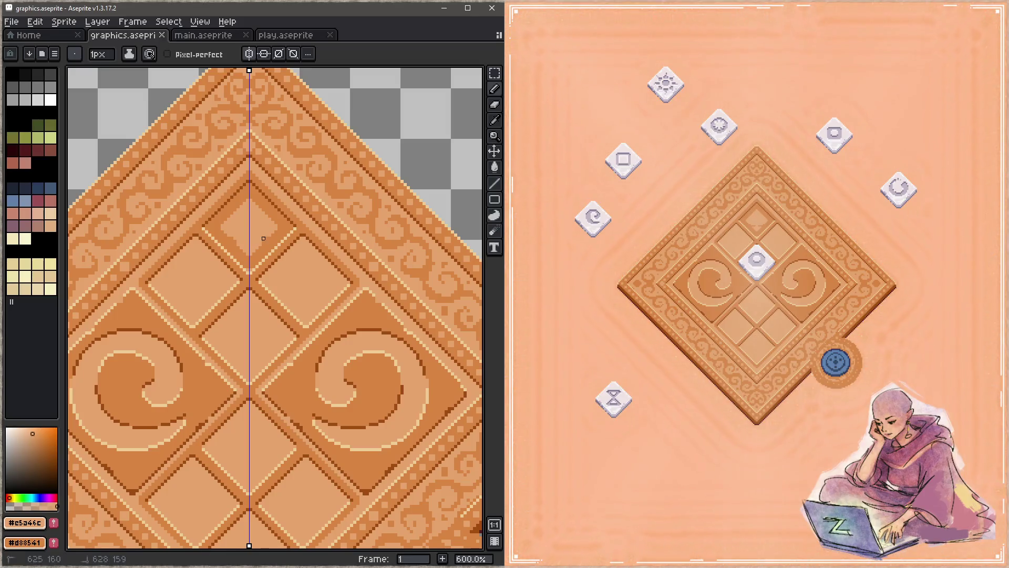
key("ctrl+s")
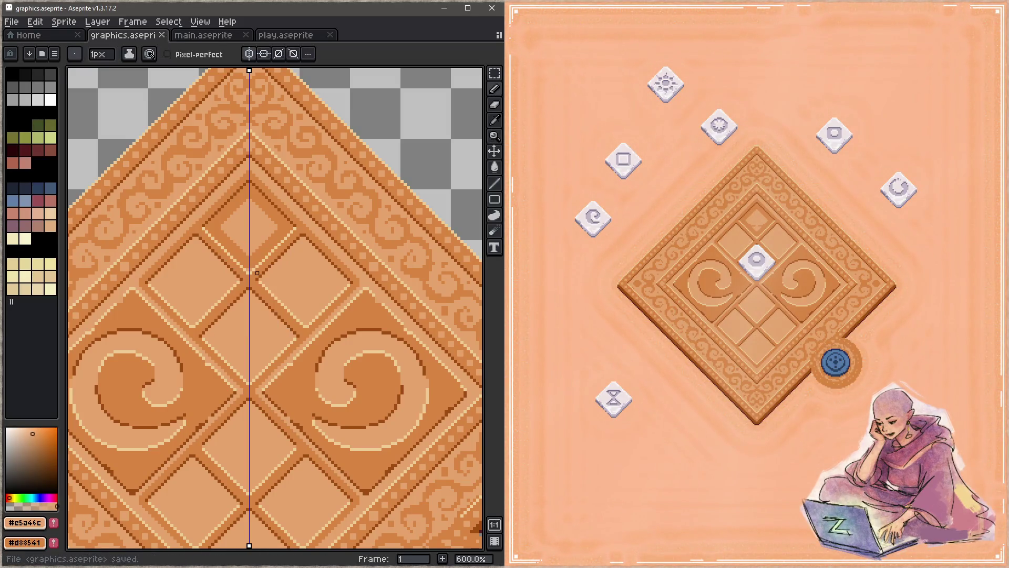
Step: Paint mid-orange #d88541 pixels into the top diamond and save
left_click(277, 233, "alt")
left_click(279, 235)
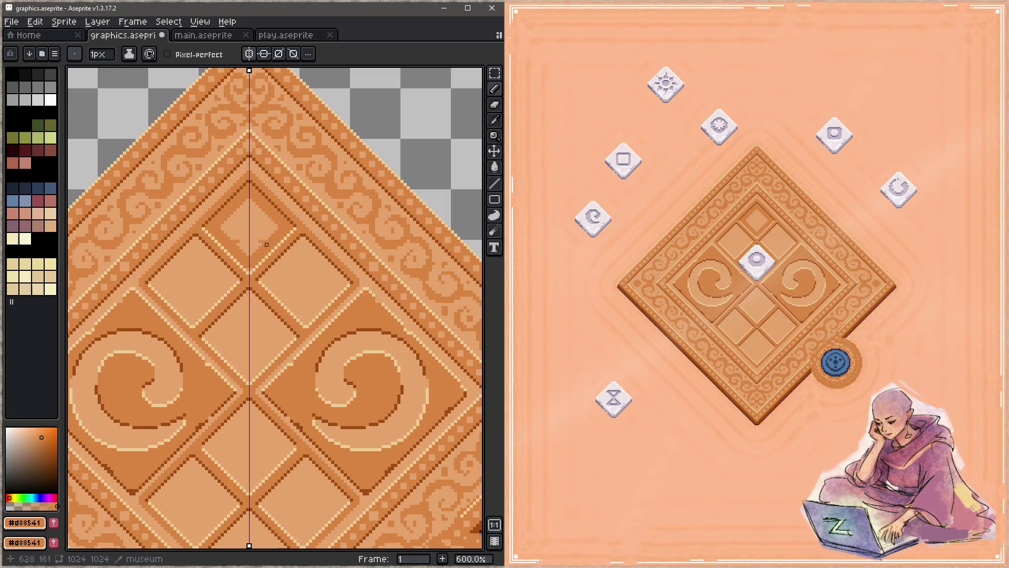
left_click(276, 232)
key("ctrl+s")
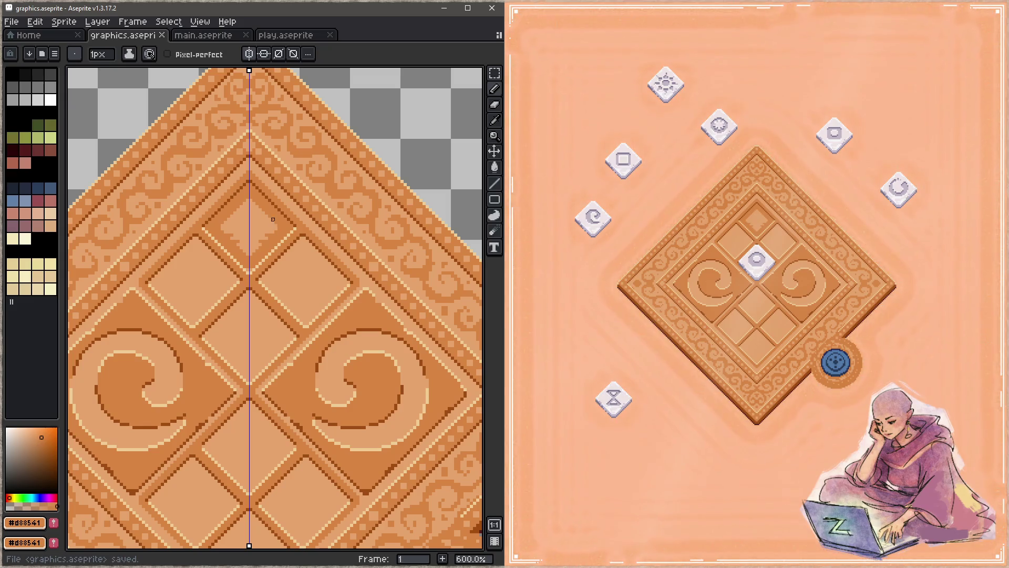
key("ctrl+s")
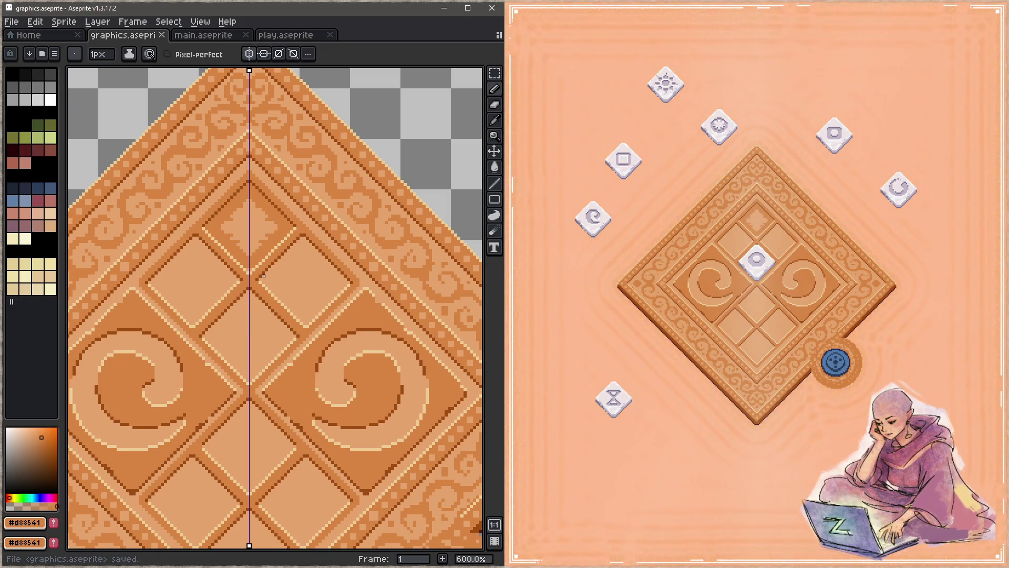
left_click(275, 226, "alt")
scroll(275, 206, "up", 2)
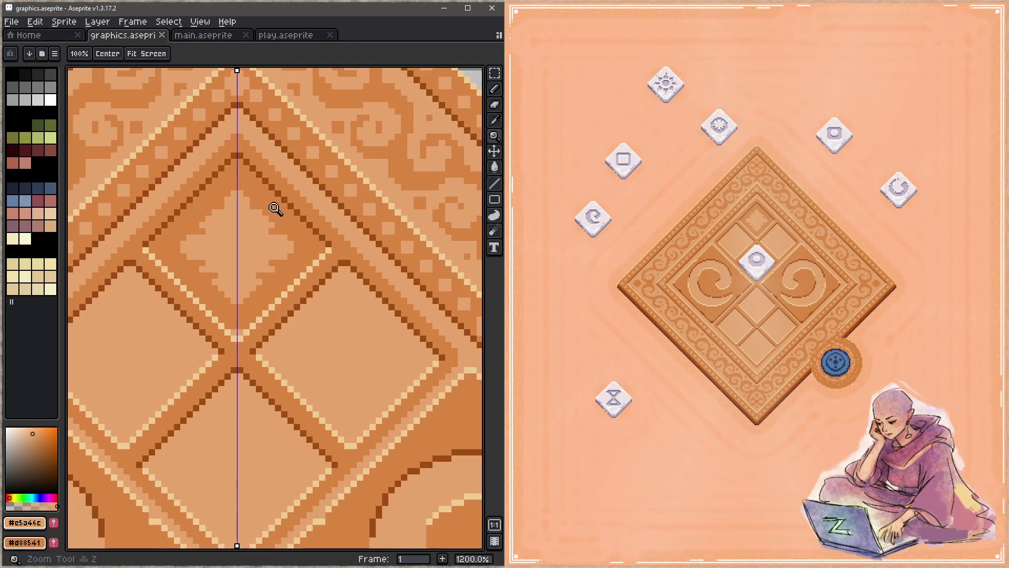
Step: Add mirrored light pixels to the top tile motif and save
left_click(272, 211)
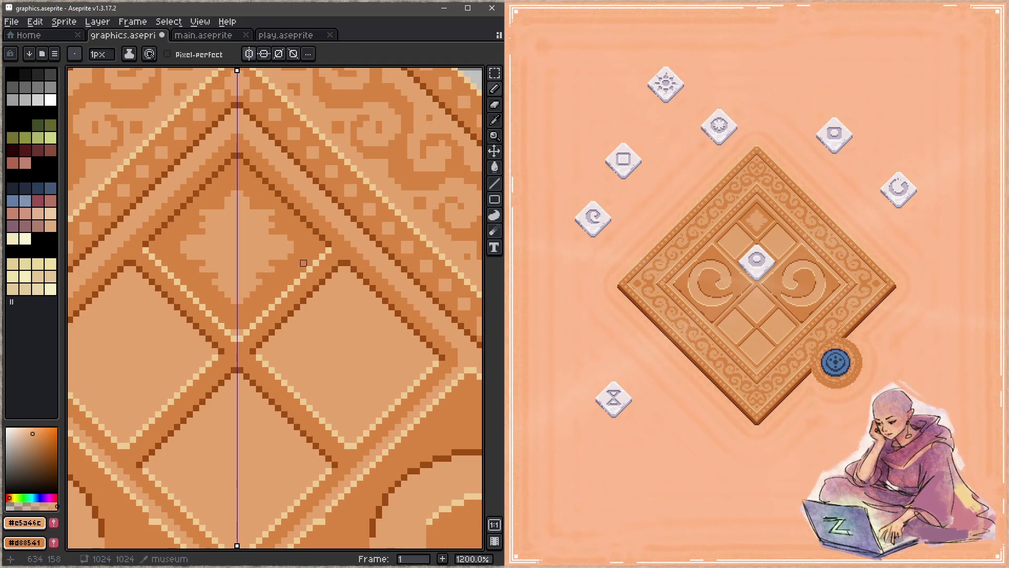
left_click(297, 250)
left_click(272, 281)
left_click(278, 282)
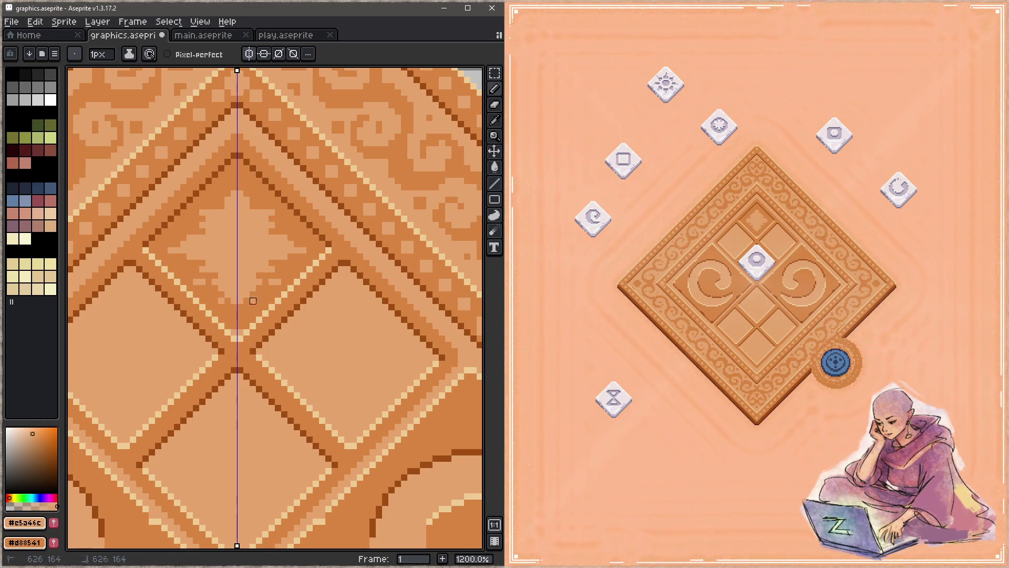
key("ctrl+z")
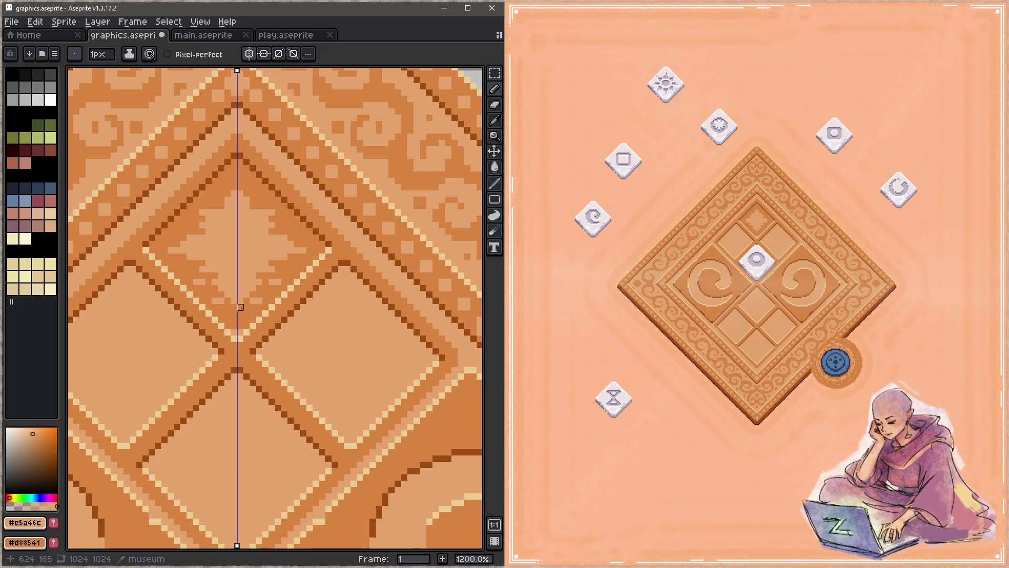
left_click(247, 313)
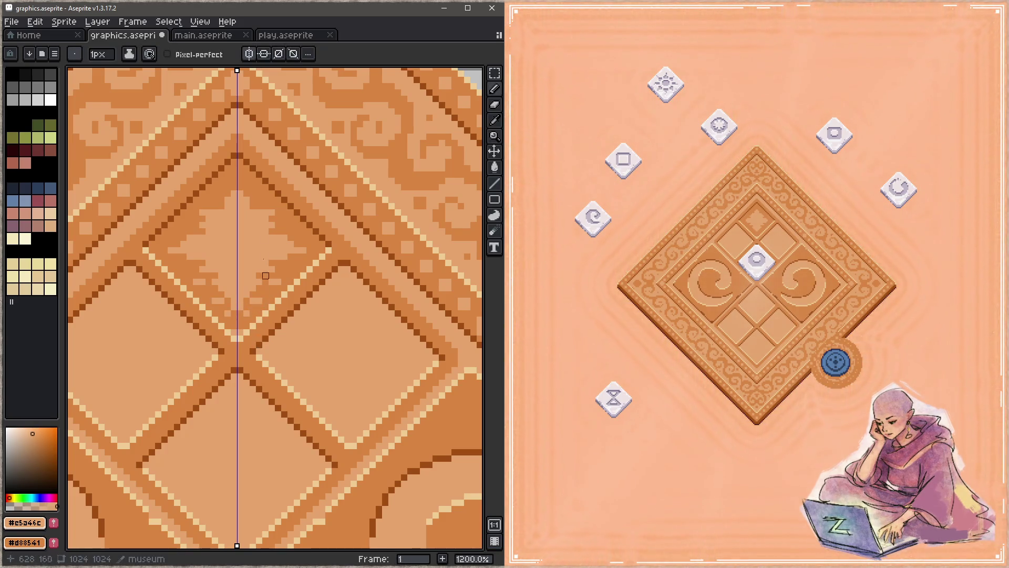
left_click(253, 200)
key("ctrl+s")
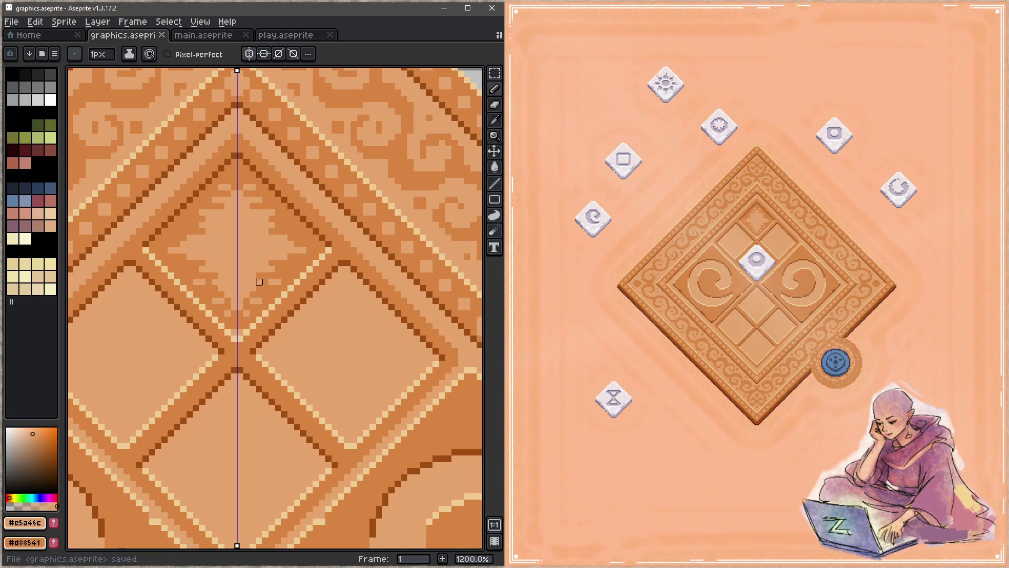
Step: Touch up the top panel's stepped edge pixels and a short diagonal step, saving each change
left_click(276, 223)
key("ctrl+s")
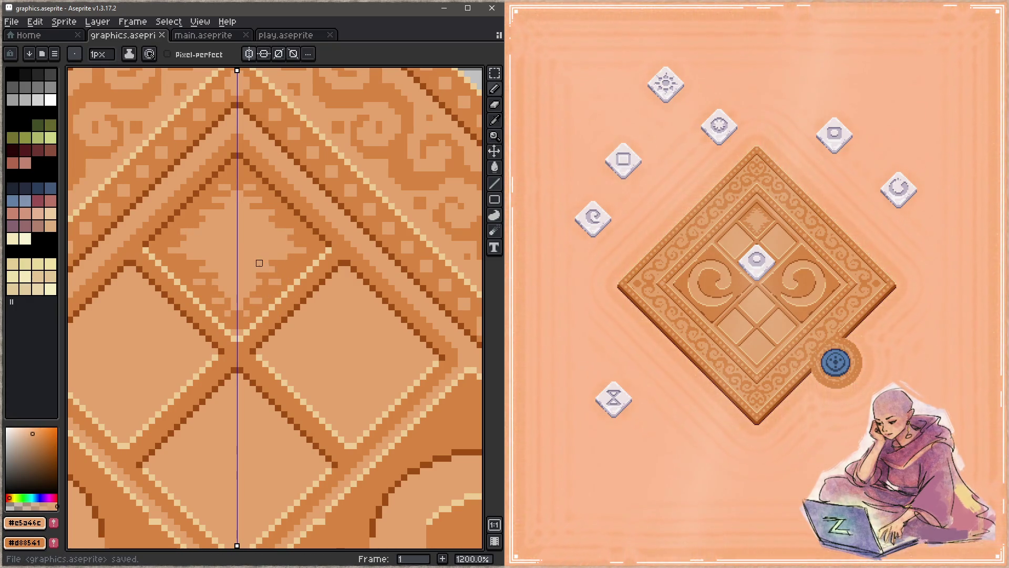
left_click(278, 276)
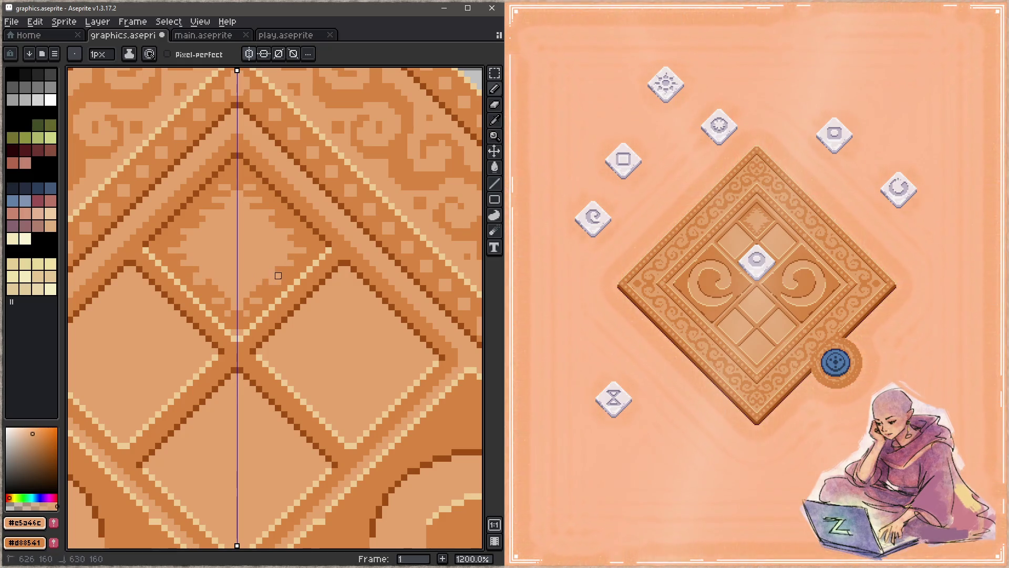
key("ctrl+s")
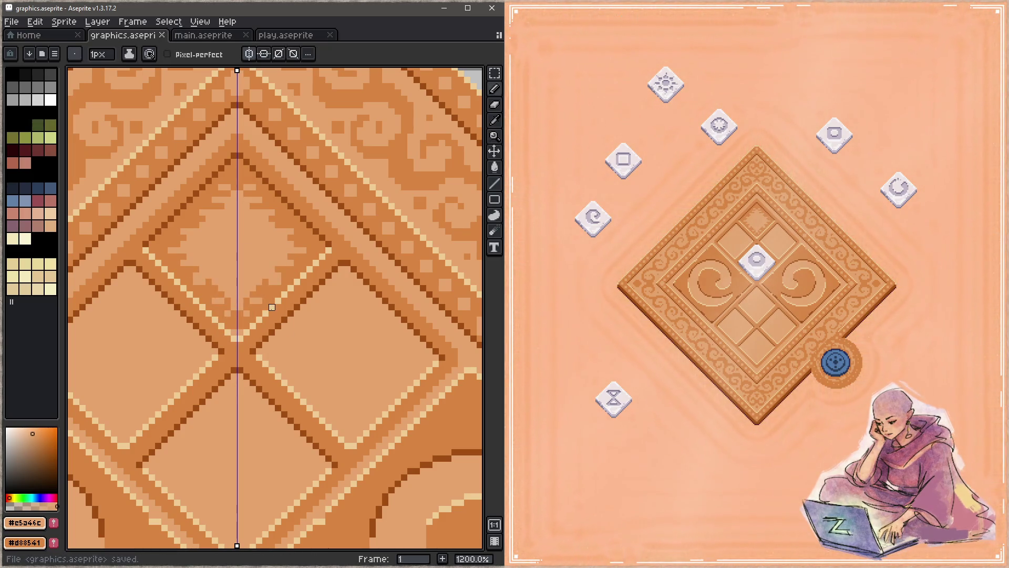
left_click(266, 288)
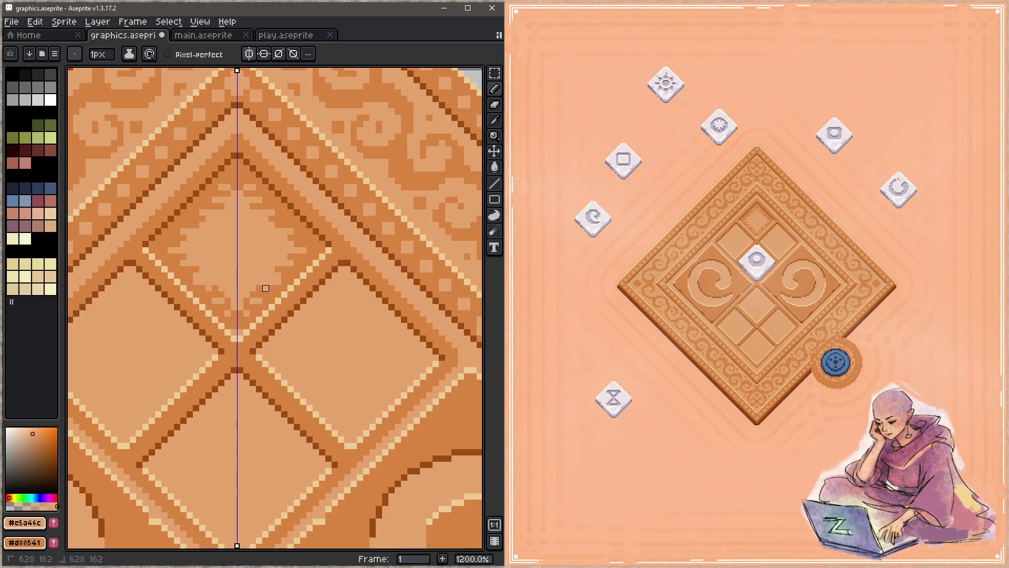
key("ctrl+s")
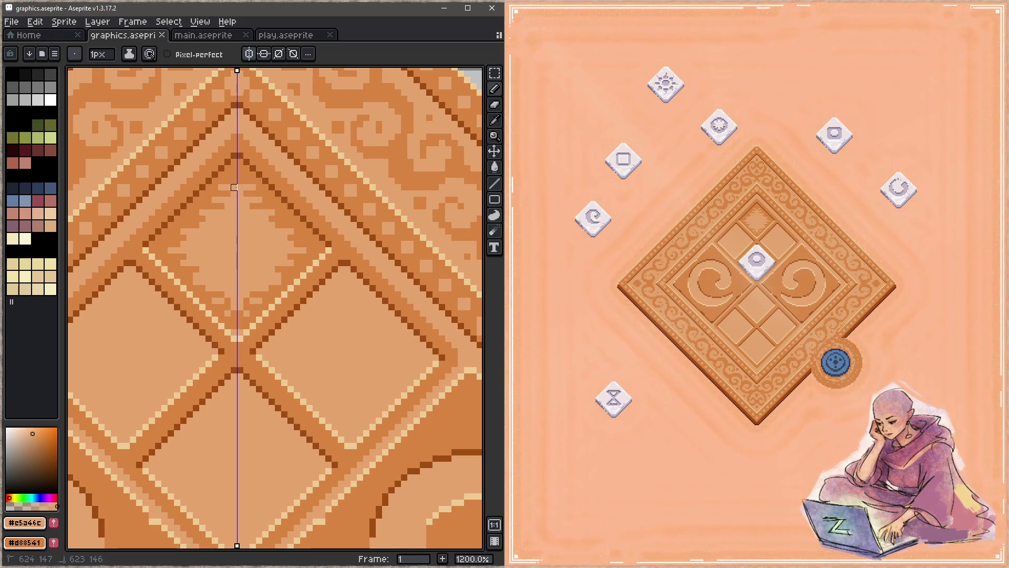
left_click_drag(234, 181, 196, 219)
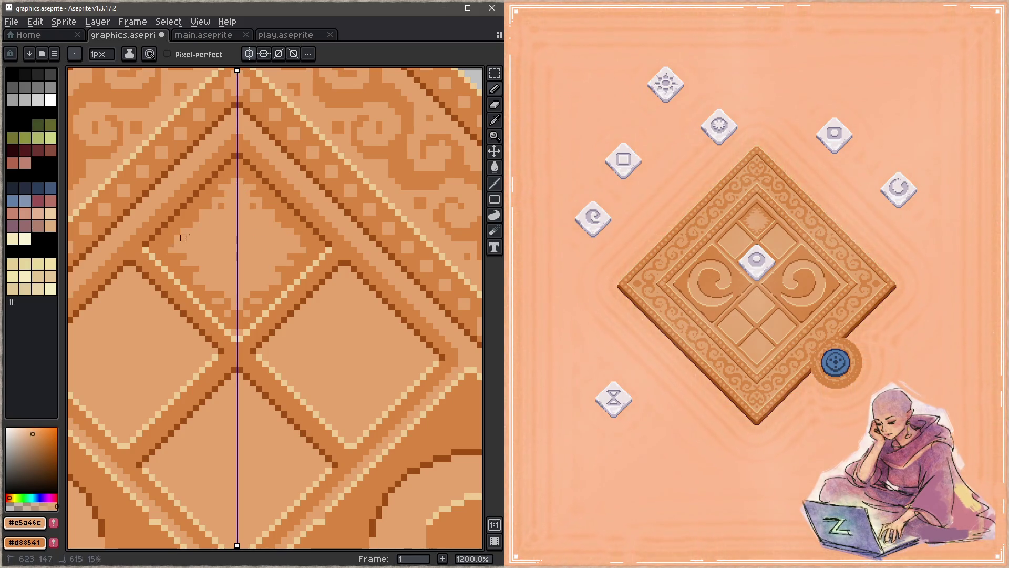
key("ctrl+s")
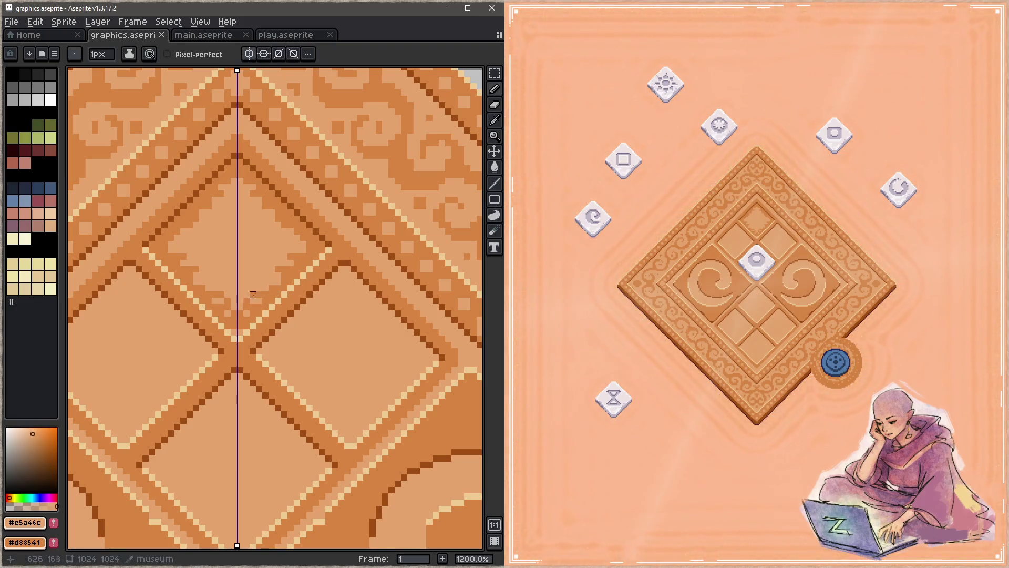
key("ctrl+s")
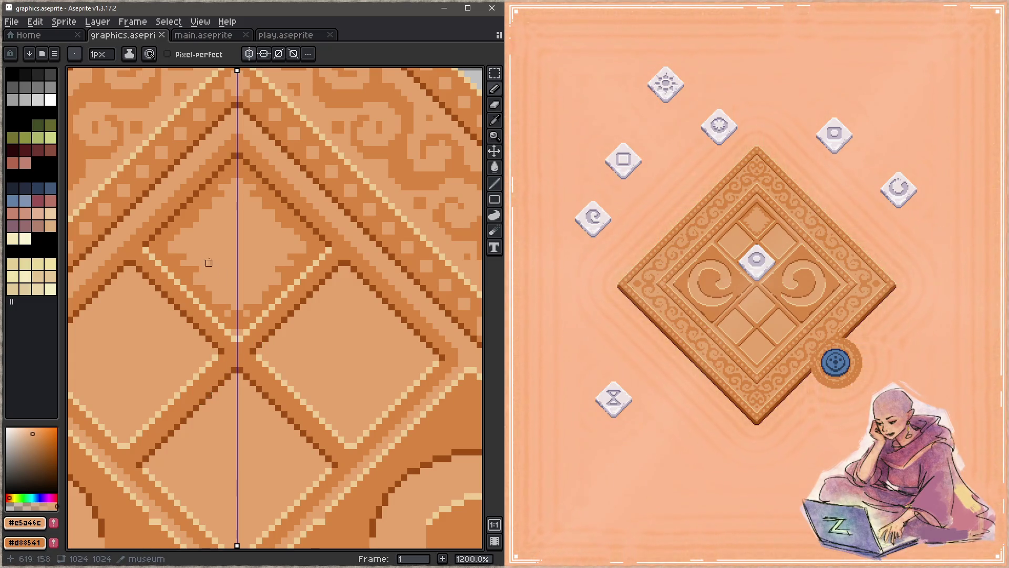
Step: Pick light cream #efcc94 and draw a highlight along a grid line, then zoom out
left_click_drag(178, 204, 253, 231)
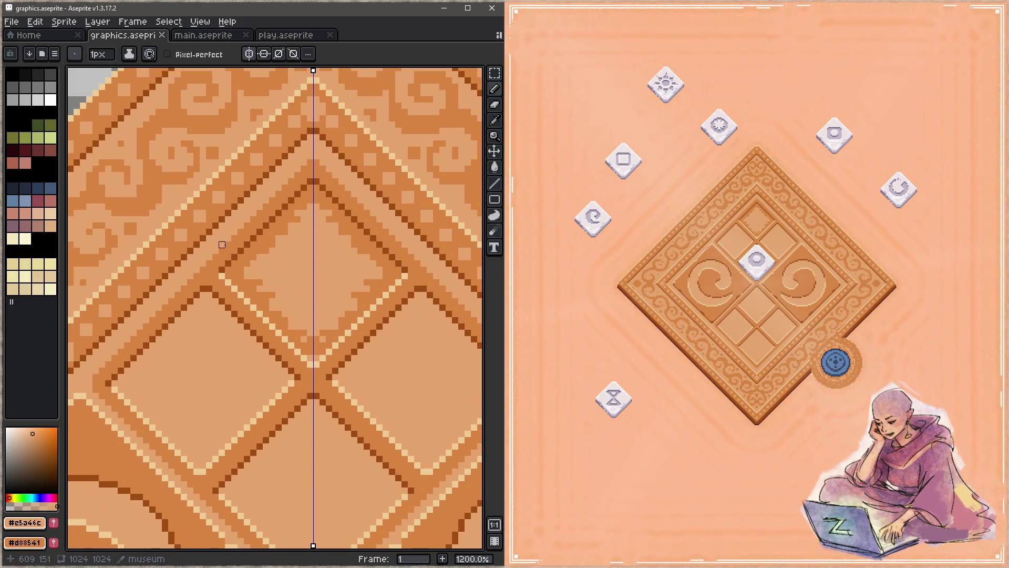
left_click(235, 282, "alt")
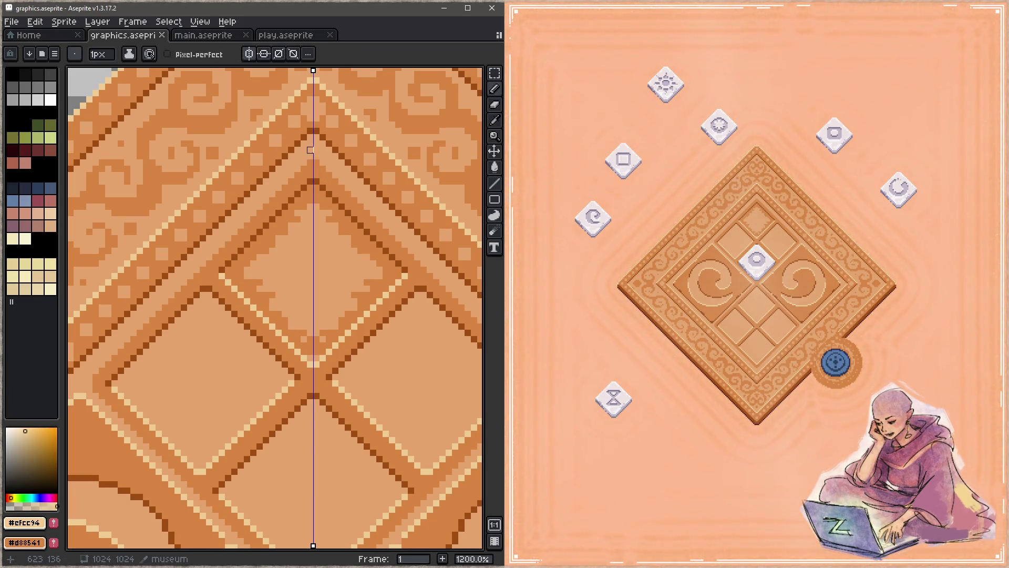
left_click_drag(185, 321, 277, 249)
left_click(182, 304, "shift")
key("z")
scroll(316, 302, "down", 3)
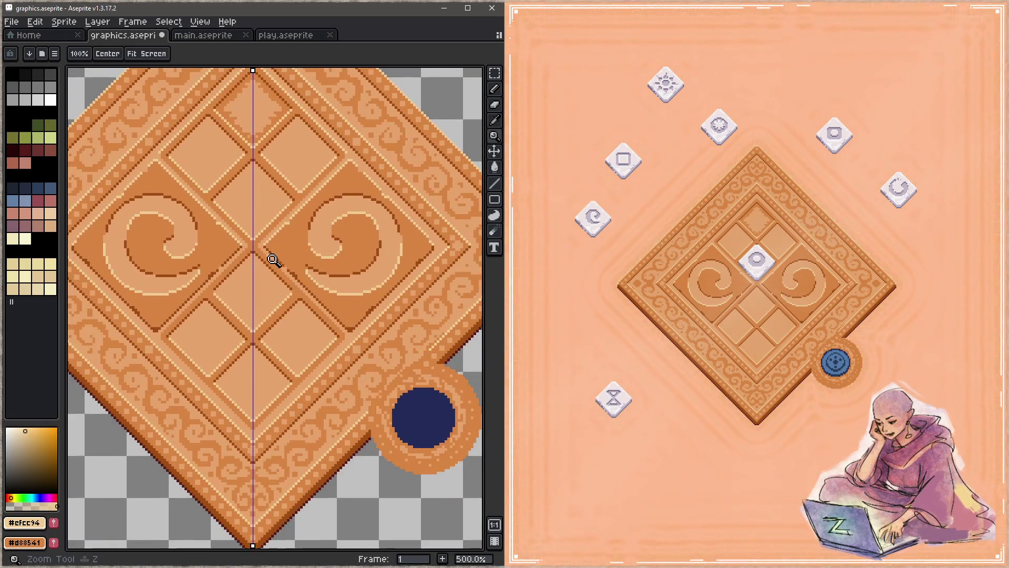
Step: Touch up dark brown #9f4c14 grid pixels near the right swirl, undo a bad stroke, and save
scroll(276, 261, "up", 4)
key("b")
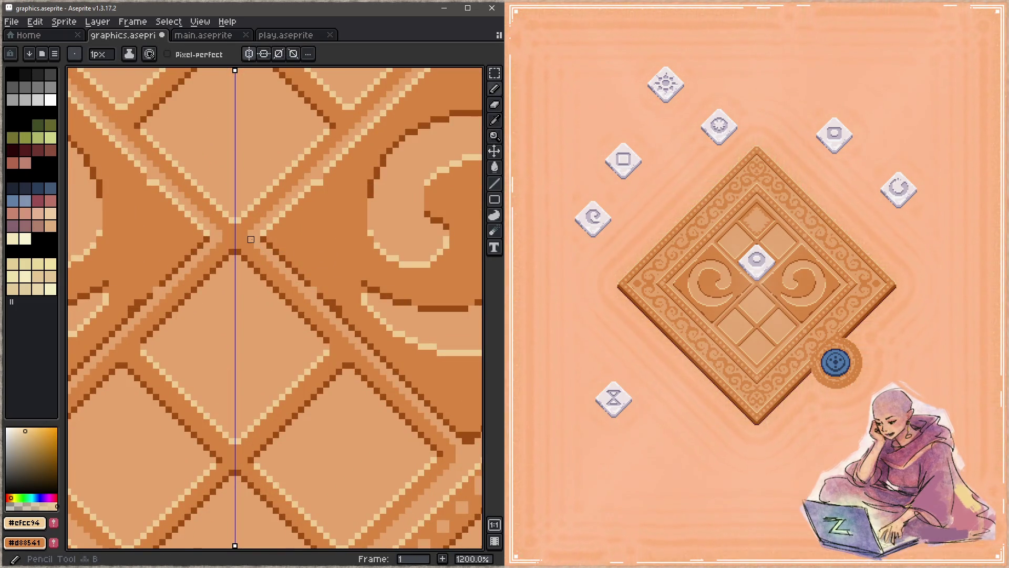
left_click_drag(360, 365, 279, 257)
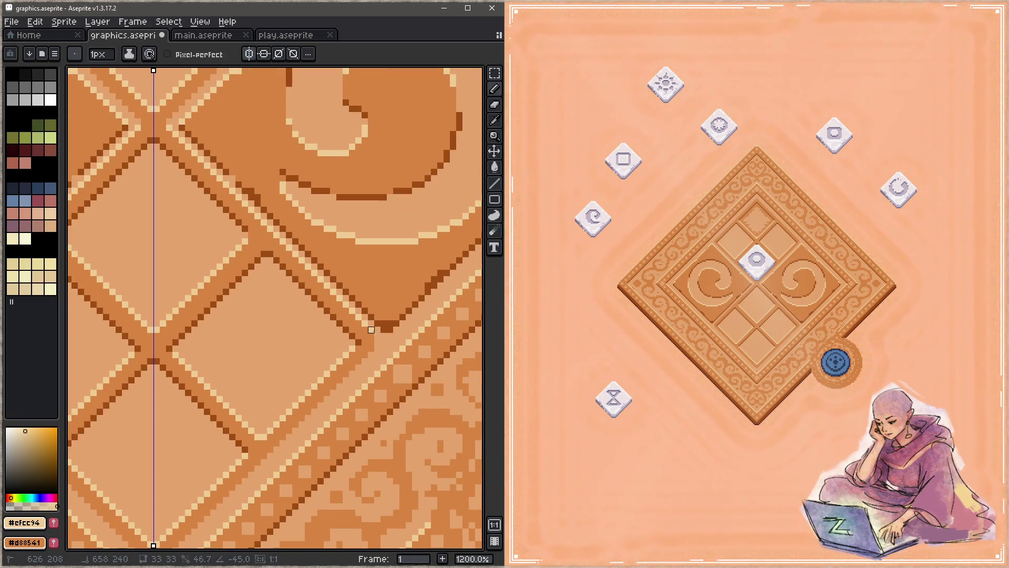
mouse_move(352, 367)
left_mouse_down()
mouse_move(349, 309)
mouse_move(399, 310)
mouse_move(530, 222)
left_mouse_up()
left_click(260, 234, "alt")
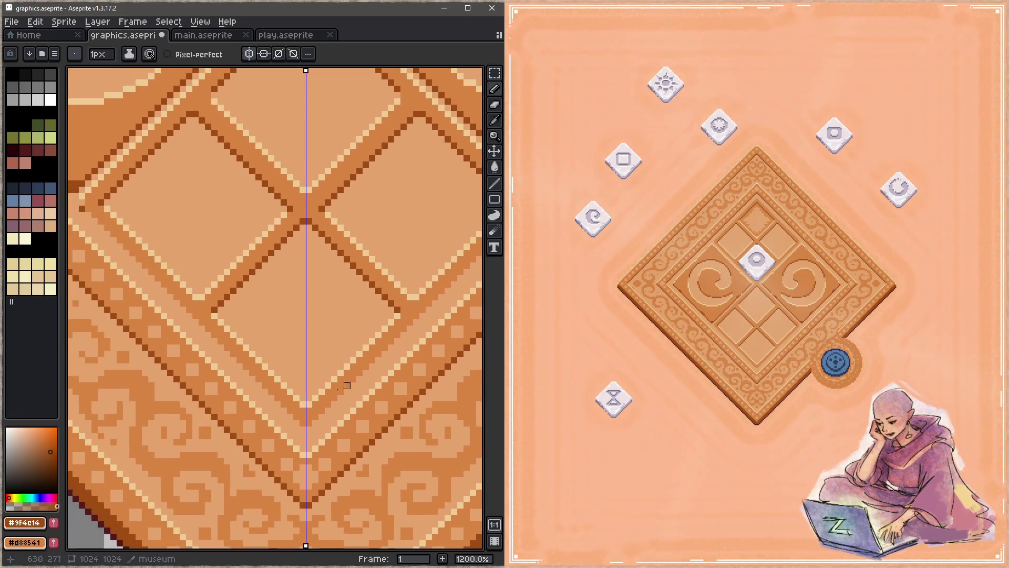
left_click_drag(283, 494, 261, 412)
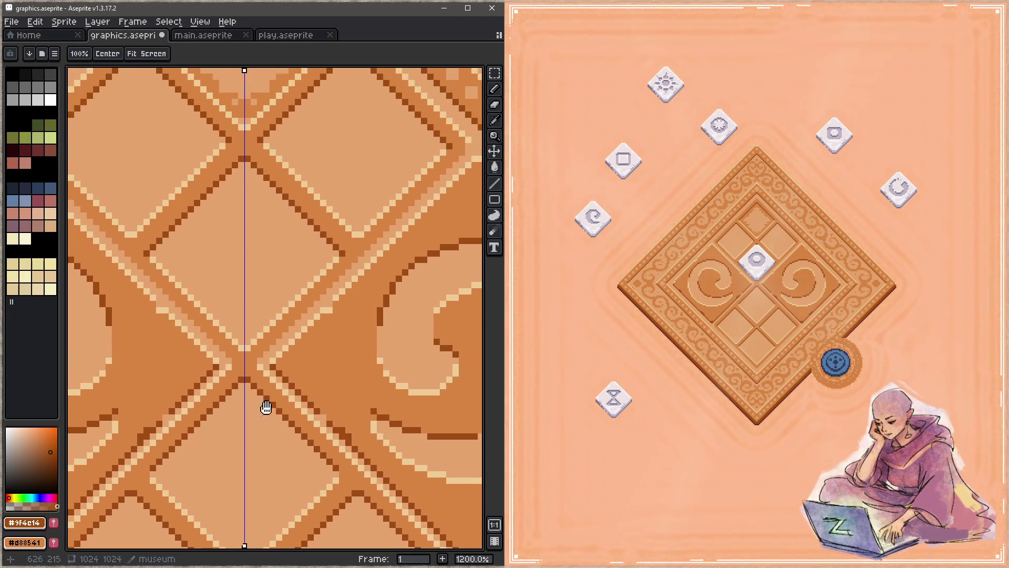
key("ctrl+z")
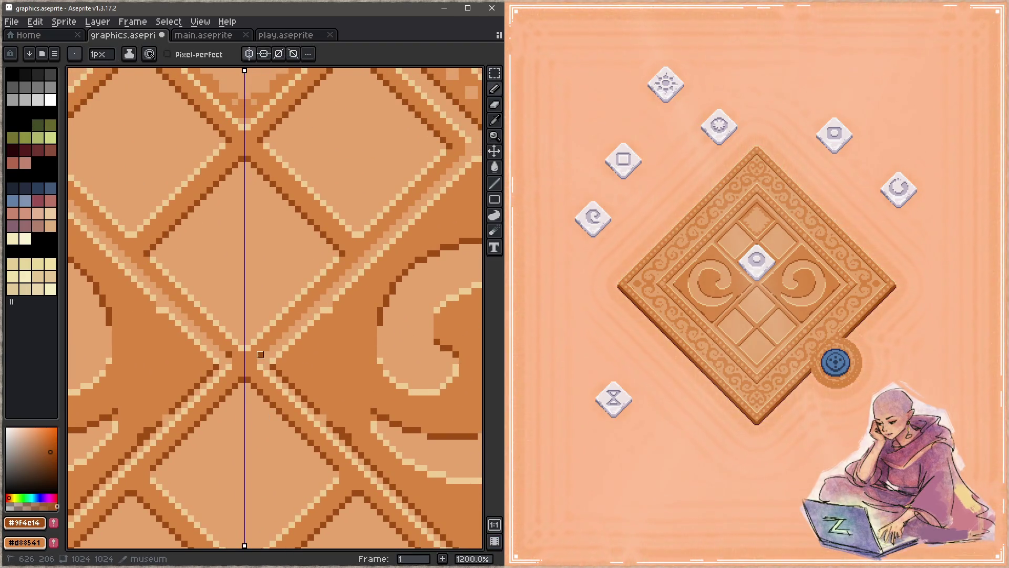
left_click_drag(443, 178, 327, 325)
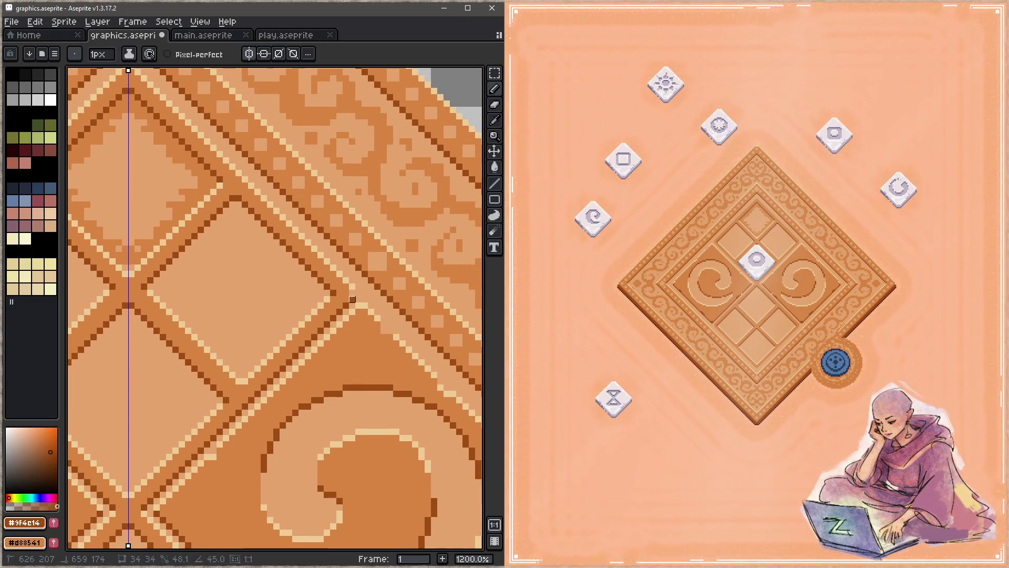
key("ctrl+s")
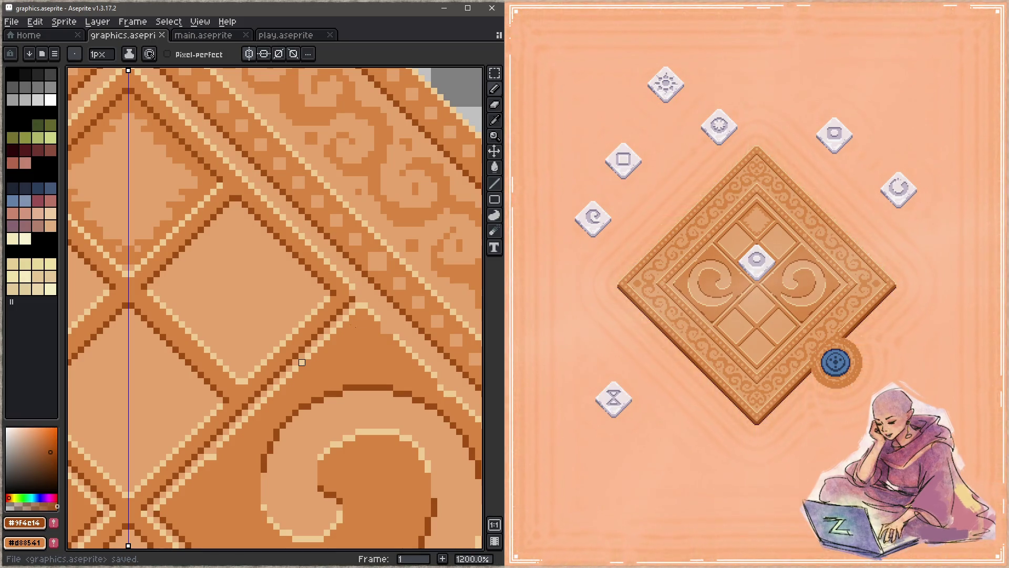
Step: Pick mid-orange #d88541 and enable both left-right and top-bottom mirroring
scroll(293, 334, "left", 5)
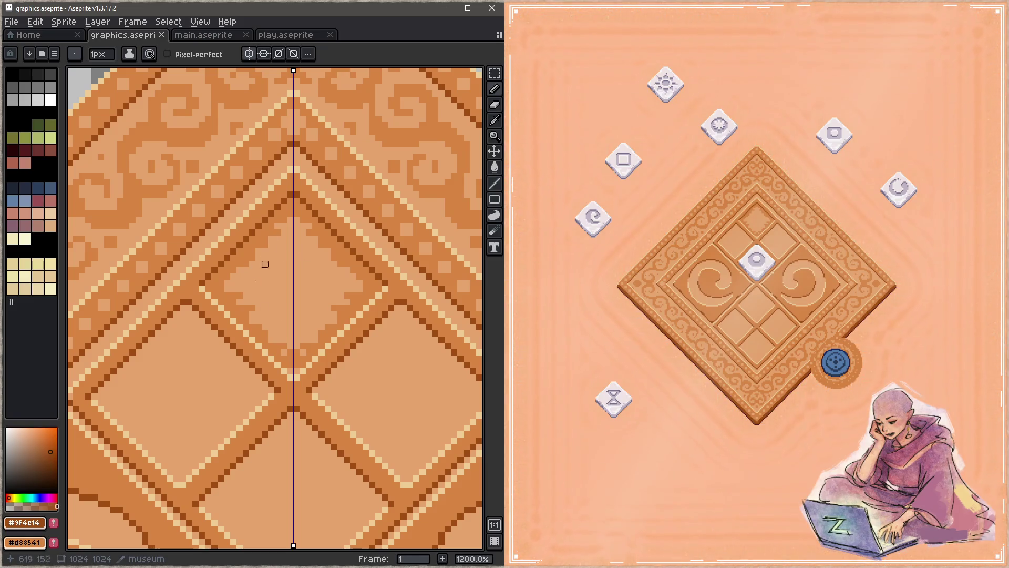
left_click(250, 54)
mouse_move(367, 292)
left_mouse_down()
mouse_move(359, 256)
mouse_move(331, 235)
left_mouse_up()
left_click(331, 235, "alt")
left_click_drag(383, 293, 347, 232)
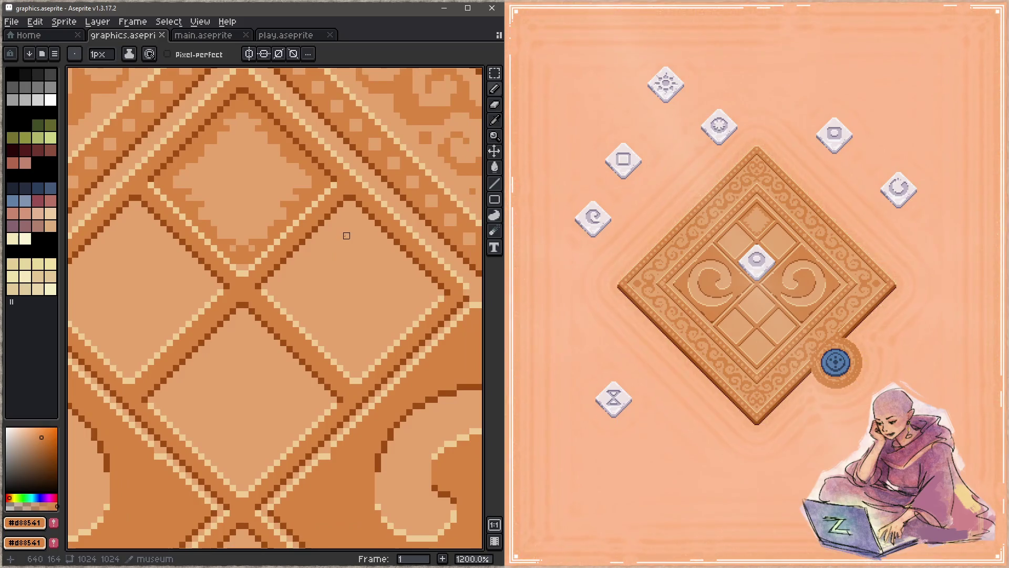
key("shift+s")
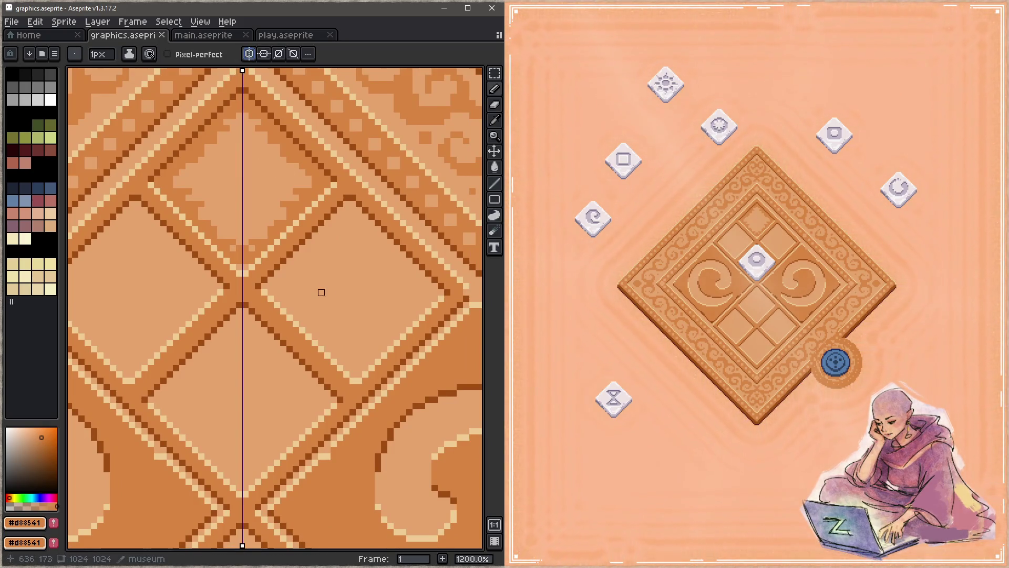
scroll(292, 270, "down", 2)
scroll(343, 248, "up", 2)
scroll(322, 284, "down", 2)
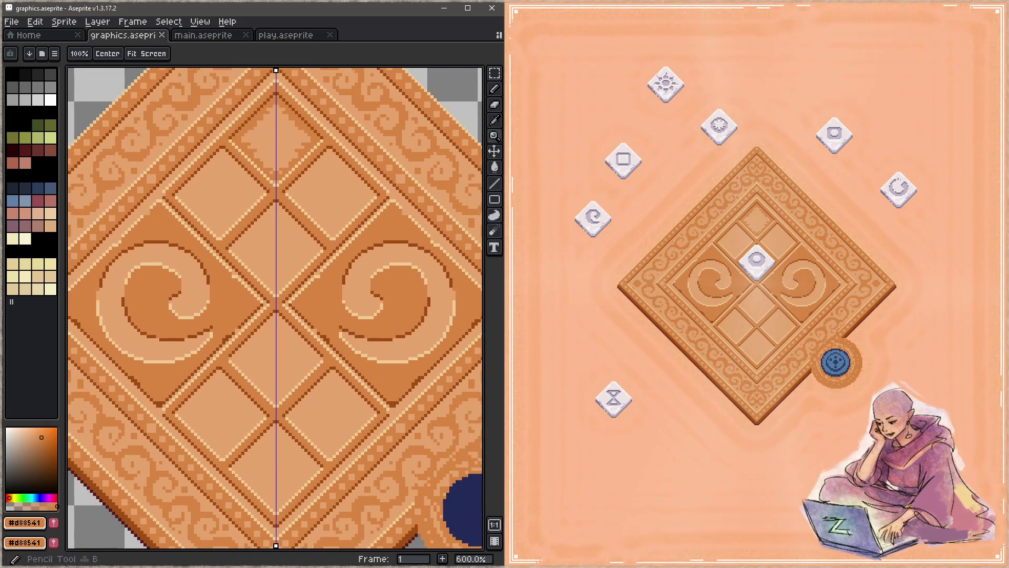
left_click(271, 54)
Step: With a 4px brush, draw mirrored mid-orange diagonal diamond insets inside the centre tiles
left_click_drag(307, 177, 315, 169)
key("b")
key("plus")
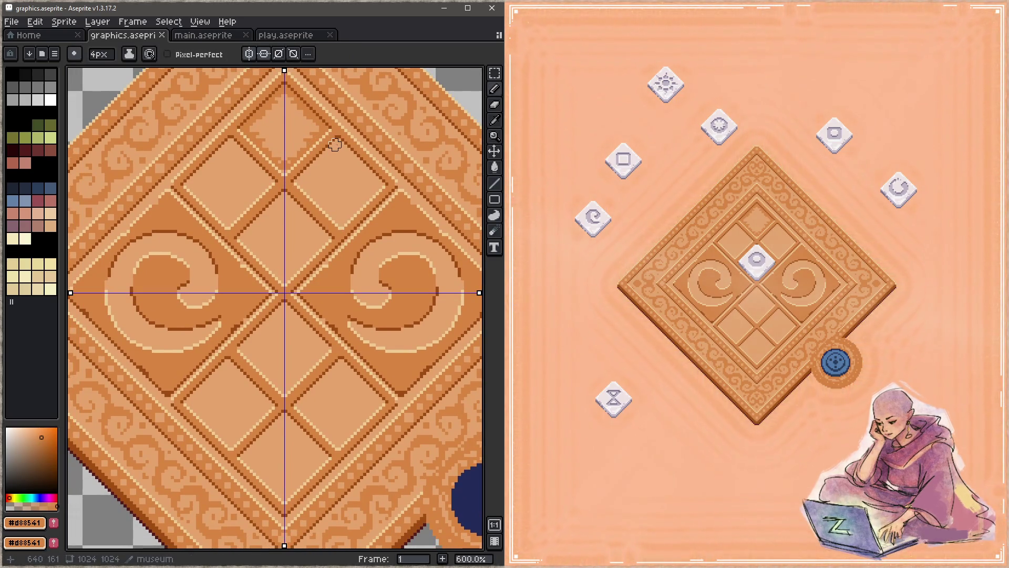
left_click(335, 144)
left_click(299, 182, "shift")
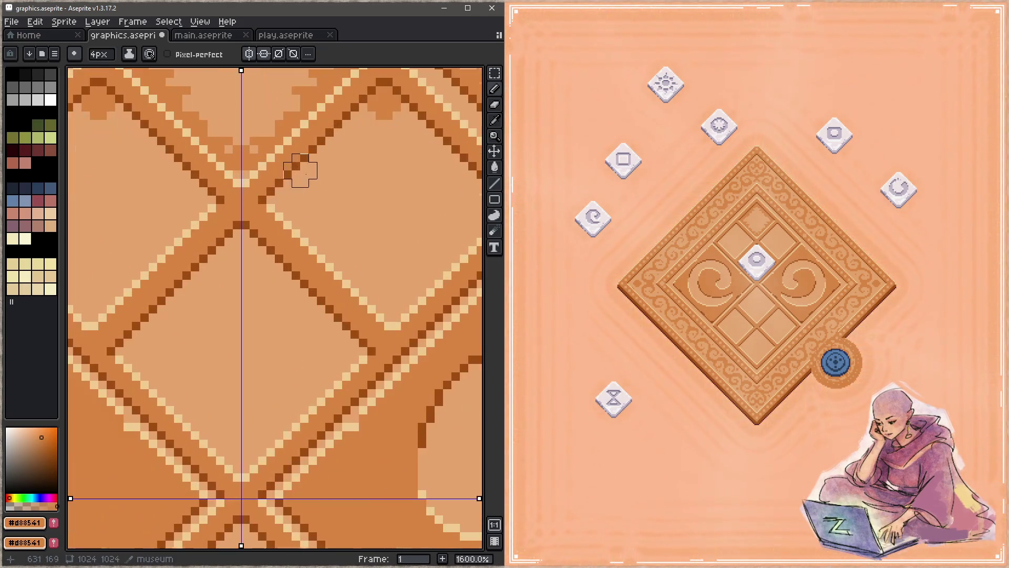
scroll(300, 182, "up", 4)
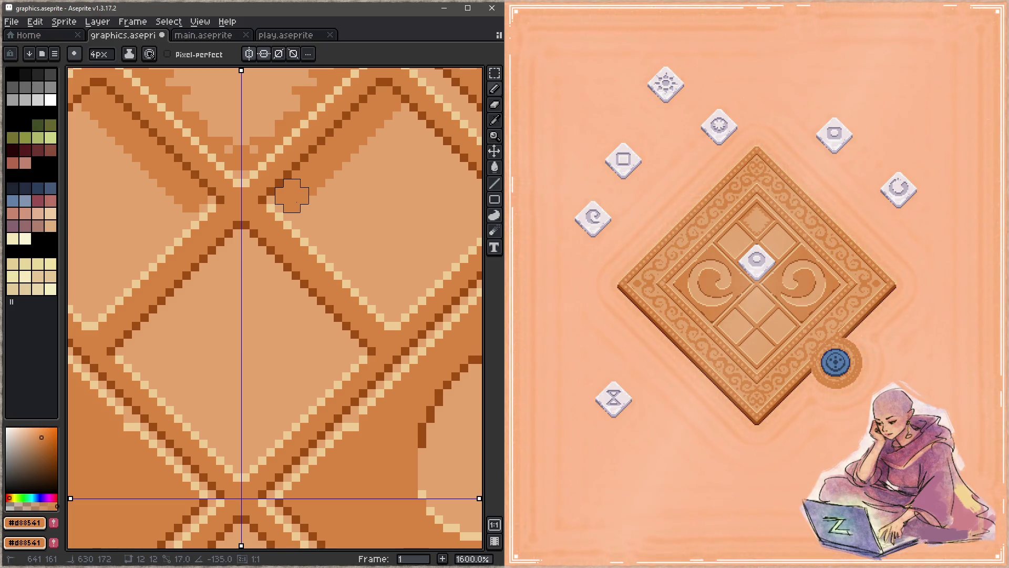
scroll(316, 179, "right", 5)
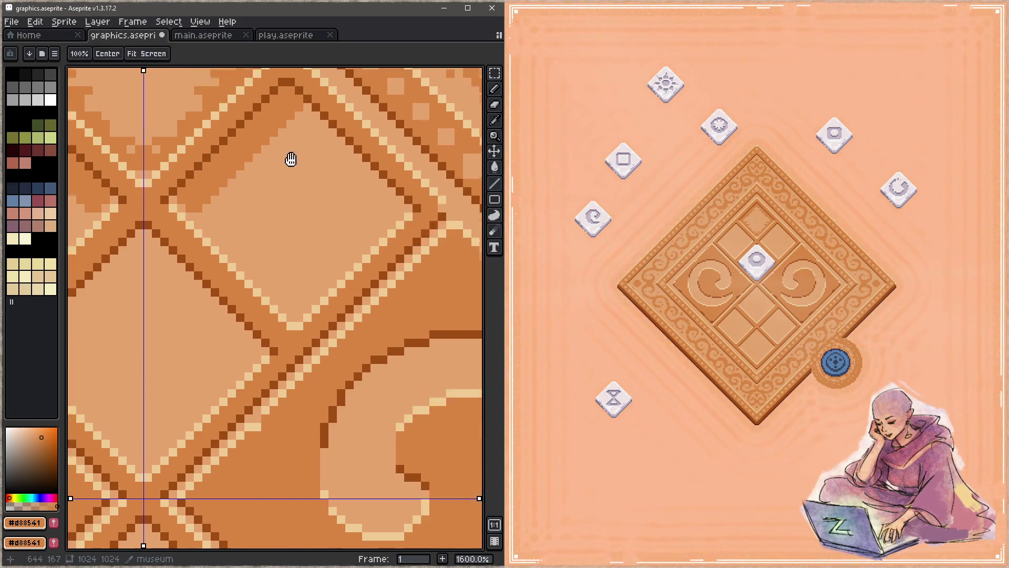
key("shift")
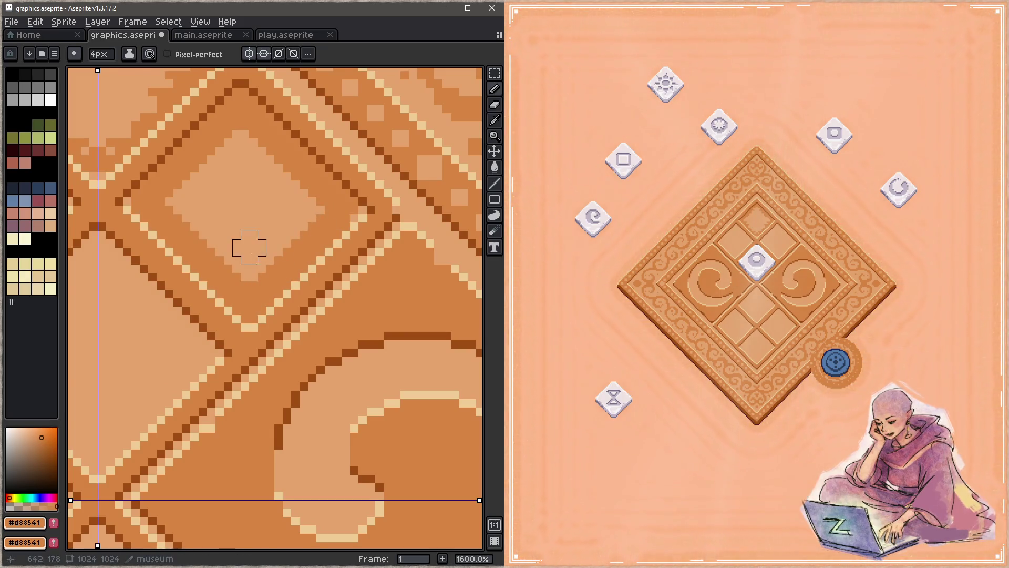
scroll(227, 322, "down", 4)
left_click_drag(227, 322, 322, 286)
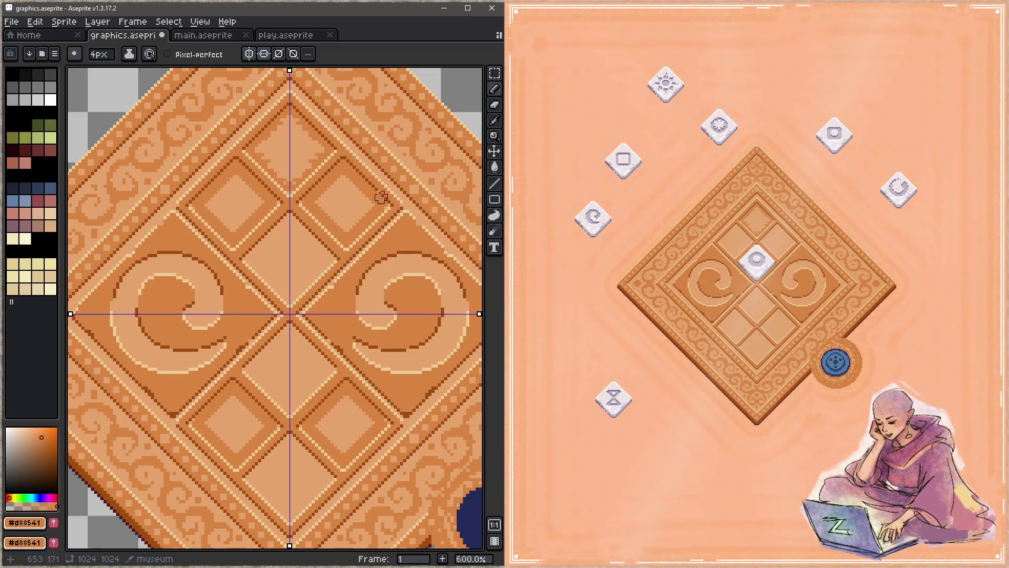
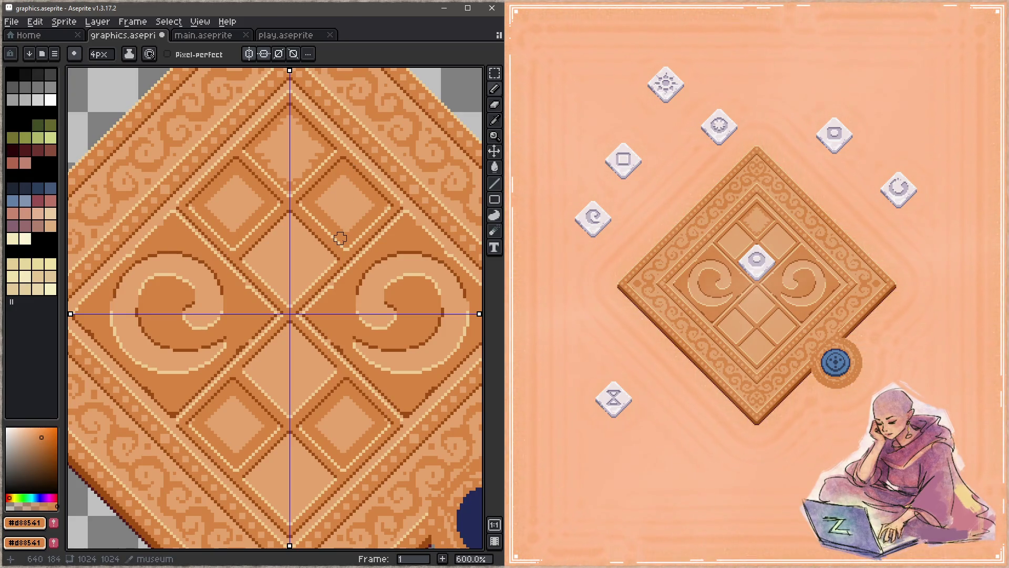
Step: Pick the cream colour and draw a mirrored diagonal highlight line along the upper diamond panel edge
scroll(340, 238, "up", 1)
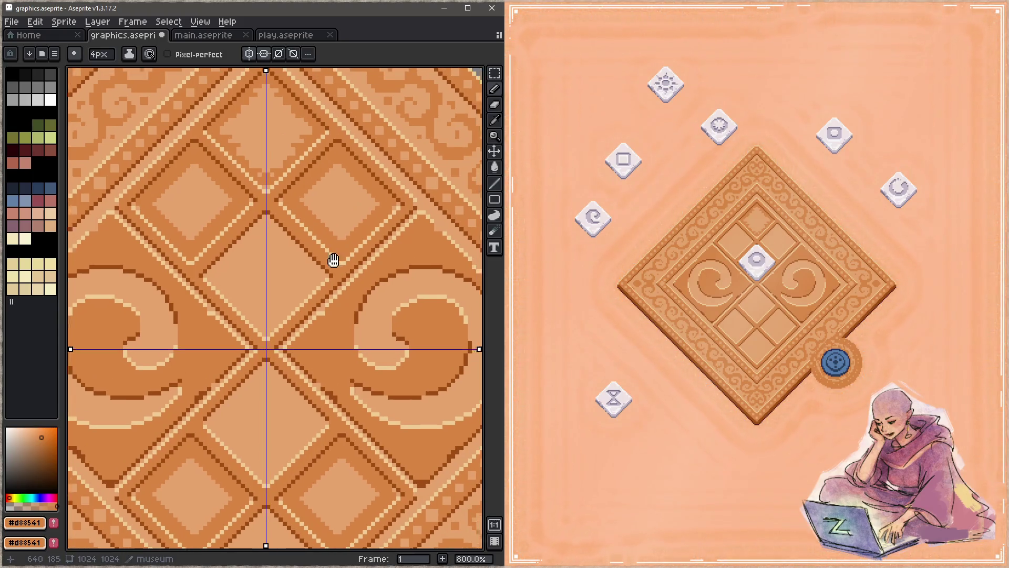
left_click_drag(338, 253, 324, 299)
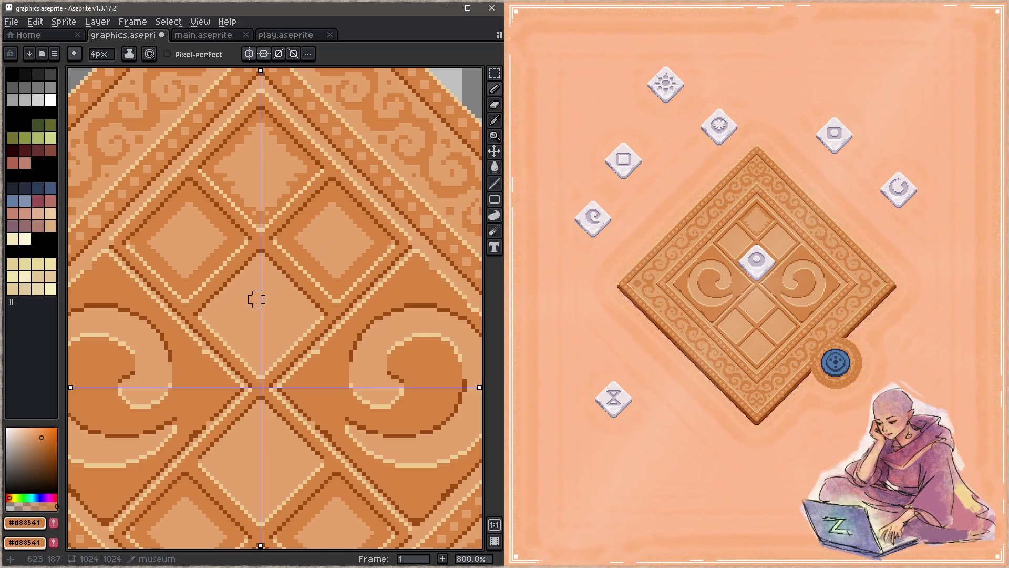
scroll(256, 300, "up", 2)
key("i")
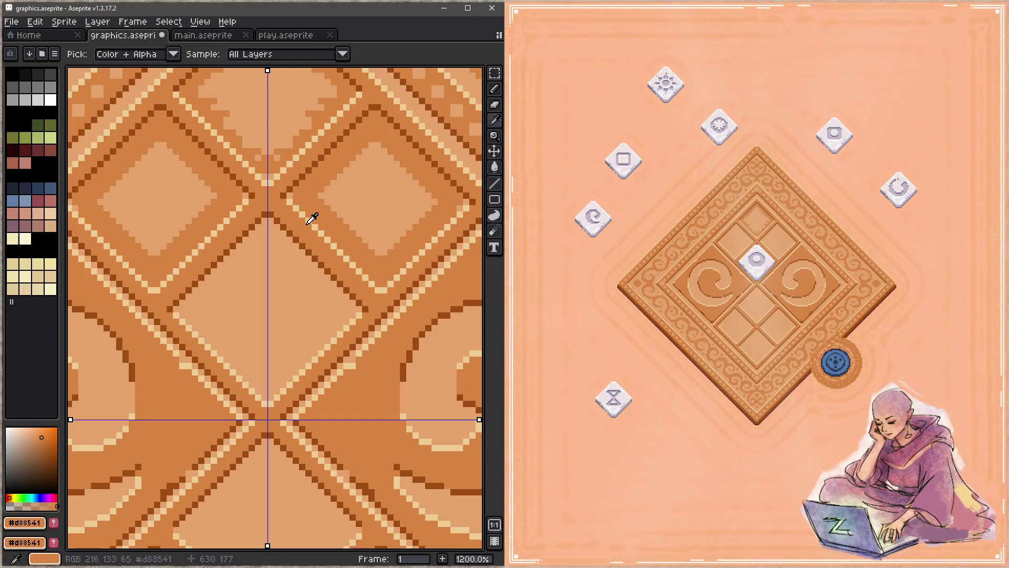
left_click(312, 218, "alt")
left_click(283, 202)
left_click(379, 304, "shift")
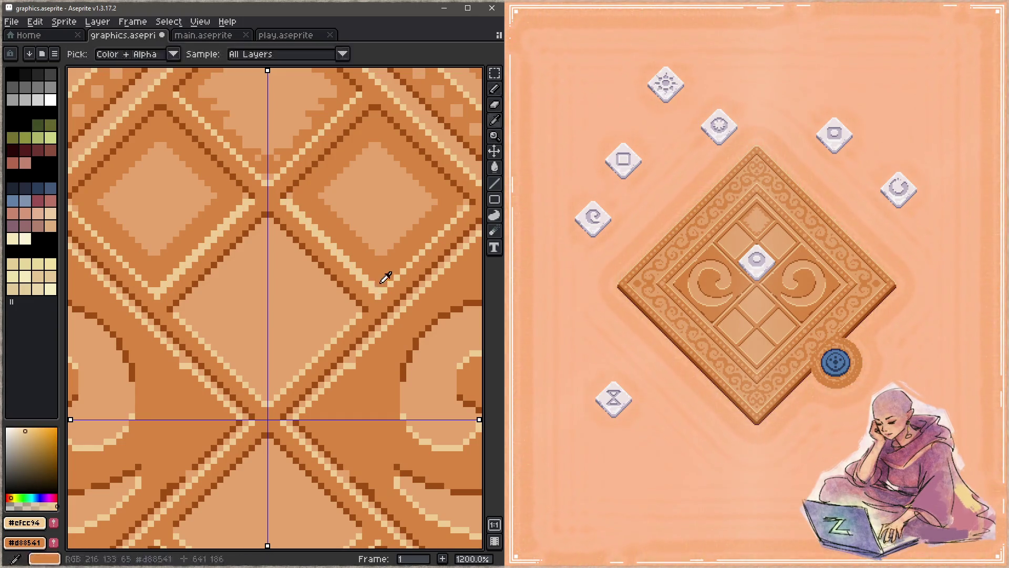
Step: Touch up the cream line with a mid-orange pixel and sample the lighter tan panel colour
left_click(378, 284, "alt")
left_click(377, 285)
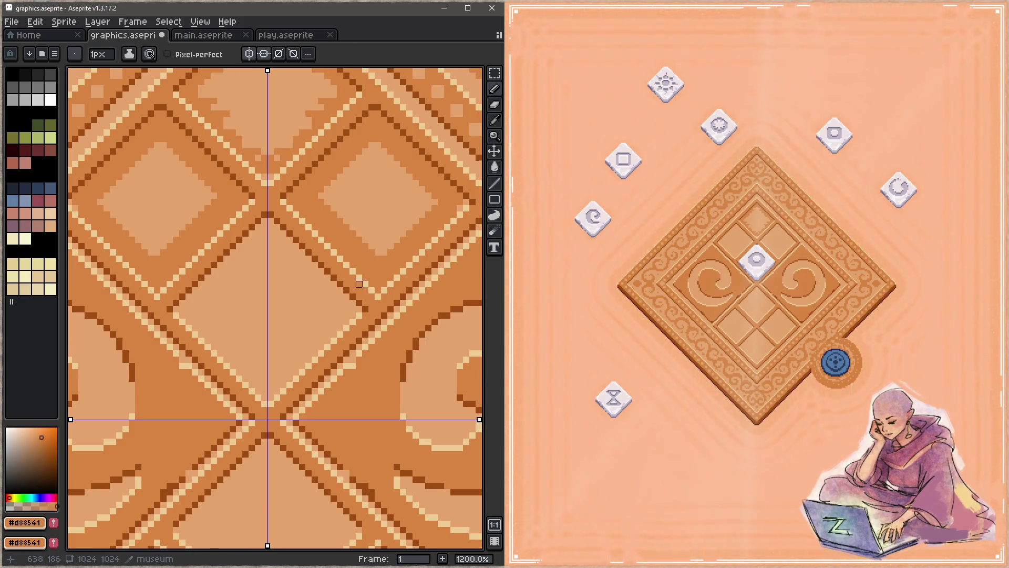
scroll(359, 284, "down", 4)
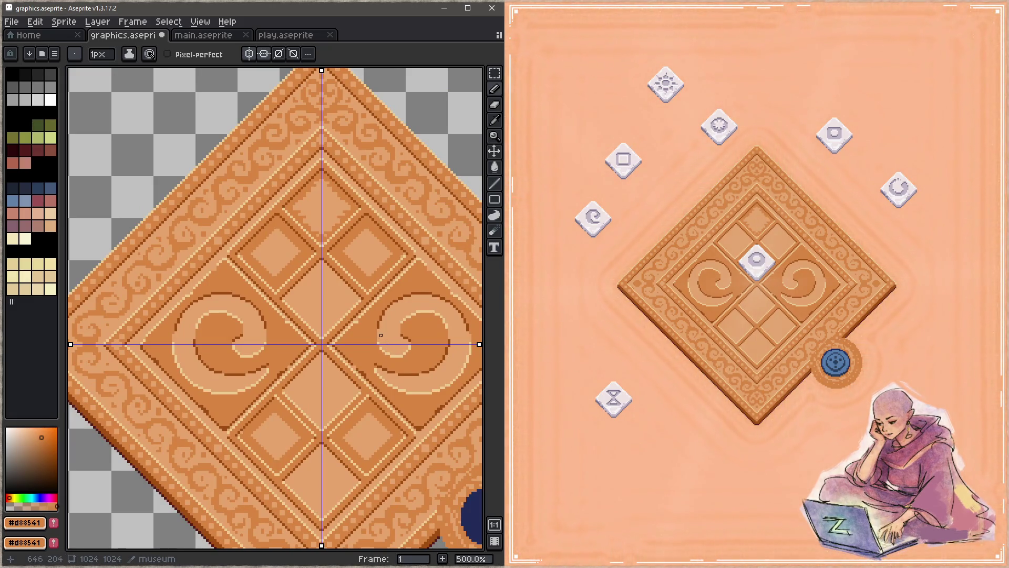
scroll(349, 264, "up", 5)
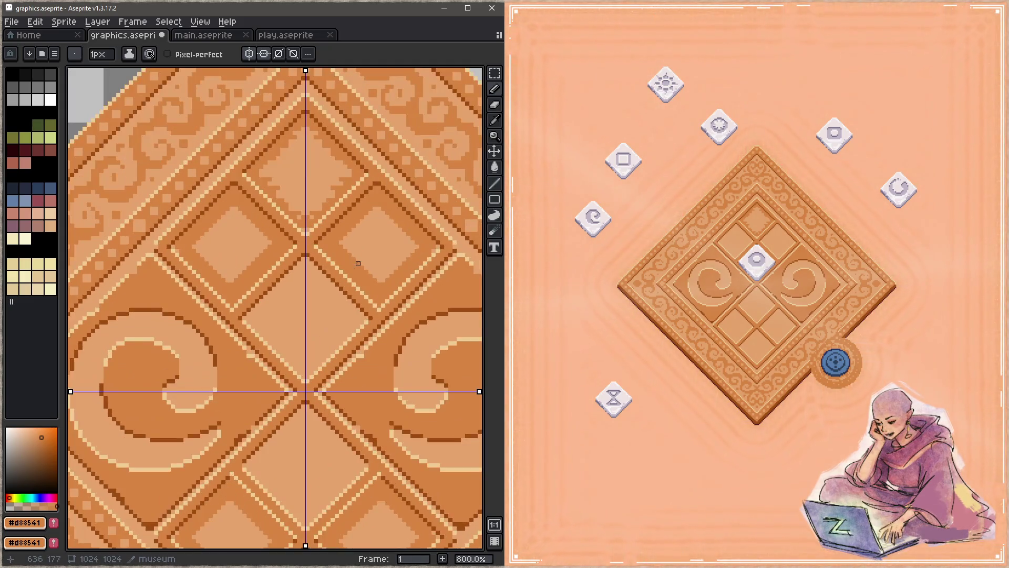
left_click(339, 293, "alt")
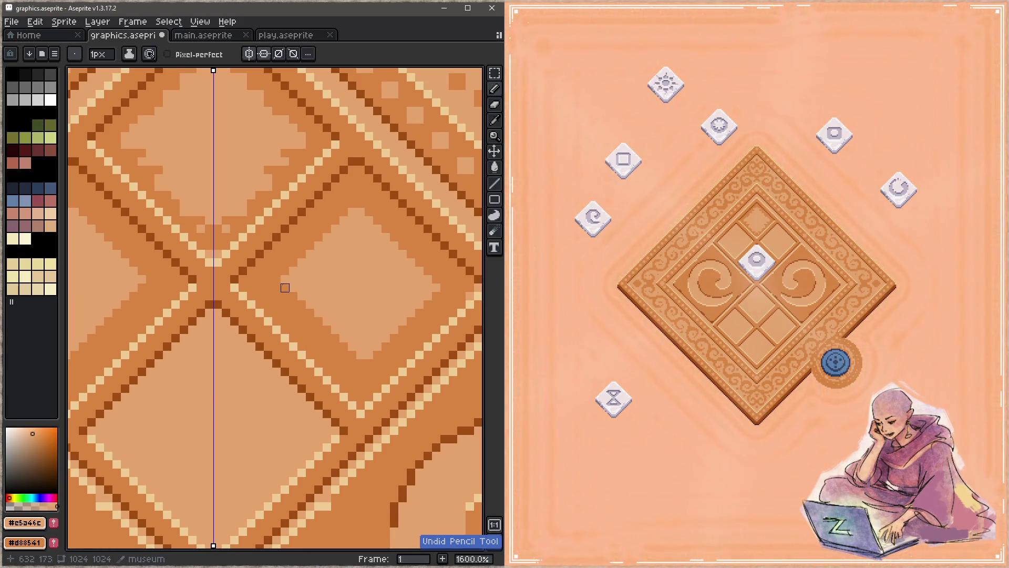
Step: With a 3 px pencil, paint lighter tan straight over the diamond panel's stepped inner shading
key("shift")
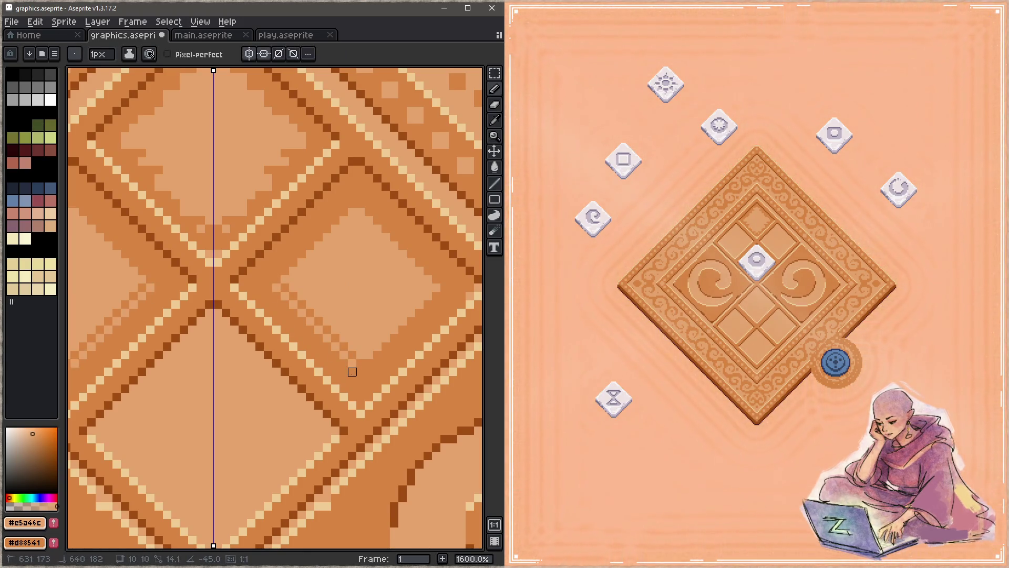
key("plus")
key("plus")
key("shift")
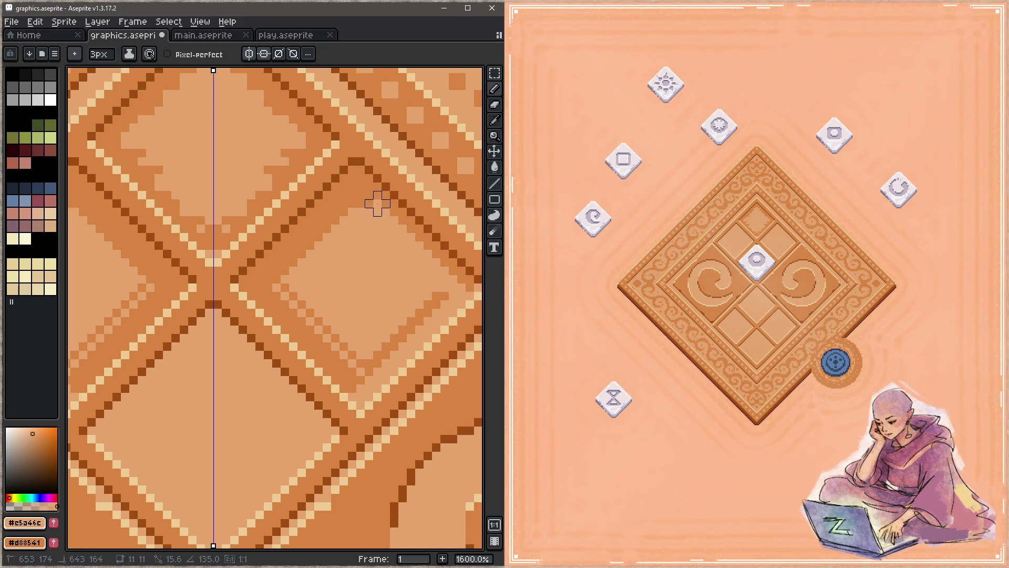
left_click_drag(430, 279, 392, 295)
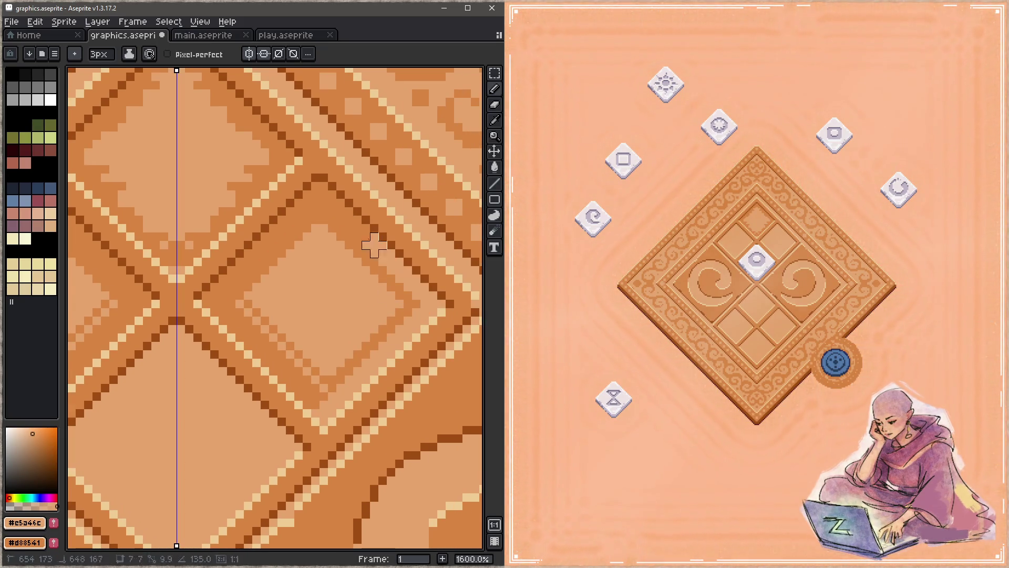
key("shift")
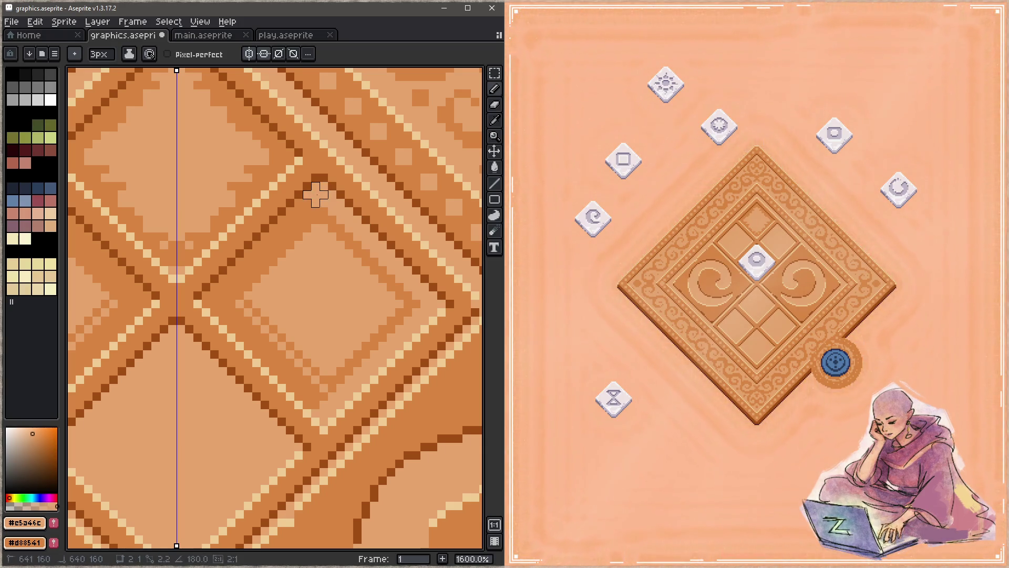
mouse_move(215, 296)
left_mouse_down()
mouse_move(315, 405)
mouse_move(241, 300)
mouse_move(288, 226)
mouse_move(327, 218)
mouse_move(390, 286)
mouse_move(374, 354)
mouse_move(426, 299)
mouse_move(332, 372)
mouse_move(340, 361)
mouse_move(282, 338)
mouse_move(316, 377)
left_mouse_up()
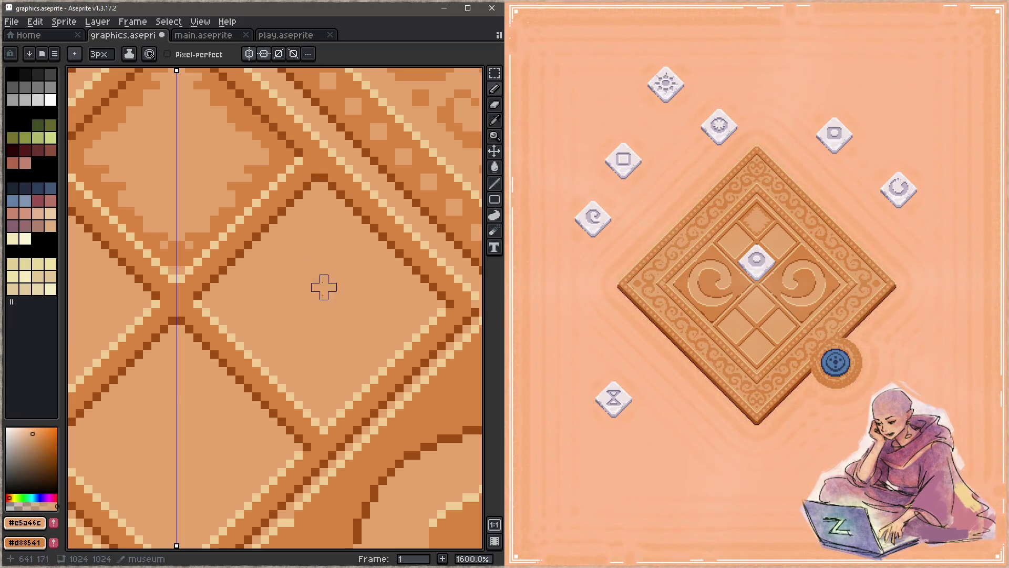
scroll(315, 295, "left", 1)
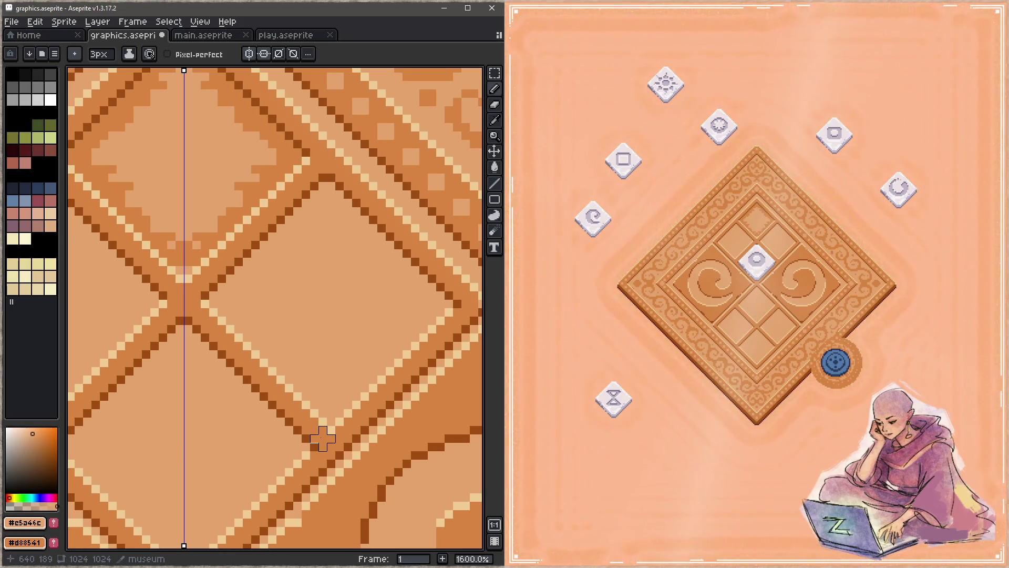
Step: Paint deep brown #9f4e14 accent pixels at the centre-axis lattice crossings, undoing the stray strokes
scroll(338, 397, "down", 3)
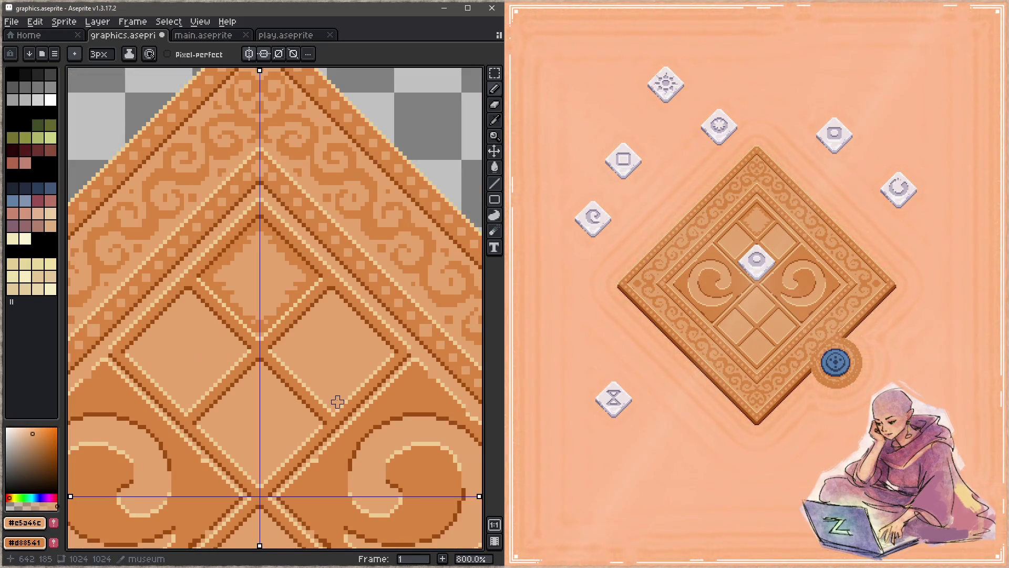
scroll(339, 386, "down", 1)
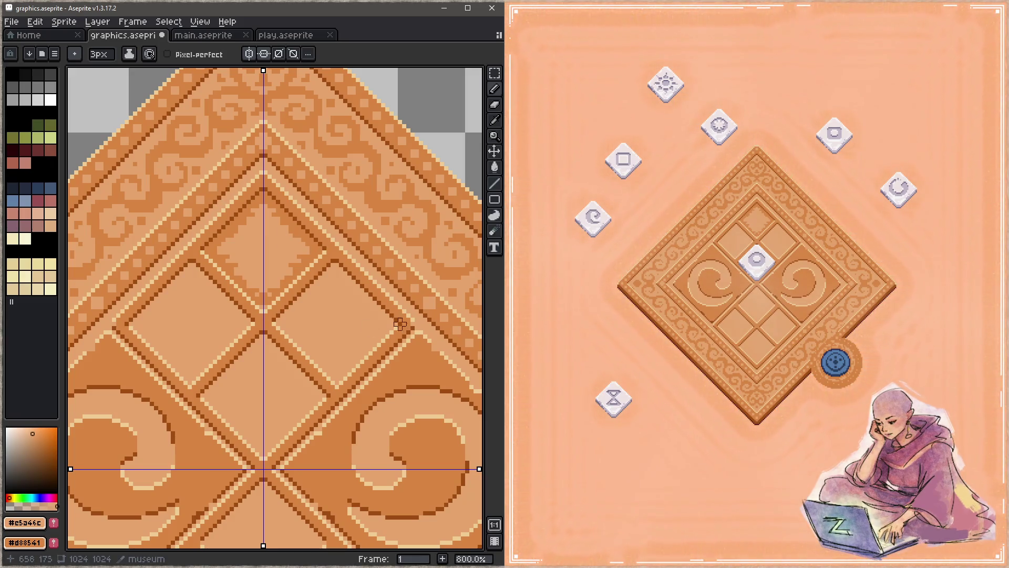
scroll(345, 278, "up", 2)
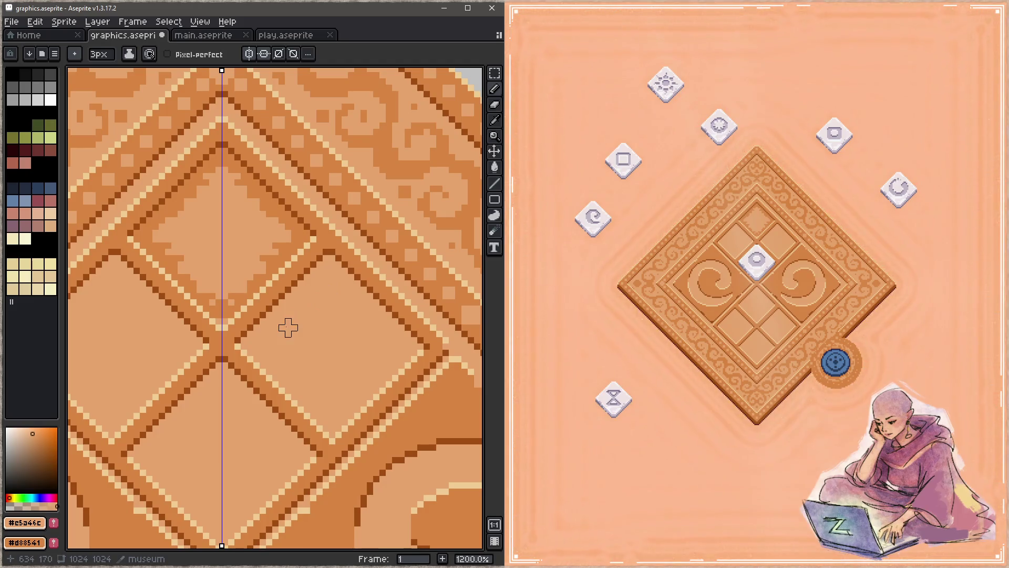
key("i")
left_click(237, 337, "alt")
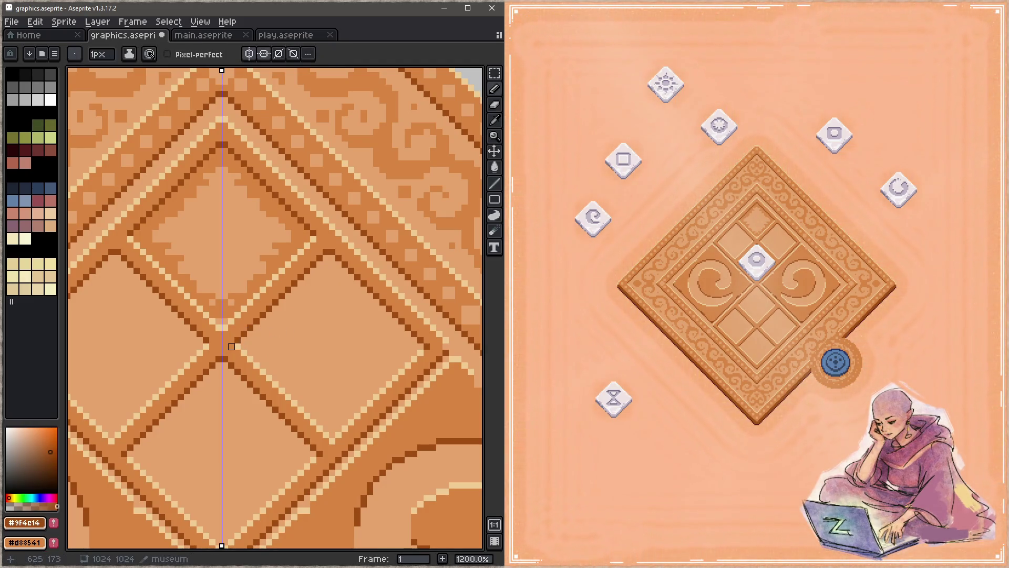
key("ctrl+z")
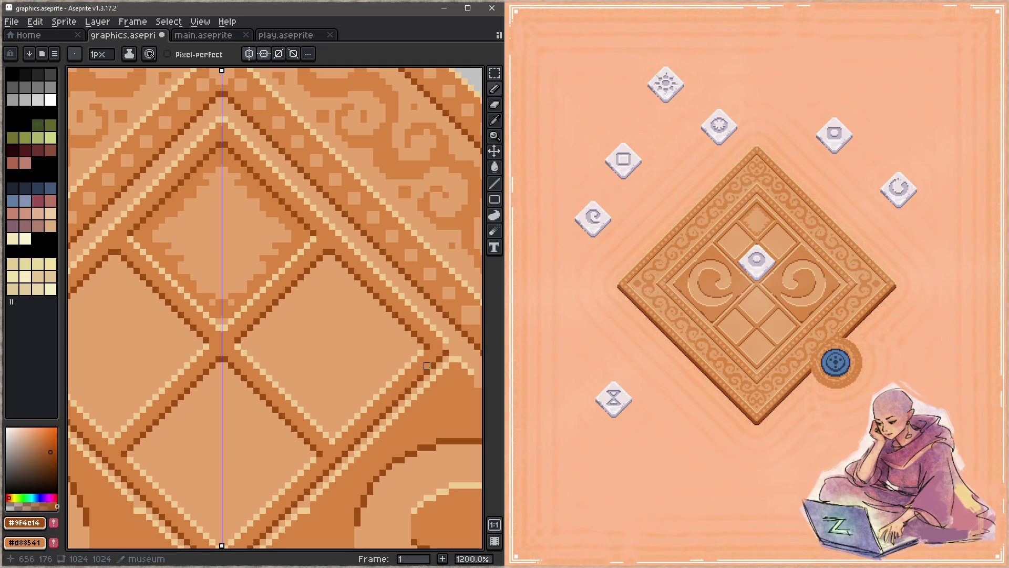
key("alt")
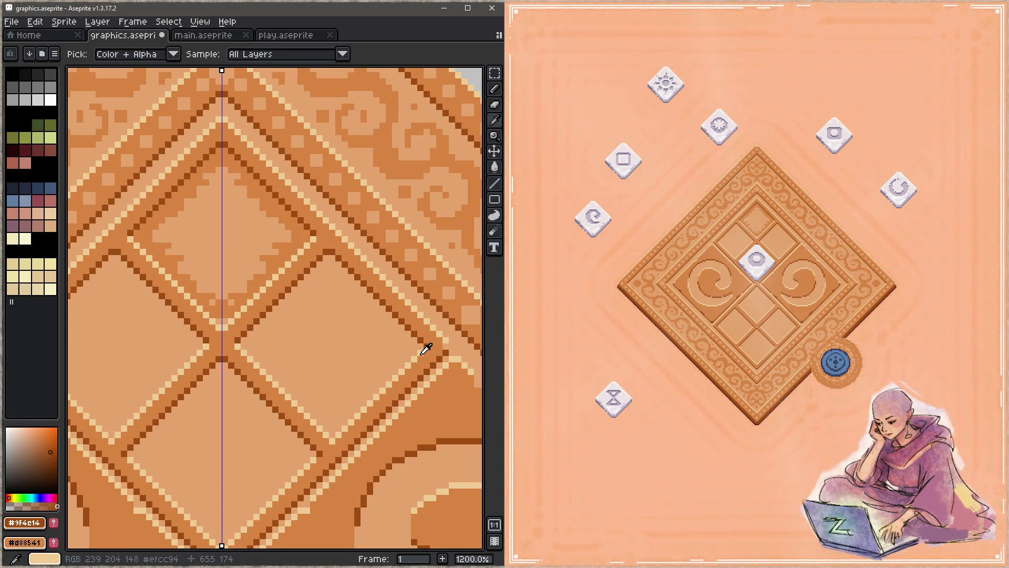
scroll(334, 341, "down", 3)
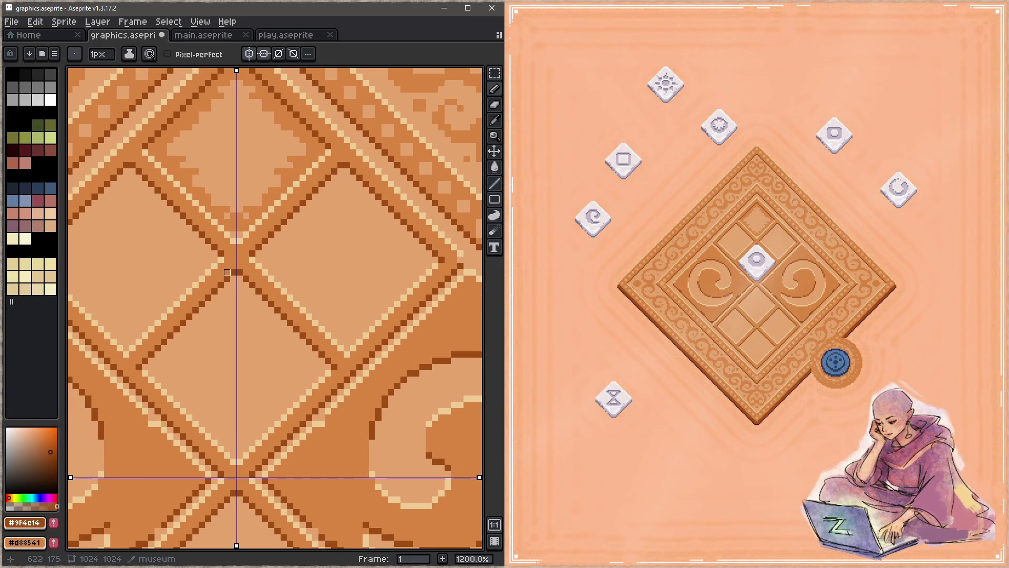
key("alt")
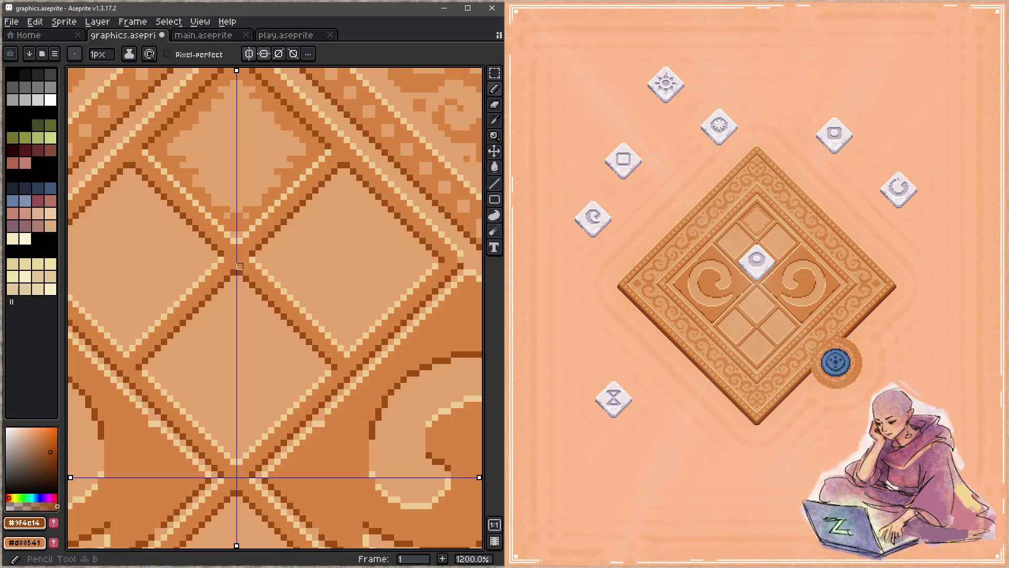
key("shift")
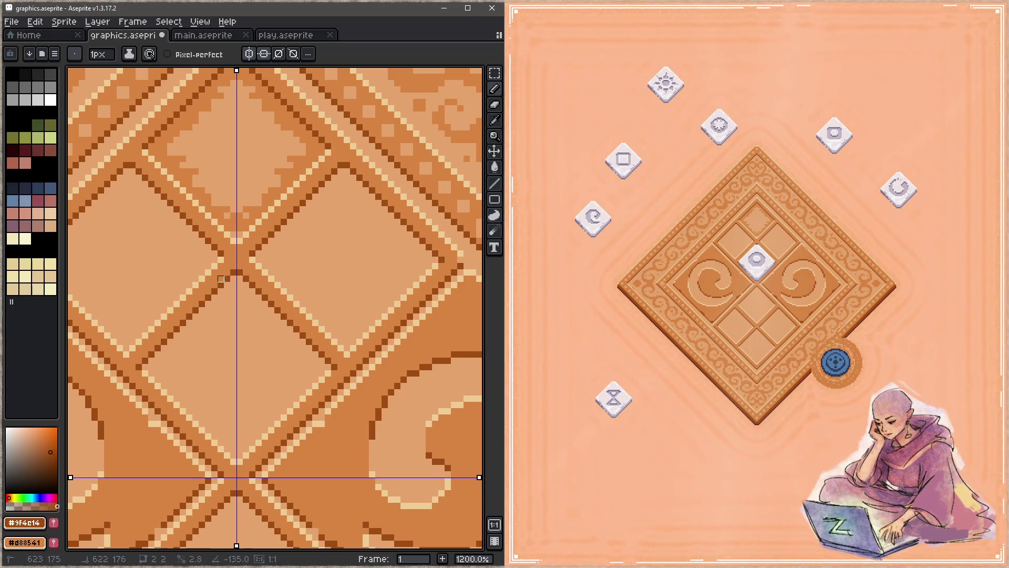
key("ctrl+z")
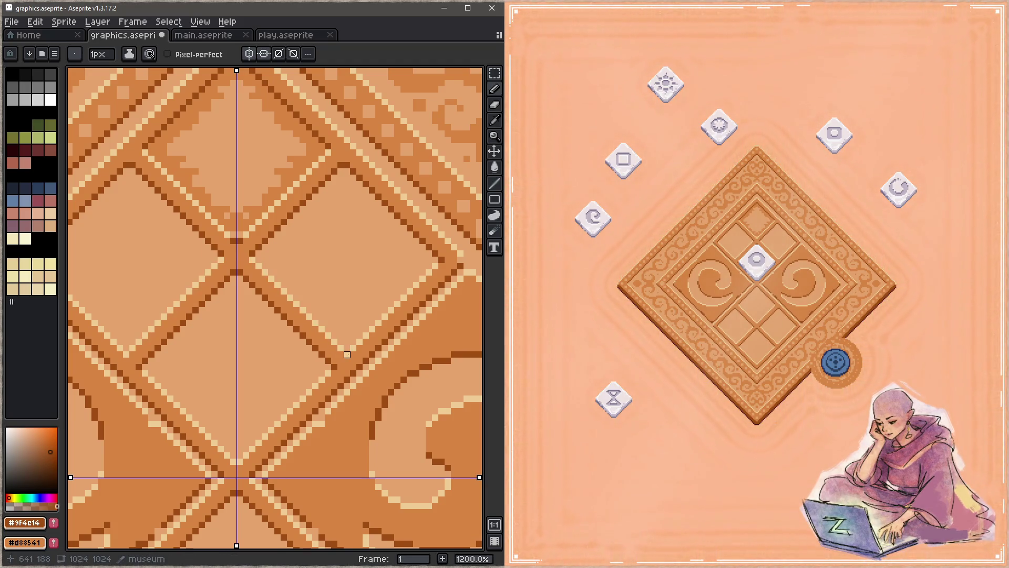
key("ctrl+z")
scroll(352, 339, "down", 3)
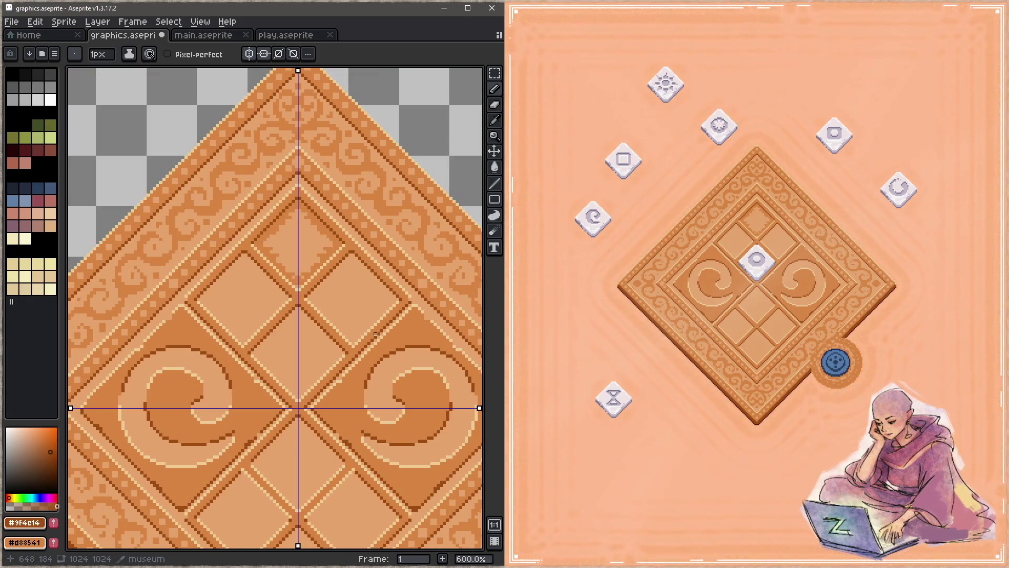
scroll(375, 334, "up", 1)
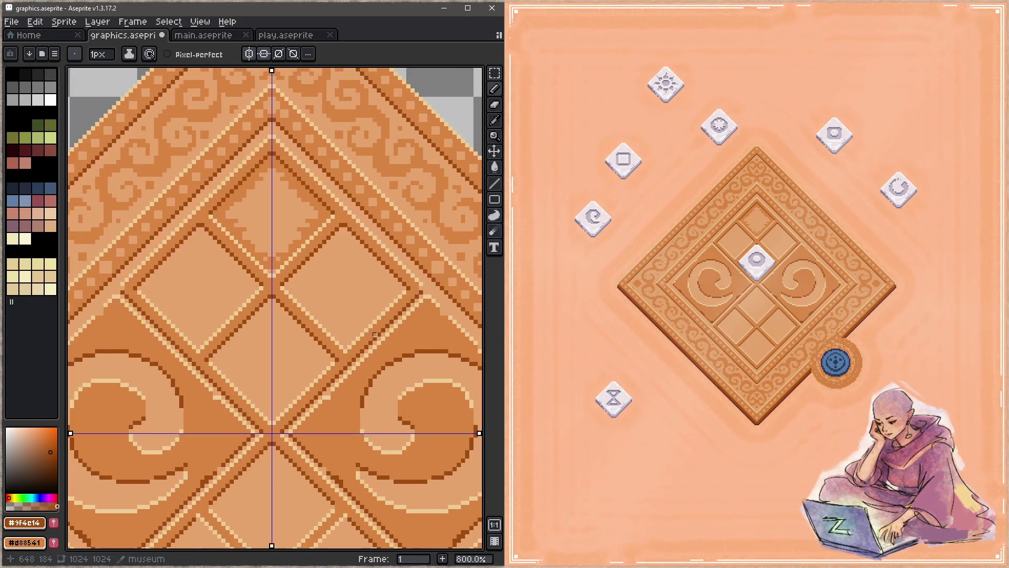
key("i")
left_click(288, 282, "alt")
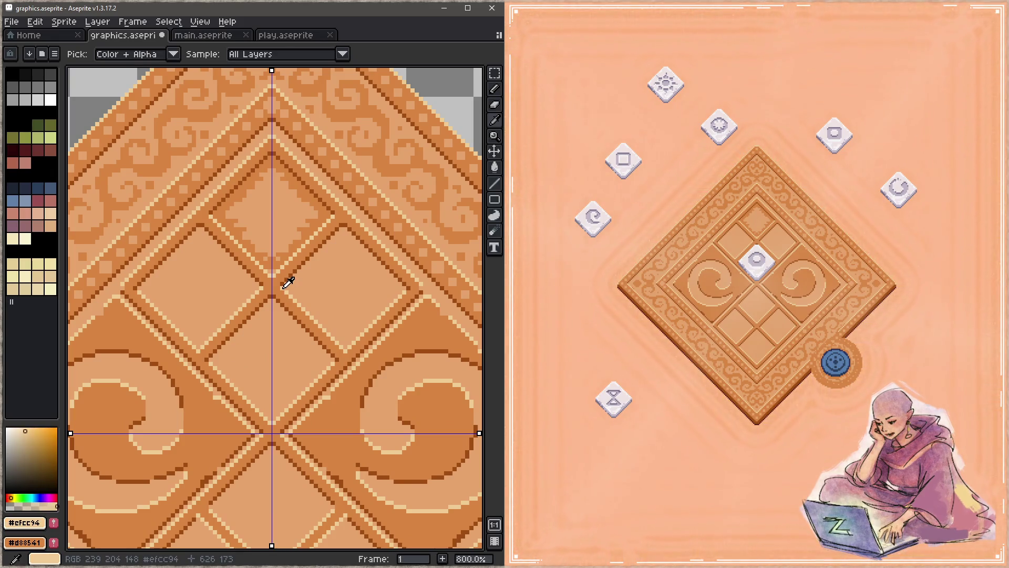
left_click(404, 288, "shift")
key("ctrl+z")
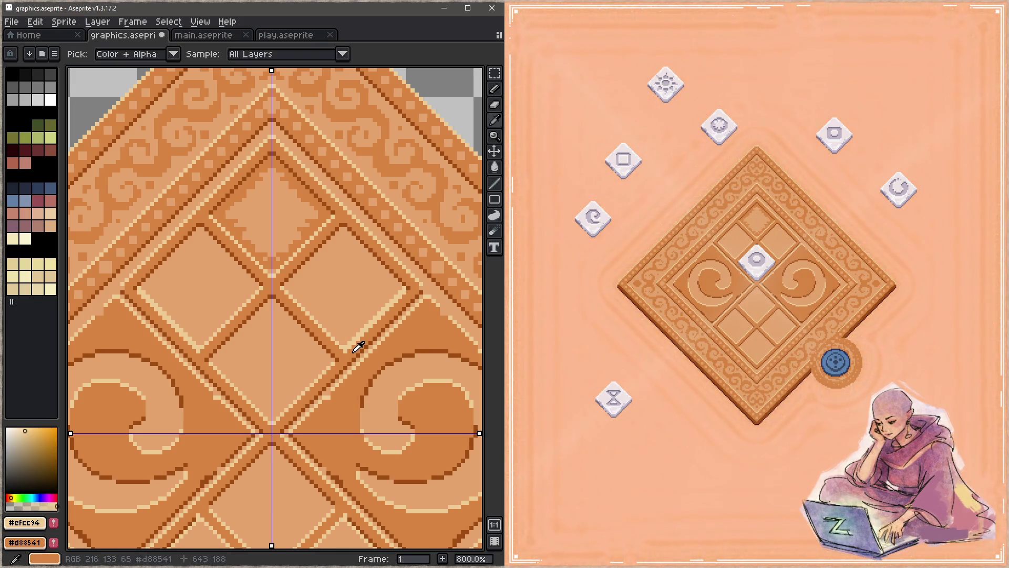
left_click(345, 355, "alt")
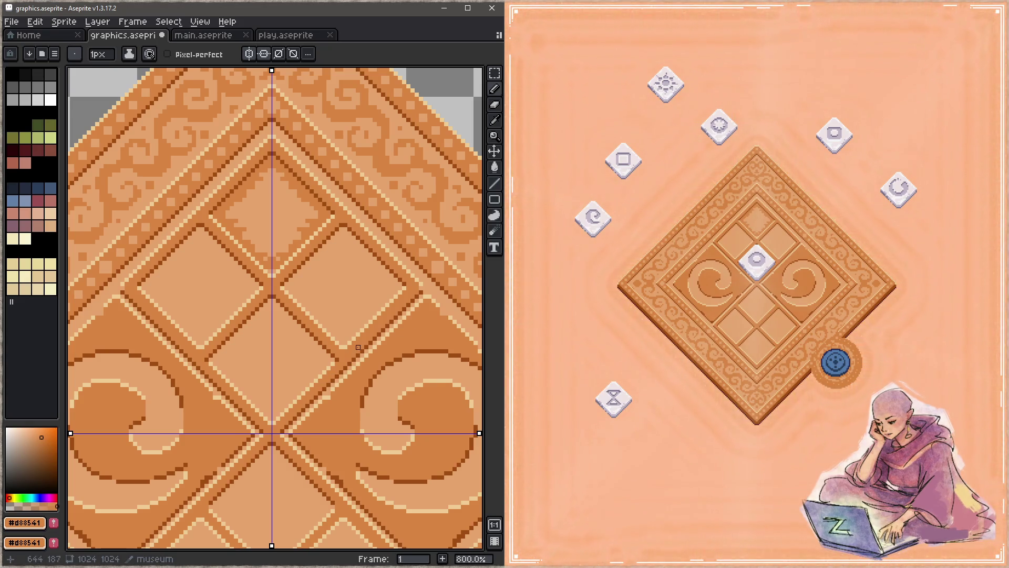
scroll(366, 356, "up", 2)
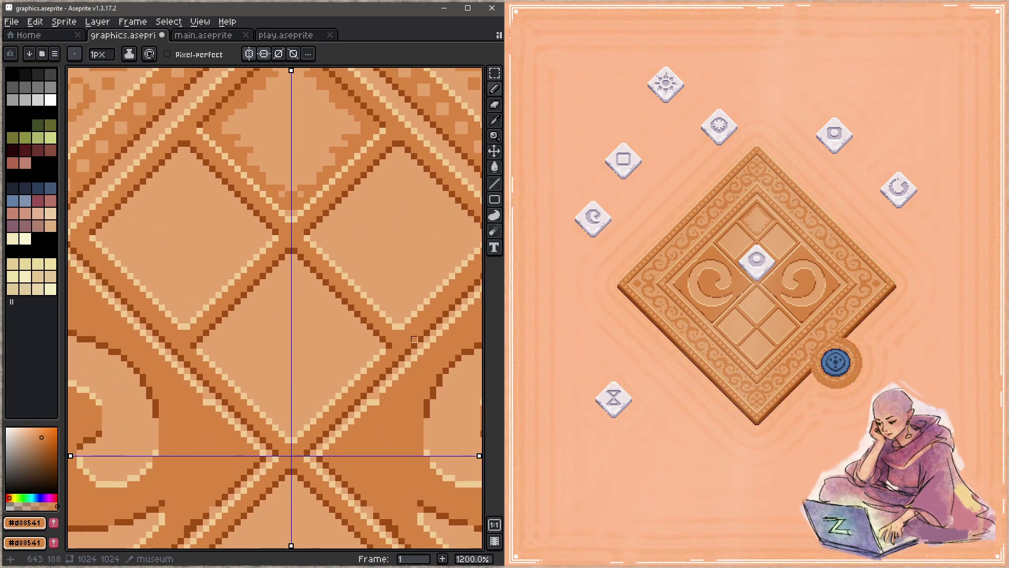
left_click_drag(393, 335, 373, 331)
left_click(367, 339, "alt")
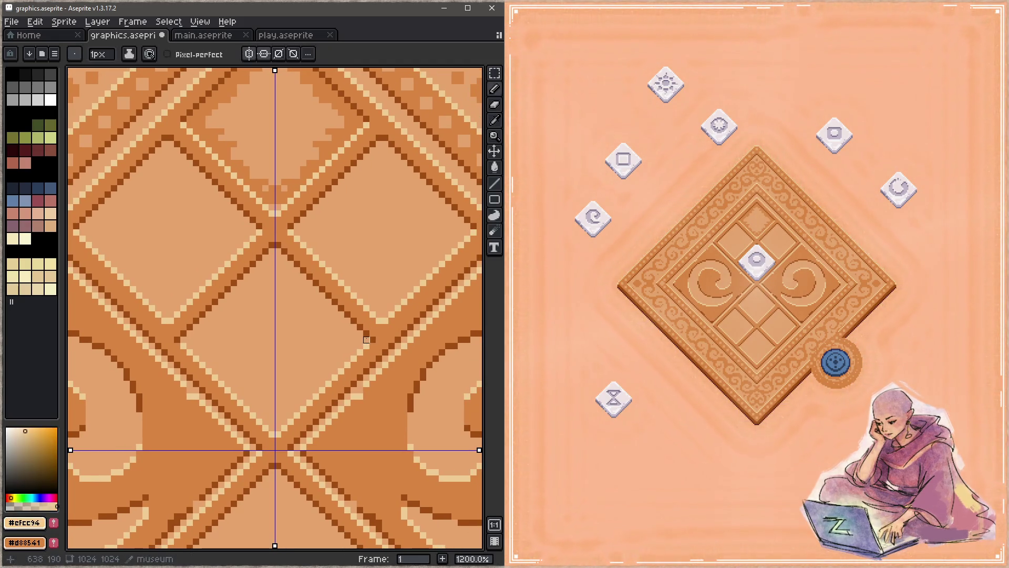
left_click(278, 441, "alt")
scroll(278, 441, "down", 3)
scroll(368, 418, "down", 2)
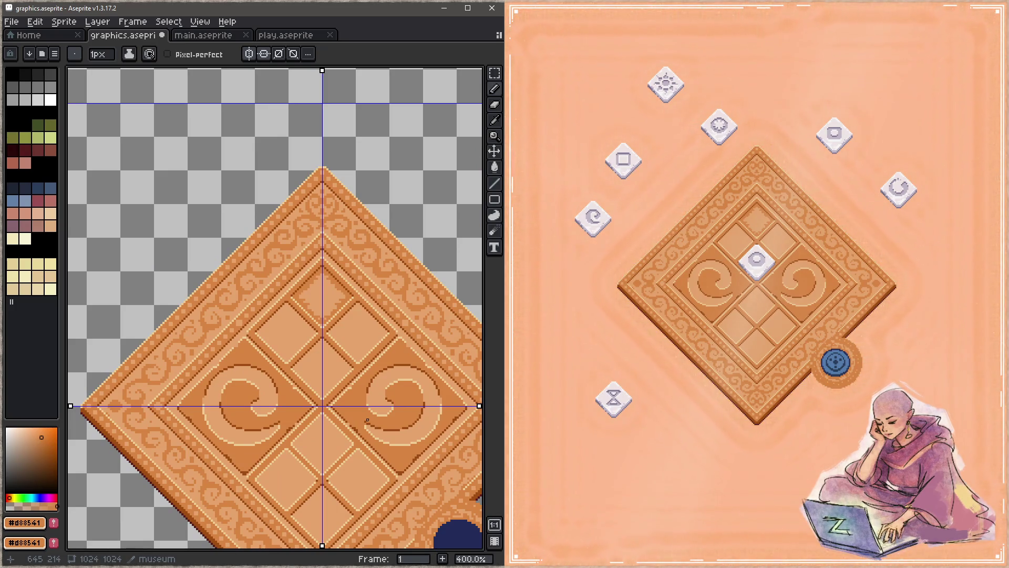
Step: With a 4 px pencil, paint a thick mirrored dark band inside the upper square panel
scroll(367, 421, "up", 5)
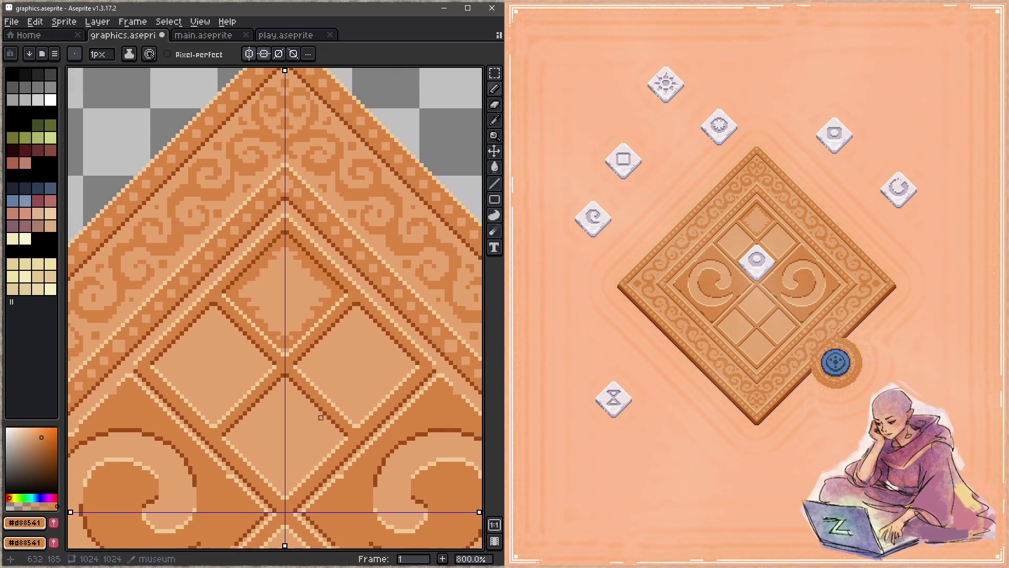
left_click_drag(330, 297, 327, 252)
key("plus")
key("plus")
key("plus")
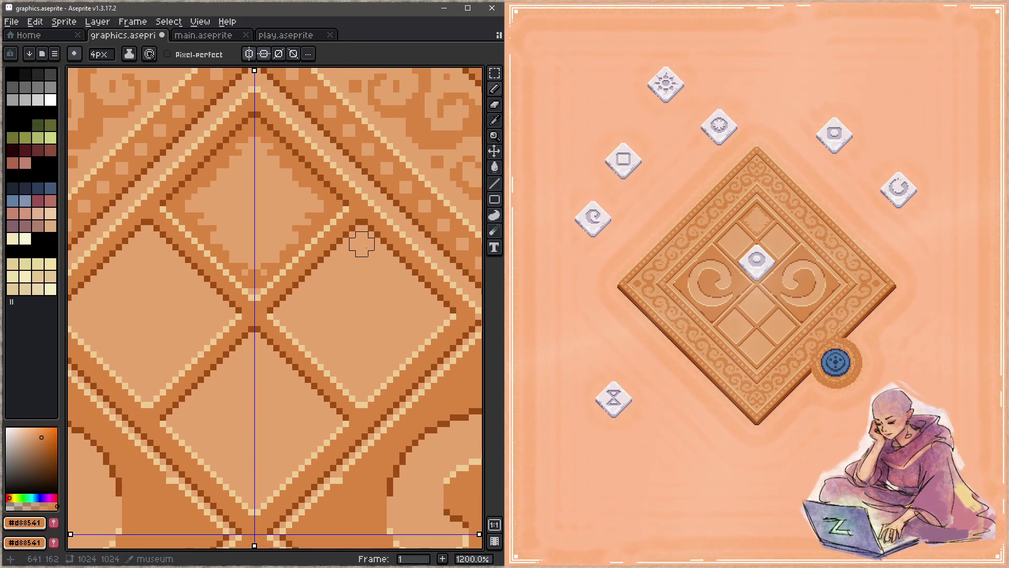
left_click(362, 238)
left_click(286, 314, "shift")
mouse_move(286, 314)
left_mouse_down()
mouse_move(331, 344)
mouse_move(362, 389)
mouse_move(440, 310)
mouse_move(401, 293)
mouse_move(375, 257)
left_mouse_up()
Step: Draw the mirrored thick dark inner borders in the lower panels and save graphics.aseprite
scroll(356, 309, "down", 3)
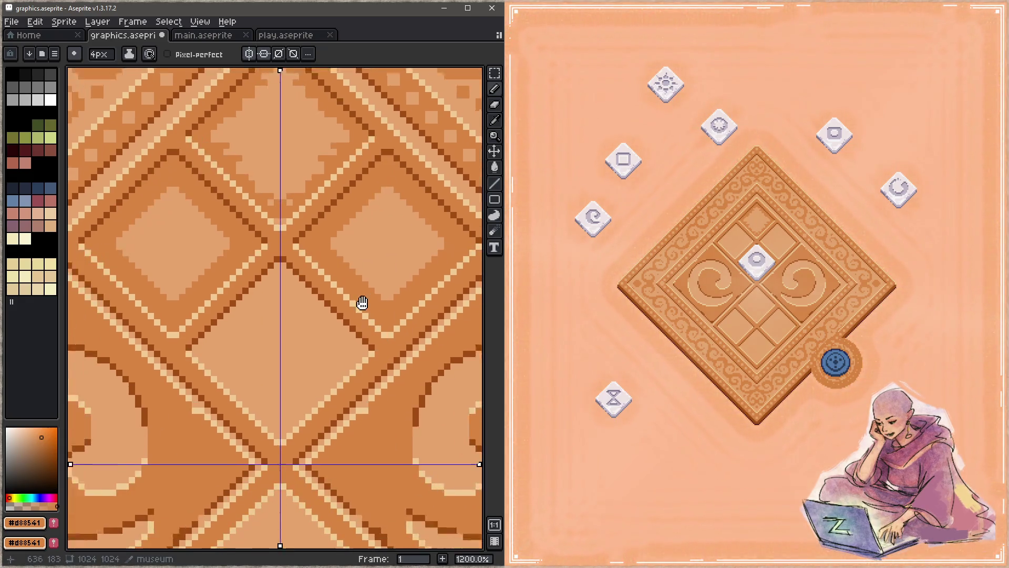
mouse_move(292, 260)
left_mouse_down()
mouse_move(367, 334)
mouse_move(293, 411)
left_mouse_up()
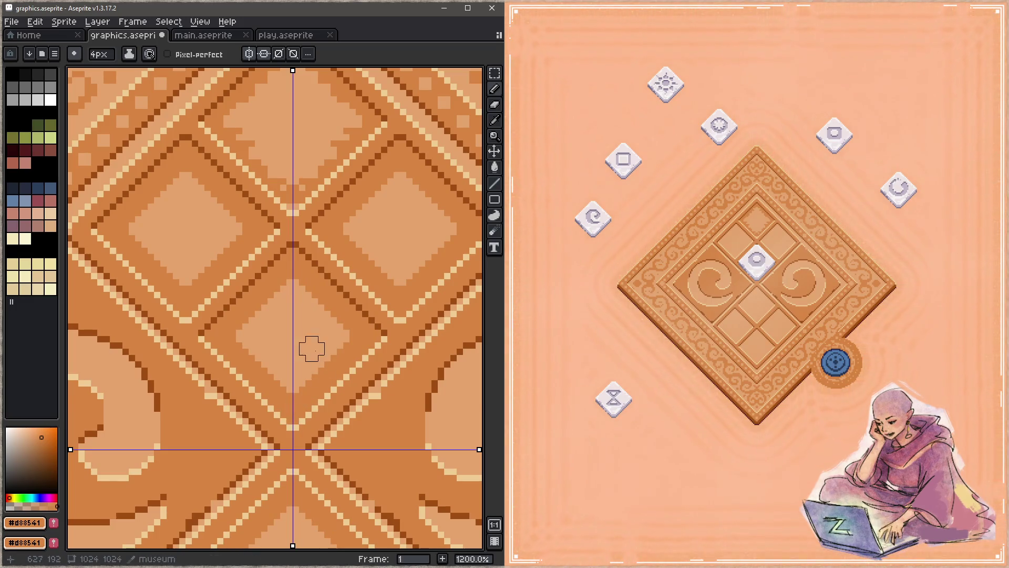
scroll(311, 347, "down", 3)
scroll(322, 410, "up", 2)
scroll(321, 410, "up", 1)
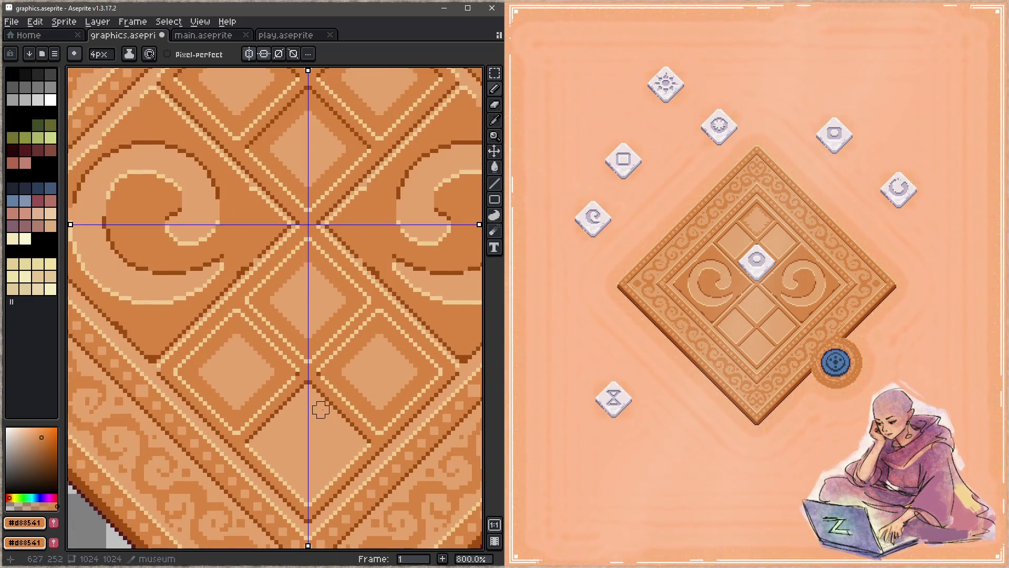
left_click_drag(308, 393, 354, 448)
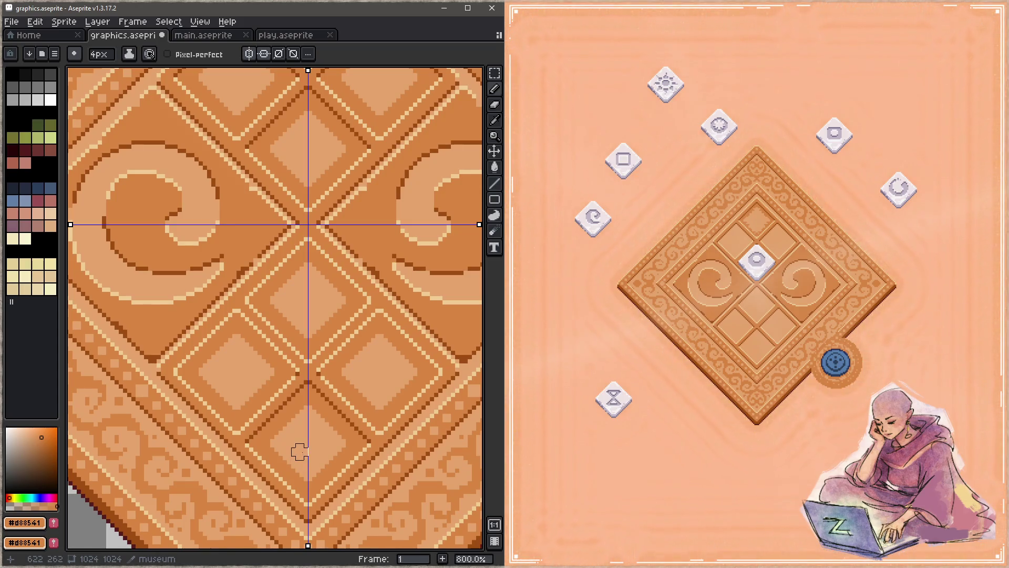
scroll(297, 447, "down", 2)
key("ctrl+s")
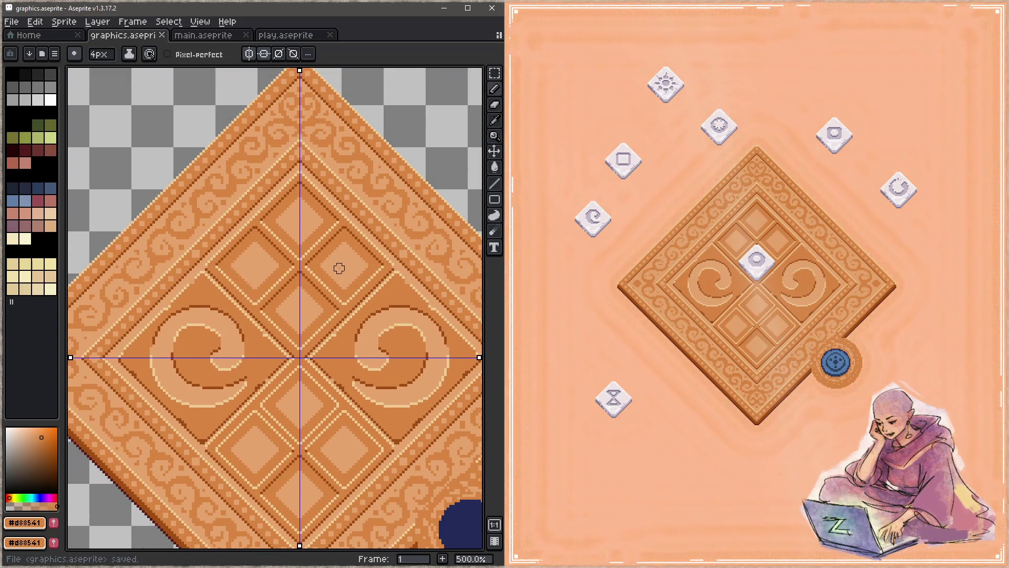
Step: Turn off vertical and horizontal symmetry and bring the top panel into view
scroll(334, 213, "up", 1)
left_click(249, 54)
left_click(264, 54)
left_click_drag(349, 254, 347, 280)
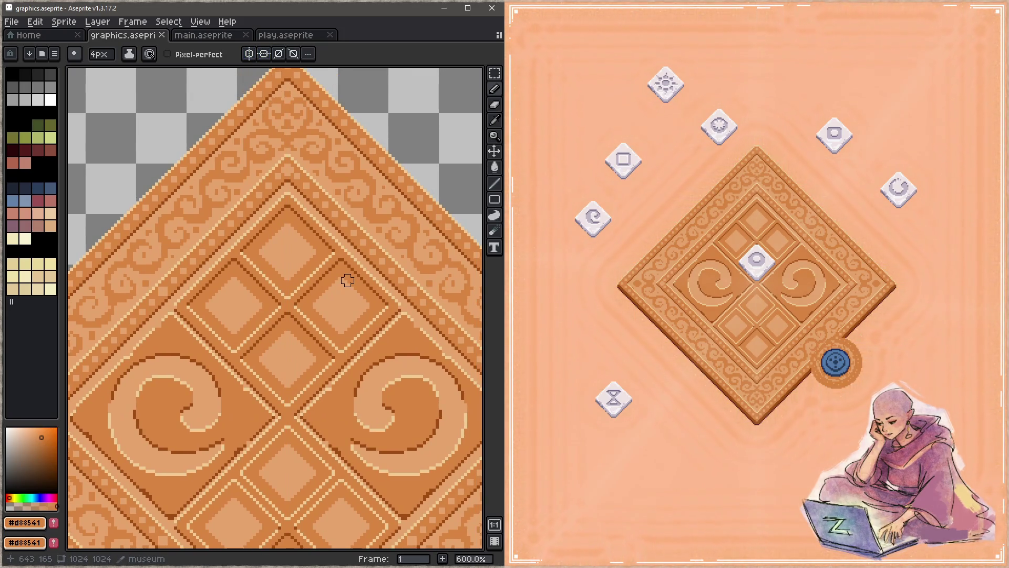
scroll(316, 257, "up", 4)
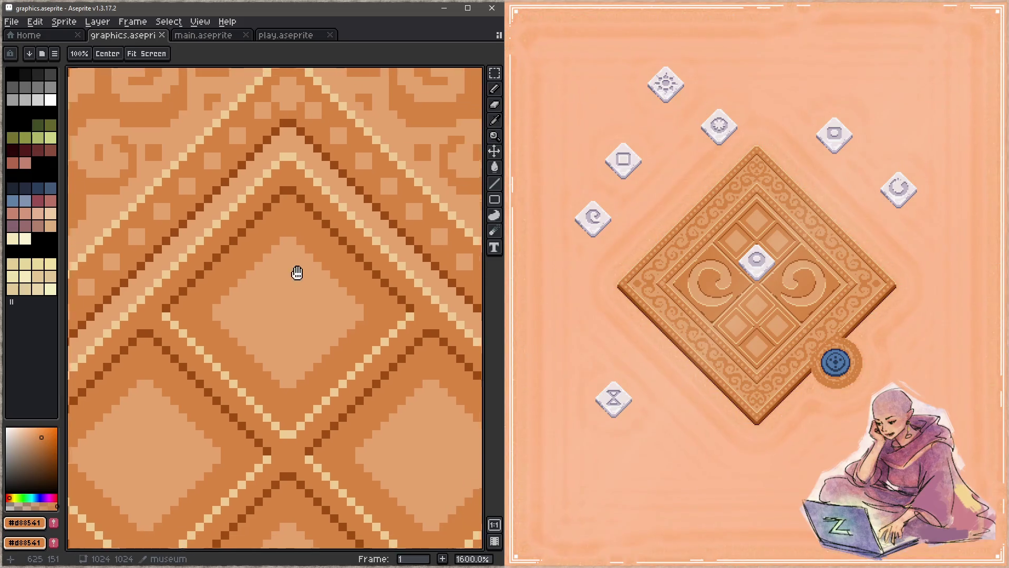
Step: Dither the light diamond's edge with checkered light panel-colour pixels, saving as you go
key("alt")
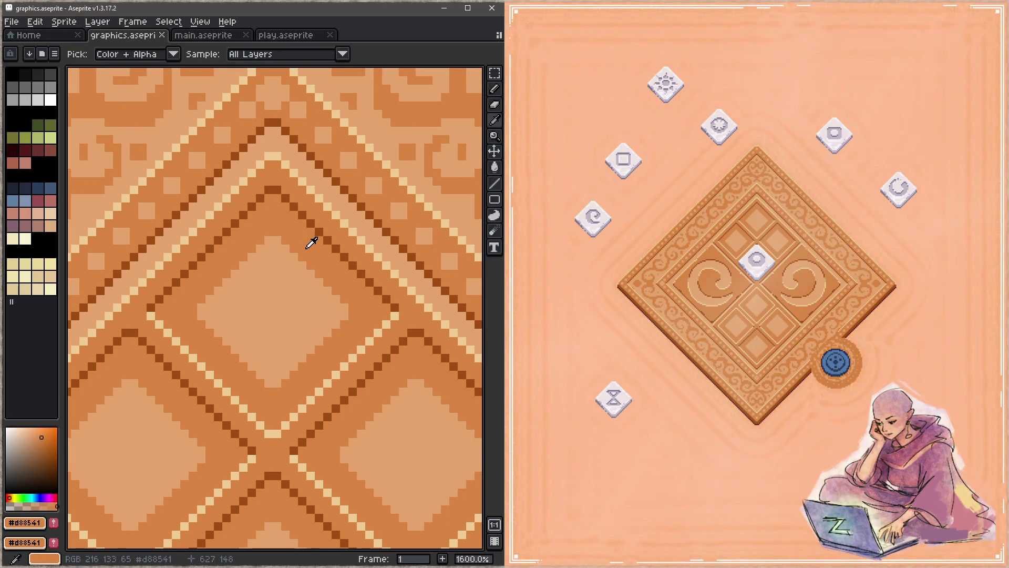
left_click(294, 257)
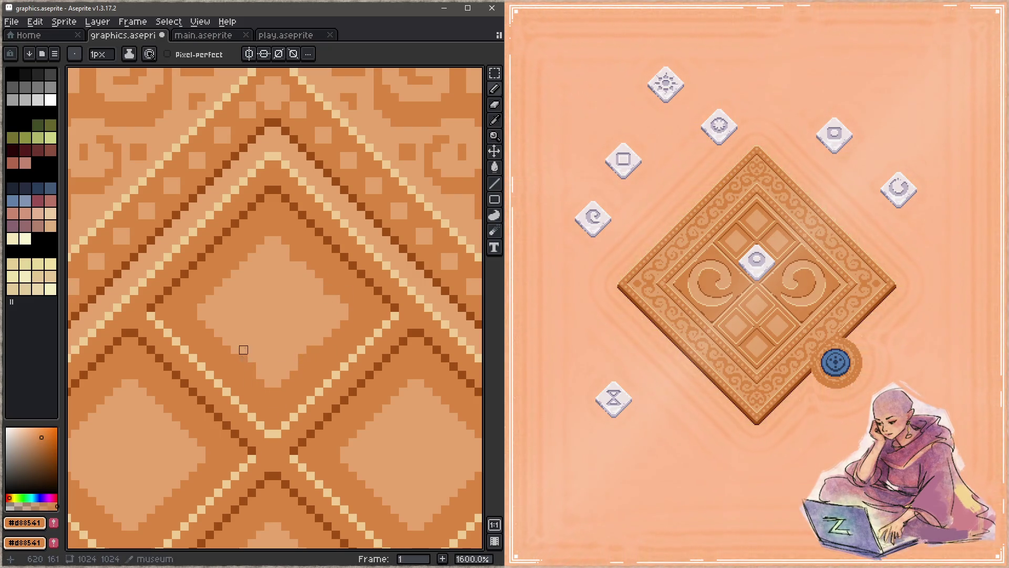
left_click(250, 281, "alt")
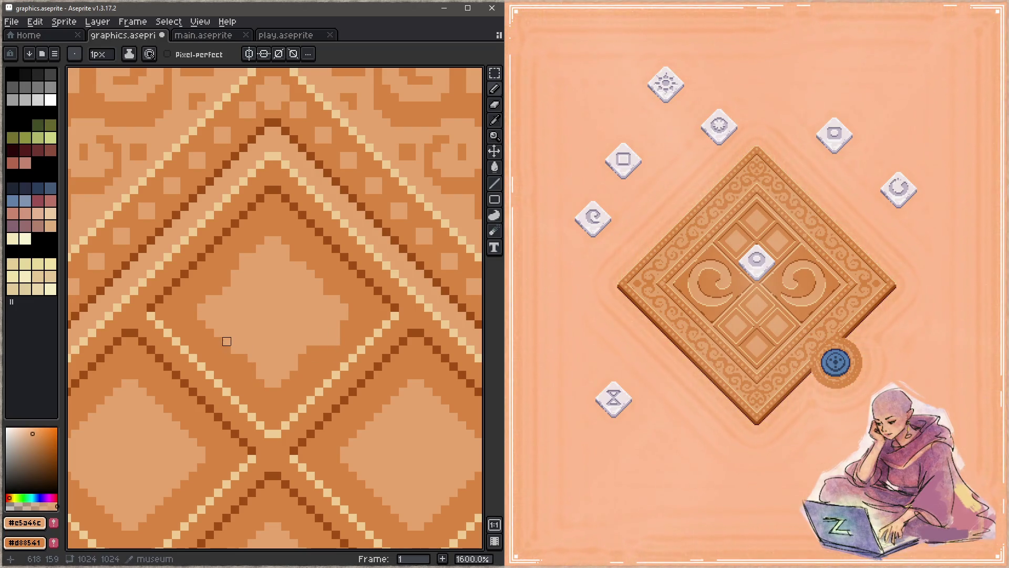
left_click(243, 366)
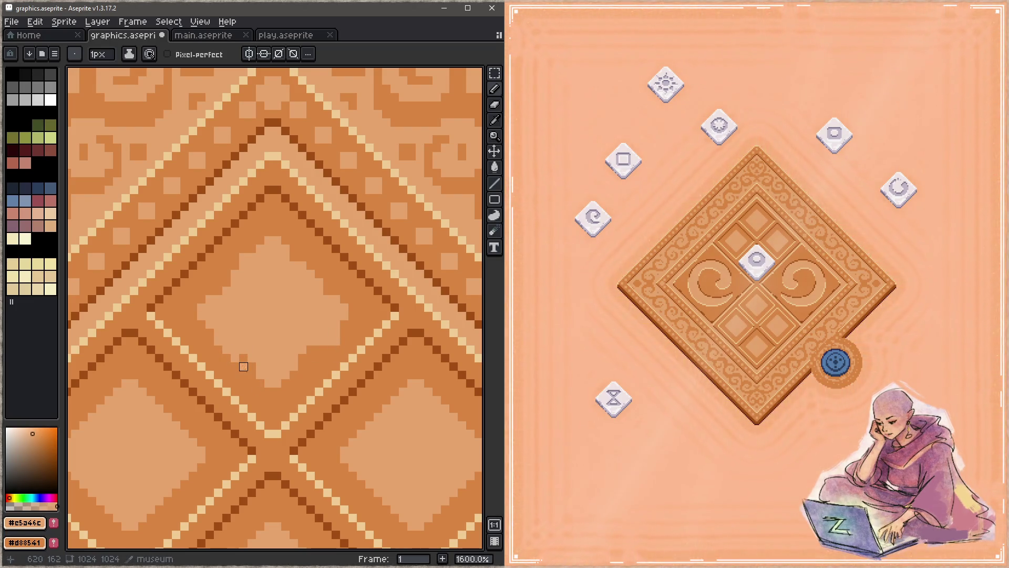
key("ctrl+s")
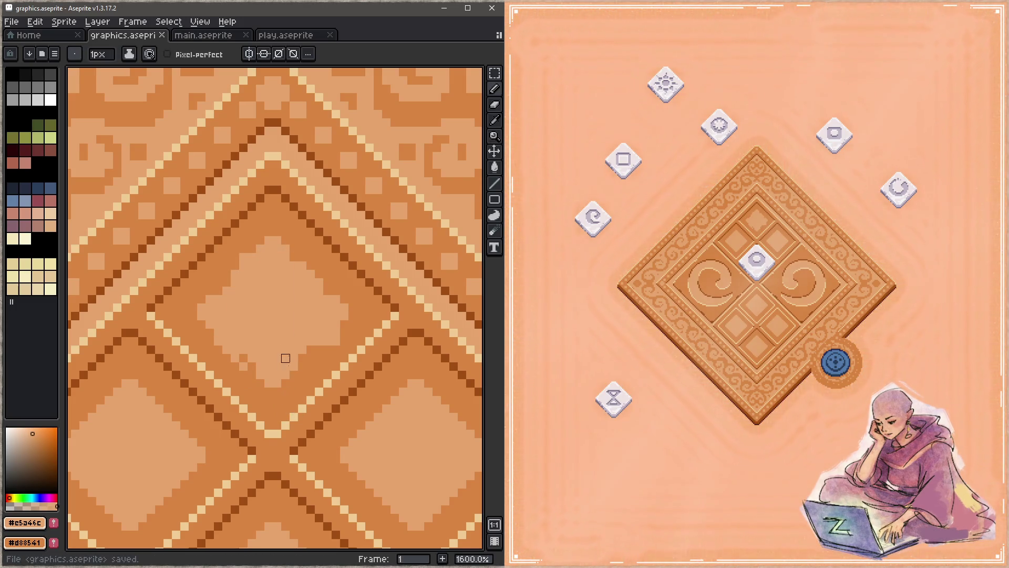
left_click_drag(310, 349, 302, 358)
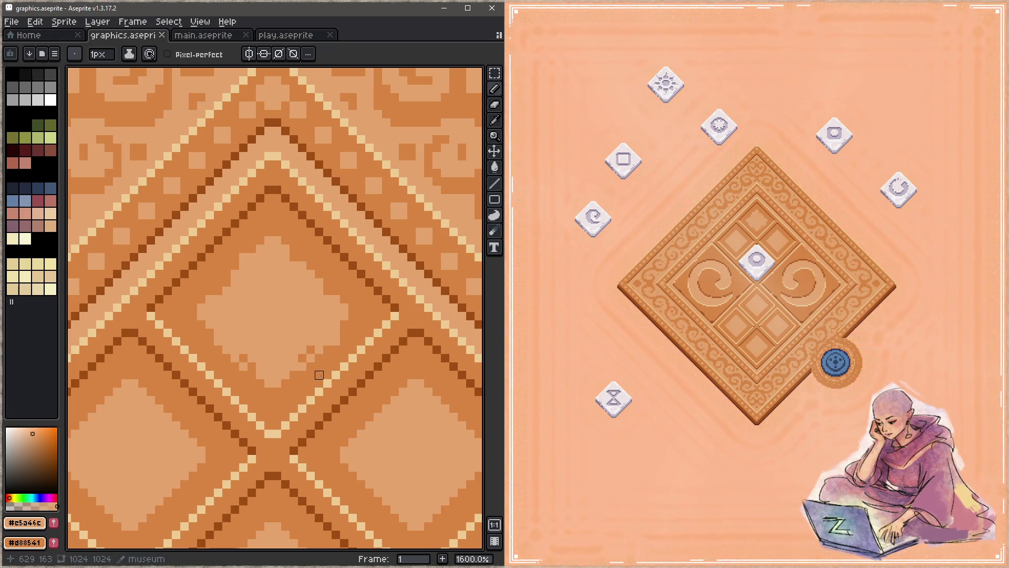
mouse_move(185, 310)
left_mouse_down()
mouse_move(277, 223)
mouse_move(361, 307)
mouse_move(277, 215)
mouse_move(359, 315)
mouse_move(272, 405)
mouse_move(184, 316)
left_mouse_up()
key("ctrl+s")
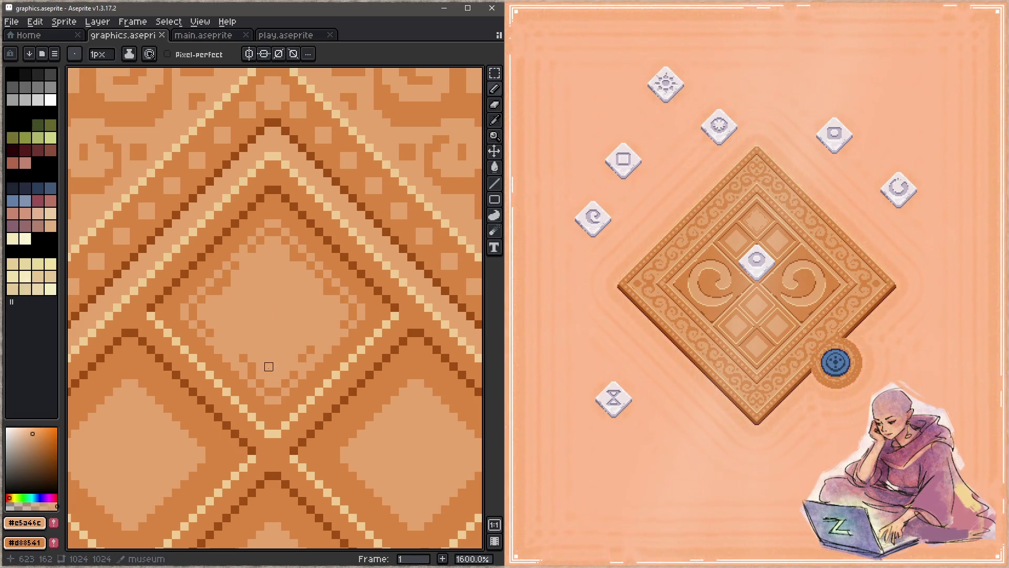
left_click(269, 376)
key("ctrl+s")
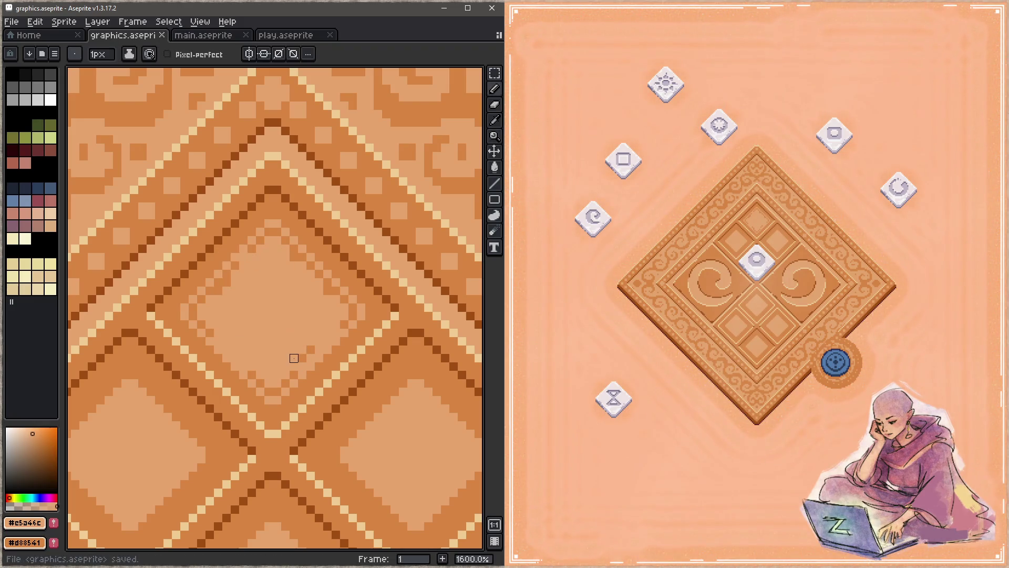
key("ctrl+s")
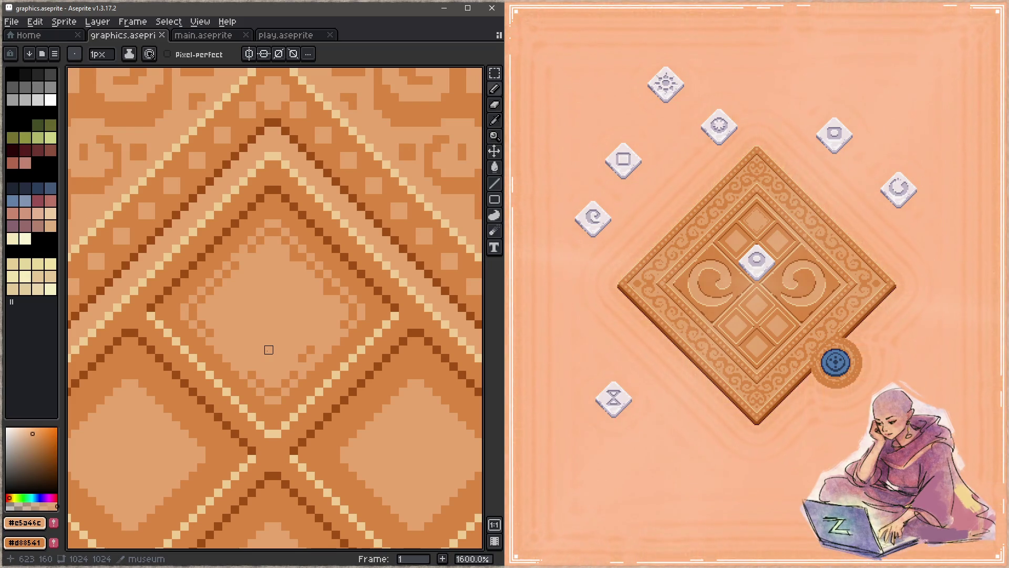
Step: Draw dark brown lines along the chevron's tip and edge, and save
left_click(277, 192, "alt")
left_click_drag(273, 198, 157, 309)
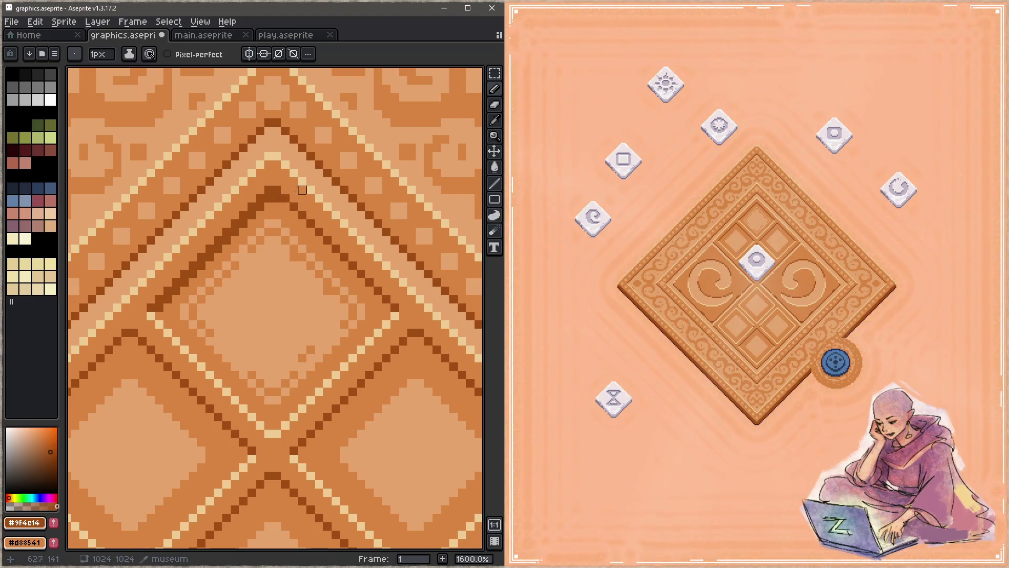
left_click_drag(285, 207, 391, 309)
key("ctrl+s")
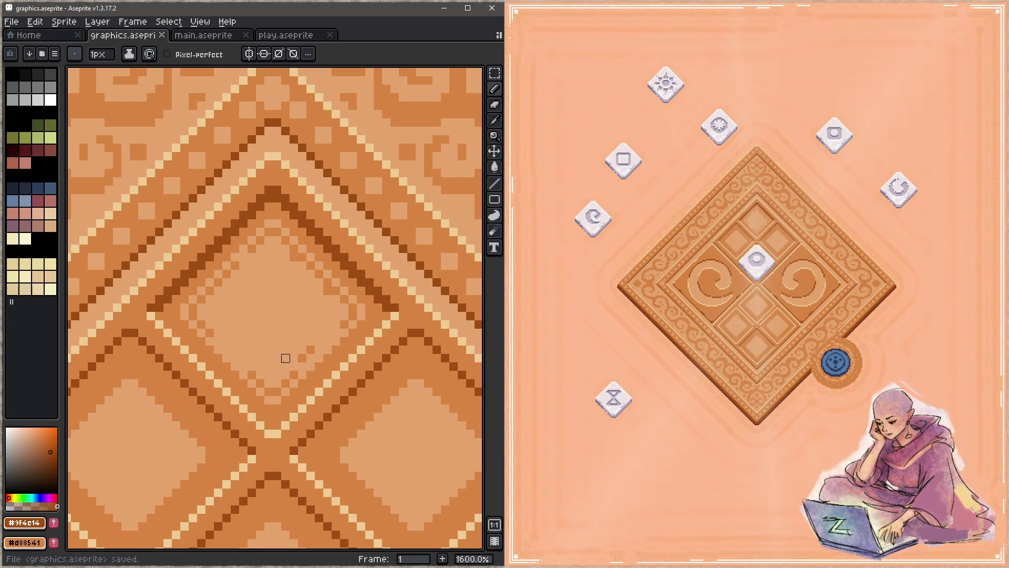
Step: Draw pale cream lines down and up the chevron's V edges, save, and re-enable vertical mirroring
left_click(157, 311, "alt")
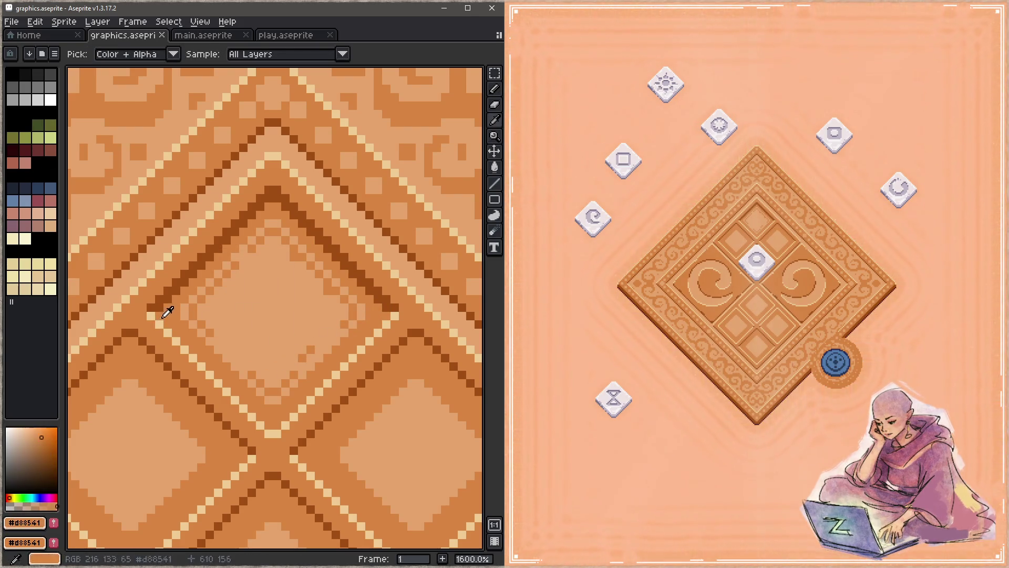
left_click(159, 315)
left_click(159, 316, "alt")
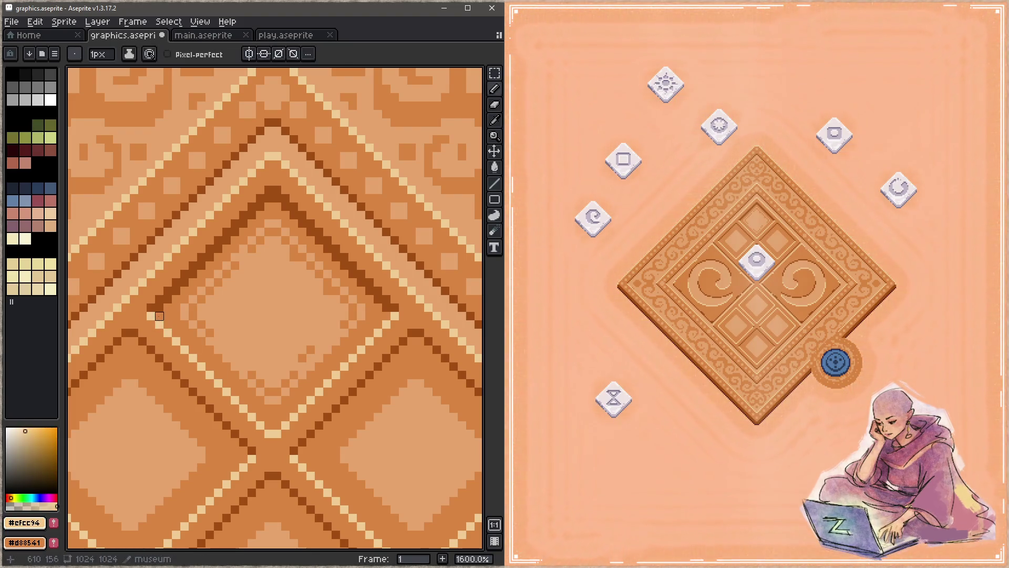
left_click(273, 425, "shift")
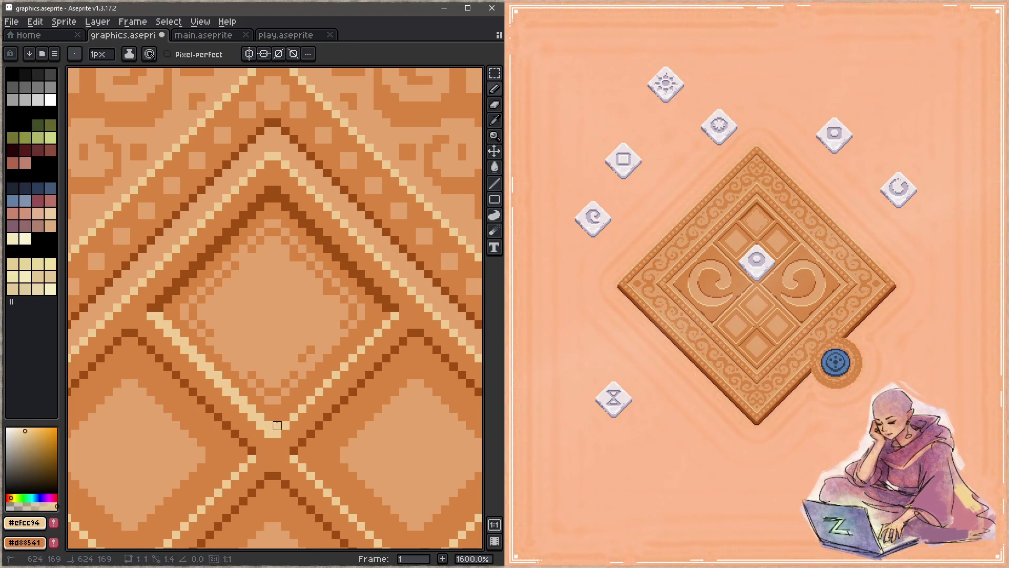
left_click(387, 324, "shift")
key("ctrl+s")
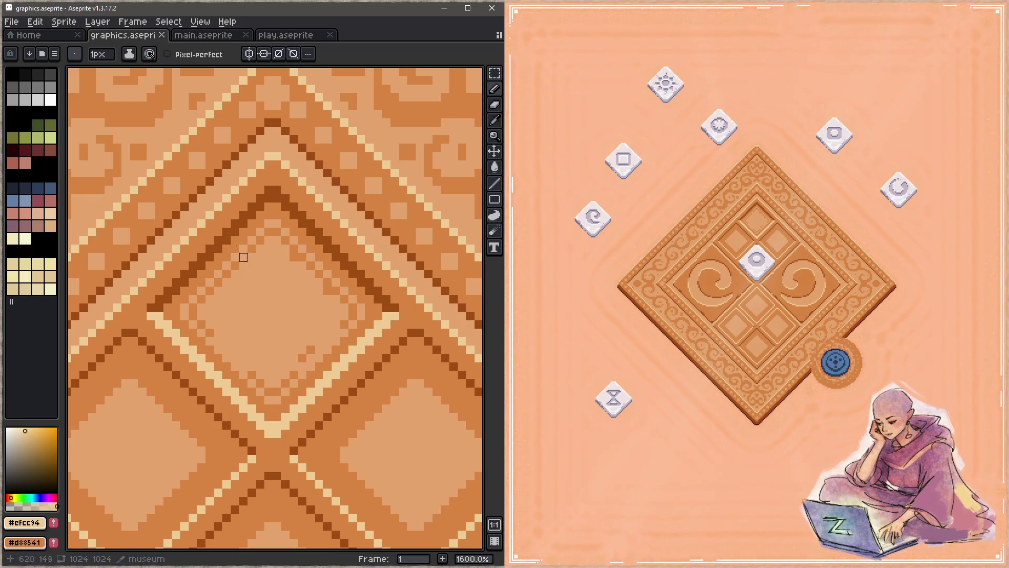
left_click(264, 54)
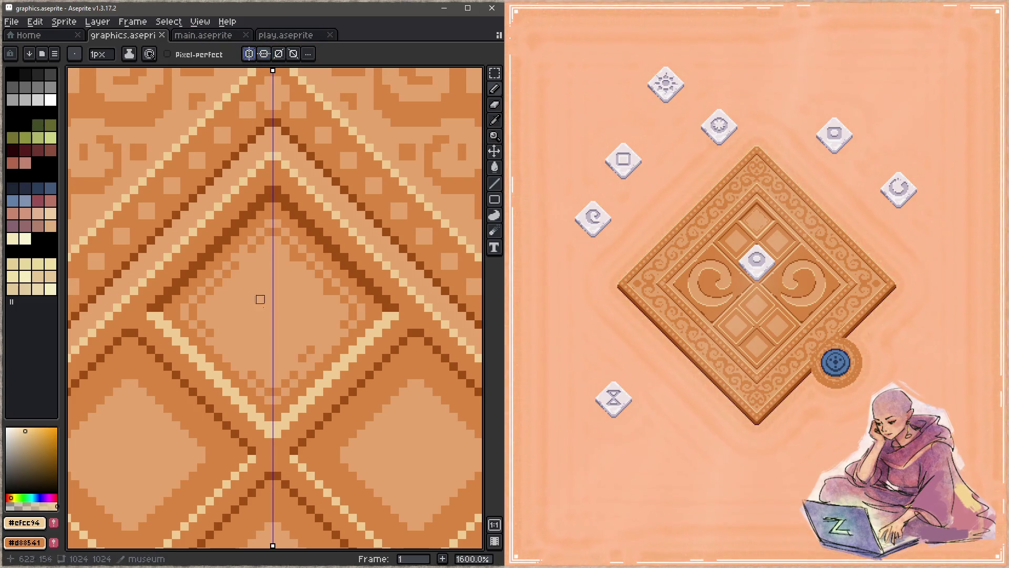
Step: Draw a mirrored cream diagonal where the central diamond panels meet
scroll(349, 354, "down", 1)
left_click(325, 356, "alt")
scroll(294, 337, "down", 5)
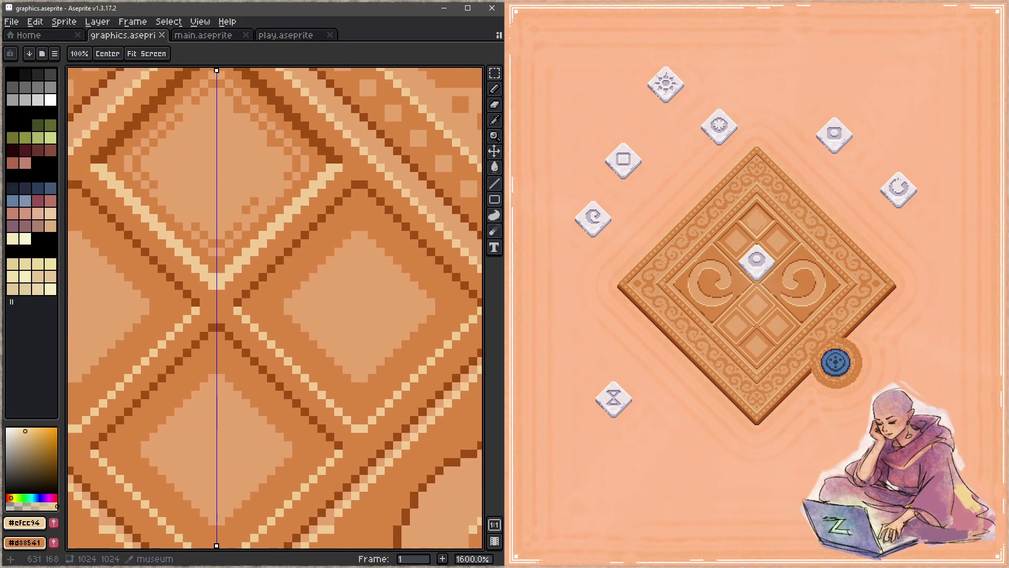
left_click(246, 310, "alt")
left_click(246, 310)
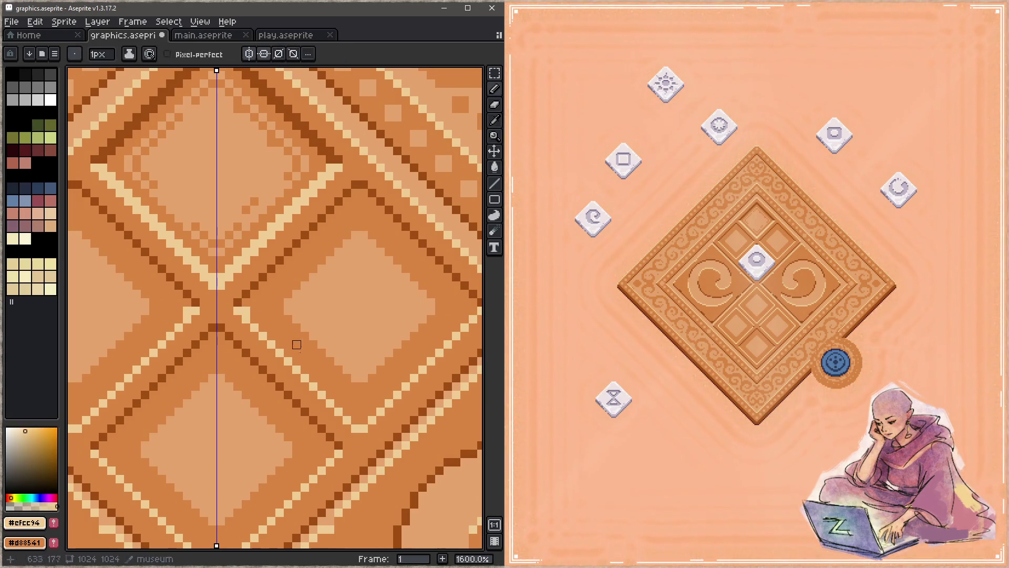
left_click(364, 420, "shift")
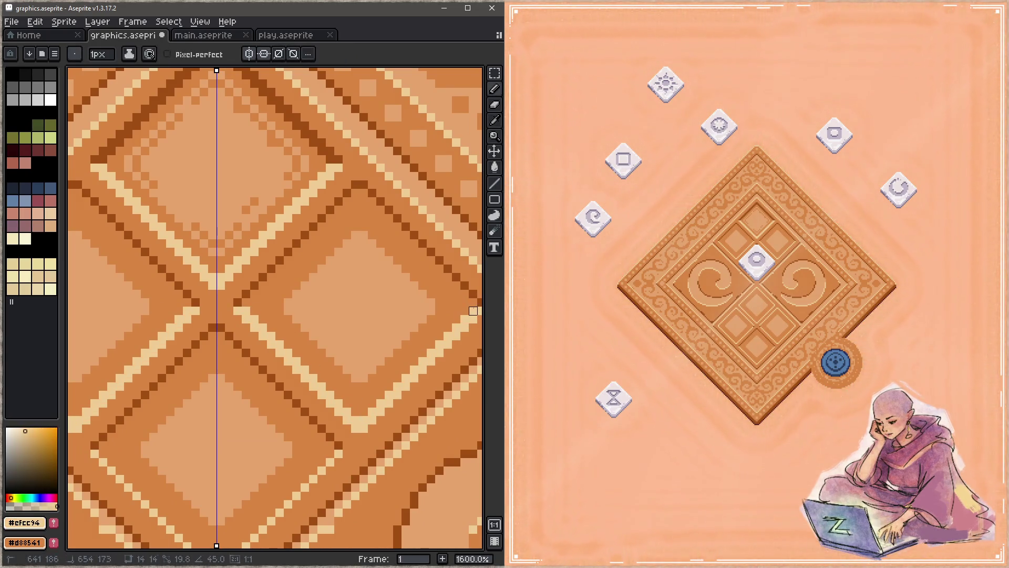
Step: Draw mirrored dark brown diagonals down-left and back up to the symmetry axis
scroll(473, 311, "up", 1)
scroll(473, 310, "right", 1)
left_click(448, 299, "alt")
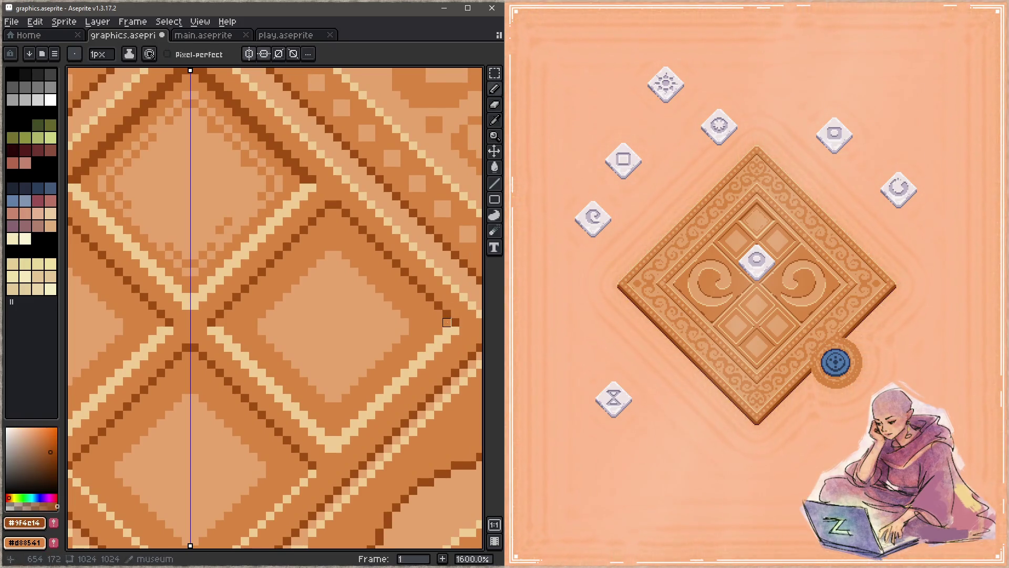
left_click(329, 213, "shift")
mouse_move(329, 213)
left_mouse_down()
mouse_move(219, 322)
mouse_move(236, 322)
left_mouse_up()
scroll(349, 327, "down", 2)
scroll(349, 326, "left", 2)
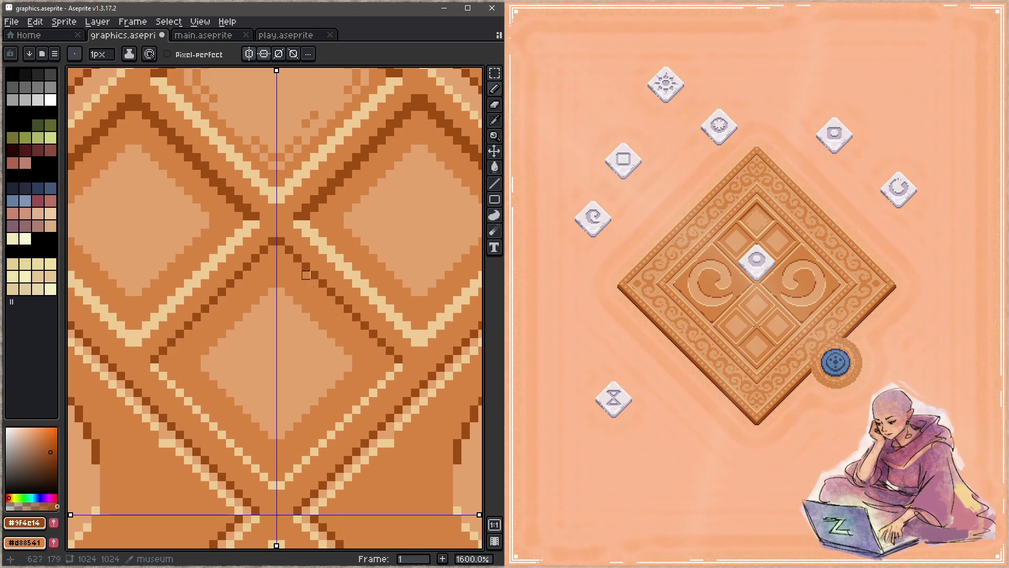
left_click_drag(390, 359, 276, 248)
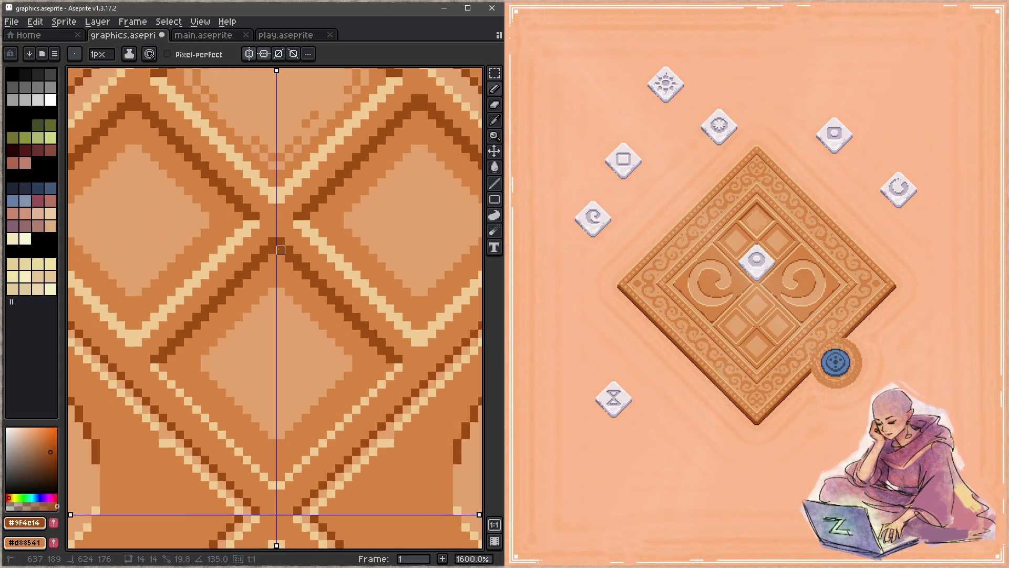
Step: Sample cream, zoom out, and undo the last stroke
left_click(404, 362)
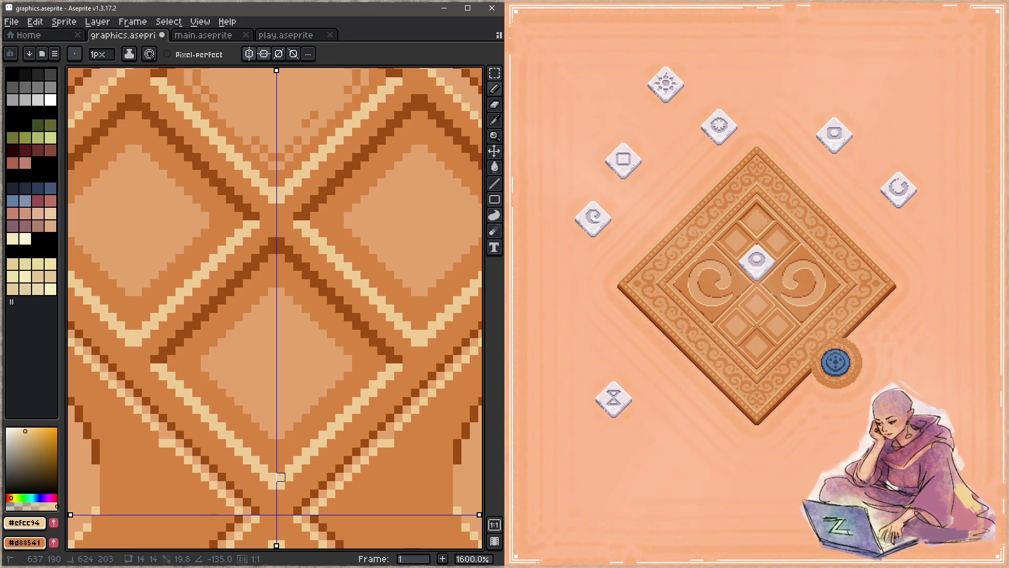
key("z")
scroll(331, 355, "down", 6)
key("ctrl+z")
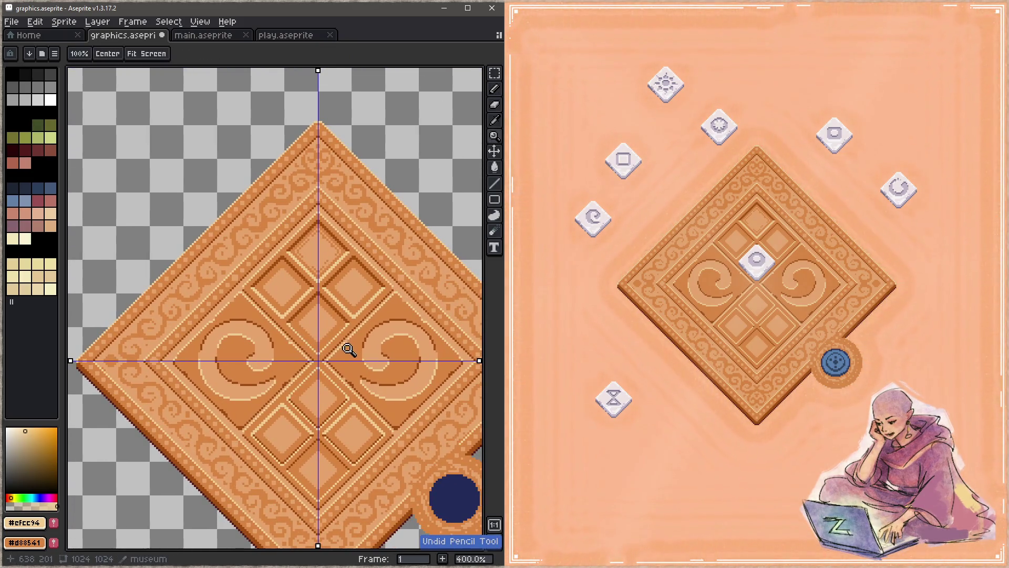
Step: Turn off horizontal mirroring and undo the recent strokes back to the saved version
key("Tab")
key("Tab")
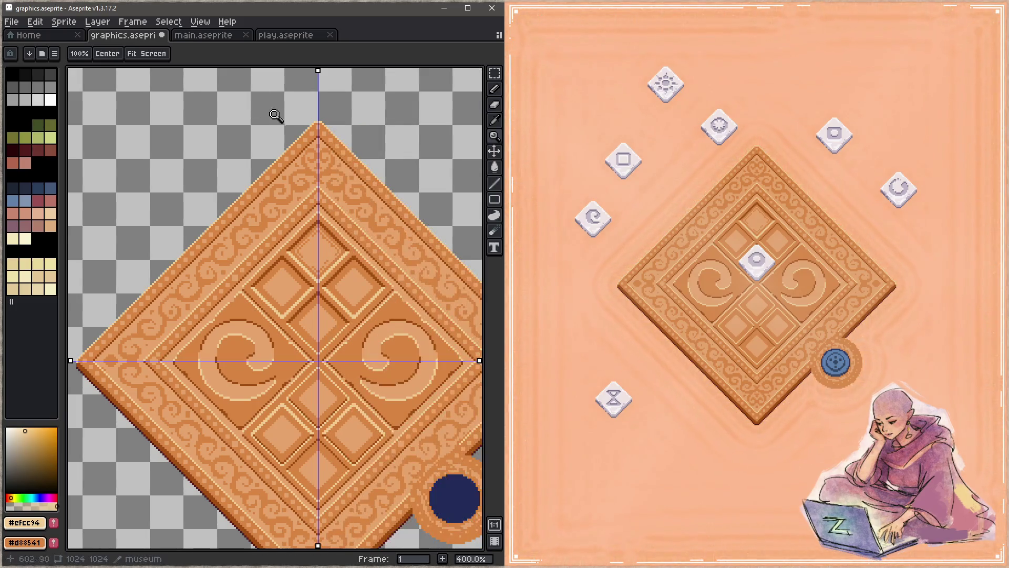
key("b")
left_click(264, 54)
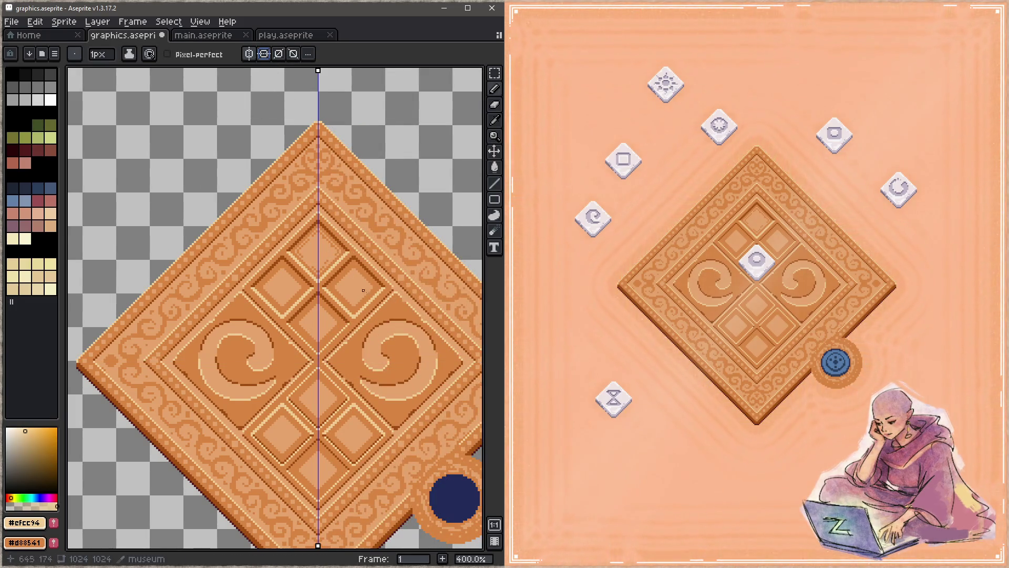
key("z")
key("ctrl+z")
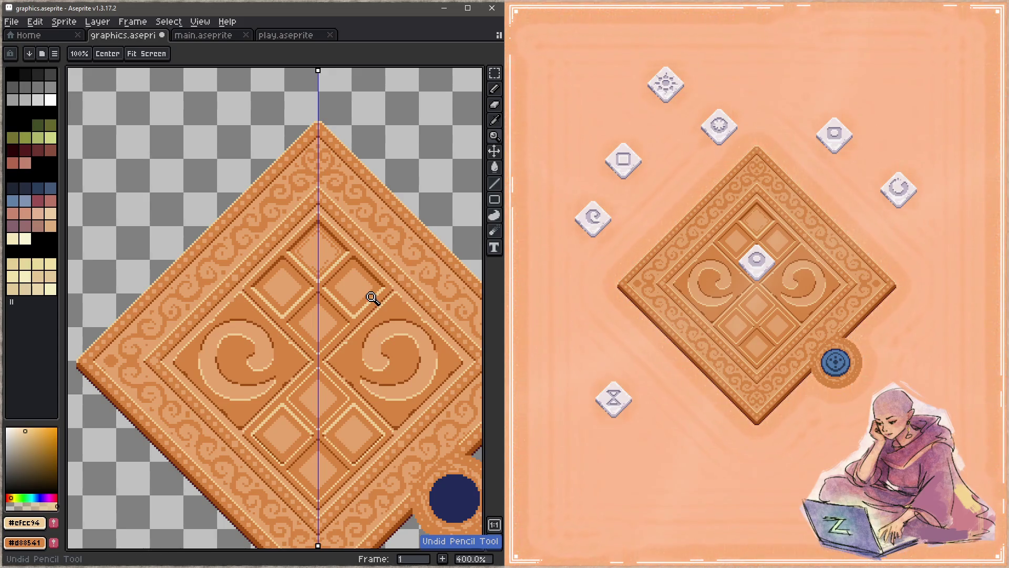
key("ctrl+z")
key("ctrl+z")
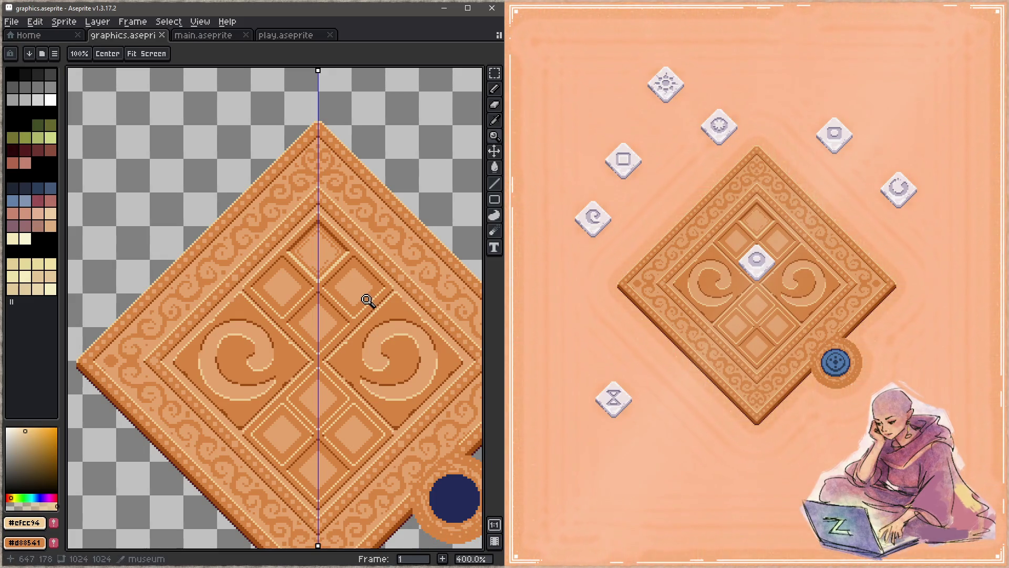
Step: Select dark brown #9f4e14, mirror across the vertical axis only, and zoom to 1200% on the panel junction
left_click(348, 239)
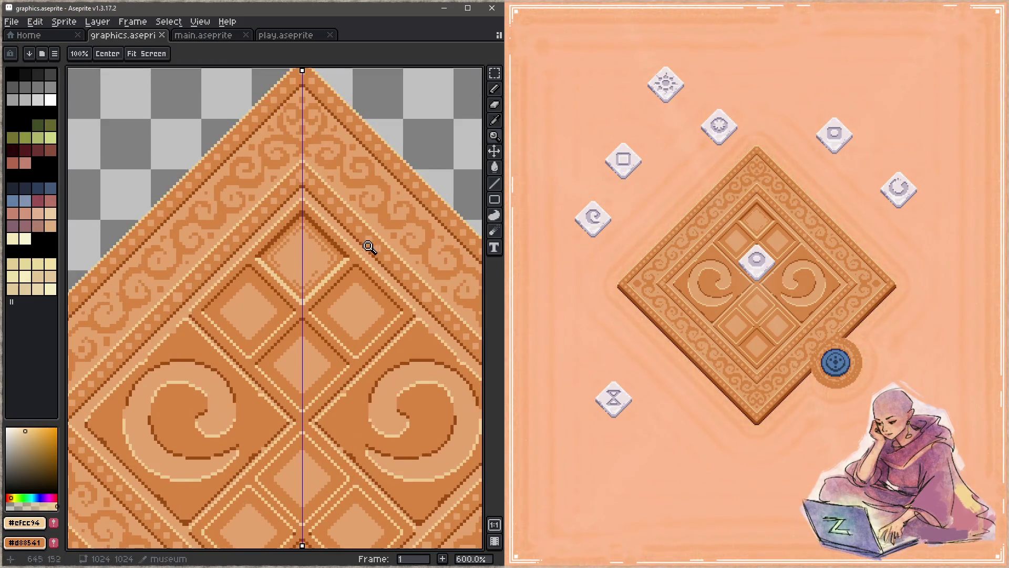
key("b")
left_click(352, 247, "alt")
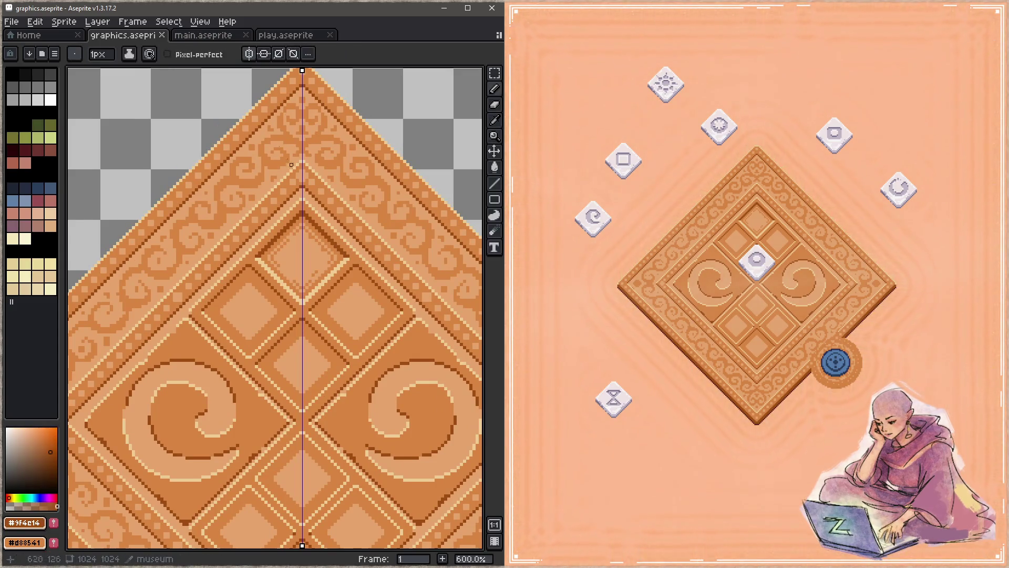
scroll(349, 304, "down", 1)
left_click(249, 54)
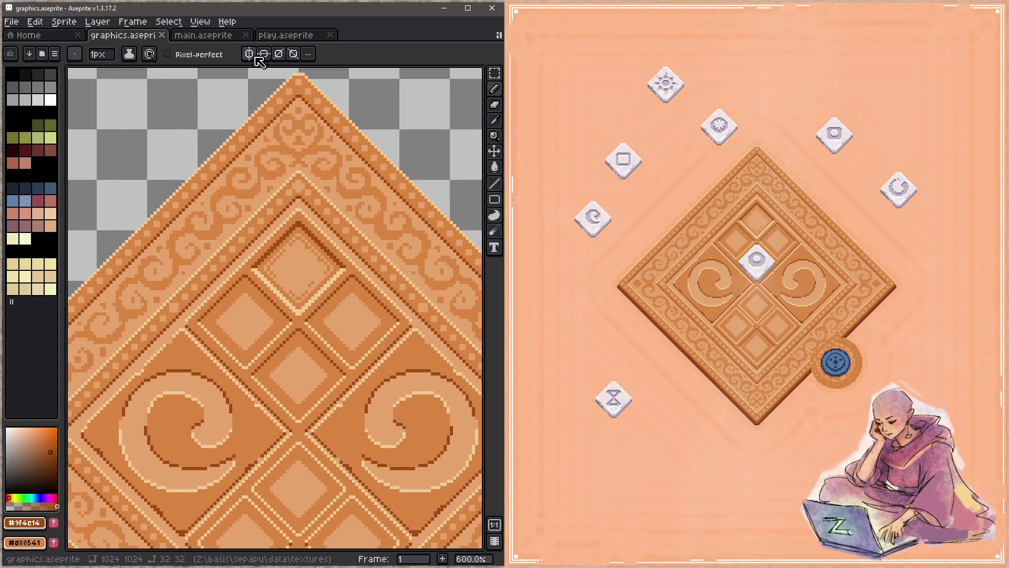
key("z")
left_click(318, 317)
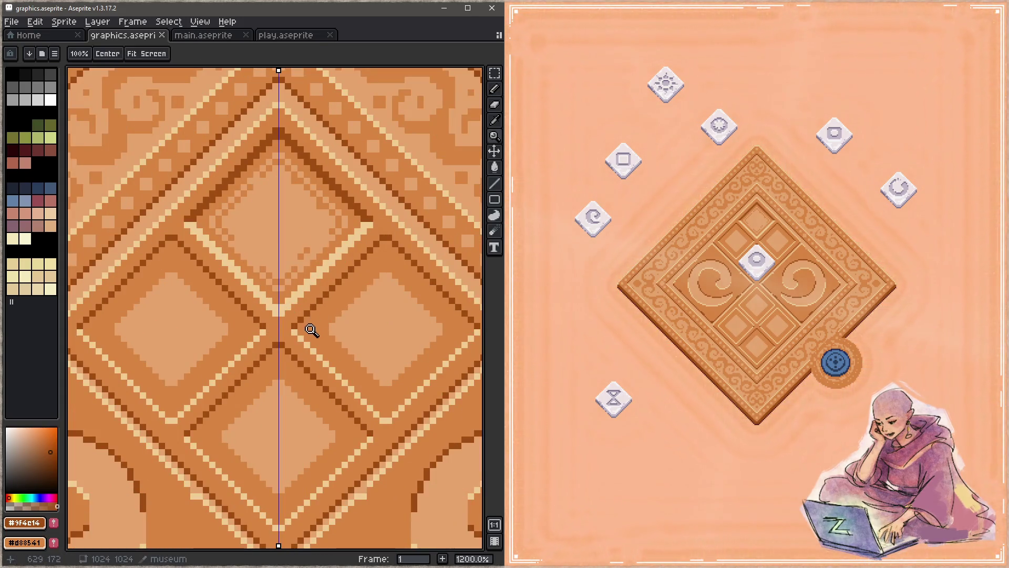
Step: Draw the first mirrored dark brown and cream diagonals around the central panels
key("b")
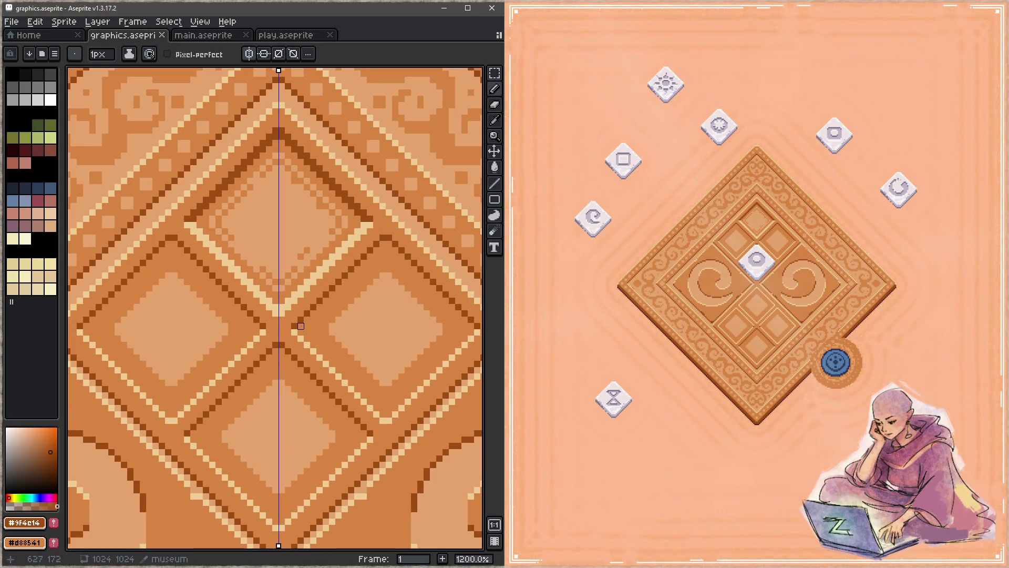
left_click(301, 326)
left_click(389, 243, "shift")
mouse_move(477, 332)
left_mouse_down()
mouse_move(404, 277)
mouse_move(310, 359)
mouse_move(363, 265)
mouse_move(258, 350)
left_mouse_up()
left_click(411, 266, "alt")
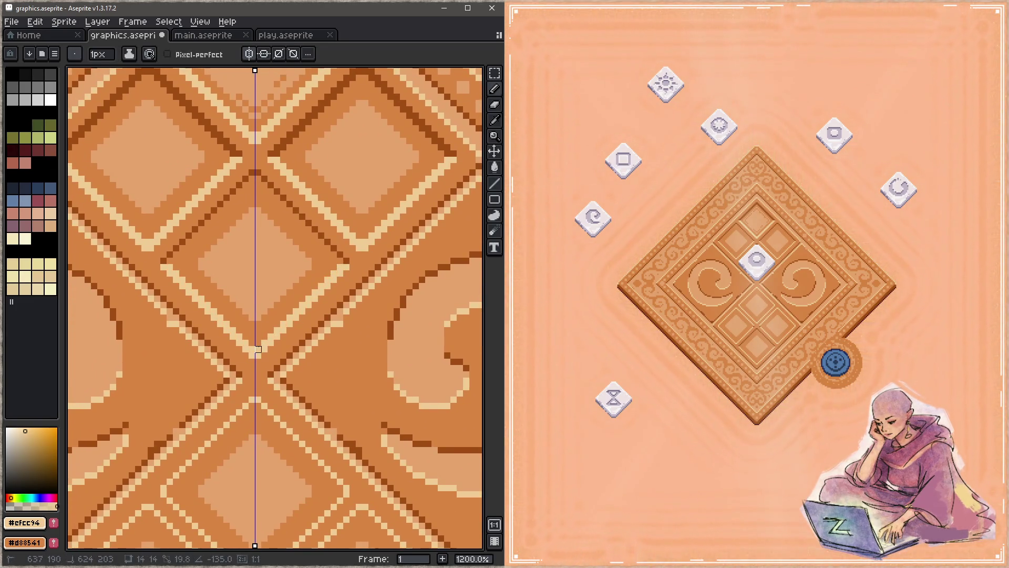
left_click(349, 252, "alt")
mouse_move(344, 264)
left_mouse_down()
mouse_move(268, 187)
mouse_move(271, 198)
left_mouse_up()
Step: Try a 2 px dark diagonal, undo it, and return the brush to 1 px
scroll(271, 198, "down", 5)
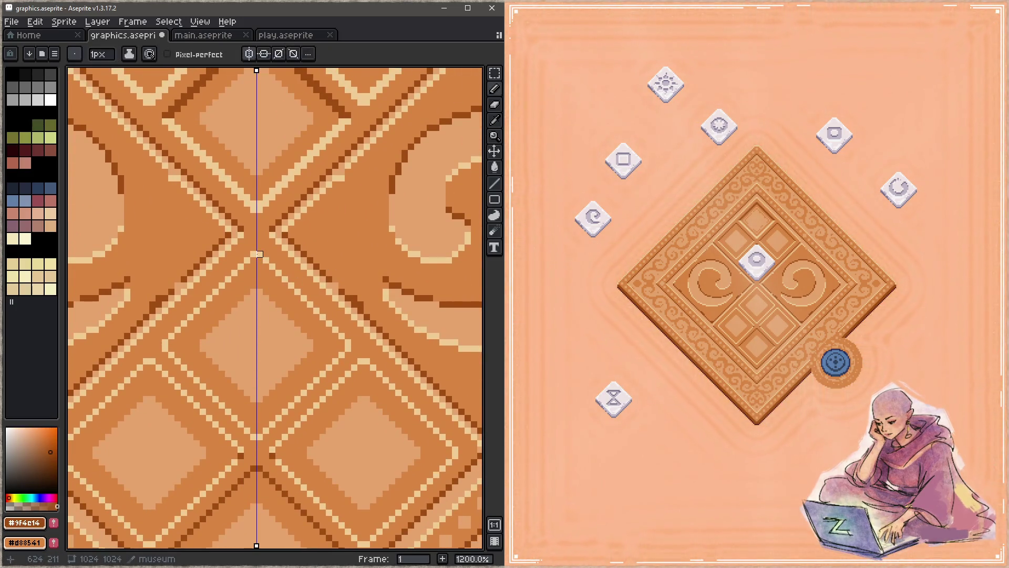
key("plus")
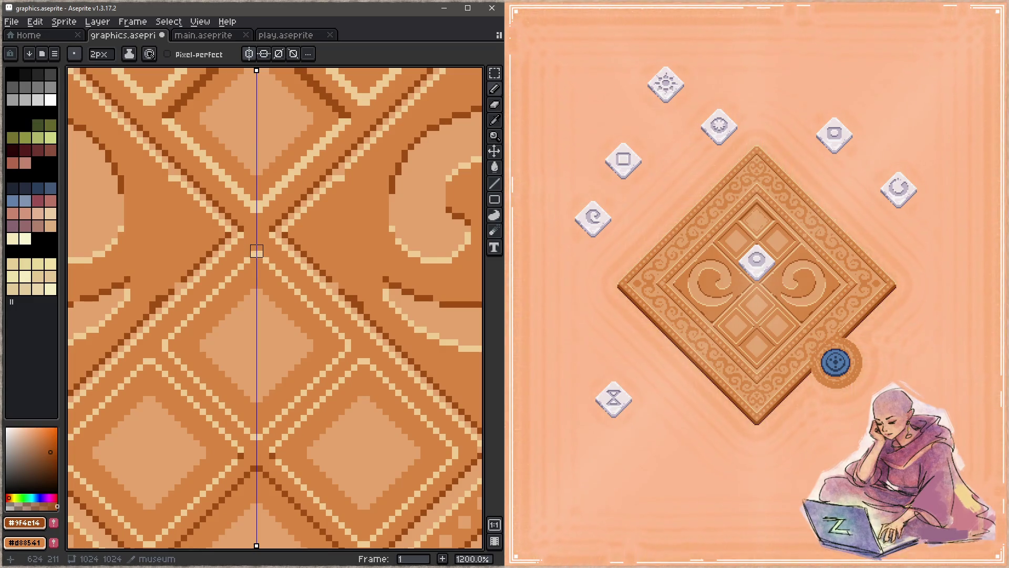
left_click_drag(256, 258, 332, 339)
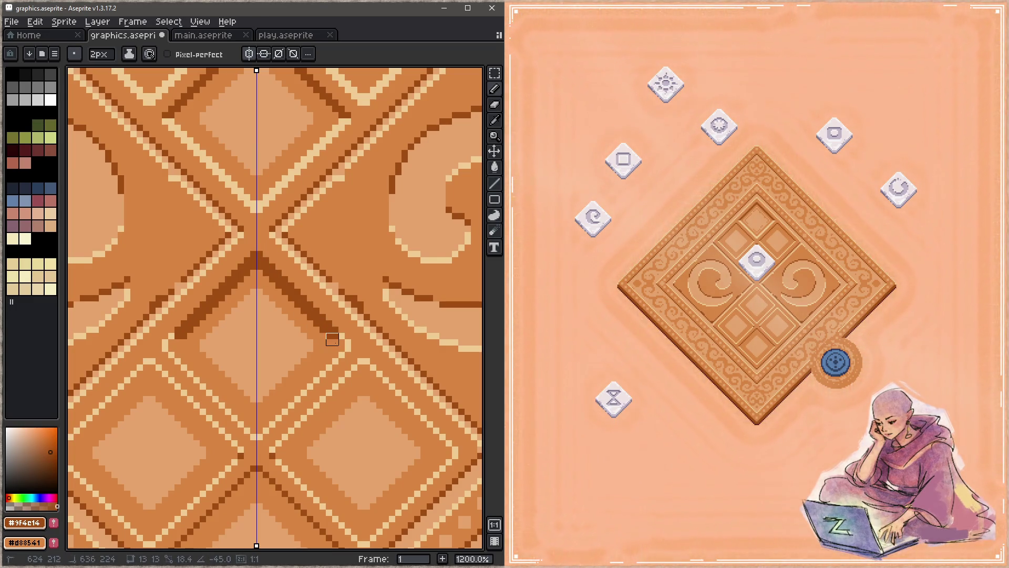
key("ctrl+z")
key("minus")
Step: Draw mirrored 1 px dark brown diagonals from the centre out and up to the axis
left_click_drag(266, 260, 452, 447)
left_click_drag(358, 364, 275, 448)
left_click_drag(342, 345, 260, 260)
left_click_drag(320, 389, 296, 298)
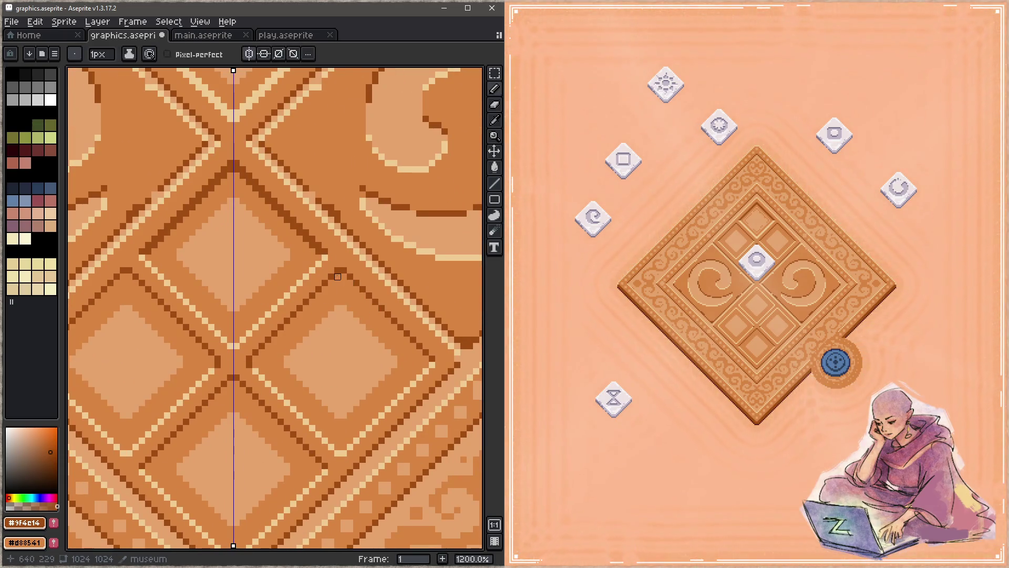
left_click_drag(337, 276, 257, 361)
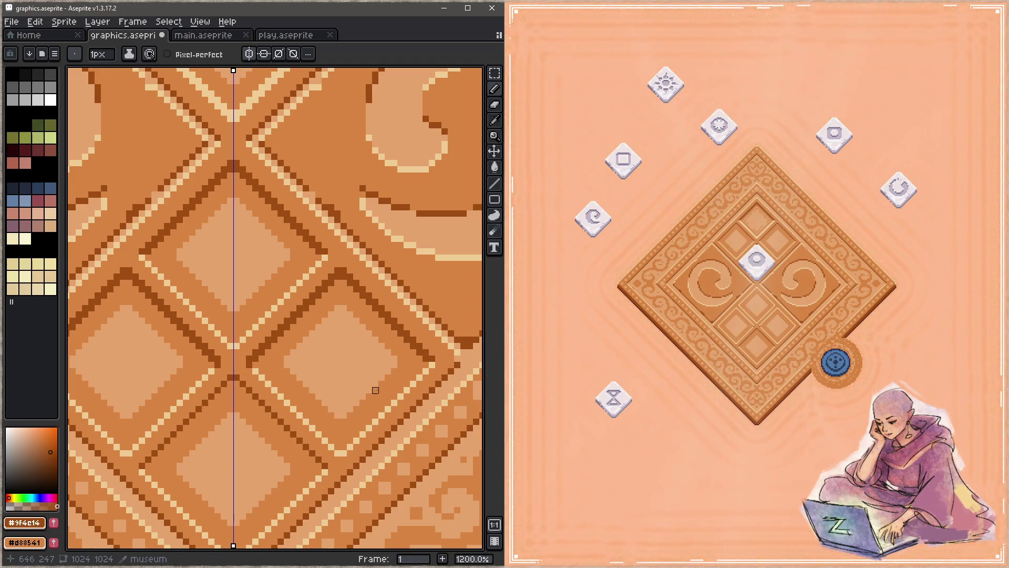
left_click_drag(345, 372, 383, 349)
Step: Draw the mirrored cream diagonals across the central panels and save graphics.aseprite
left_click(309, 349, "alt")
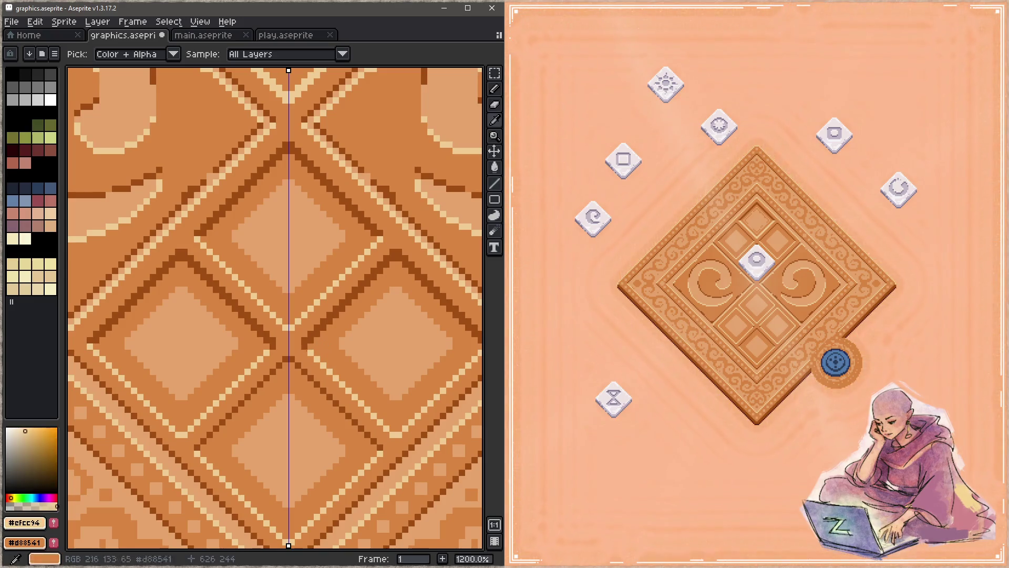
left_click(314, 347)
left_click(392, 426, "shift")
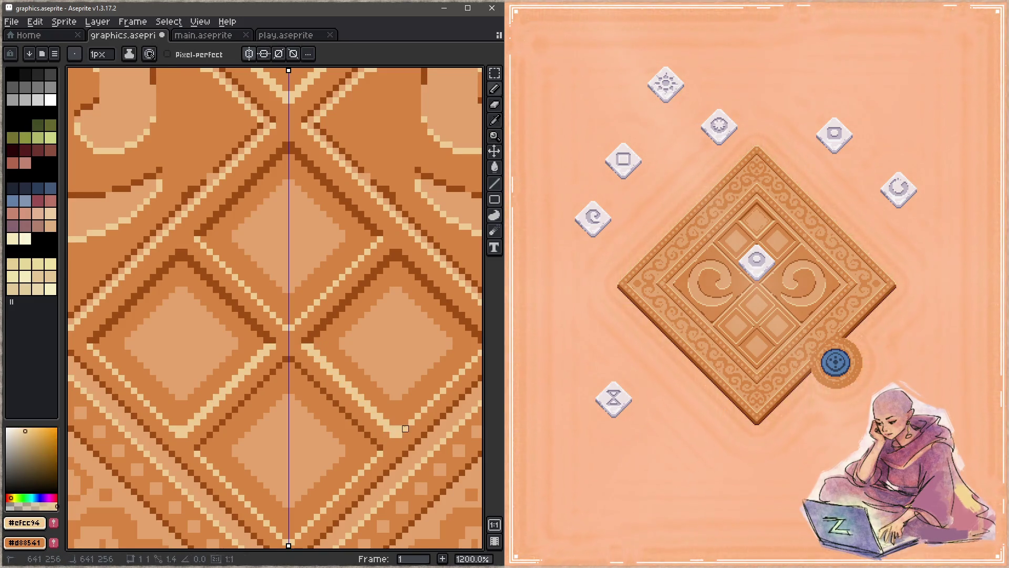
left_click_drag(399, 429, 320, 439)
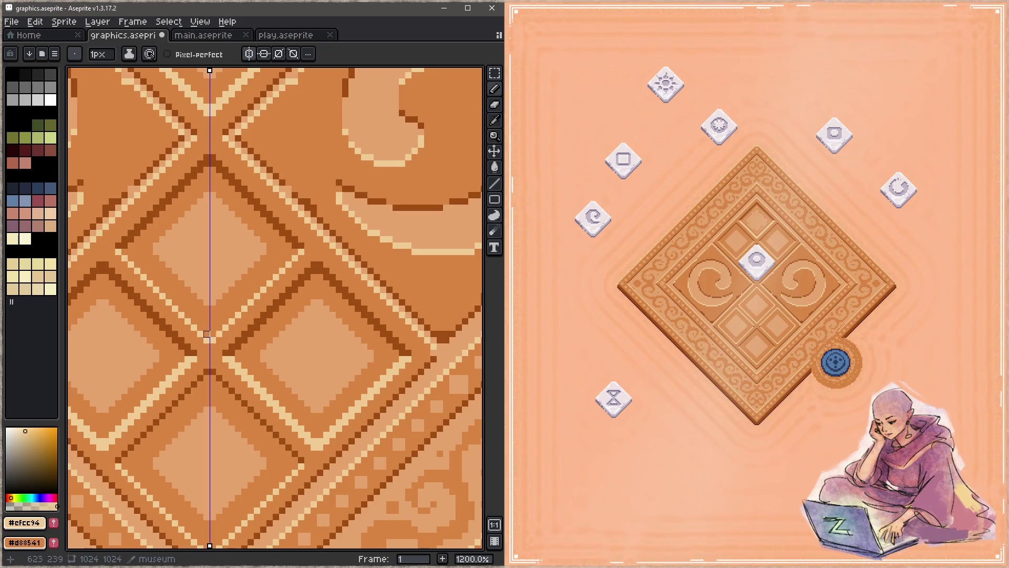
left_click(299, 251, "shift")
left_click_drag(267, 378, 304, 290)
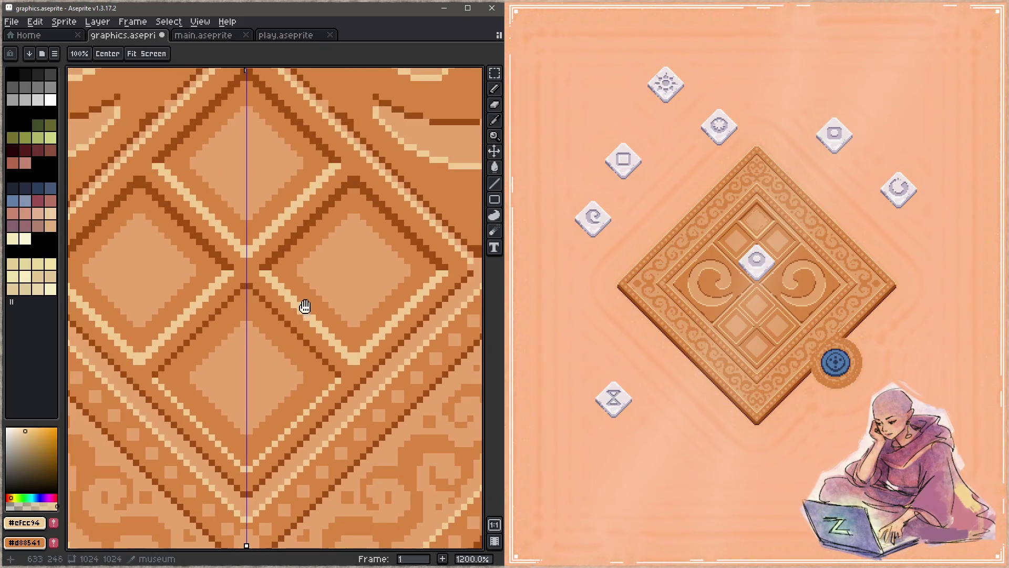
mouse_move(250, 463)
left_mouse_down()
mouse_move(332, 381)
mouse_move(254, 290)
mouse_move(276, 454)
mouse_move(301, 384)
mouse_move(311, 419)
left_mouse_up()
left_click(339, 371, "alt")
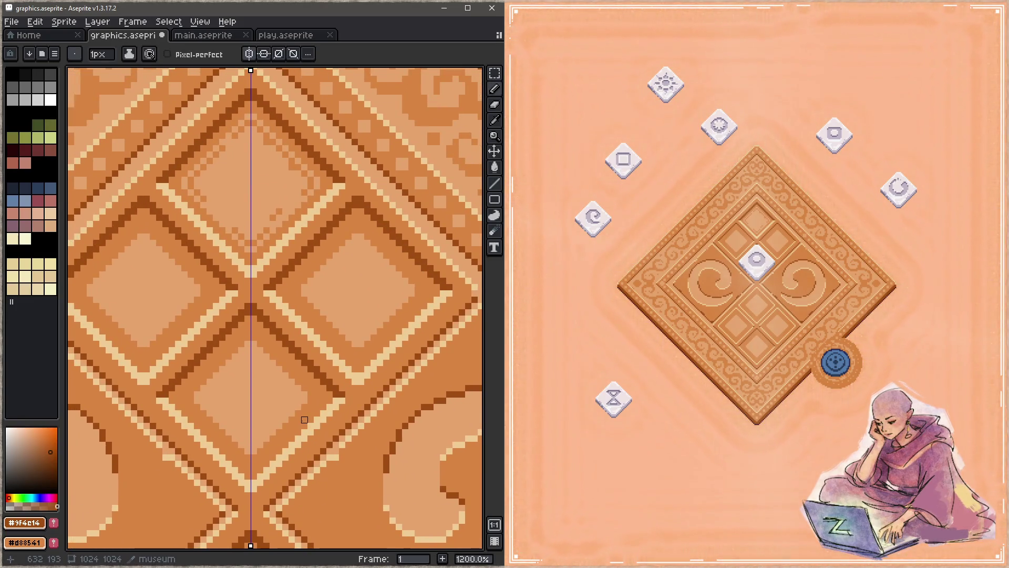
key("ctrl+s")
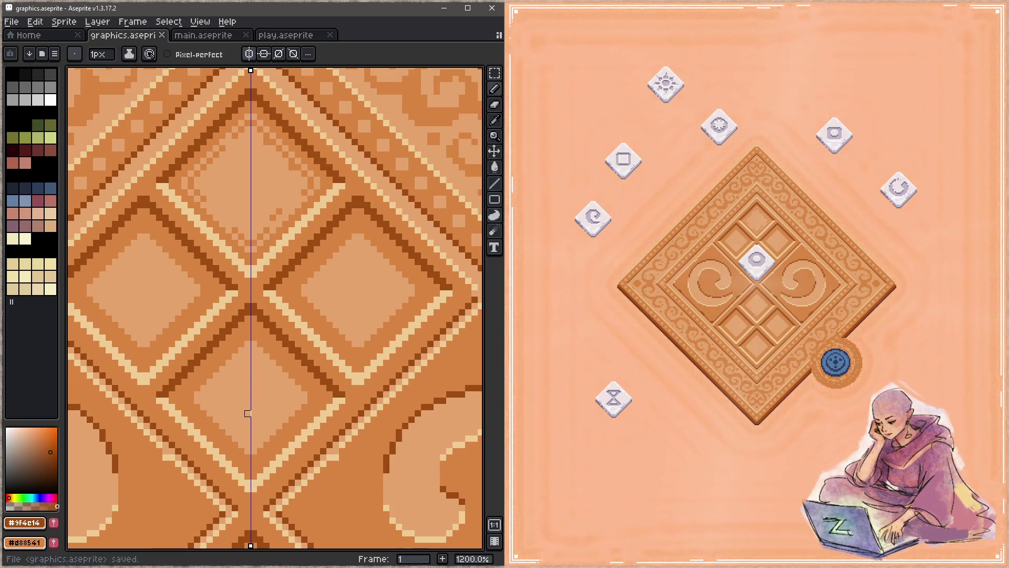
Step: Sample a tile colour and paint mirrored lighter pixels inside the right diamond panel
left_click(266, 241, "alt")
left_click(305, 280)
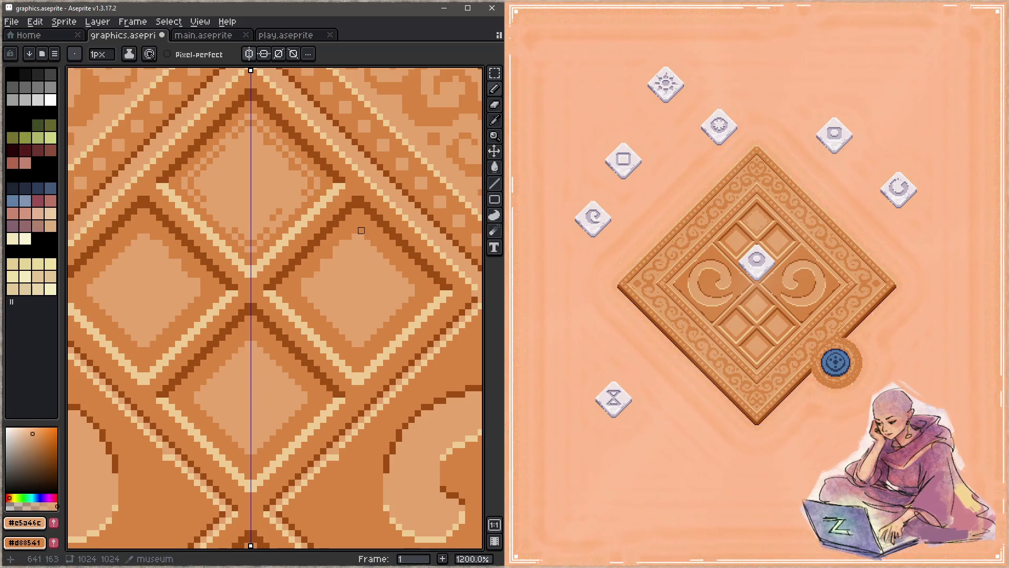
left_click(349, 237)
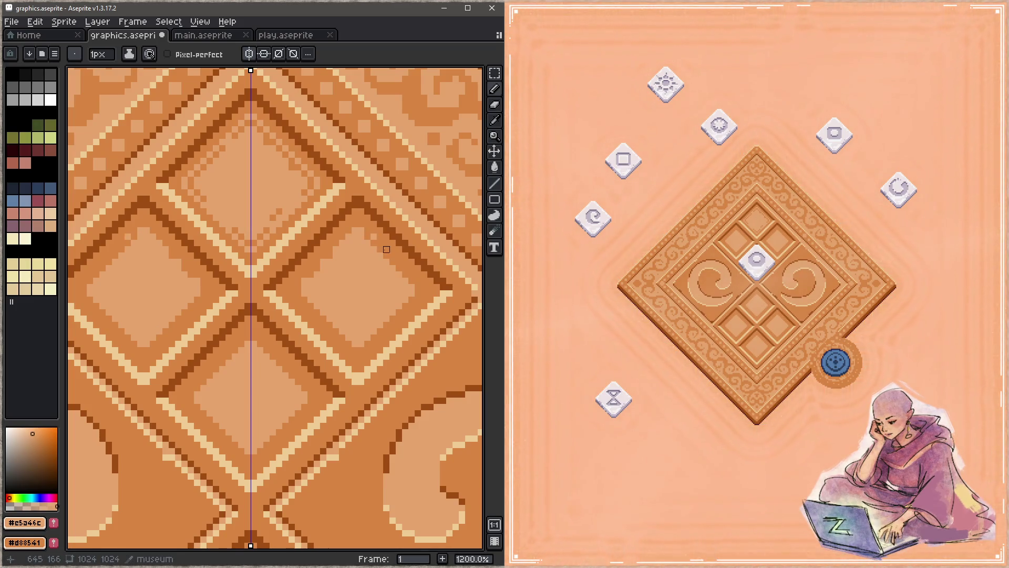
left_click_drag(401, 311, 355, 350)
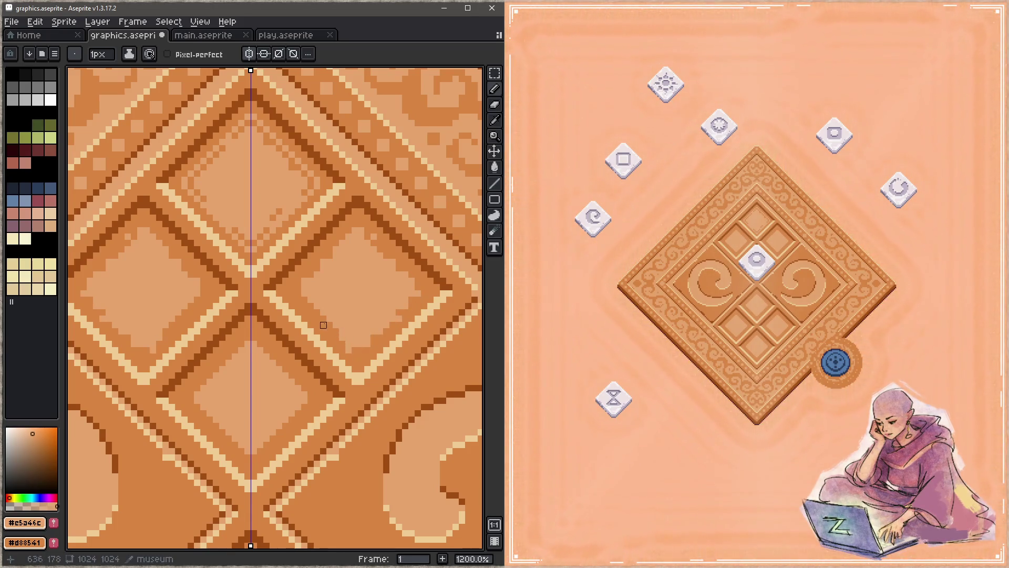
key("space")
mouse_move(371, 390)
left_mouse_down()
mouse_move(380, 322)
mouse_move(360, 297)
left_mouse_up()
Step: Turn off vertical symmetry and add lighter pixels to the centre, left and lower panels
left_click(250, 53)
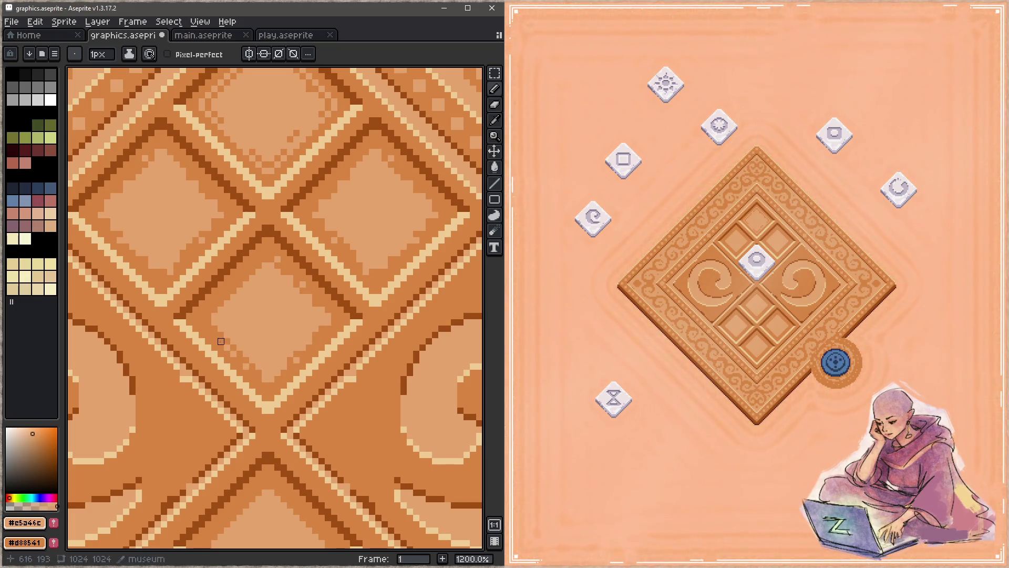
left_click_drag(270, 388, 301, 243)
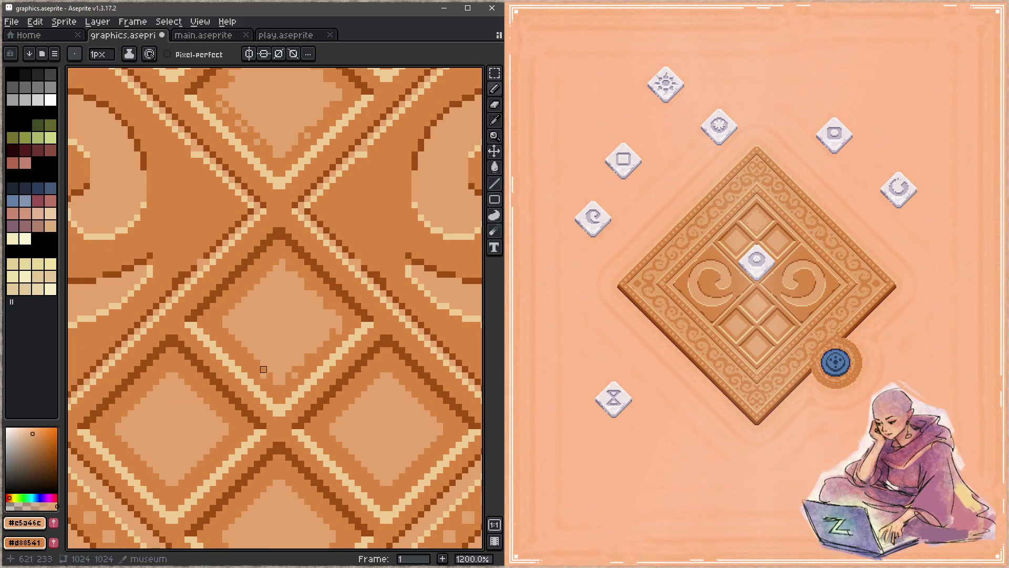
left_click(244, 293)
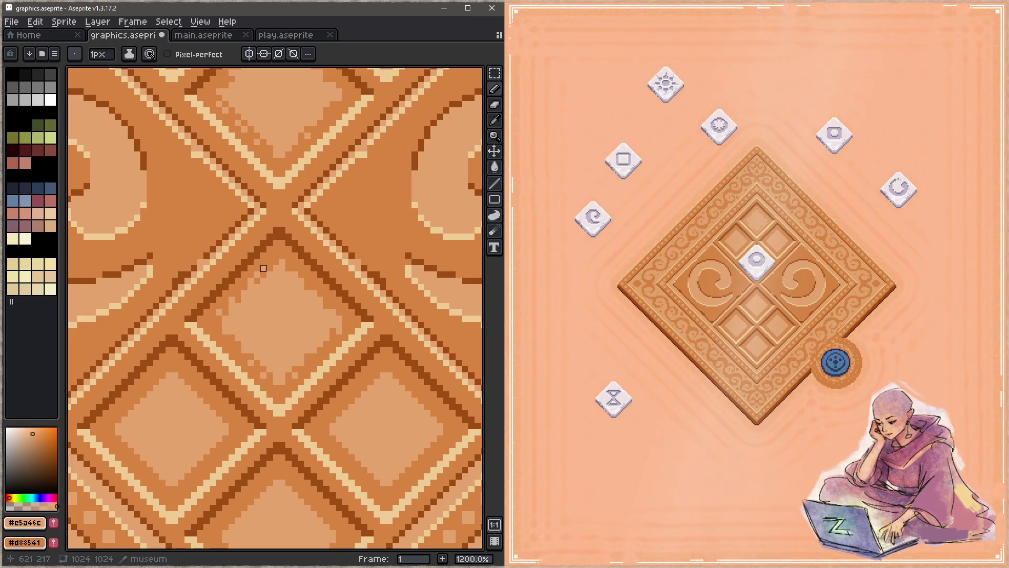
scroll(258, 265, "down", 5)
scroll(258, 265, "left", 2)
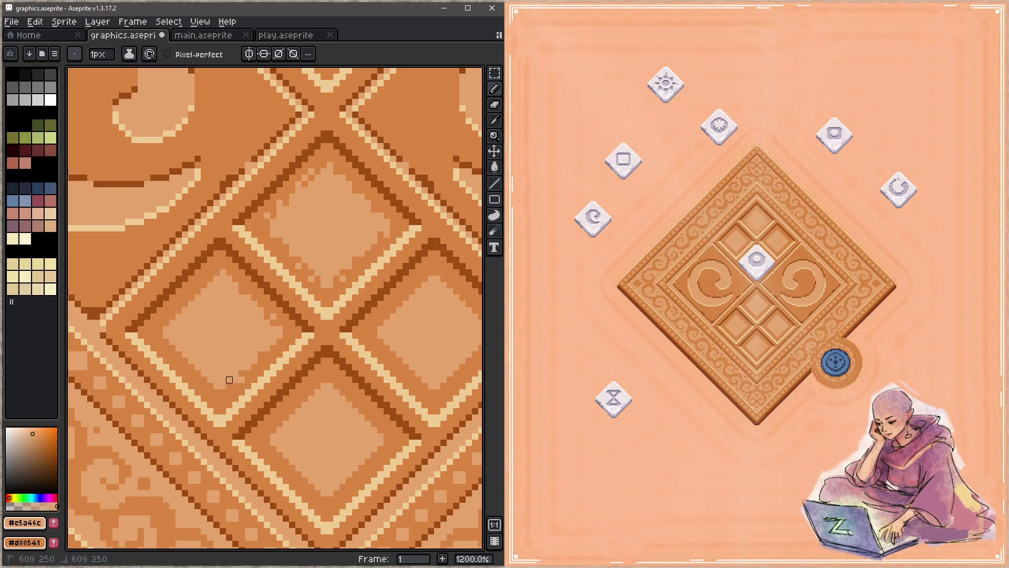
left_click(160, 335)
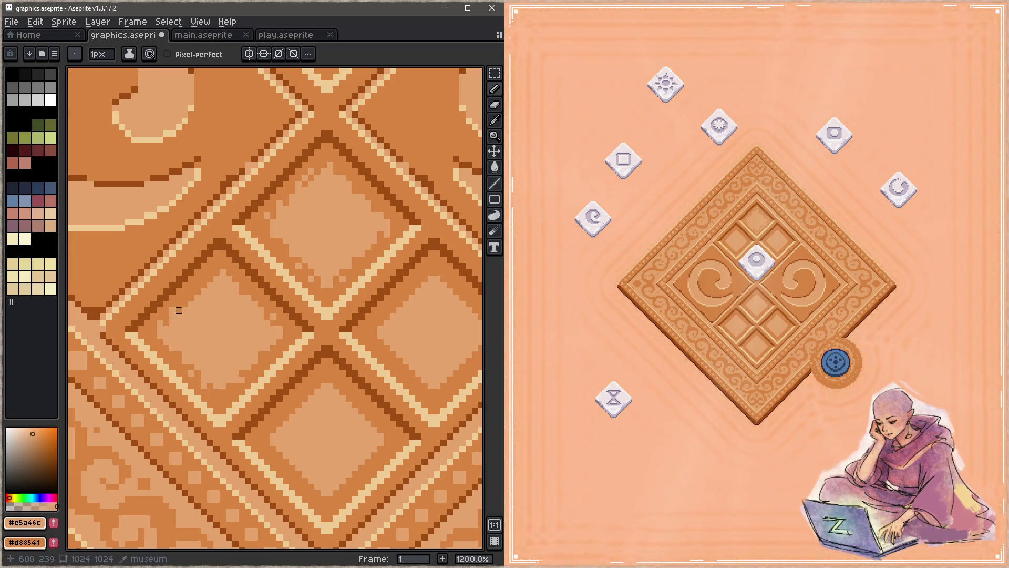
scroll(207, 278, "down", 6)
scroll(207, 279, "right", 3)
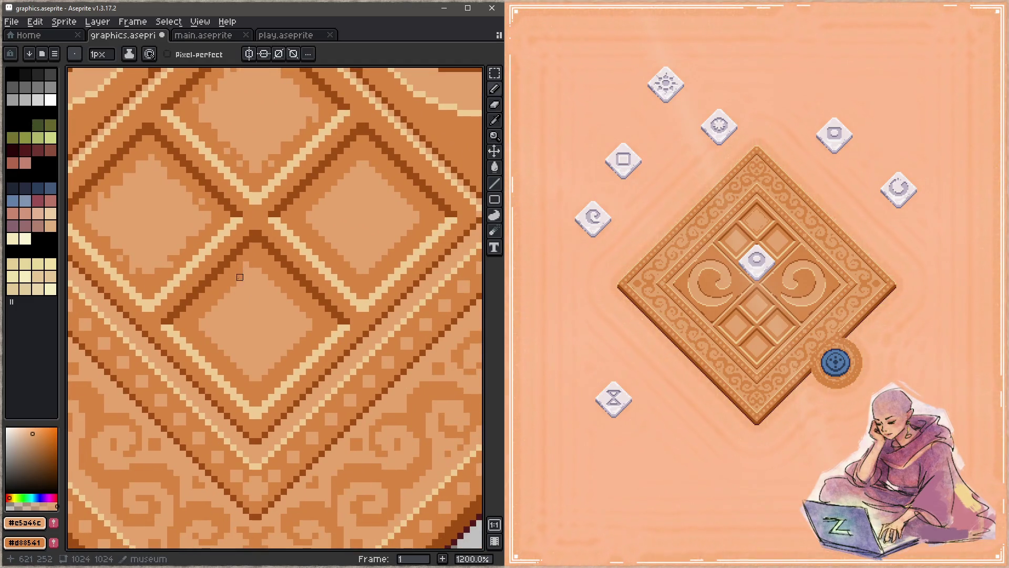
left_click(284, 359)
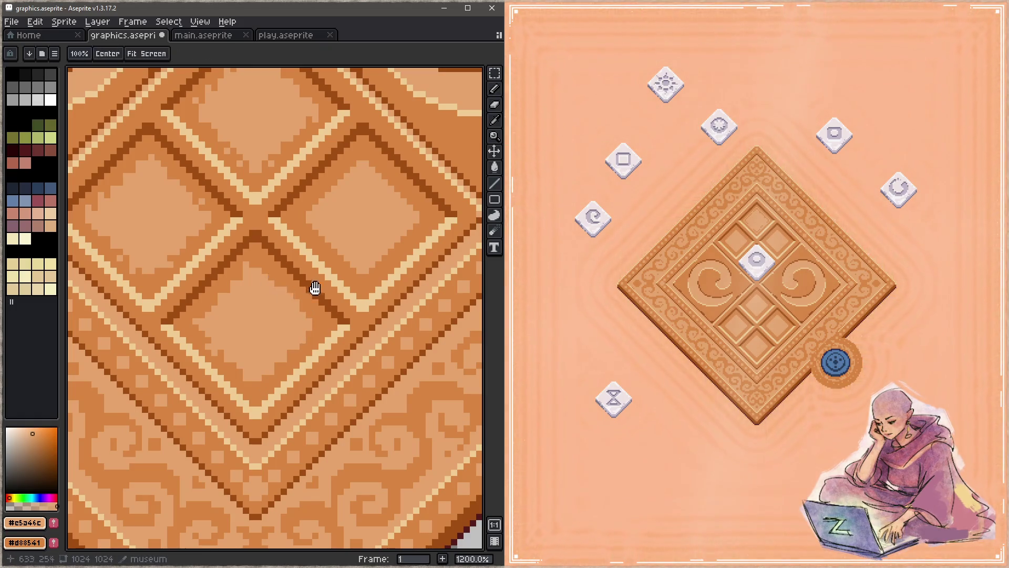
Step: Zoom out over the tile and save graphics.aseprite
scroll(274, 305, "up", 4)
scroll(274, 305, "right", 3)
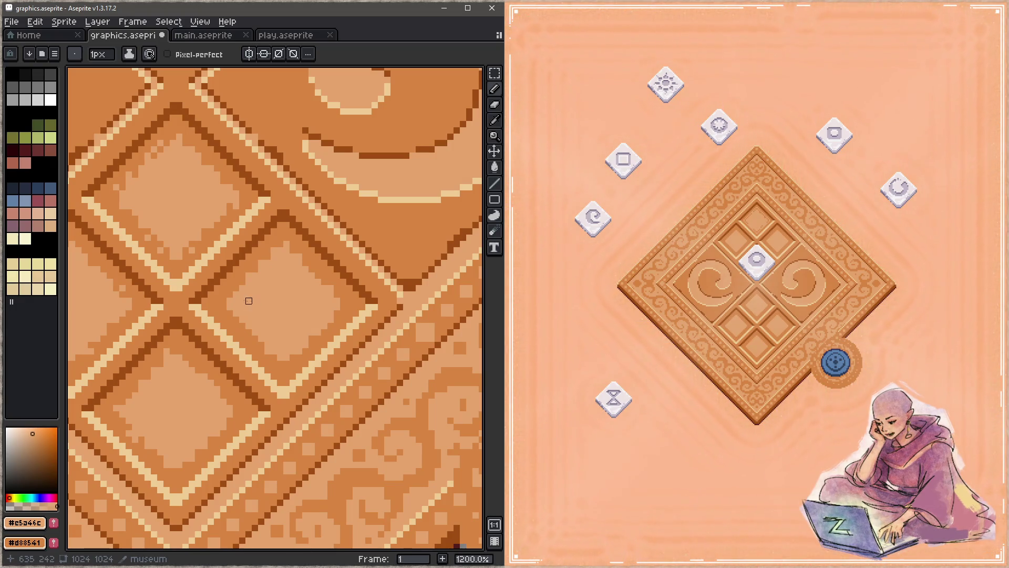
scroll(287, 336, "down", 1)
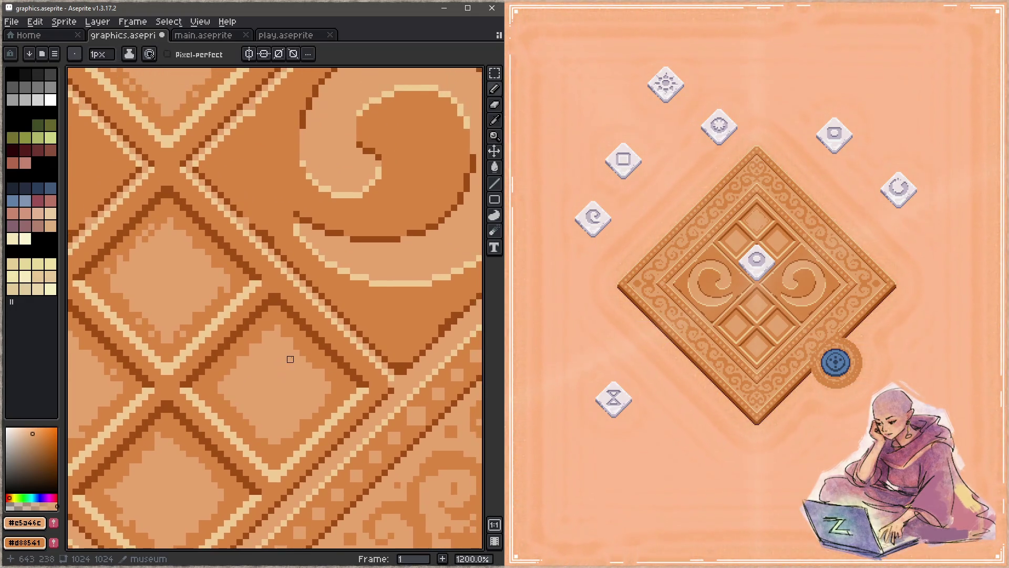
scroll(296, 324, "down", 1)
key("ctrl+s")
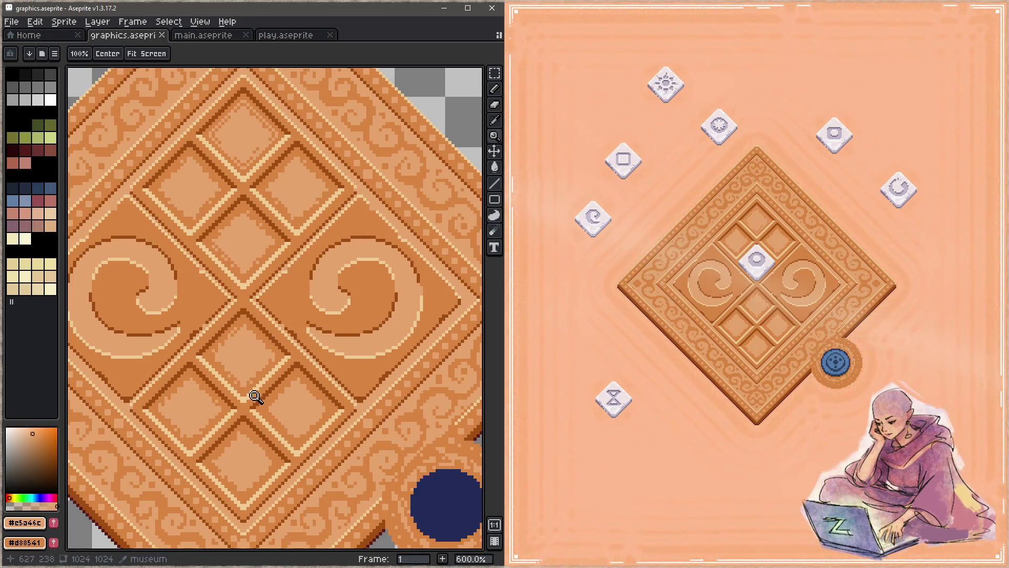
Step: Draw straight #d88541 diagonal lines along the diamond's lower-right edge and save
scroll(265, 133, "up", 4)
mouse_move(265, 133)
left_mouse_down()
mouse_move(248, 203)
mouse_move(295, 241)
left_mouse_up()
left_click(250, 194, "alt")
left_click(225, 295, "alt")
left_click(169, 304)
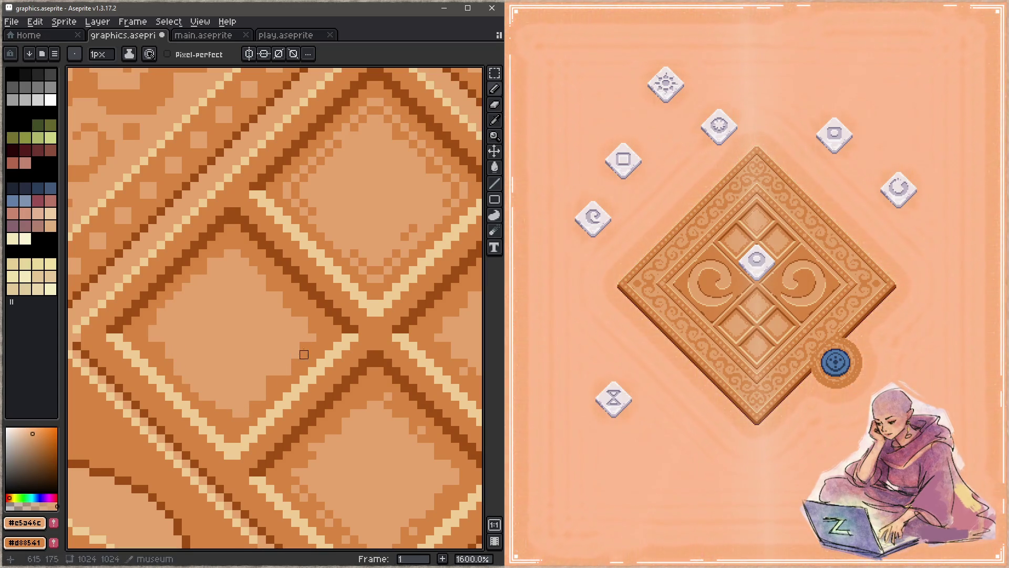
left_click(311, 295, "alt")
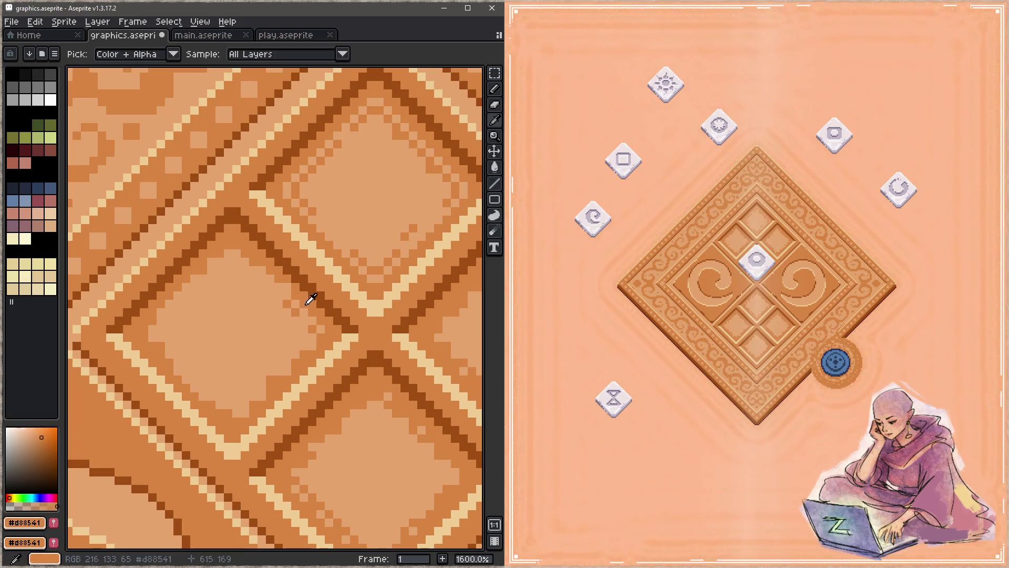
left_click(245, 262)
left_click(296, 312, "shift")
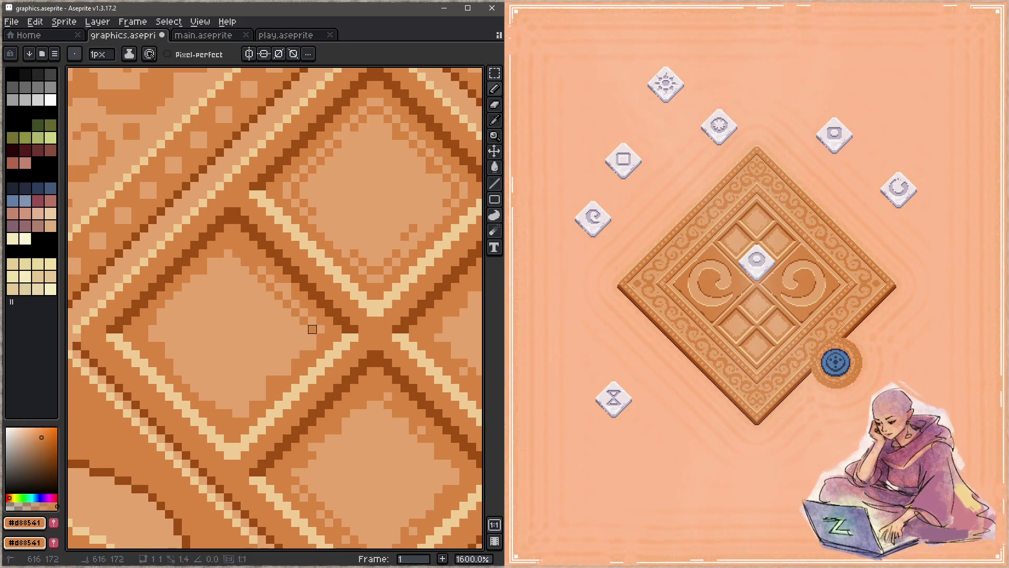
left_click(236, 413, "shift")
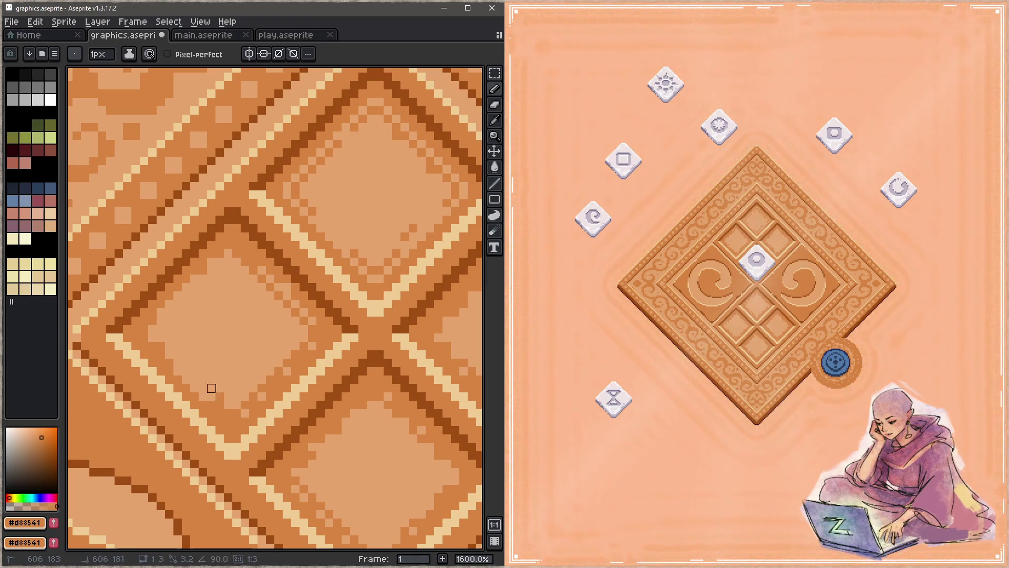
key("ctrl+s")
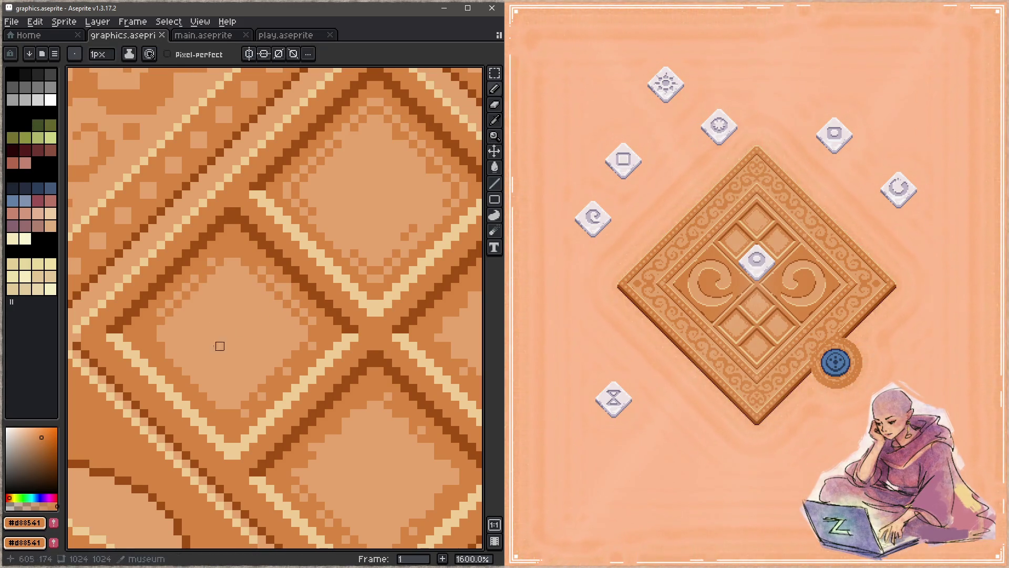
Step: Undo the last stroke, save, and draw a tan #c5a46c diagonal line on another panel edge
left_click(160, 345, "alt")
key("ctrl+z")
key("ctrl+s")
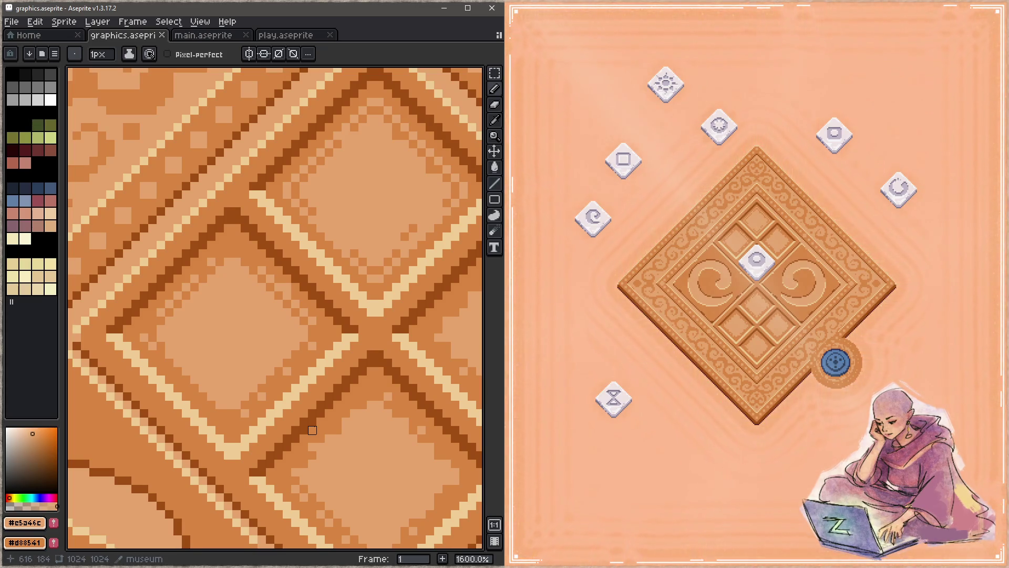
left_click_drag(327, 342, 432, 329)
left_click(261, 316)
left_click(345, 232, "shift")
Step: Eyedrop the orange and tan for further edge lines, then save graphics.aseprite
left_click(312, 256, "alt")
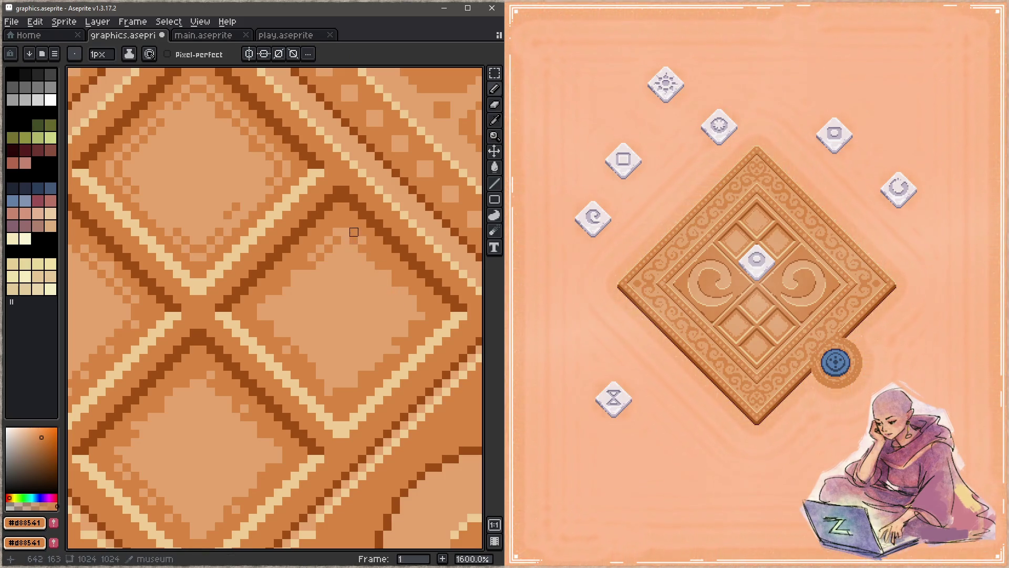
left_click(422, 307, "alt")
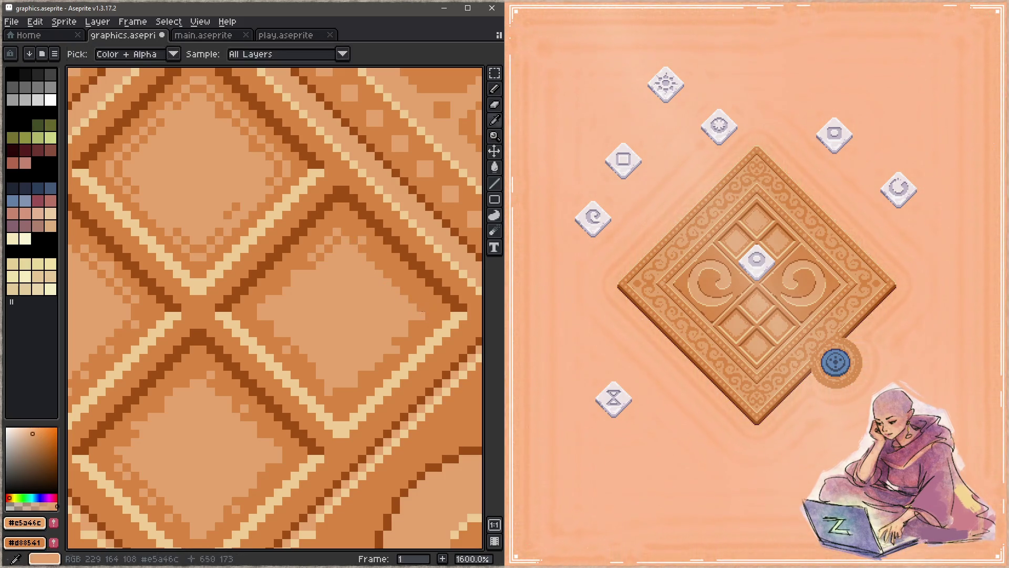
scroll(368, 362, "down", 1)
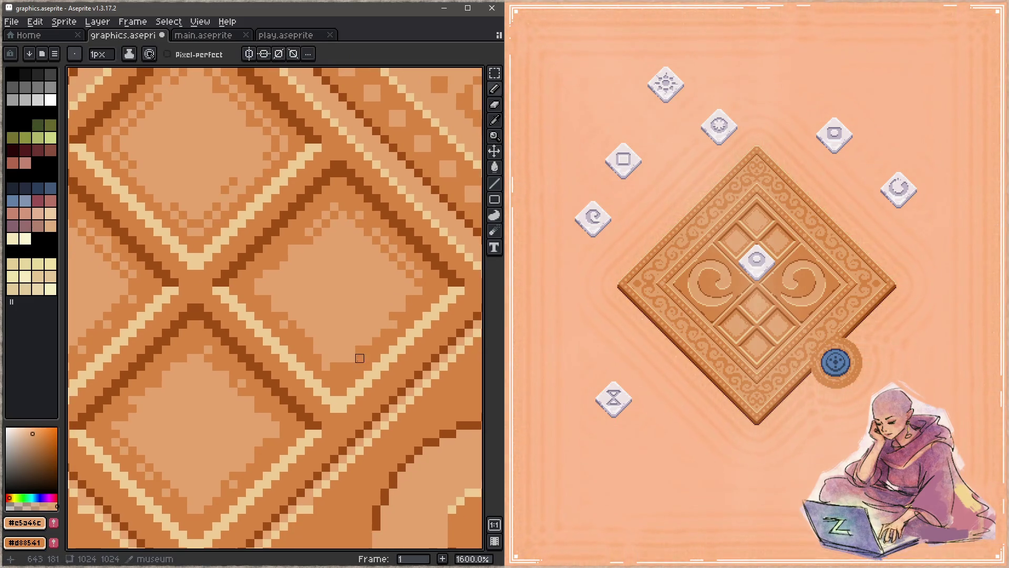
key("alt")
left_click(315, 351, "alt")
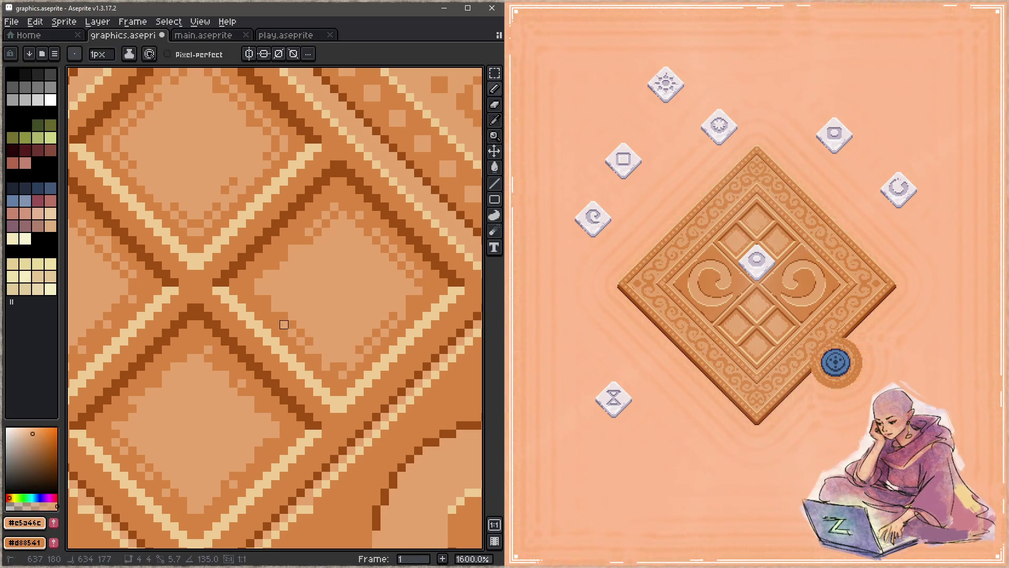
left_click(281, 309, "alt")
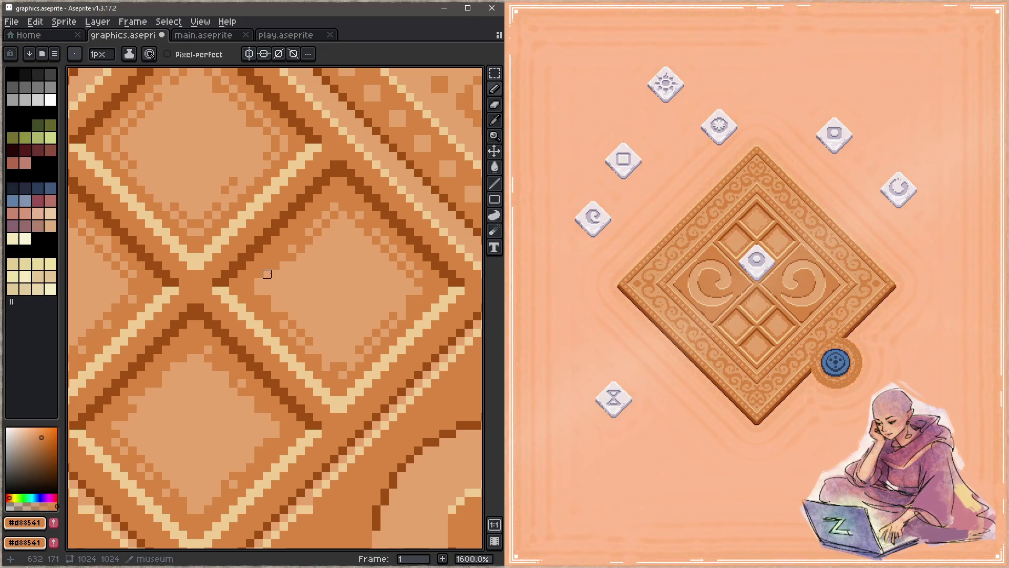
key("ctrl+s")
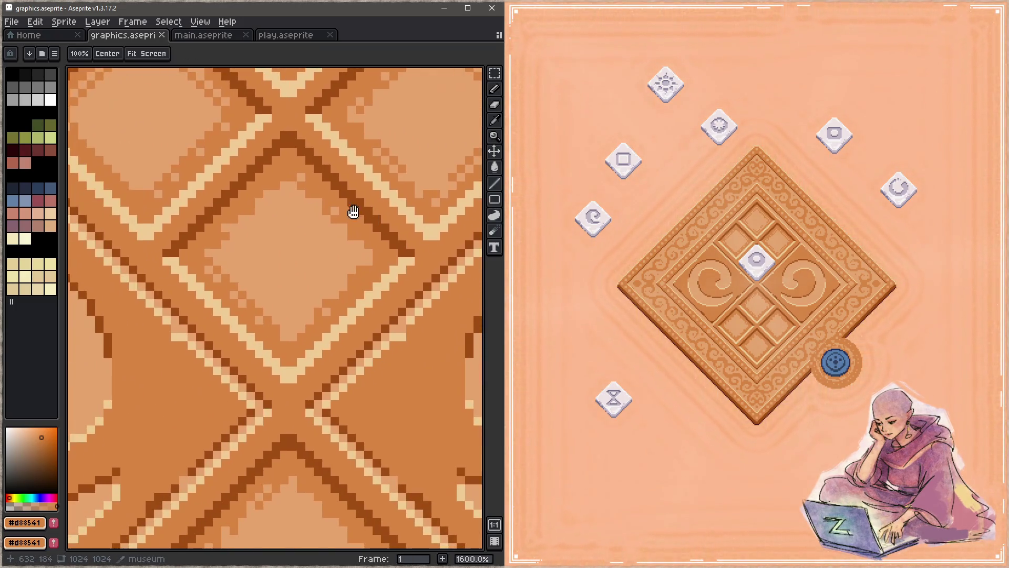
Step: Draw a tan diagonal line down a panel edge, then eyedrop the pale cream colour
scroll(315, 329, "down", 4)
scroll(326, 327, "up", 4)
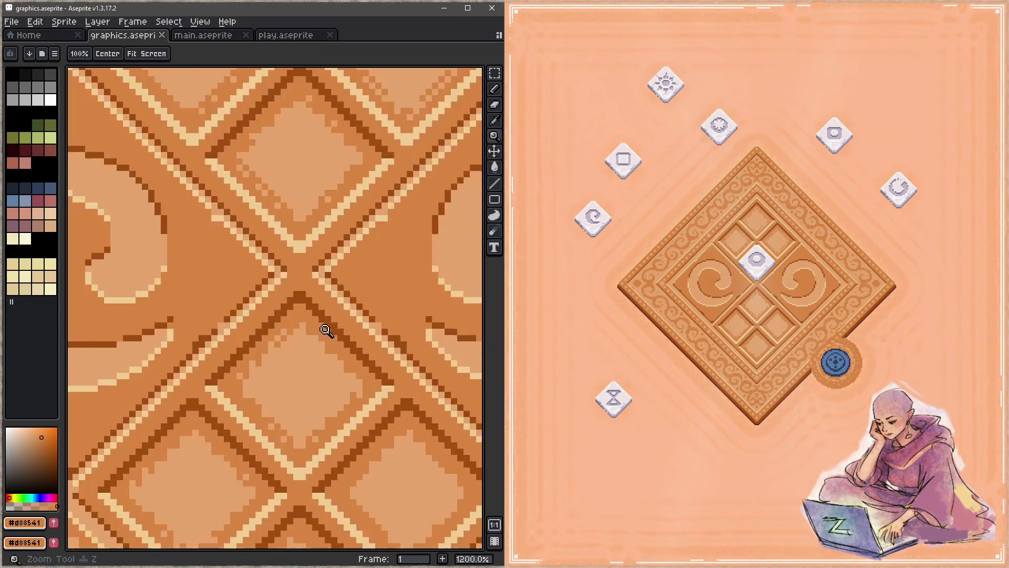
left_click_drag(303, 325, 353, 376)
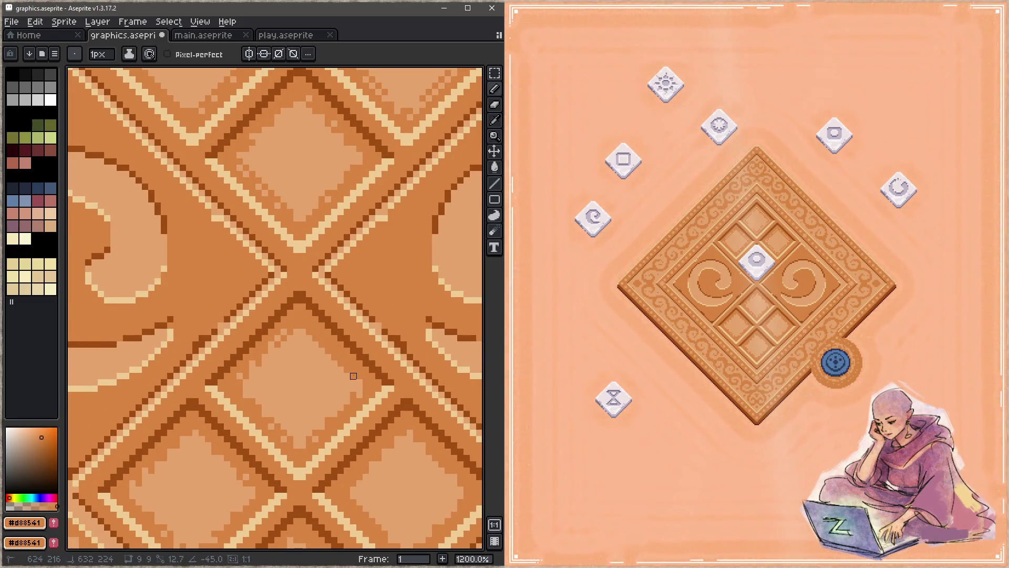
left_click(349, 365, "alt")
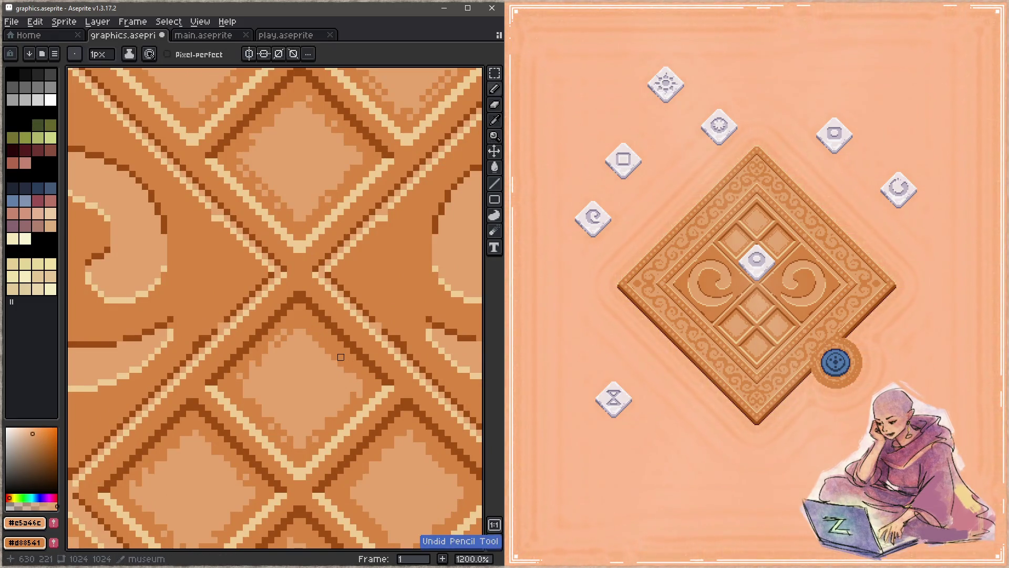
key("space")
left_click_drag(312, 405, 315, 366)
left_click(243, 354, "alt")
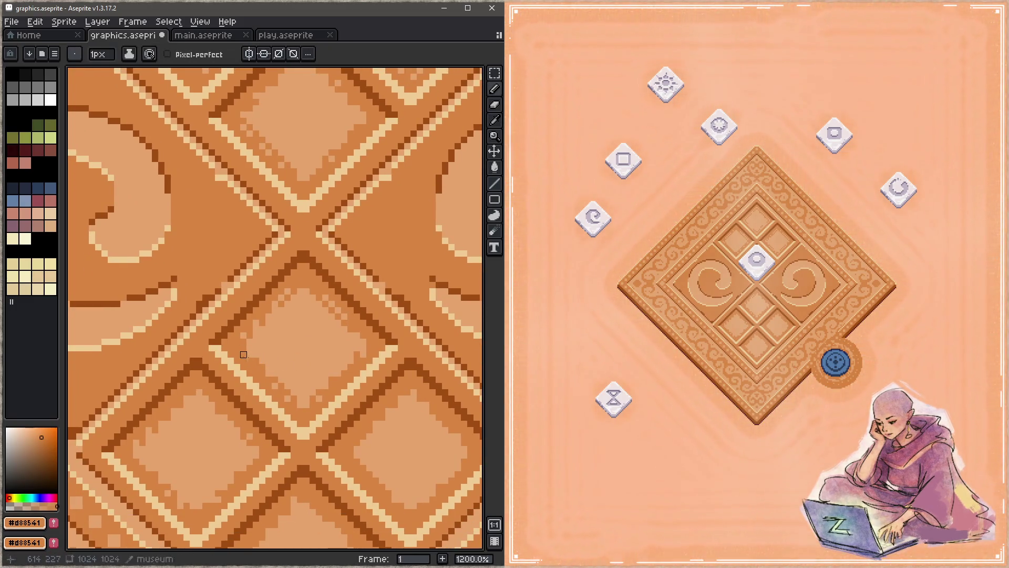
left_click(270, 380, "alt")
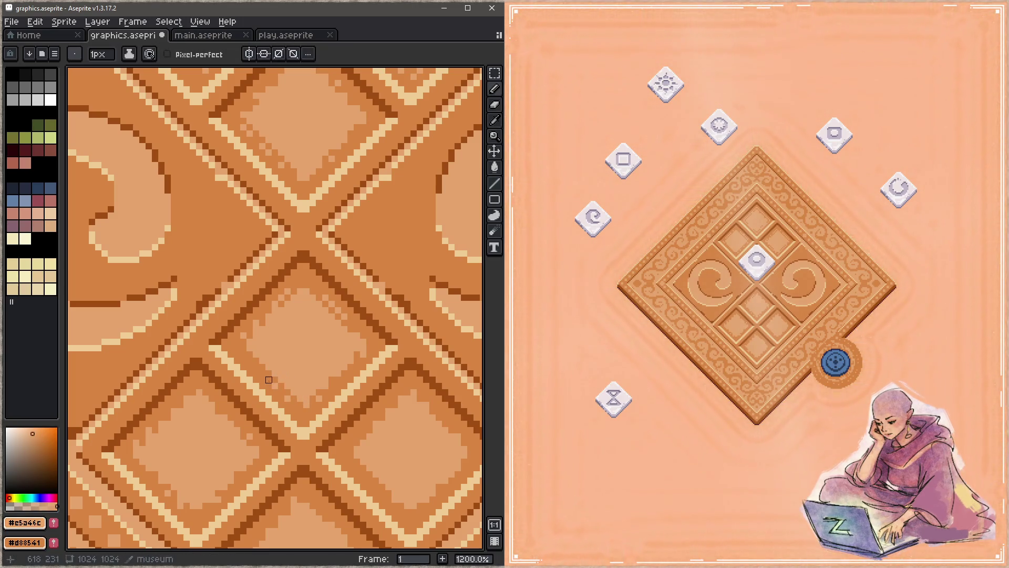
Step: Paint pale cream pixels along the right diamond panel's edge and save graphics.aseprite
key("alt+Tab")
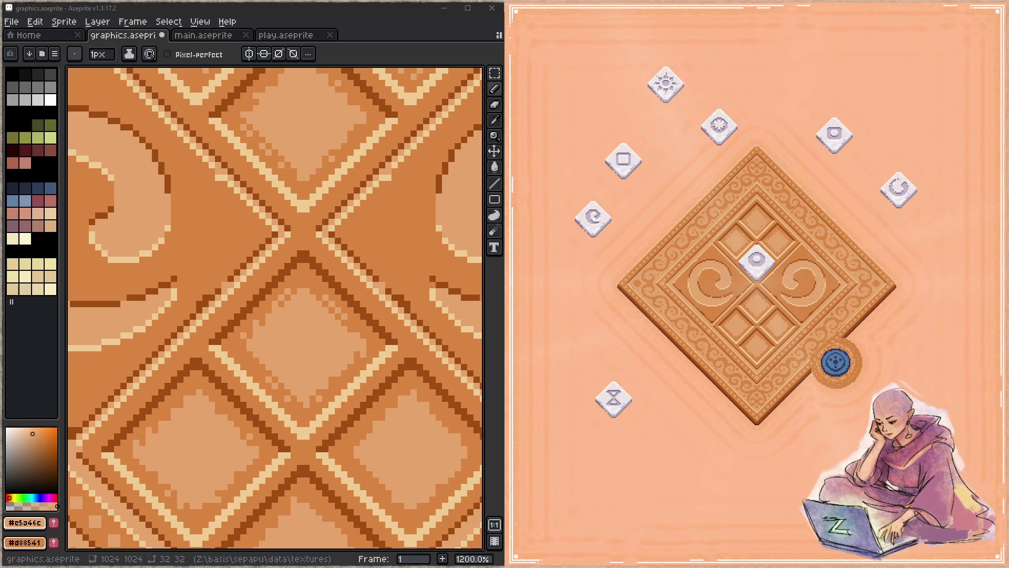
left_click(408, 13)
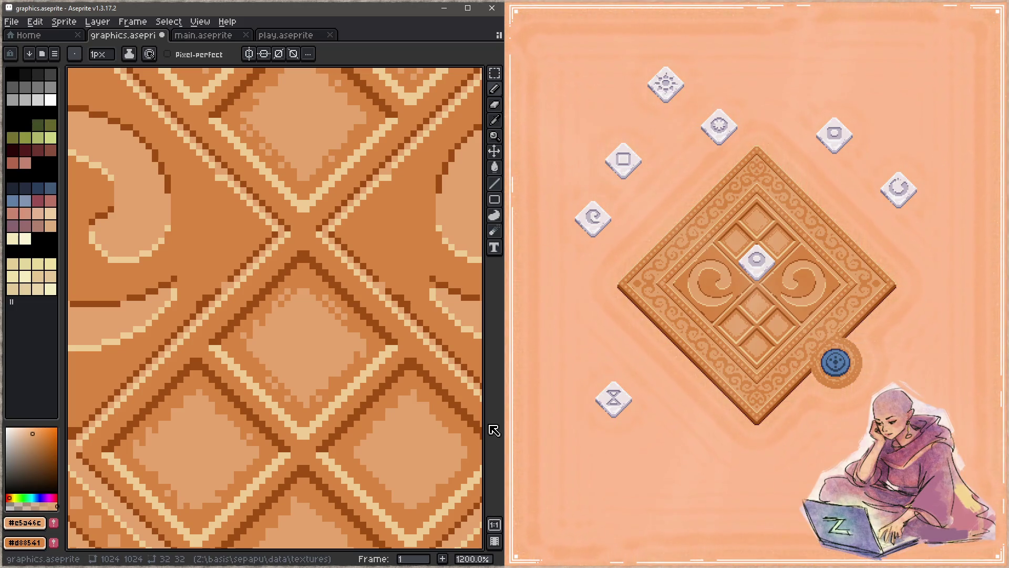
left_click_drag(393, 444, 352, 331)
key("i")
key("b")
left_click_drag(352, 268, 321, 343)
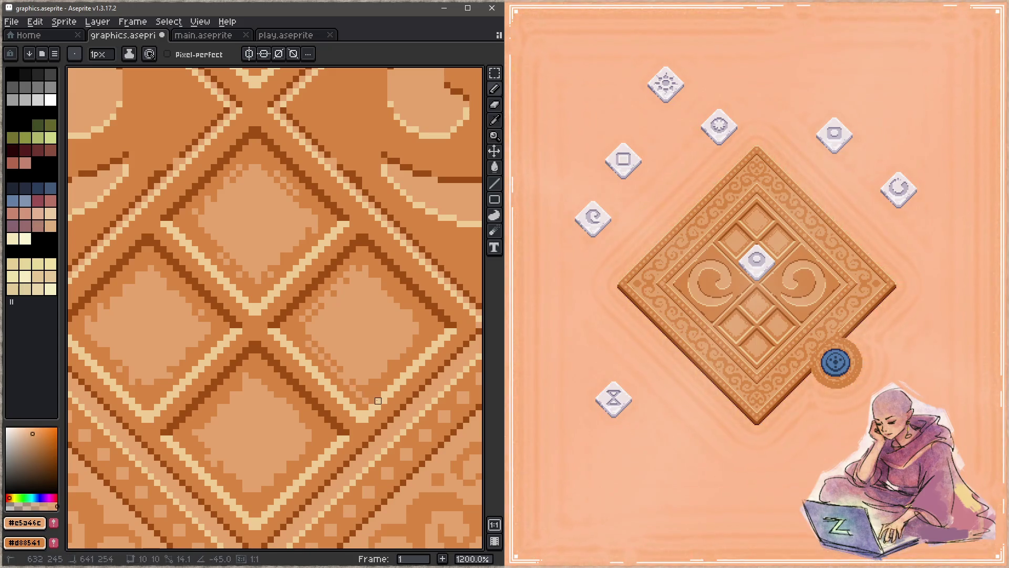
key("z")
key("b")
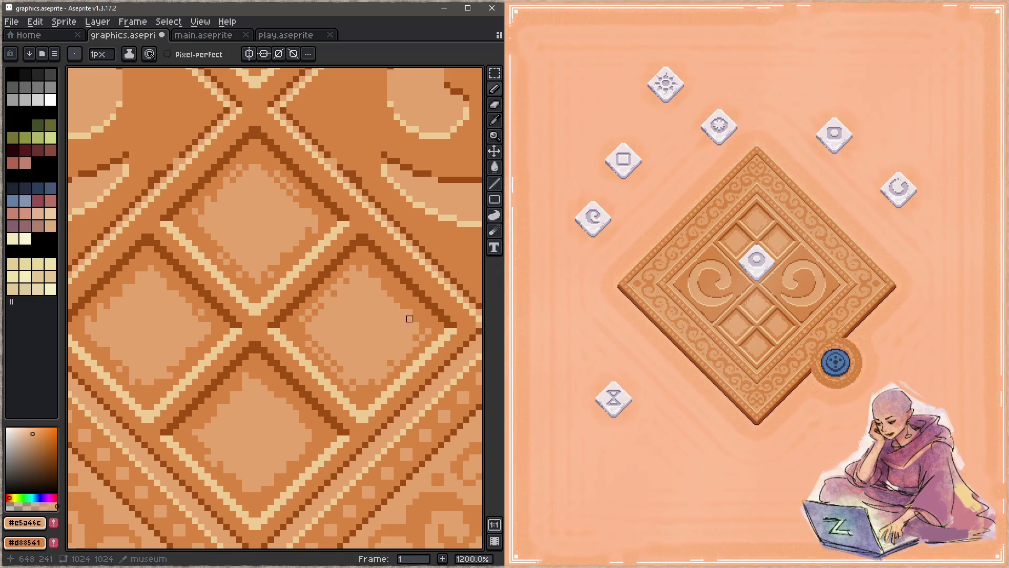
key("z")
key("b")
key("ctrl+s")
left_click_drag(346, 393, 398, 286)
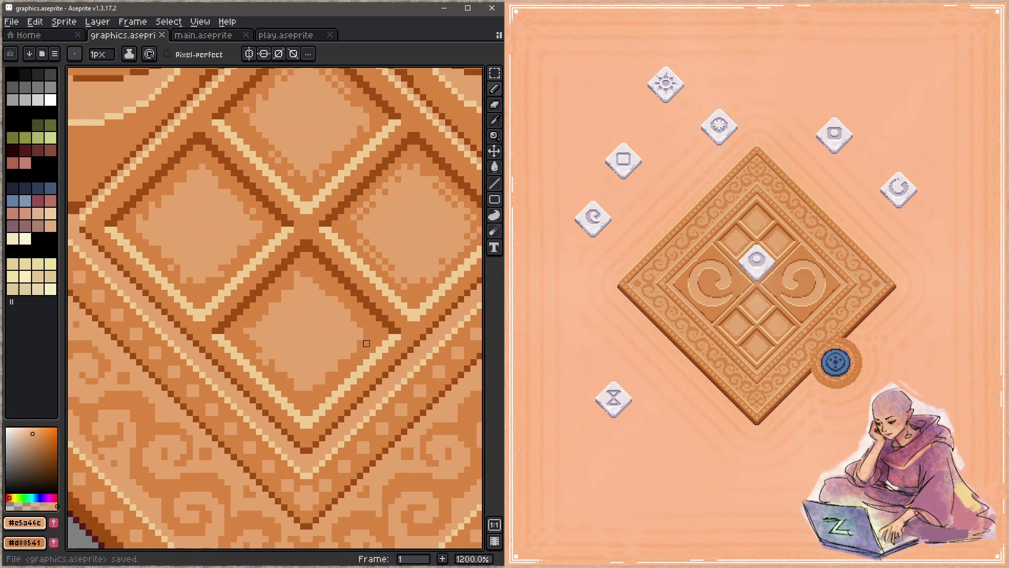
Step: Place light pixels on the diamond edges, save, then eyedrop the mid orange #d88541
left_click(308, 399)
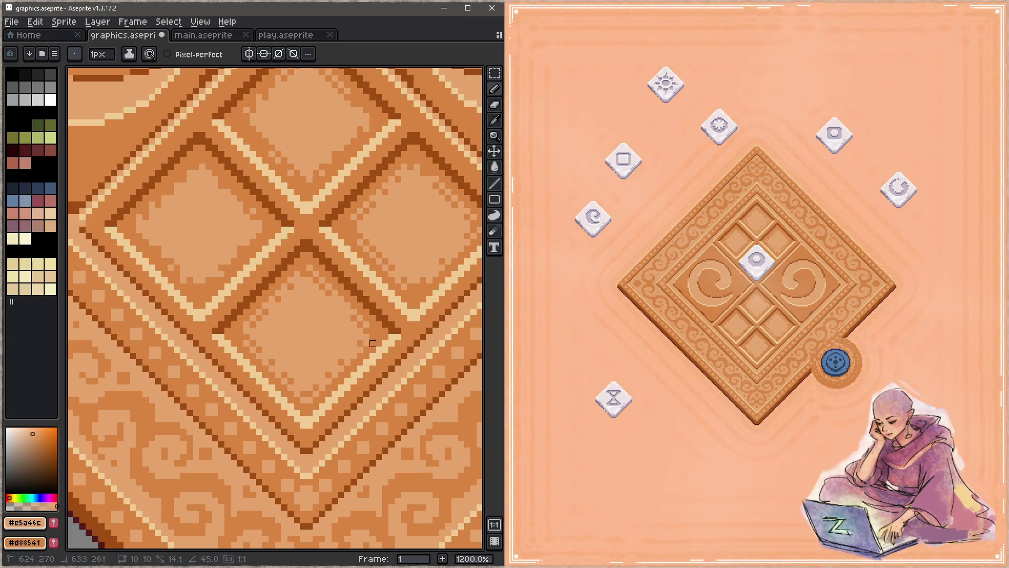
left_click_drag(287, 317, 342, 419)
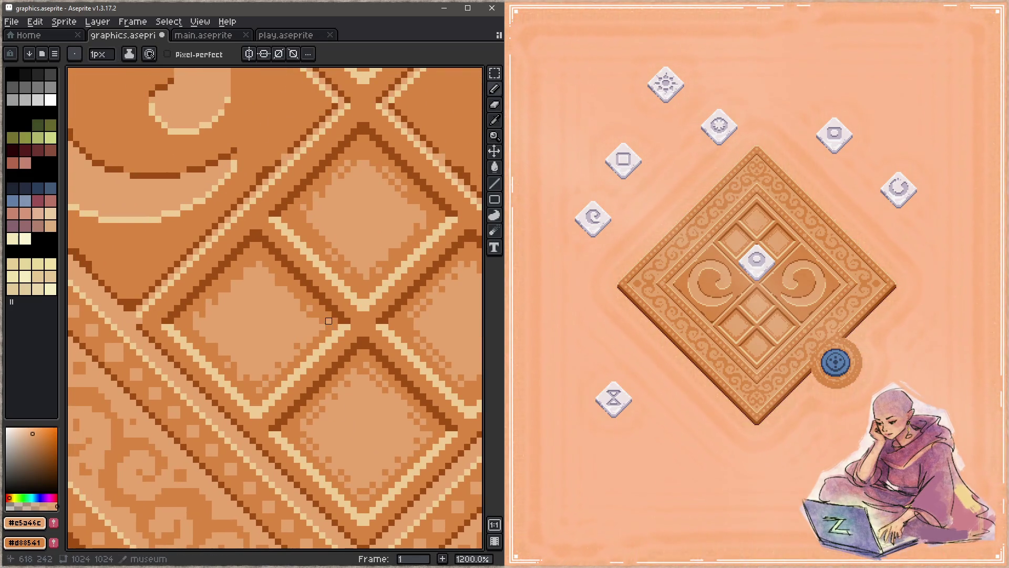
left_click(252, 258)
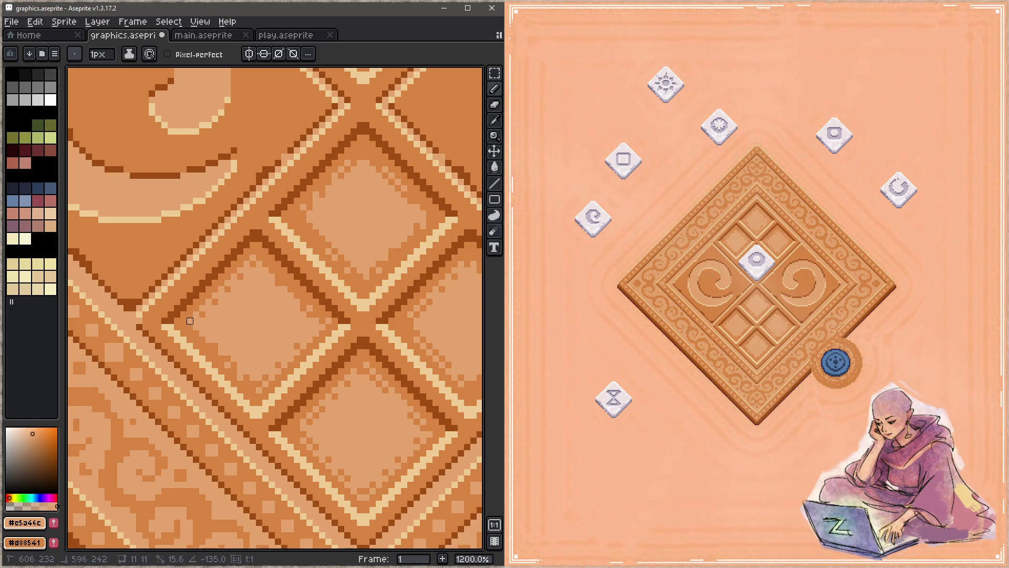
key("ctrl+s")
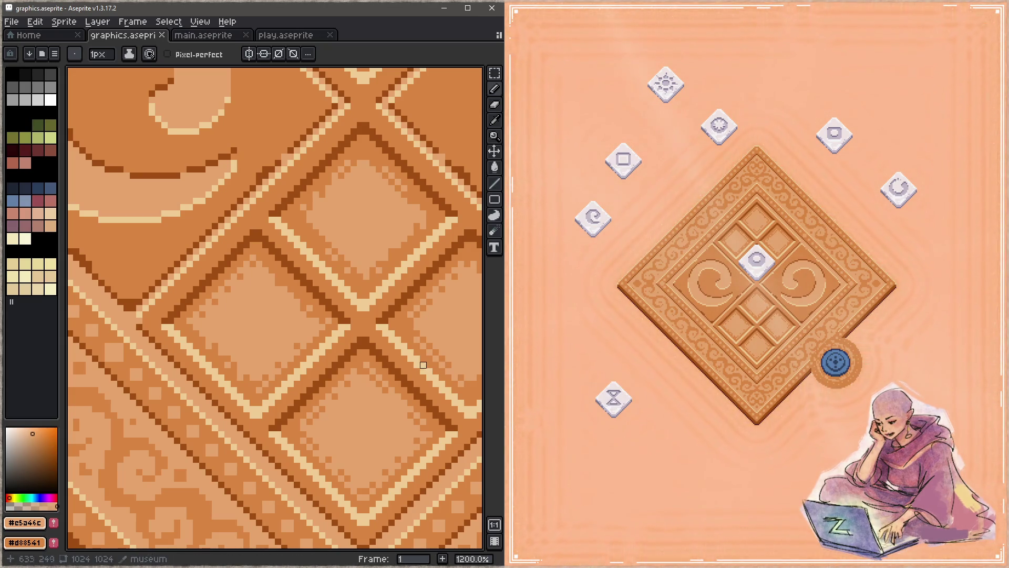
mouse_move(338, 226)
left_mouse_down()
mouse_move(295, 261)
mouse_move(310, 318)
mouse_move(270, 218)
mouse_move(278, 213)
left_mouse_up()
left_click(272, 209, "alt")
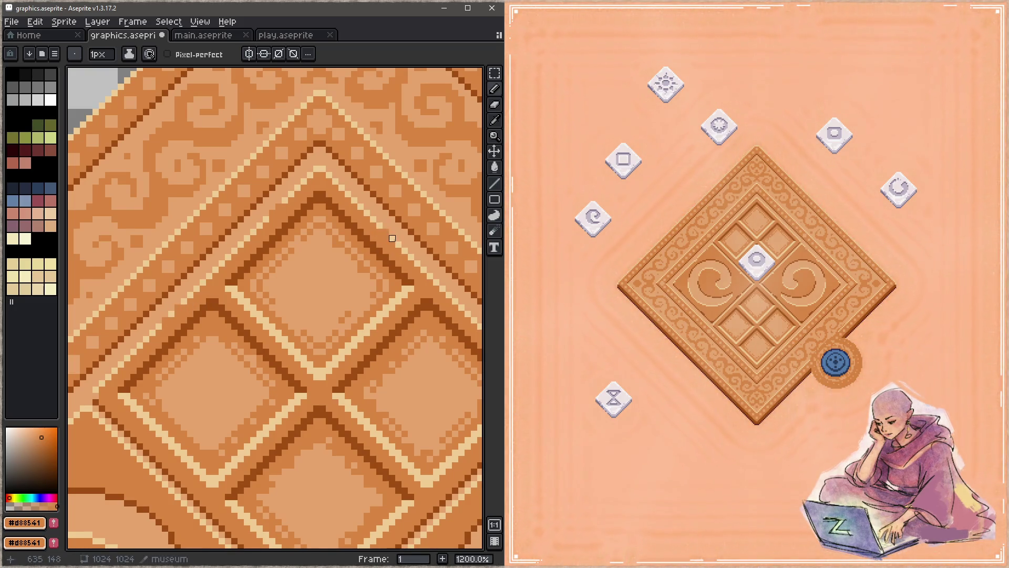
Step: Pan across the tile, eyedrop the pale cream colour, and save graphics.aseprite
left_click_drag(405, 251, 308, 226)
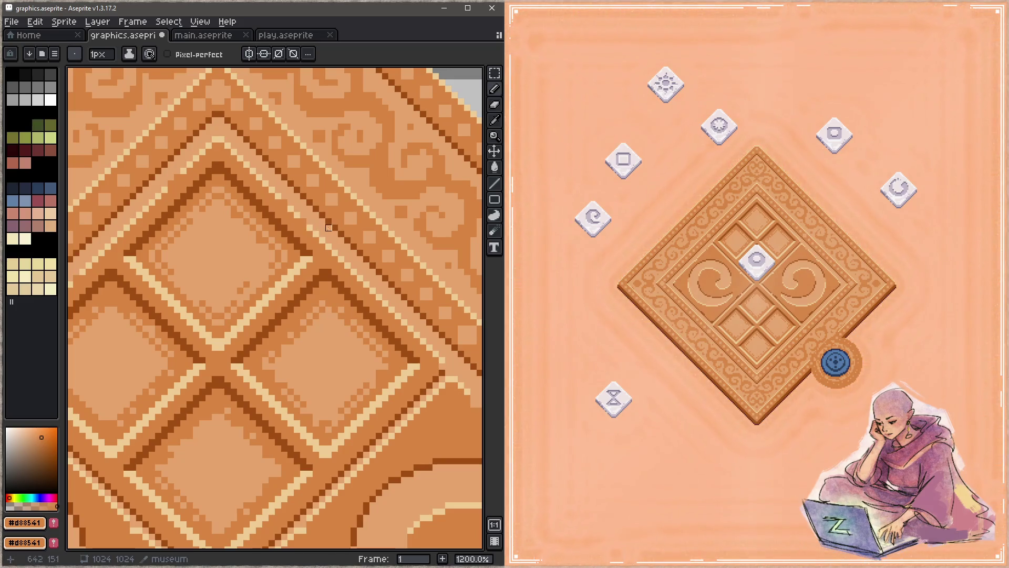
scroll(338, 277, "down", 2)
scroll(338, 277, "right", 3)
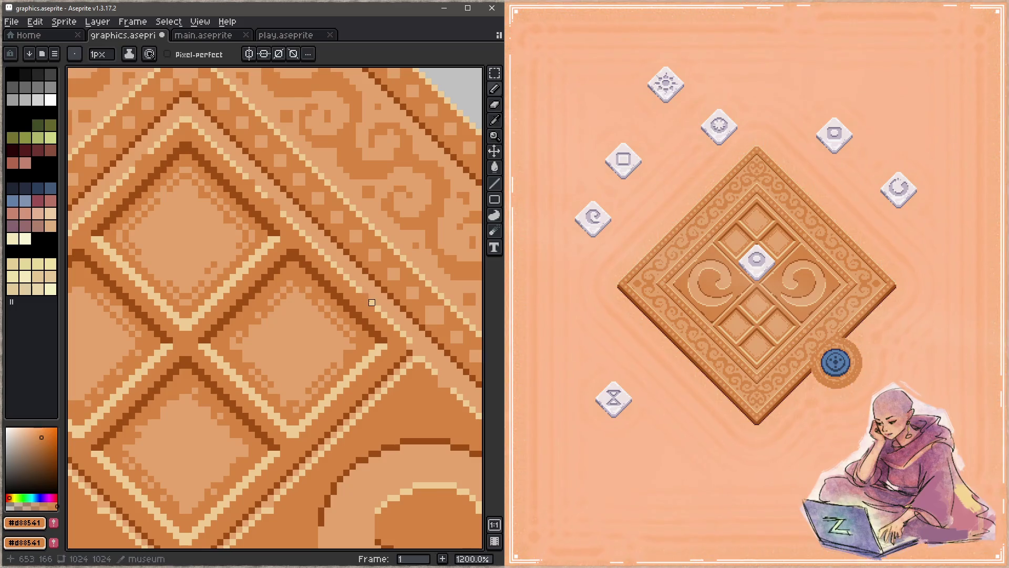
scroll(403, 372, "down", 10)
scroll(378, 270, "left", 3)
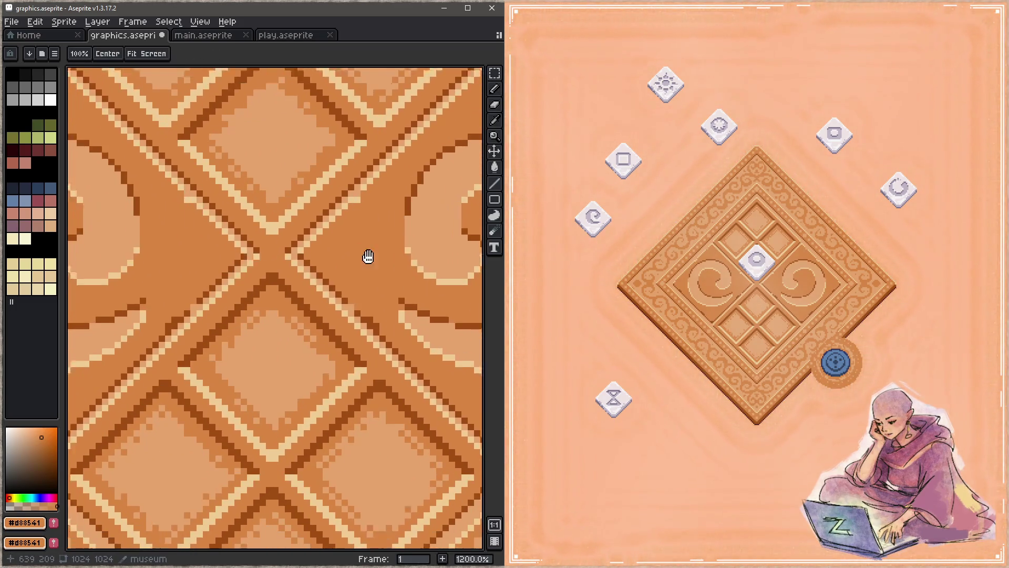
left_click(380, 332, "alt")
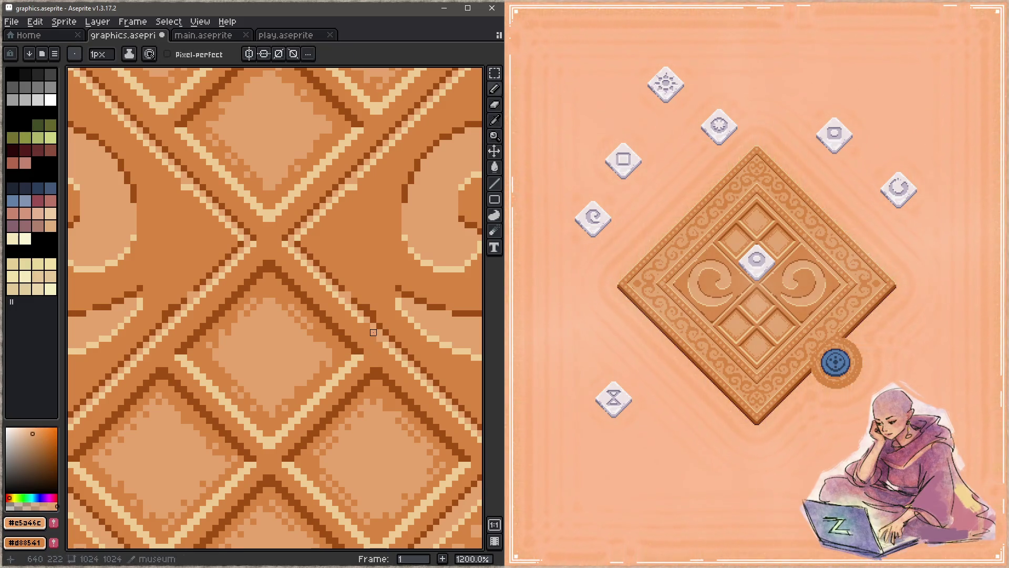
mouse_move(162, 352)
left_mouse_down()
mouse_move(263, 283)
mouse_move(214, 318)
left_mouse_up()
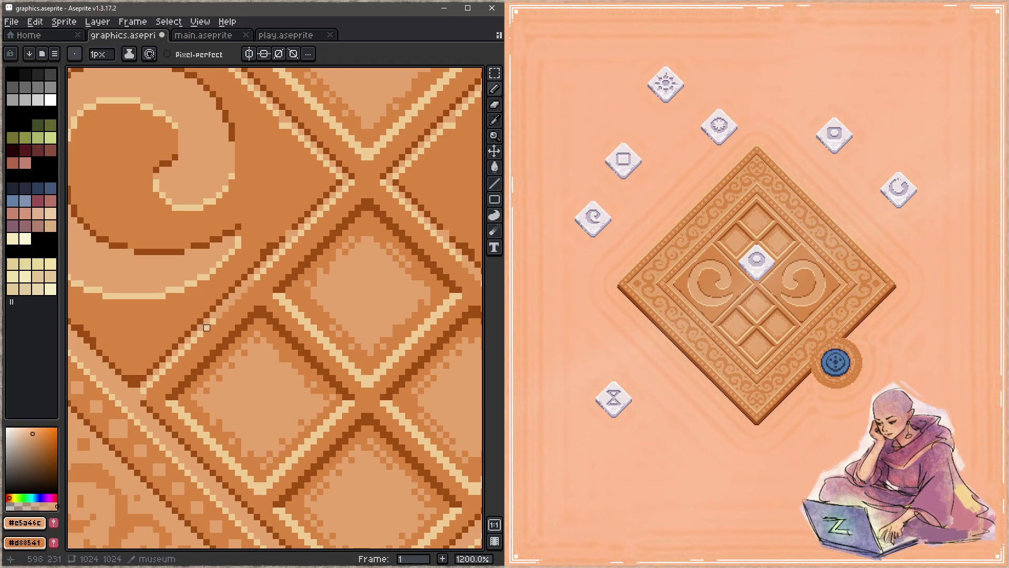
left_click_drag(384, 435, 305, 320)
key("ctrl+s")
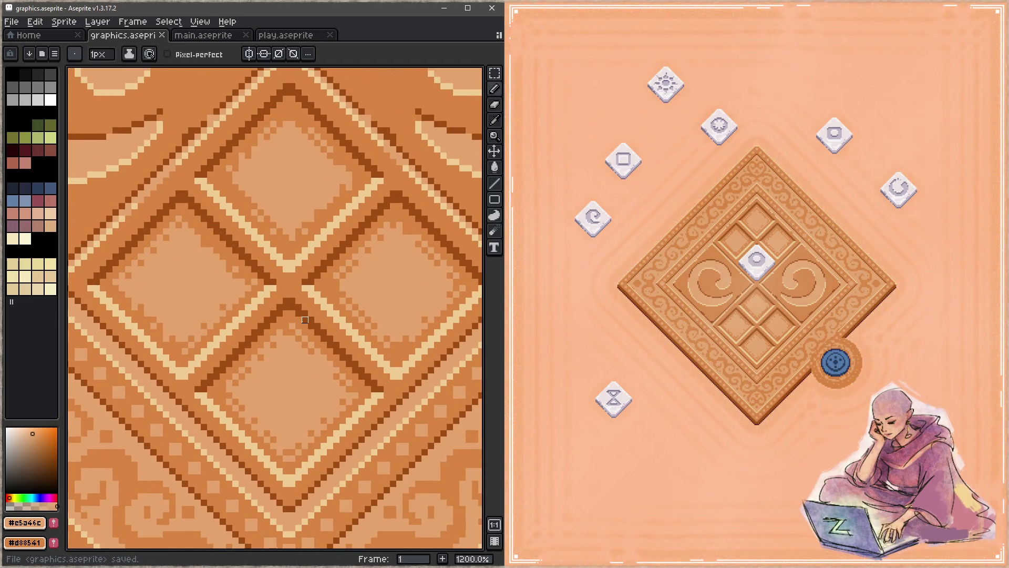
Step: Draw a short stroke on a panel edge, preview diagonal straight lines, and undo it
mouse_move(310, 176)
left_mouse_down()
mouse_move(338, 266)
mouse_move(315, 338)
mouse_move(325, 348)
left_mouse_up()
key("space")
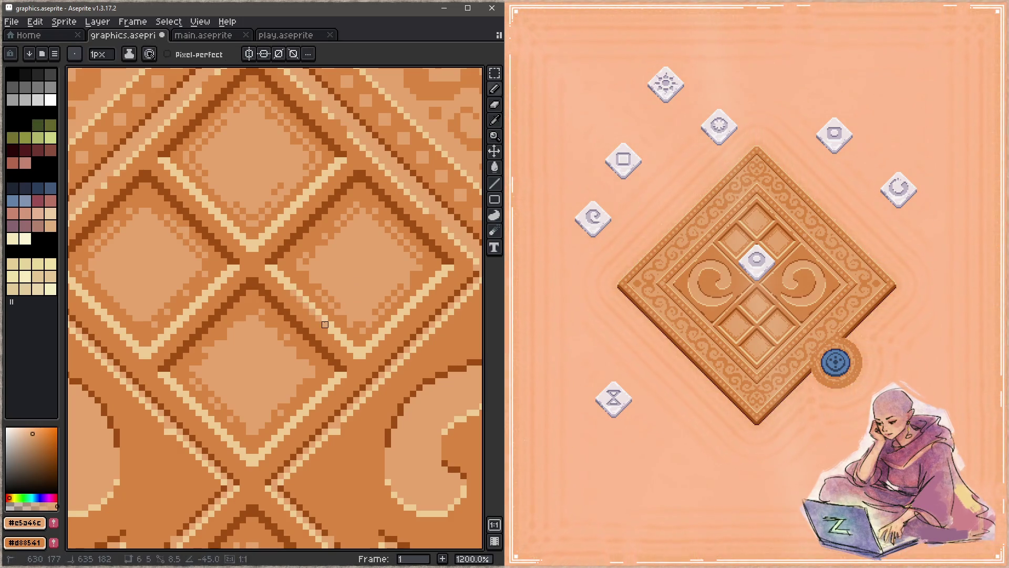
left_click_drag(389, 325, 418, 296)
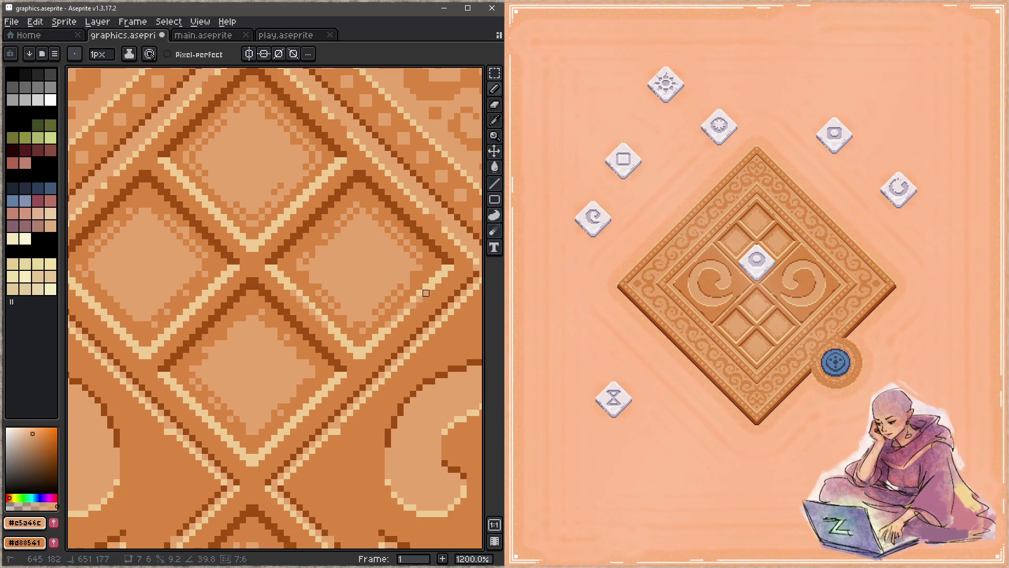
key("shift")
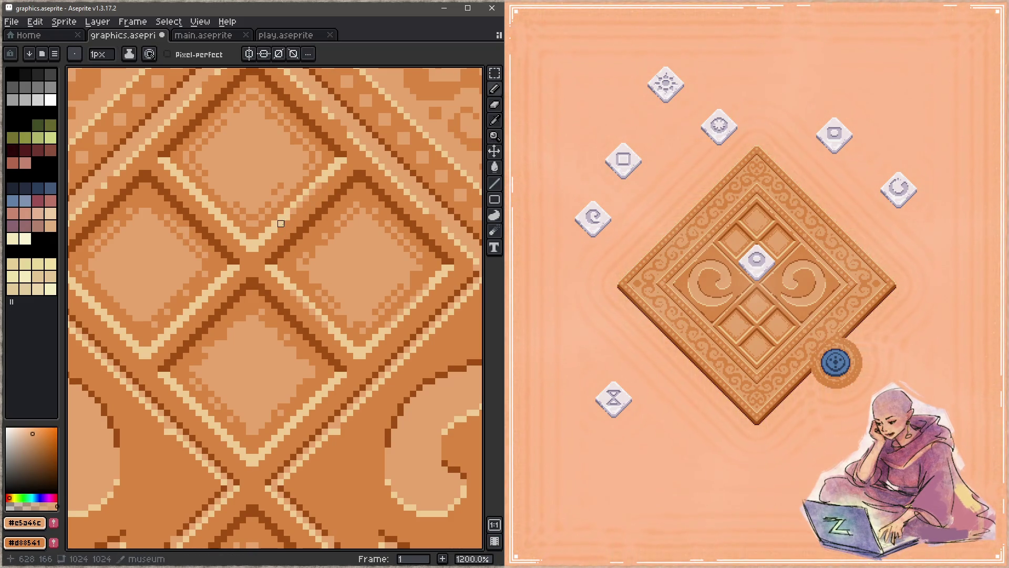
key("shift")
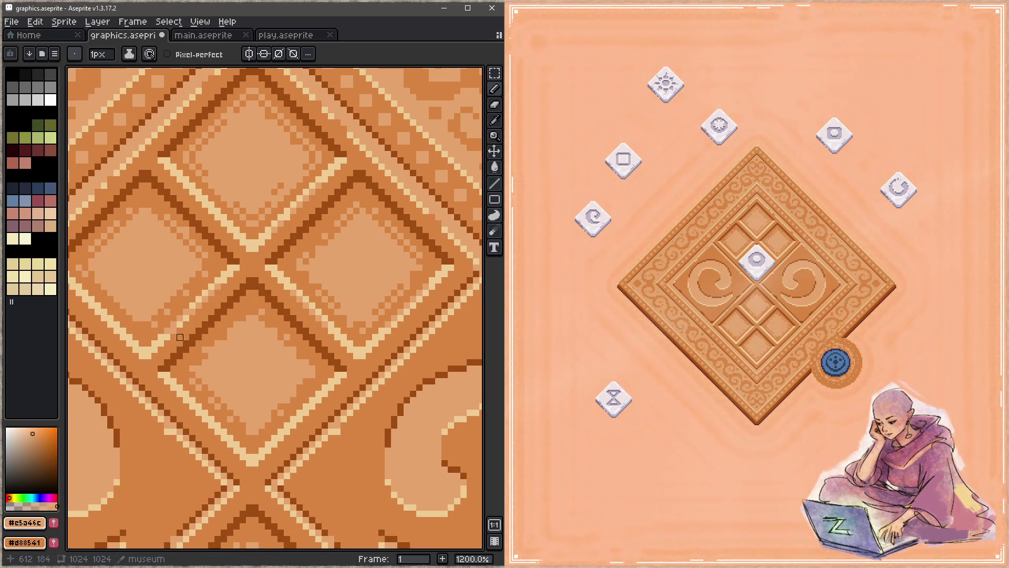
key("ctrl+z")
key("shift")
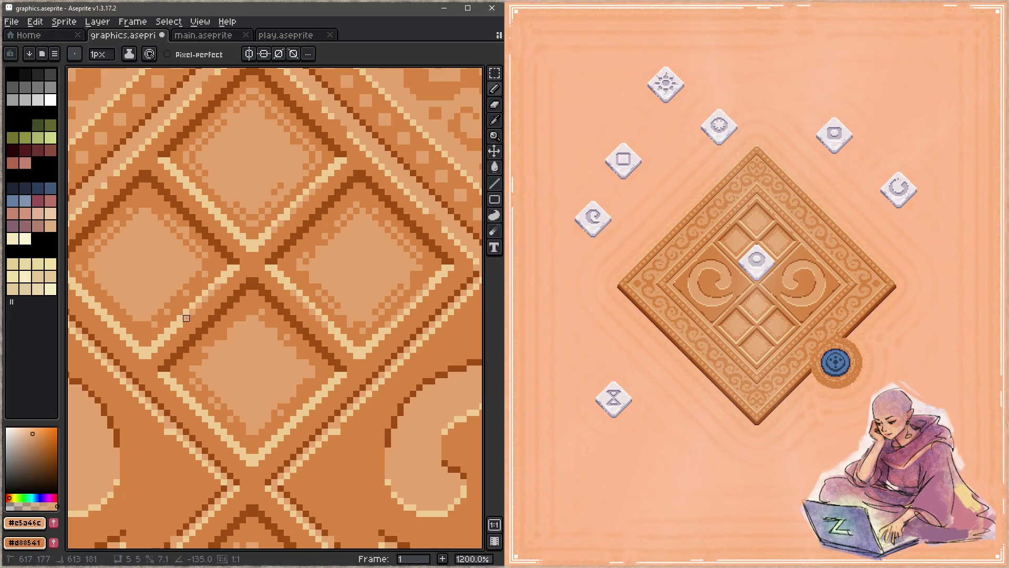
Step: Undo further pencil strokes while checking the lower diamond panels, then save
left_click_drag(148, 336, 229, 338)
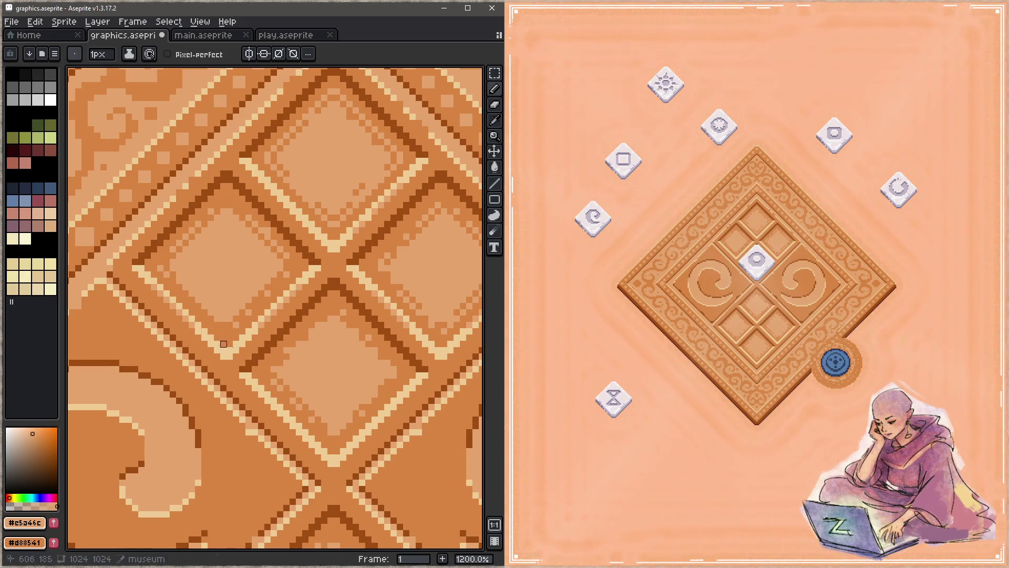
left_click_drag(299, 399, 221, 335)
key("ctrl+z")
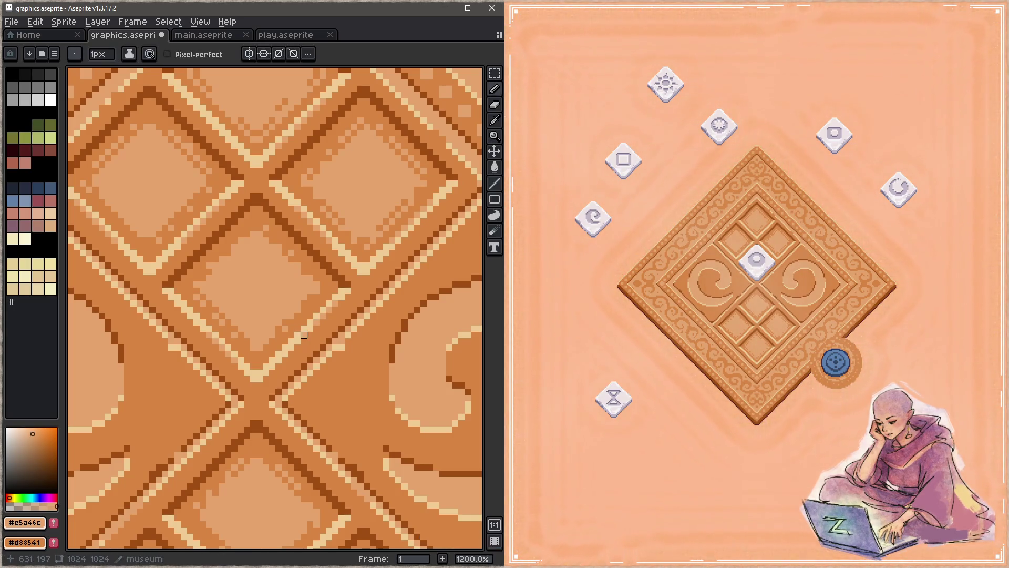
mouse_move(289, 389)
left_mouse_down()
mouse_move(300, 322)
mouse_move(276, 248)
left_mouse_up()
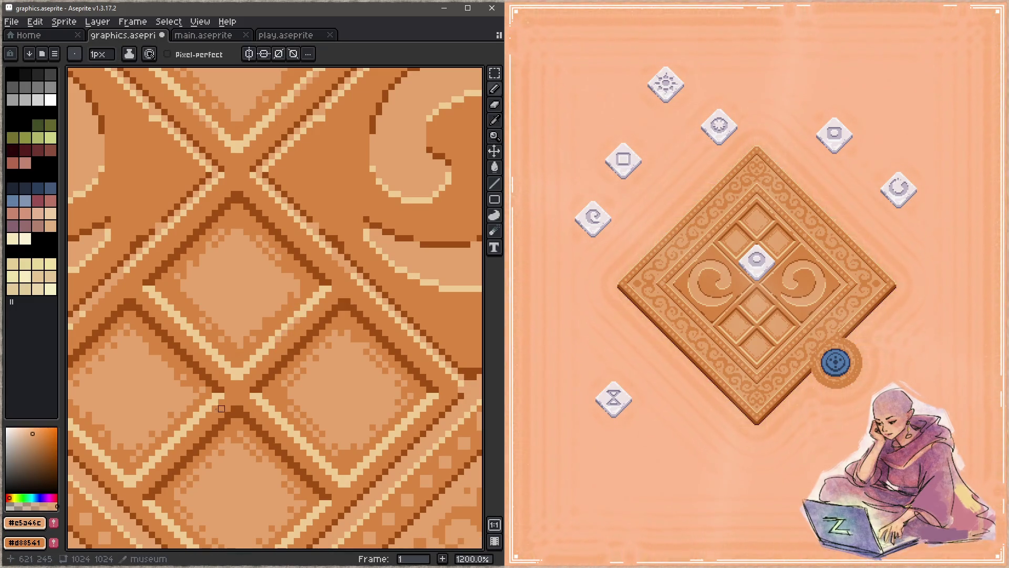
left_click_drag(209, 373, 256, 347)
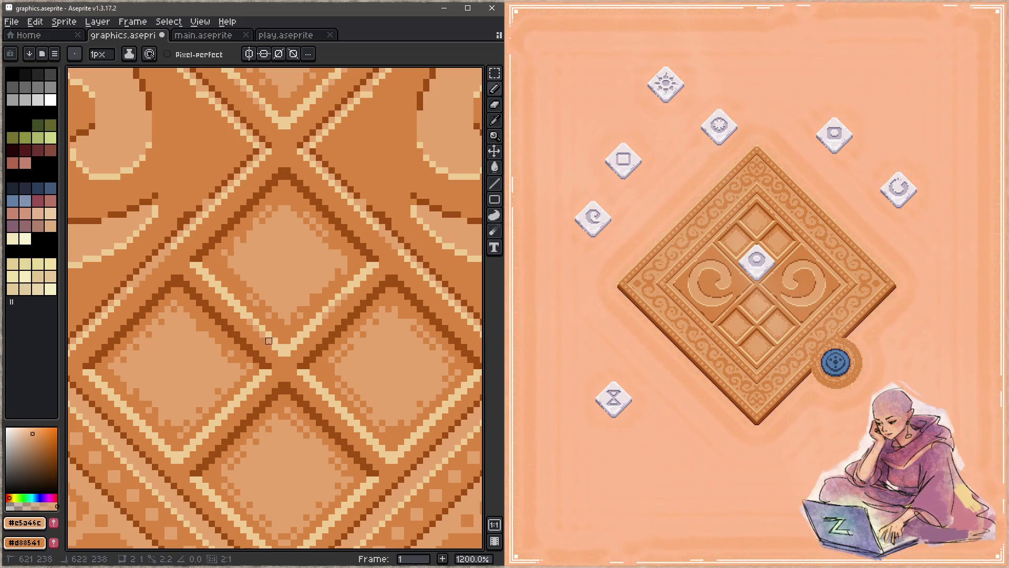
left_click_drag(237, 396, 276, 320)
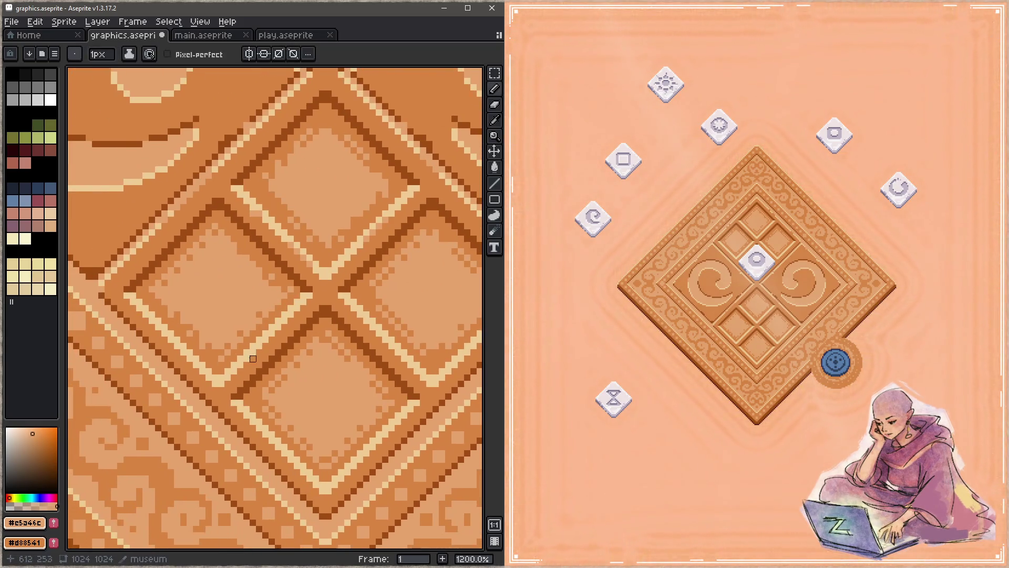
key("shift+s")
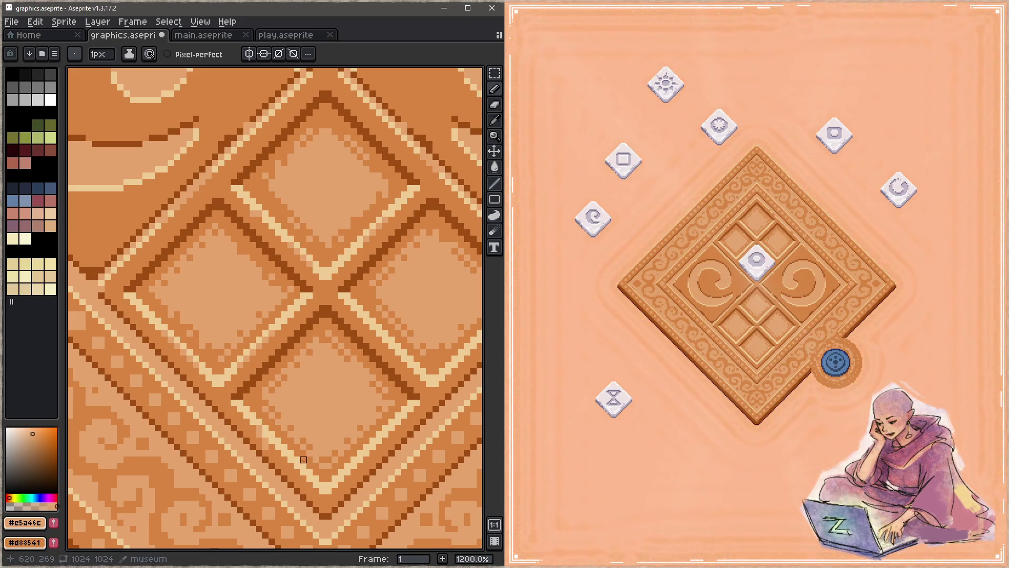
key("ctrl+z")
scroll(232, 397, "right", 3)
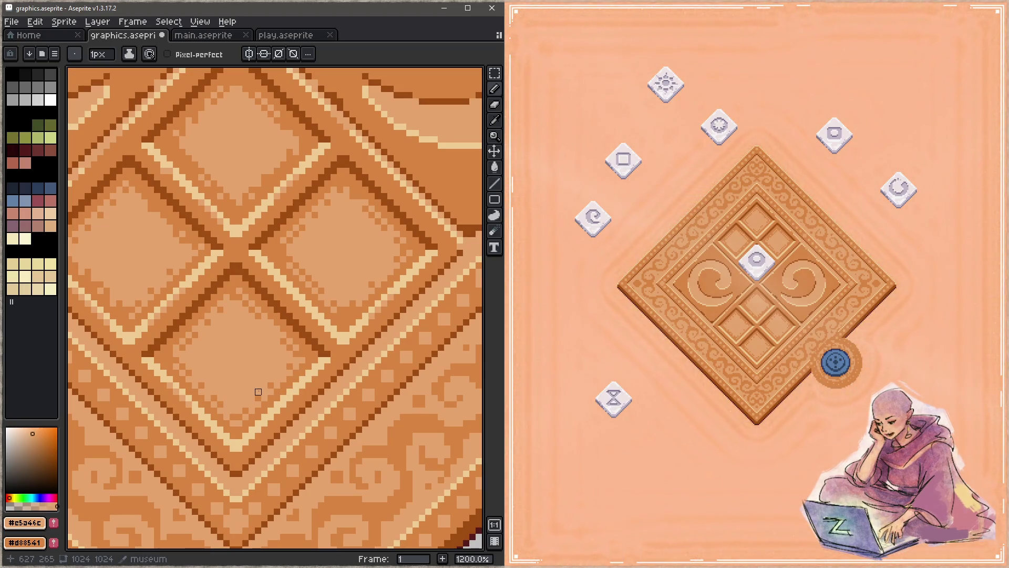
key("ctrl+s")
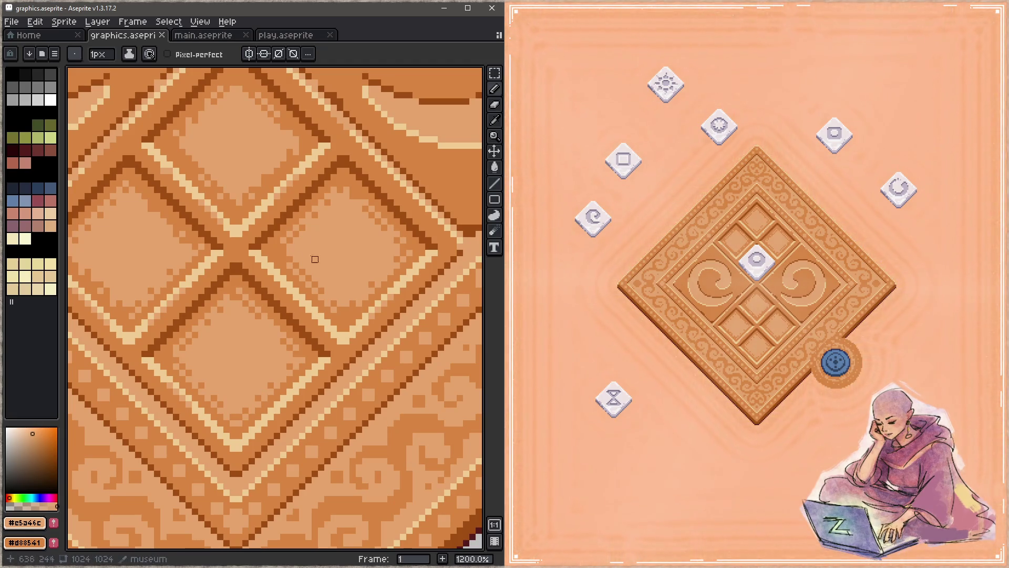
Step: Eyedrop the dark brown, save, then place and undo a dark brown pixel on a panel
left_click_drag(326, 270, 356, 334)
left_click(334, 233, "alt")
key("ctrl+s")
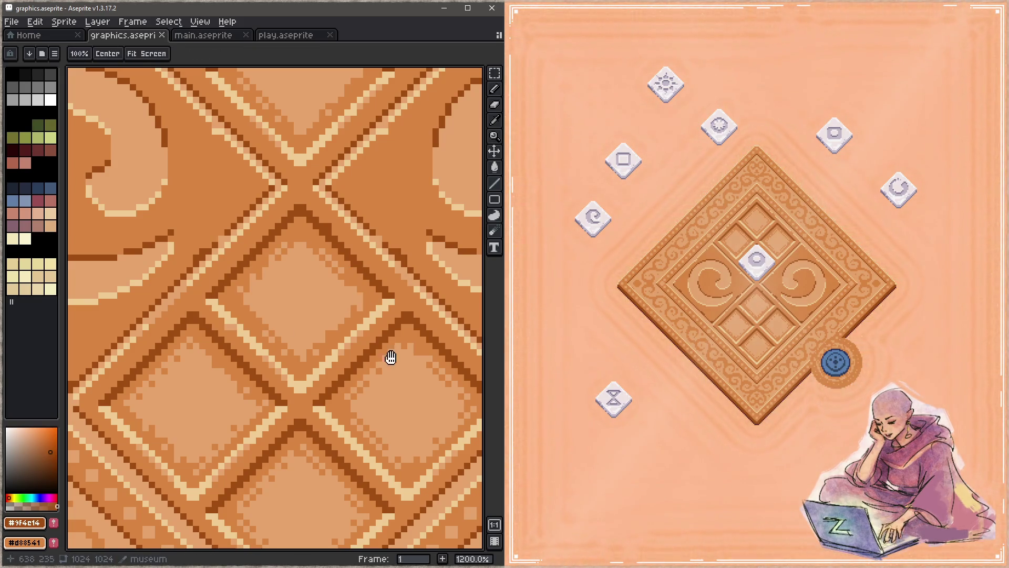
left_click_drag(389, 353, 444, 269)
left_click(419, 265)
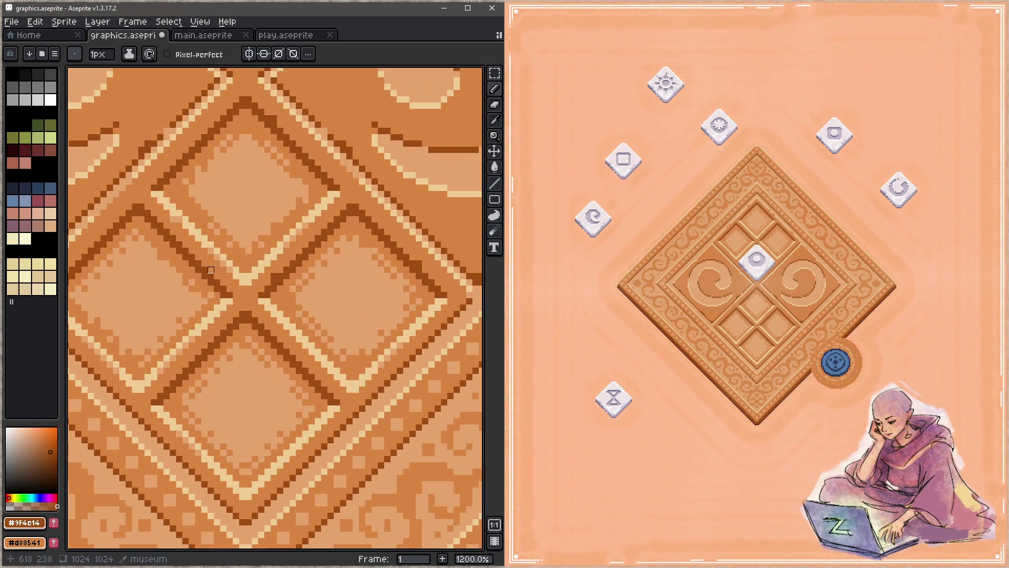
key("ctrl+z")
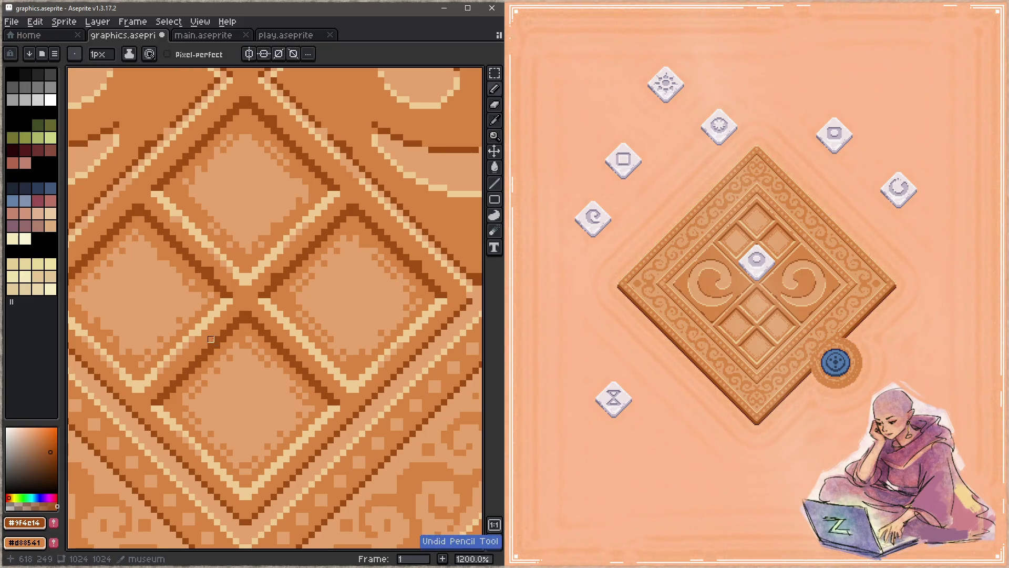
Step: Review the swirls and diamond panels across the tile and save graphics.aseprite
scroll(211, 339, "left", 5)
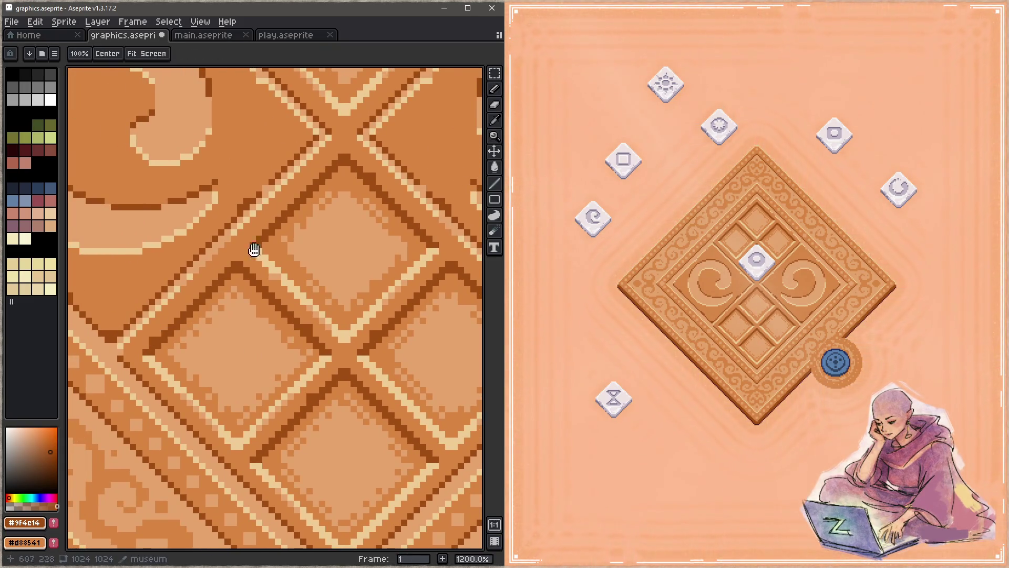
left_click_drag(242, 264, 226, 419)
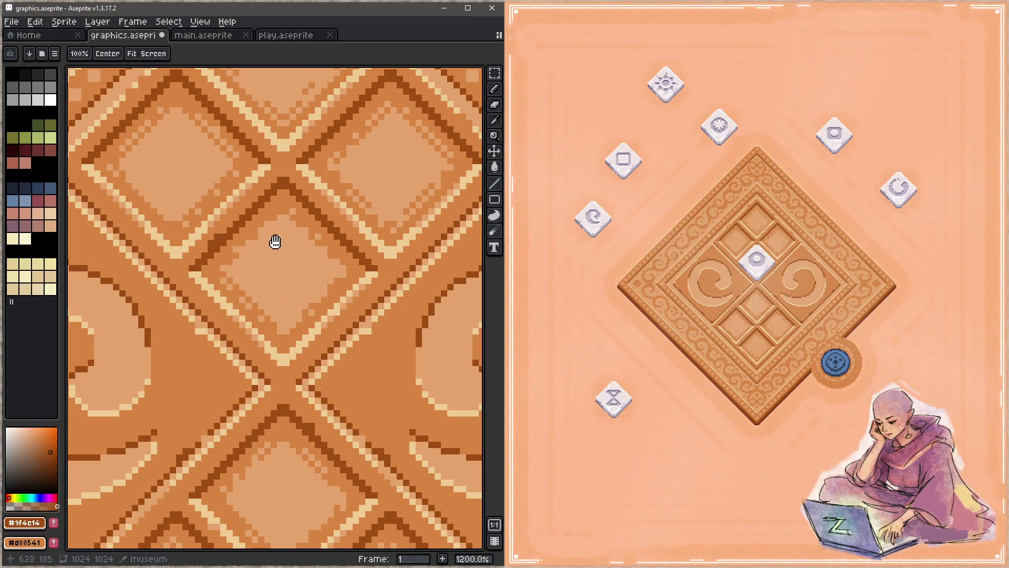
left_click_drag(270, 241, 221, 299)
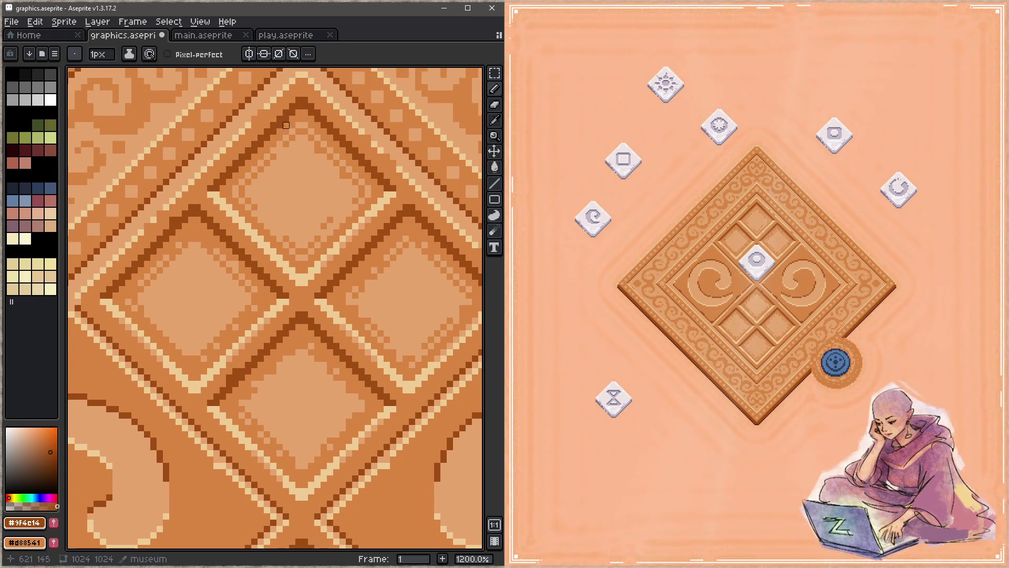
mouse_move(374, 164)
left_mouse_down()
mouse_move(313, 250)
mouse_move(378, 207)
left_mouse_up()
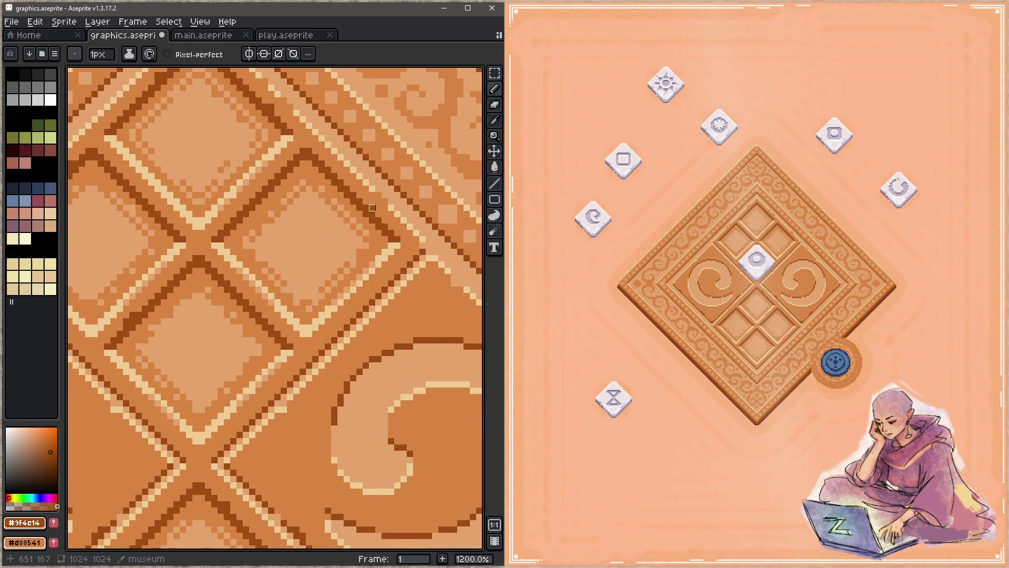
key("ctrl+s")
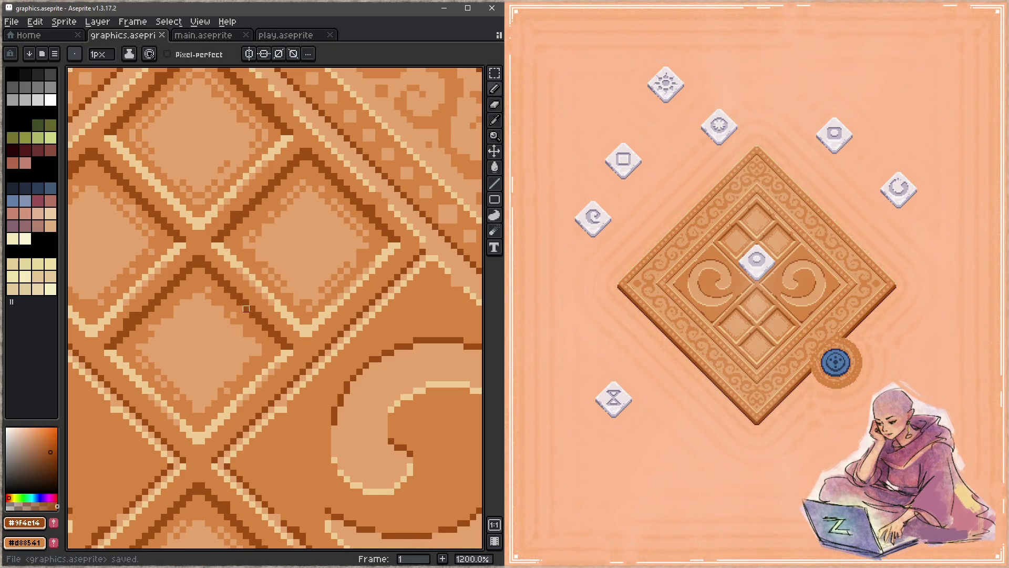
key("ctrl+s")
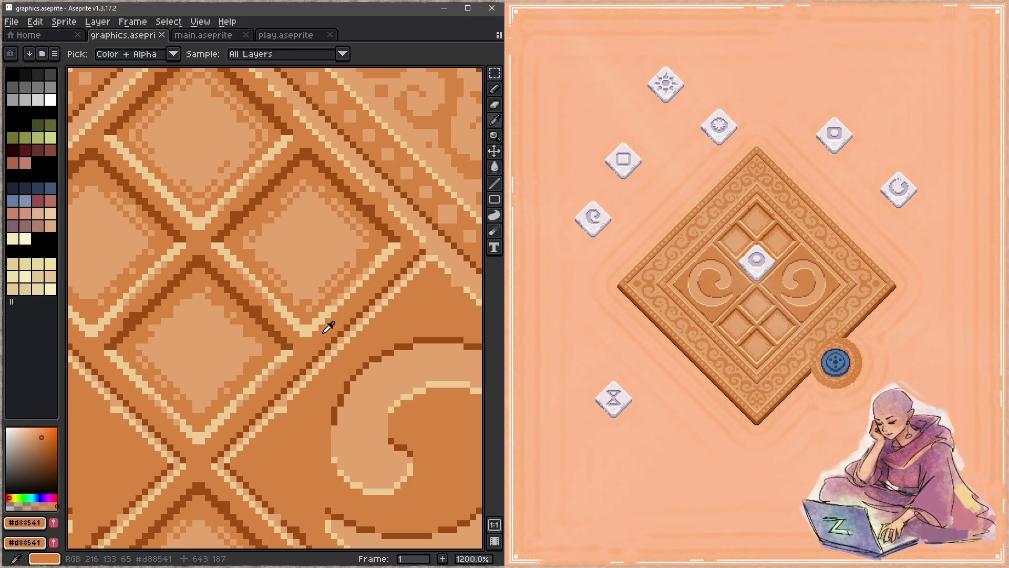
Step: Eyedrop tan #c5a46c, add light tan pixels to a lower panel edge, and save
left_click(315, 314, "alt")
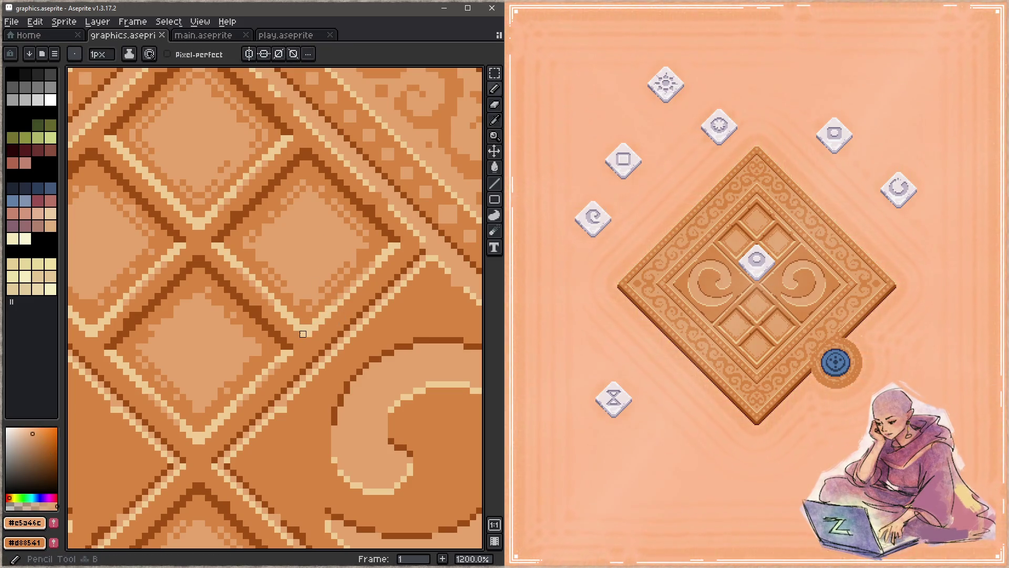
key("ctrl+s")
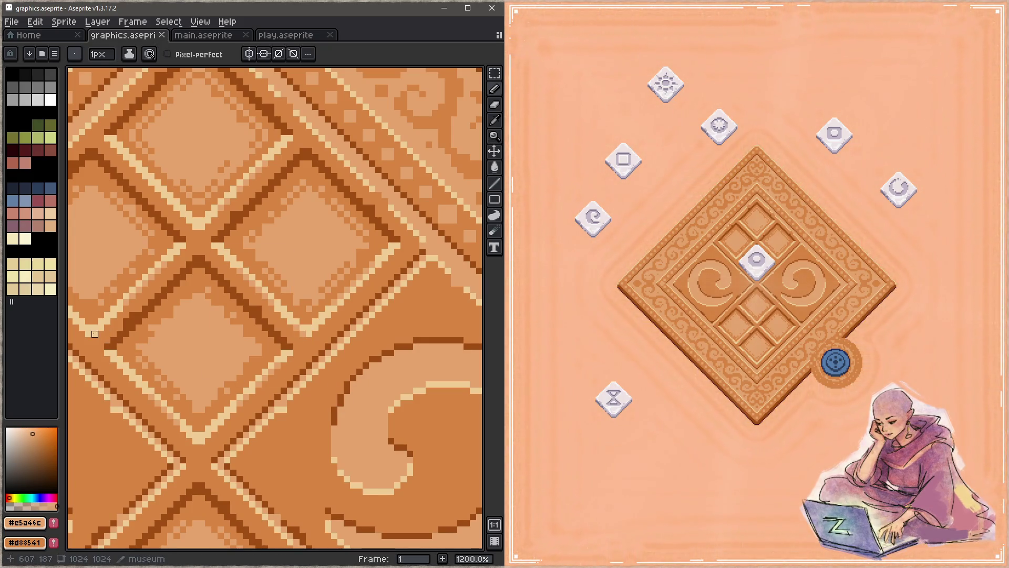
left_click_drag(176, 428, 225, 352, "ctrl")
left_click_drag(257, 410, 279, 264, "ctrl")
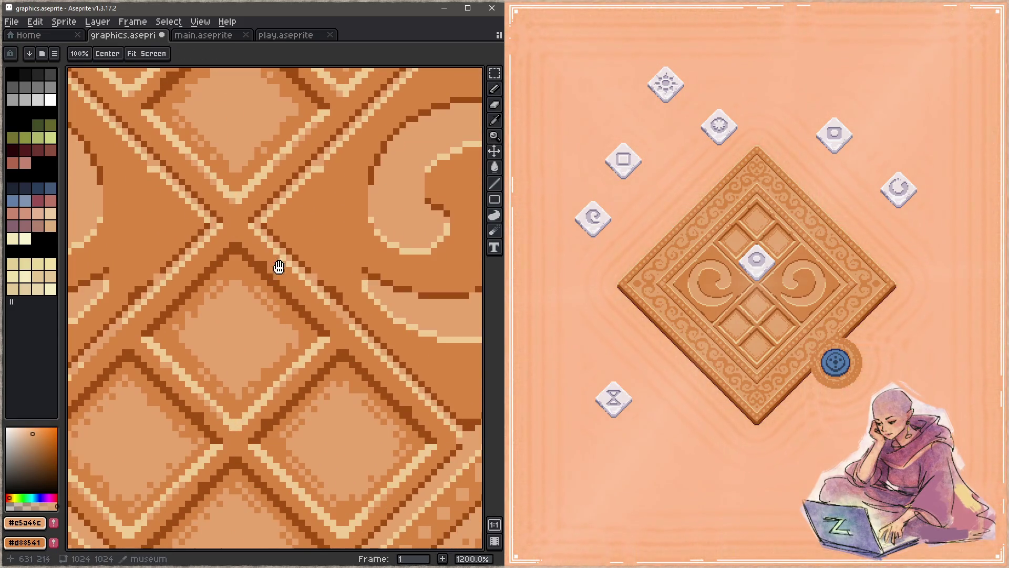
key("ctrl+s")
left_click_drag(257, 479, 271, 378)
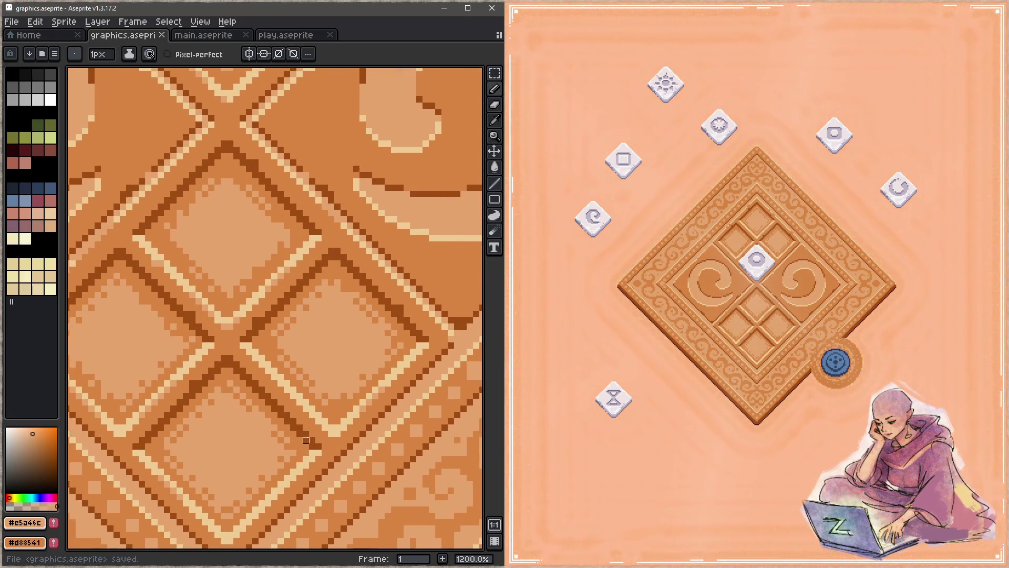
left_click(331, 434)
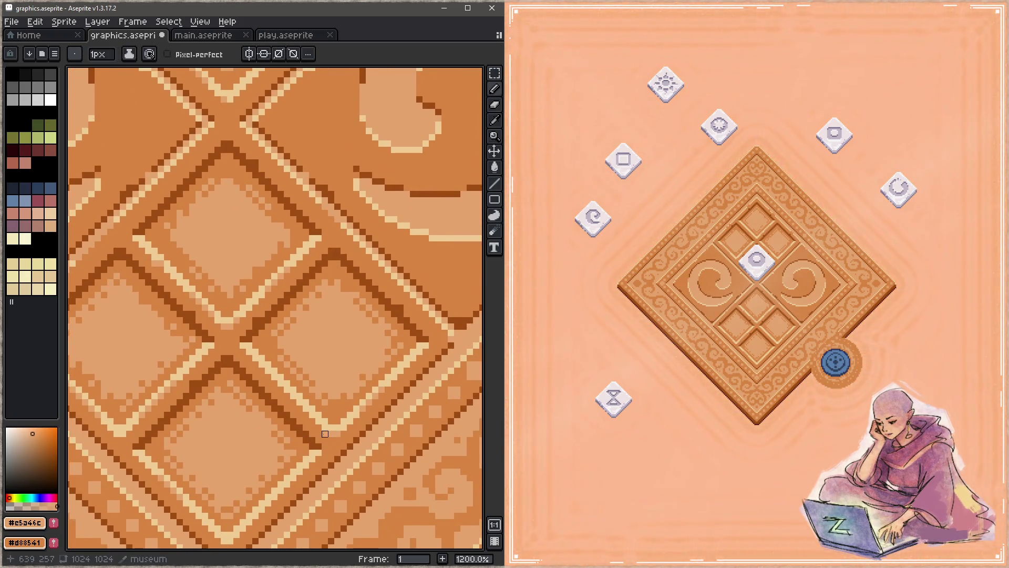
left_click_drag(317, 462, 315, 437)
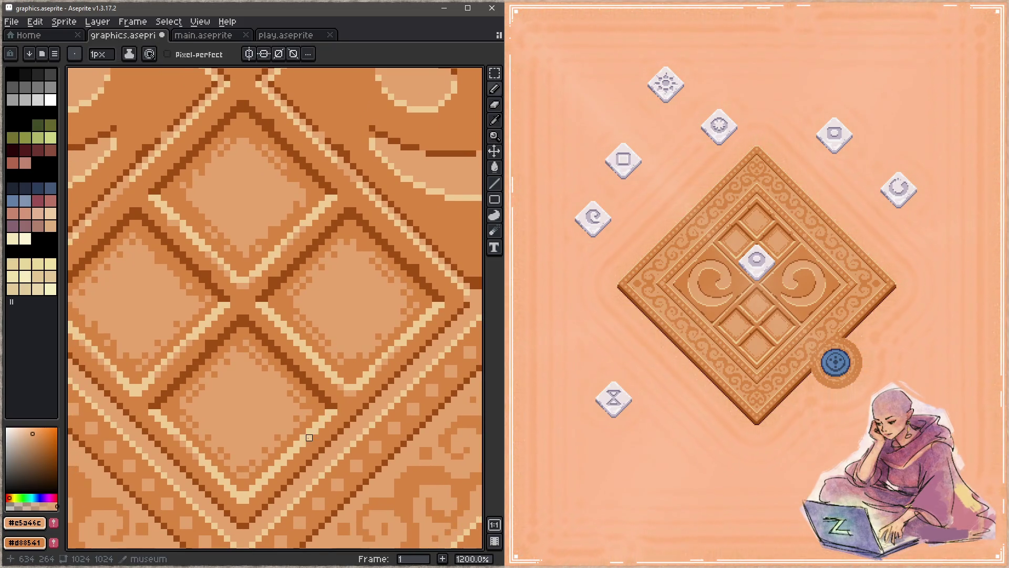
key("ctrl+s")
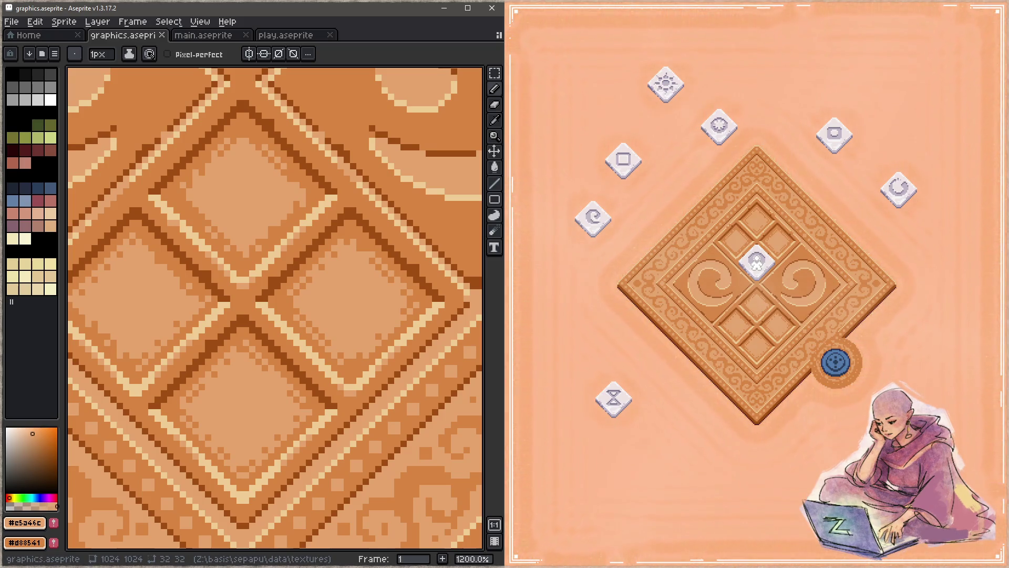
Step: Slide the centre, upper-right, right, sun, square, spiral and hourglass blocks onto the board cells
left_click(757, 263)
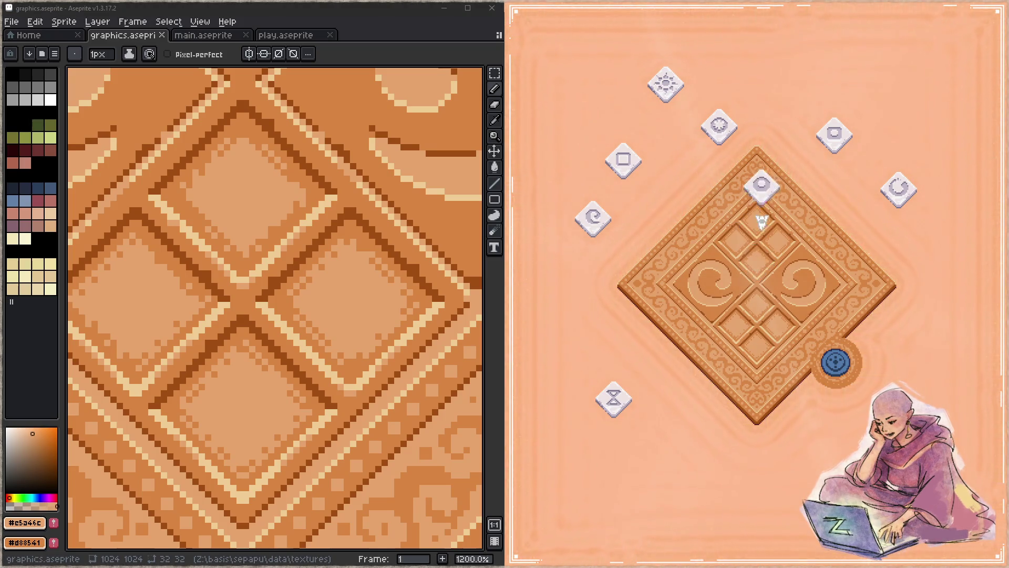
left_click(840, 132)
left_click(899, 186)
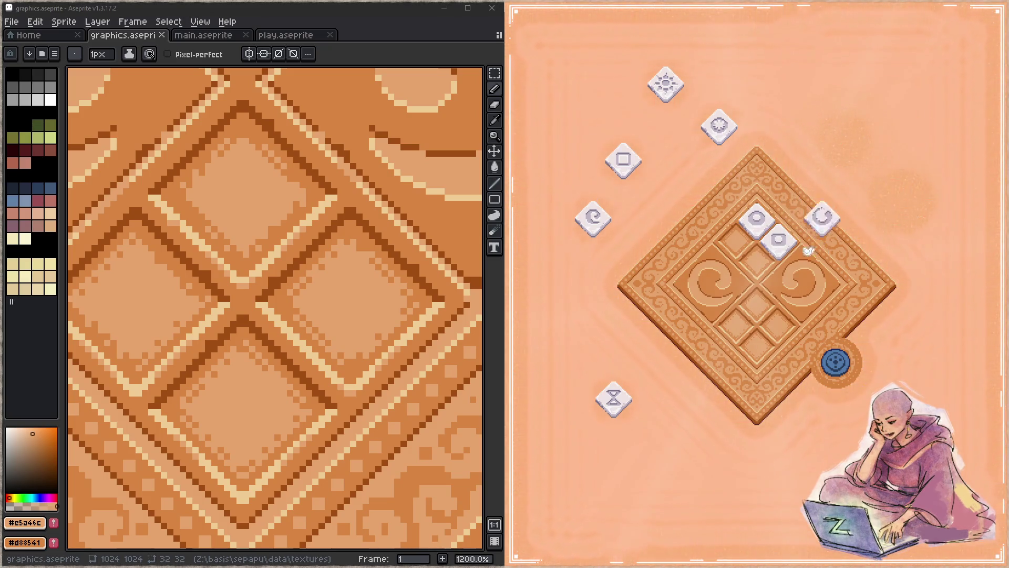
left_click(719, 126)
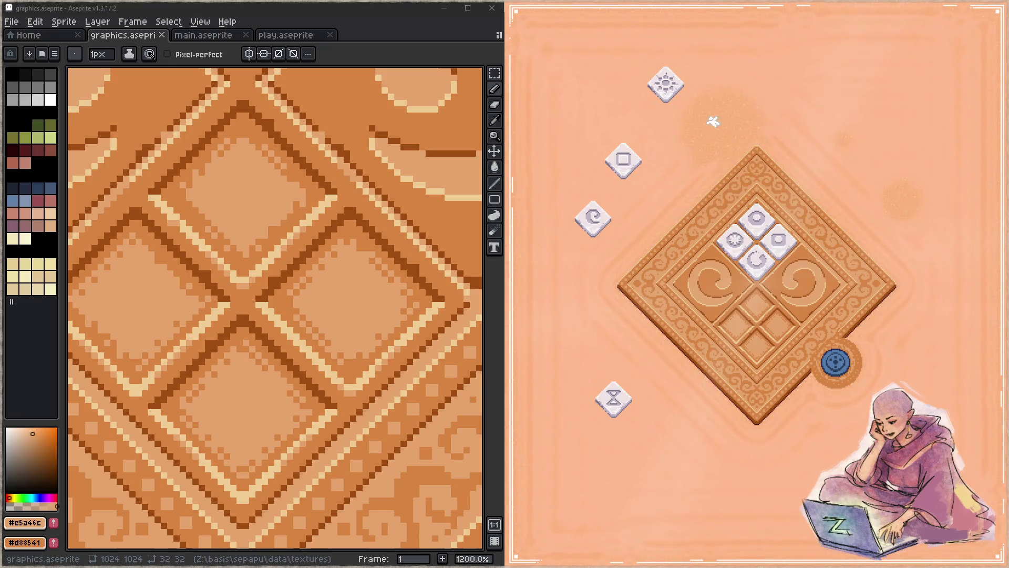
left_click(667, 79)
left_click(628, 155)
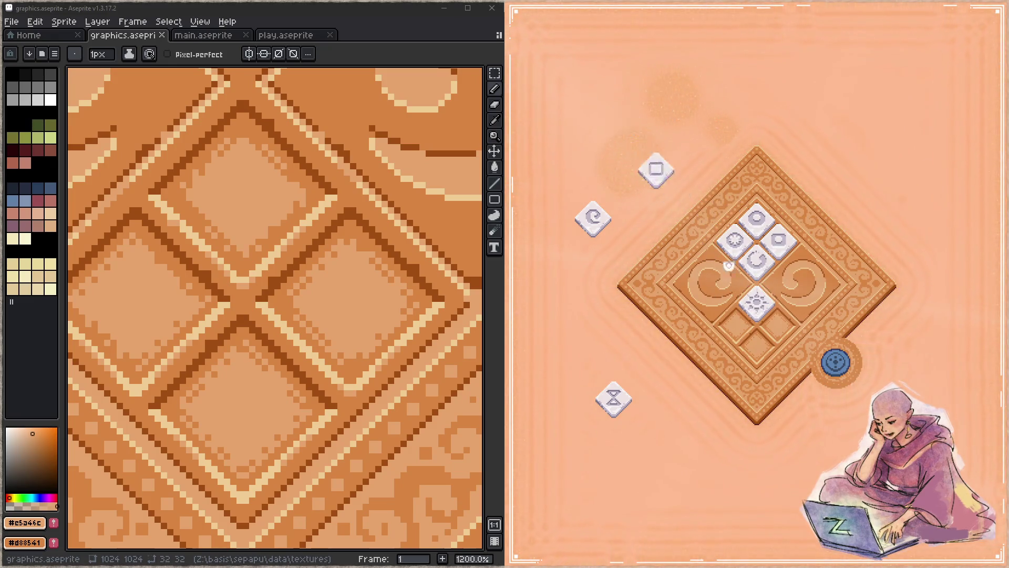
left_click(602, 221)
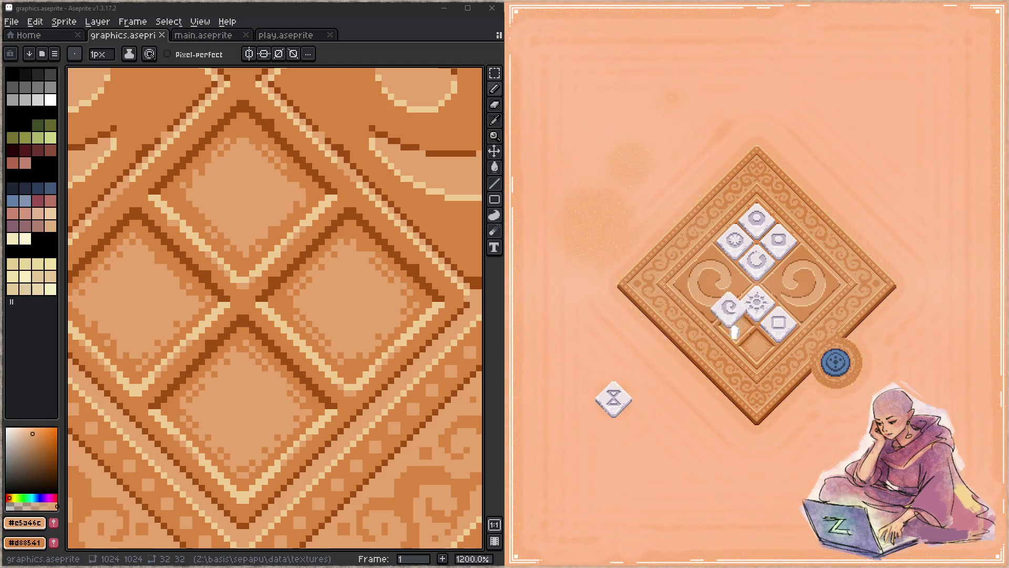
left_click(613, 398)
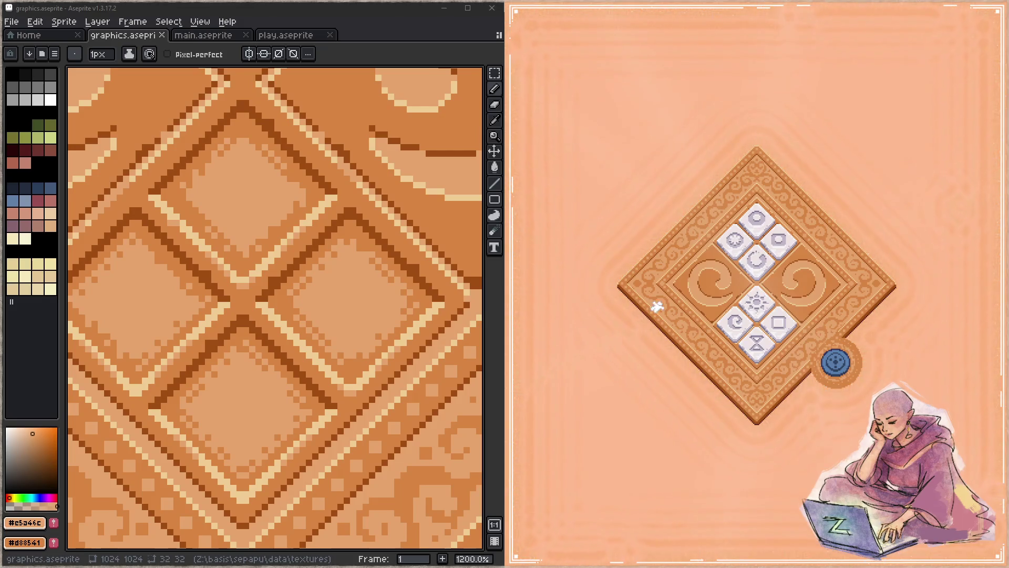
scroll(381, 291, "down", 3)
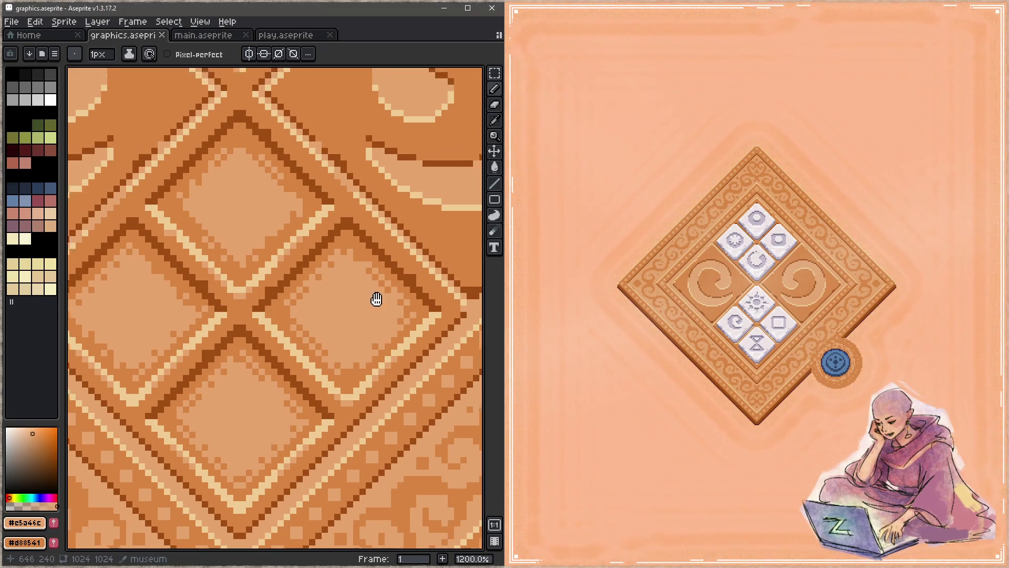
Step: Pick the border orange #d88541 and dab an orange pixel onto the swirl border
mouse_move(376, 275)
left_mouse_down()
mouse_move(304, 338)
mouse_move(307, 351)
left_mouse_up()
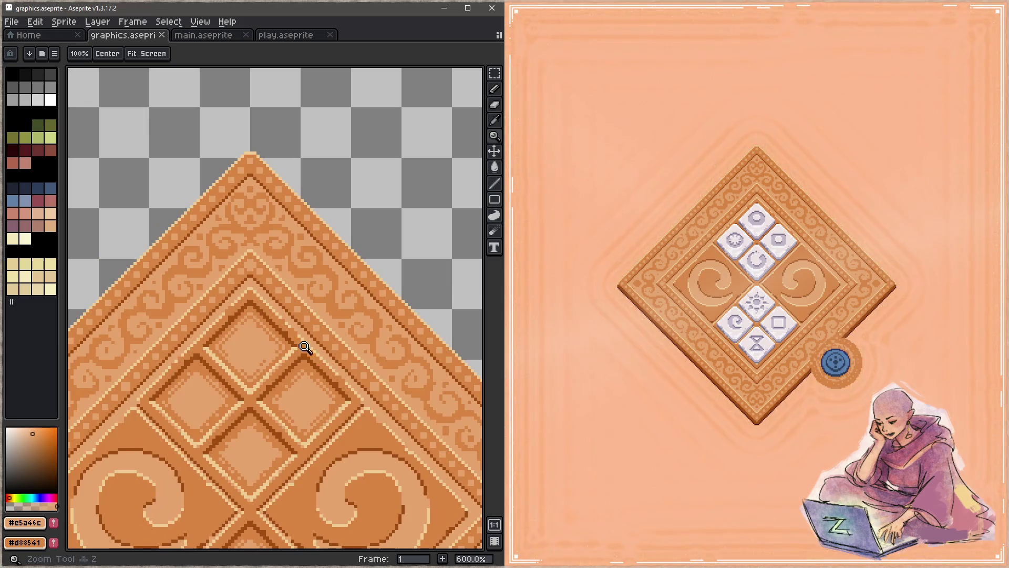
scroll(318, 338, "up", 2)
key("alt")
left_click(289, 329, "alt")
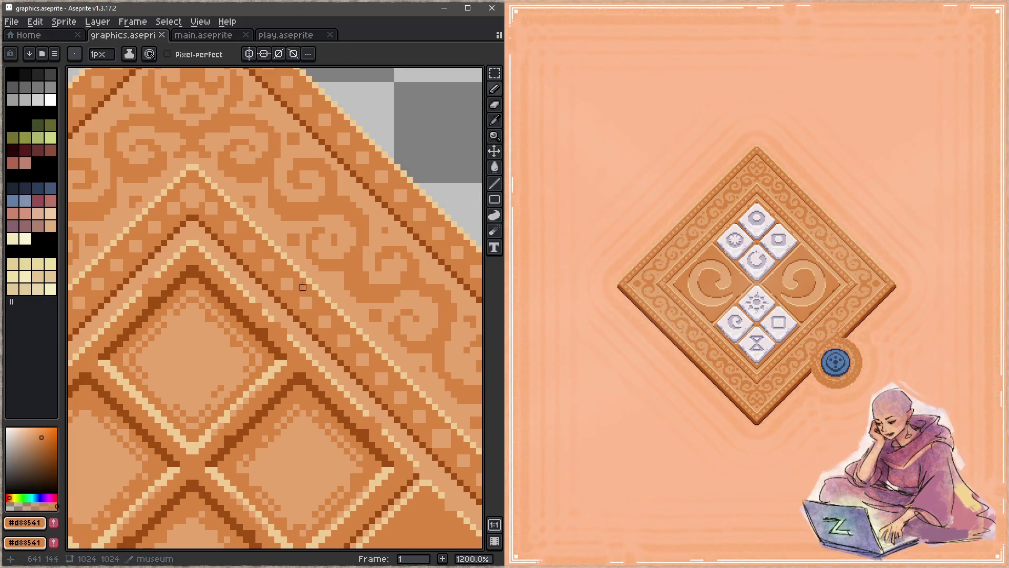
left_click(303, 274)
Step: Pick the light tan #c5a46c and draw a short light tan line along the border
key("space")
left_click_drag(409, 386, 268, 324)
key("space")
left_click_drag(345, 365, 337, 358)
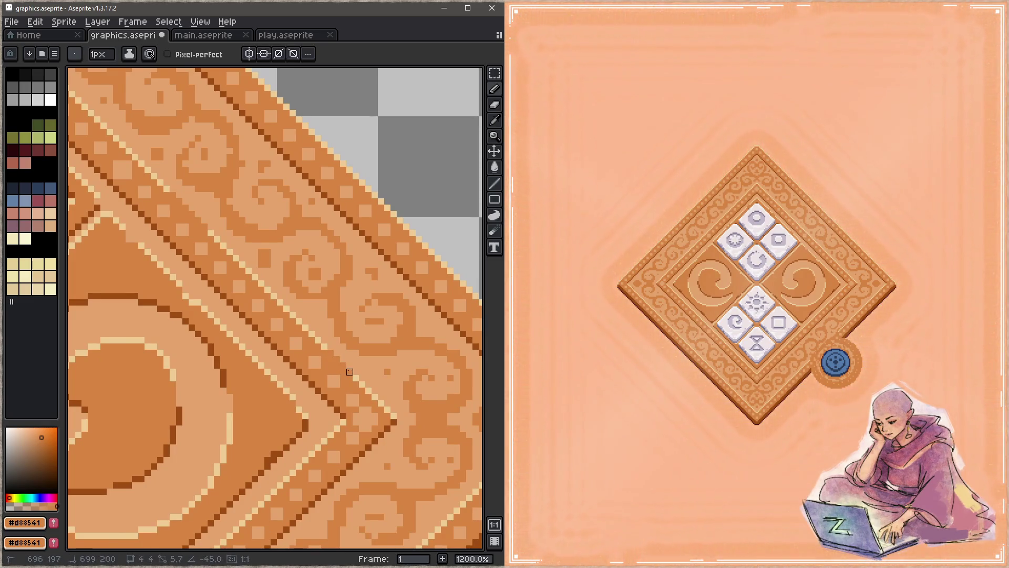
key("alt")
left_click(348, 379)
mouse_move(349, 380)
left_mouse_down()
mouse_move(361, 326)
mouse_move(348, 342)
left_mouse_up()
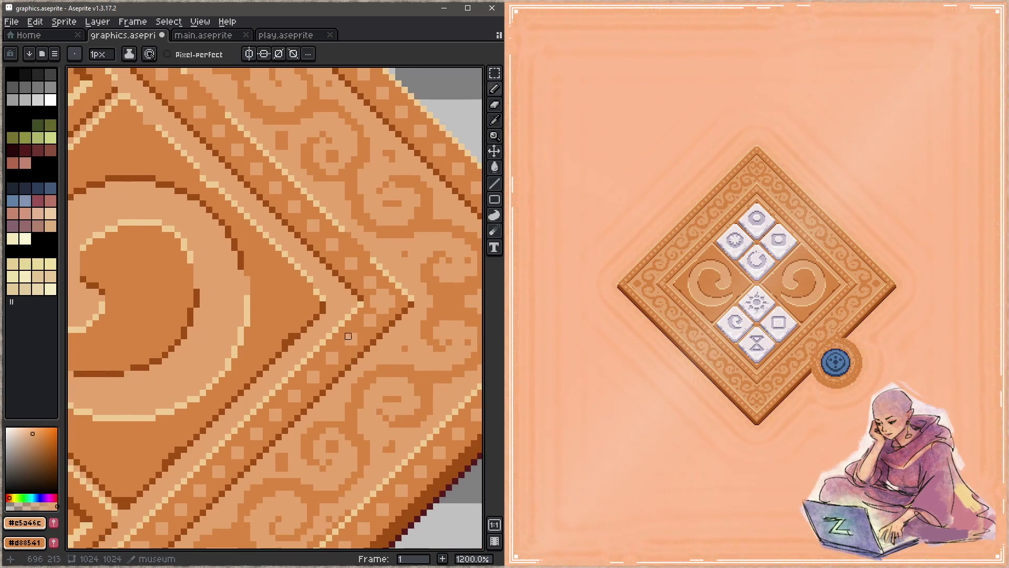
key("space")
mouse_move(271, 389)
left_mouse_down()
mouse_move(309, 399)
mouse_move(356, 357)
left_mouse_up()
key("space")
left_click_drag(321, 391, 400, 288)
Step: Return to the diamond panels and save graphics.aseprite
left_click_drag(273, 394, 293, 374)
key("space")
left_click_drag(203, 460, 239, 413)
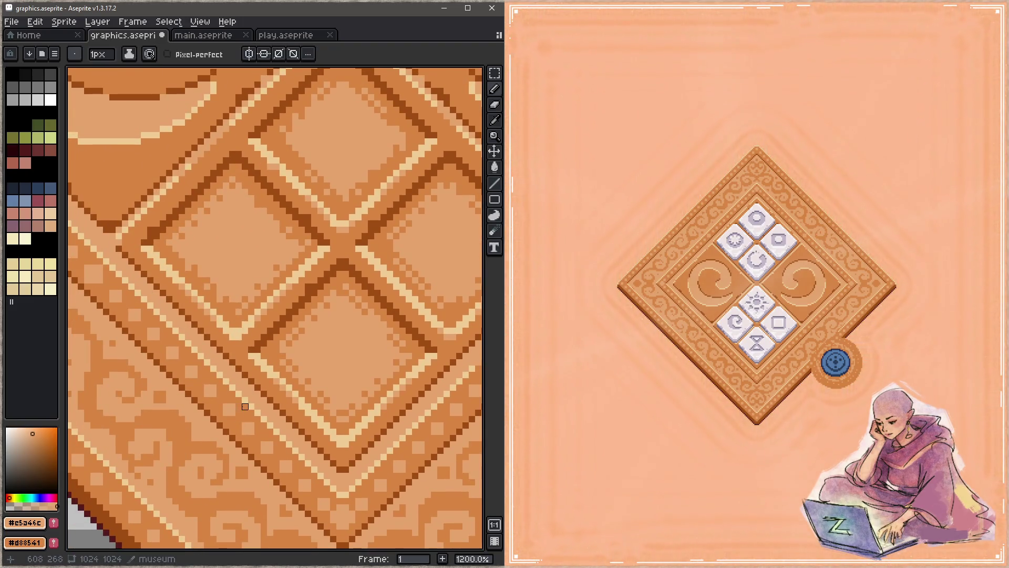
key("ctrl+s")
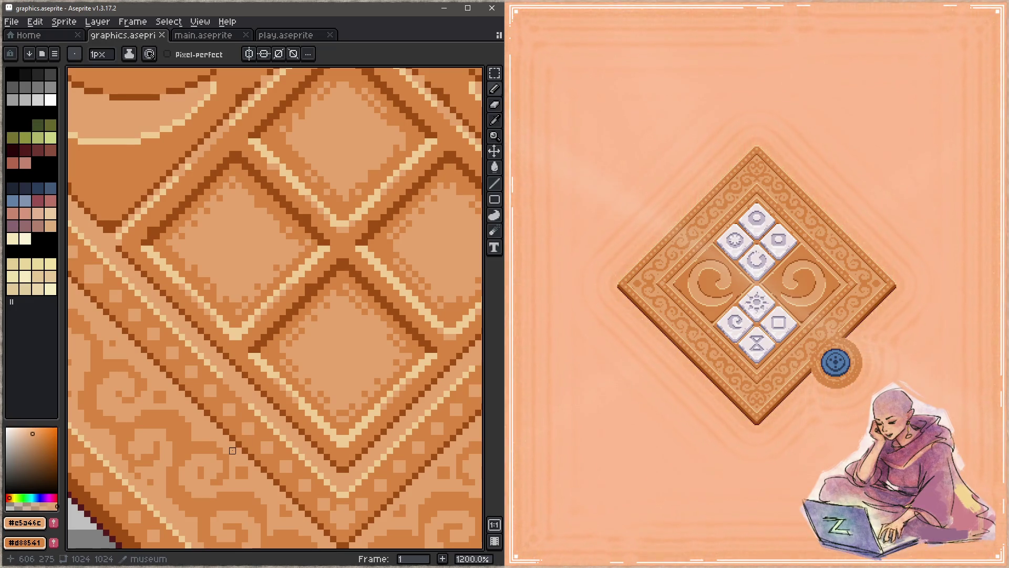
Step: Undo the stray pencil stroke on the tile and save the file
key("z")
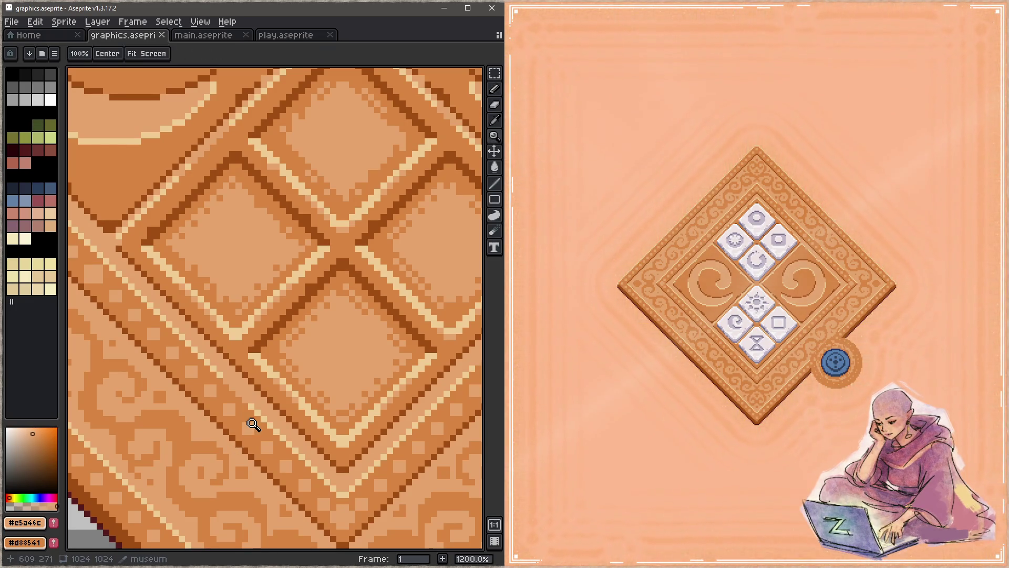
scroll(307, 365, "down", 4)
left_click_drag(308, 364, 221, 440)
key("ctrl+z")
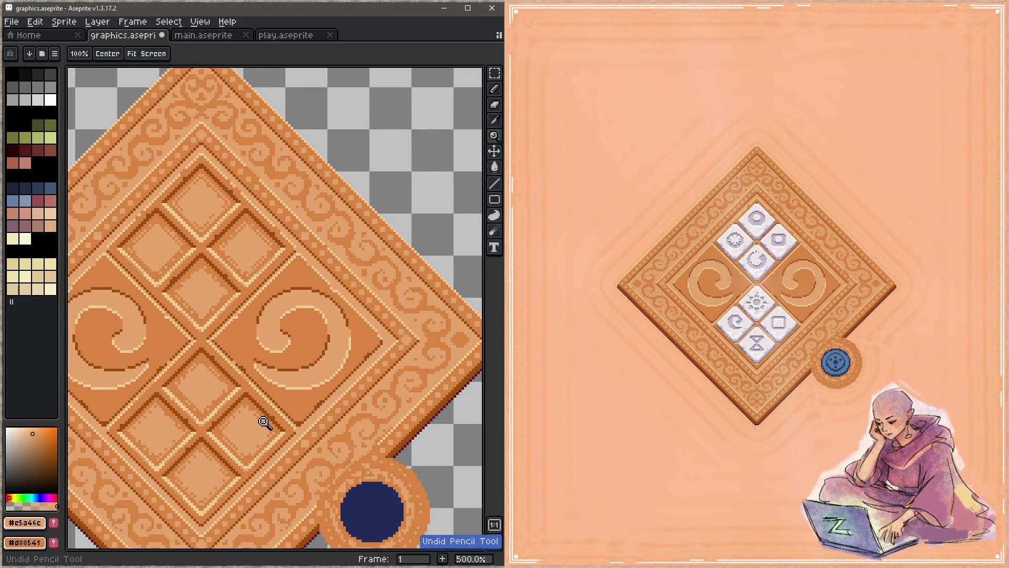
key("ctrl+s")
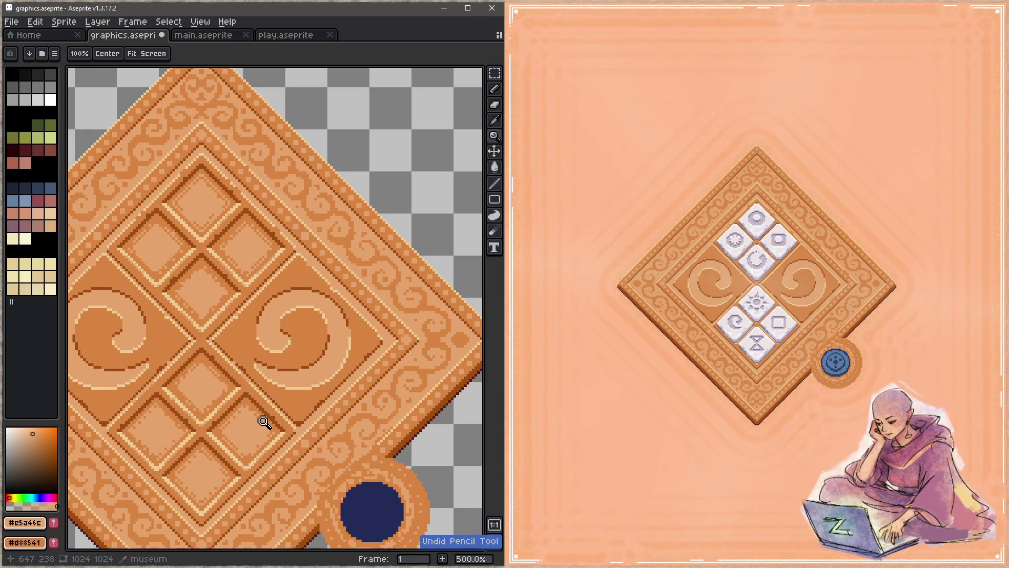
Step: Zoom in on the border's top corner and sample the mid orange and cream highlight colours
left_click_drag(305, 342, 419, 432)
key("z")
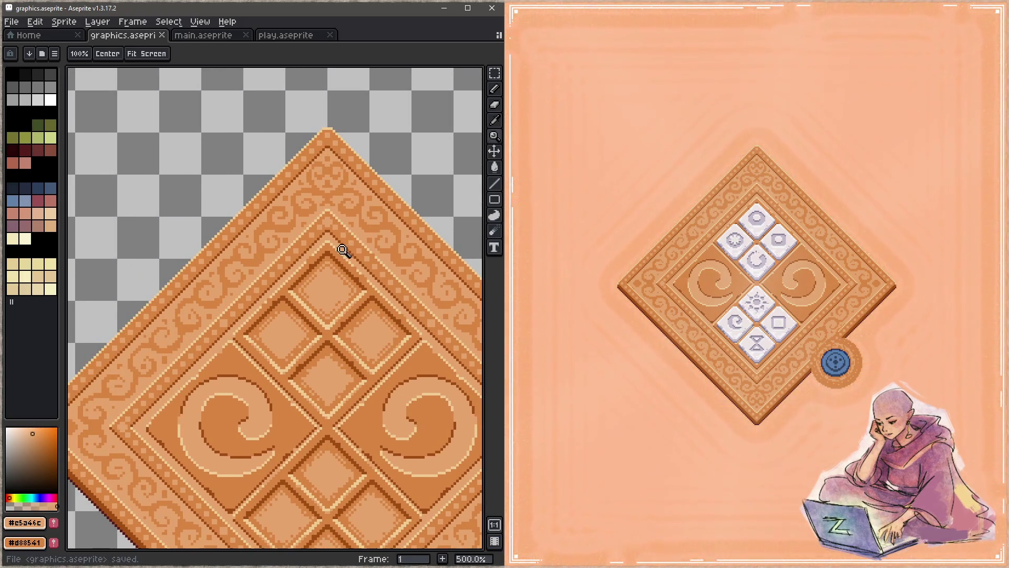
left_click(232, 293)
left_click(292, 299)
key("b")
left_click(252, 322, "alt")
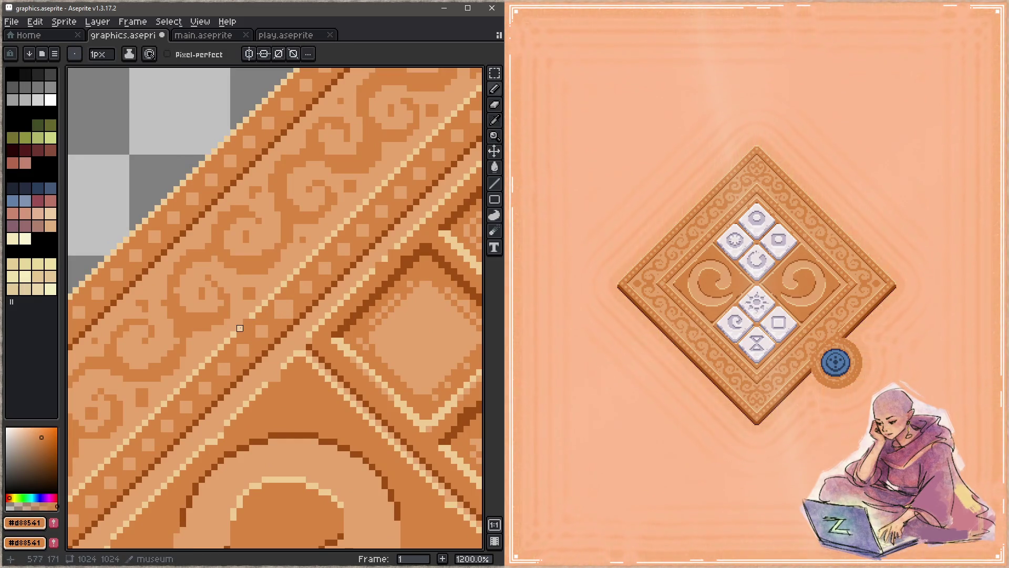
left_click_drag(155, 440, 259, 329)
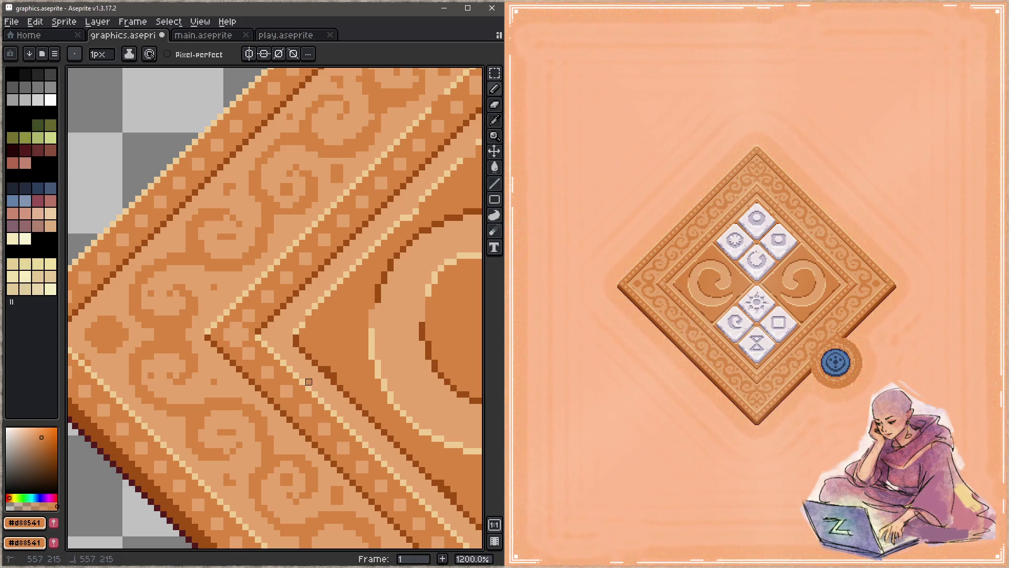
left_click_drag(326, 407, 164, 301)
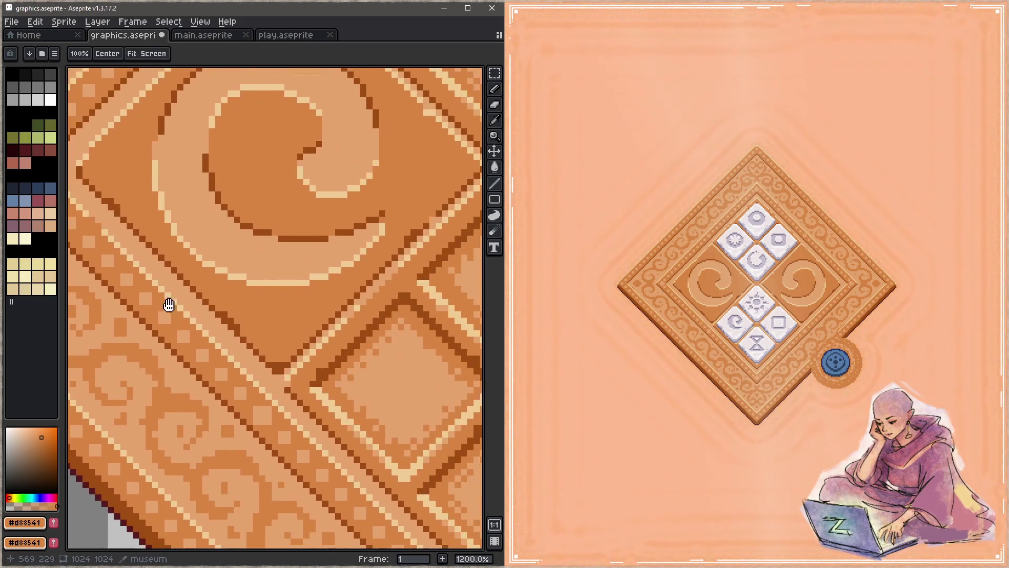
left_click(262, 390, "alt")
key("ctrl+s")
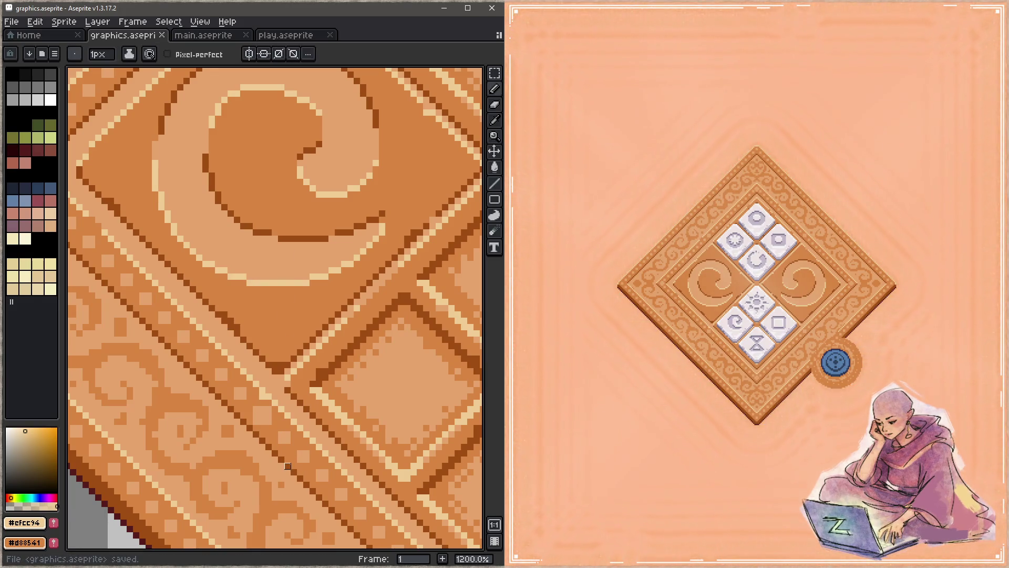
Step: Paint a mid orange pixel on the border line beside the diamond panels and save
mouse_move(388, 467)
left_mouse_down()
mouse_move(353, 405)
mouse_move(330, 405)
left_mouse_up()
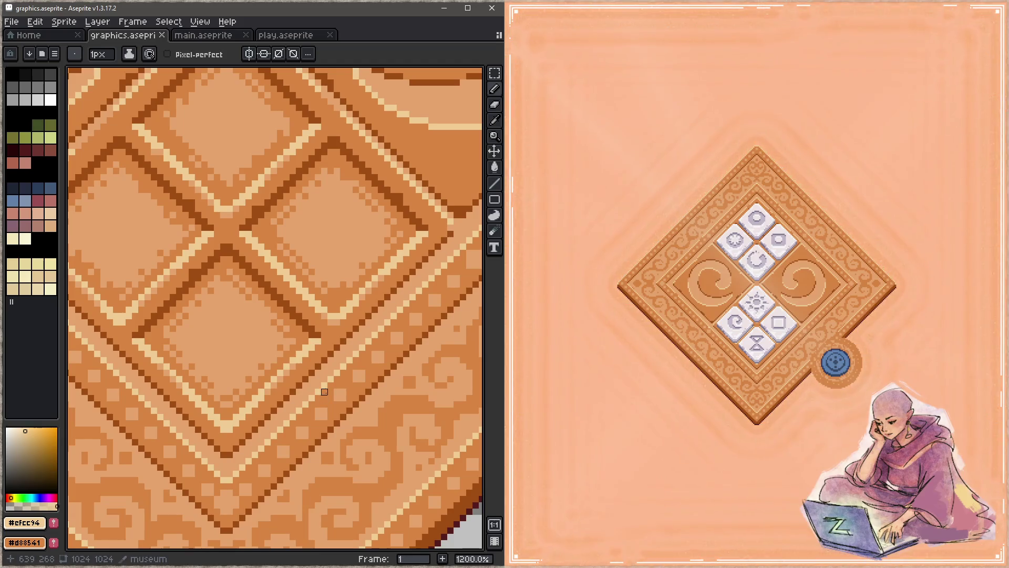
left_click_drag(377, 354, 331, 367)
left_click(331, 367, "alt")
left_click(334, 364)
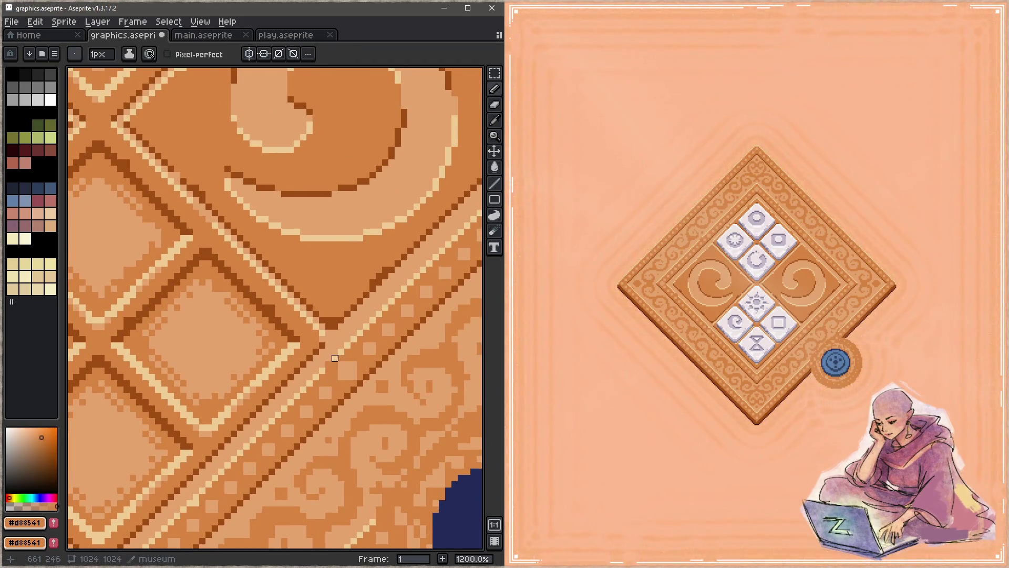
key("ctrl+s")
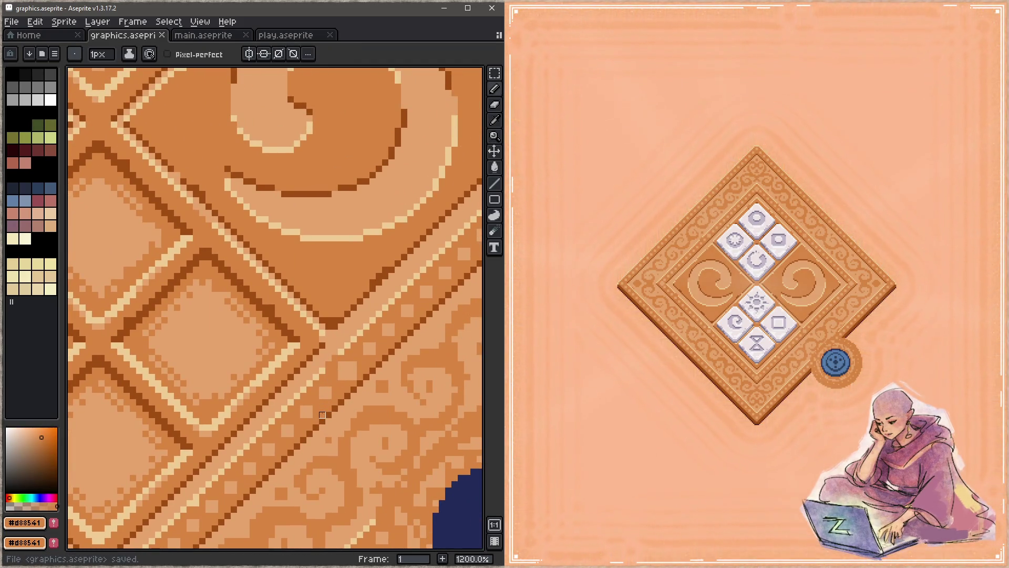
Step: Paint a cream highlight pixel at the lower-right chevron tip and save
mouse_move(322, 415)
left_mouse_down()
mouse_move(304, 331)
mouse_move(285, 367)
mouse_move(379, 272)
left_mouse_up()
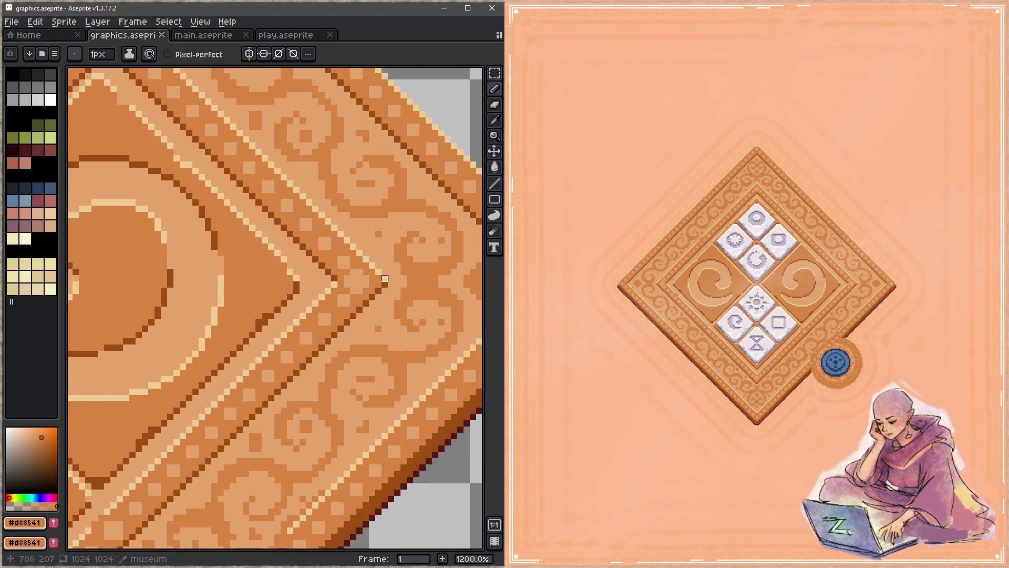
left_click(373, 266, "alt")
left_click(379, 272)
left_click(400, 266, "alt")
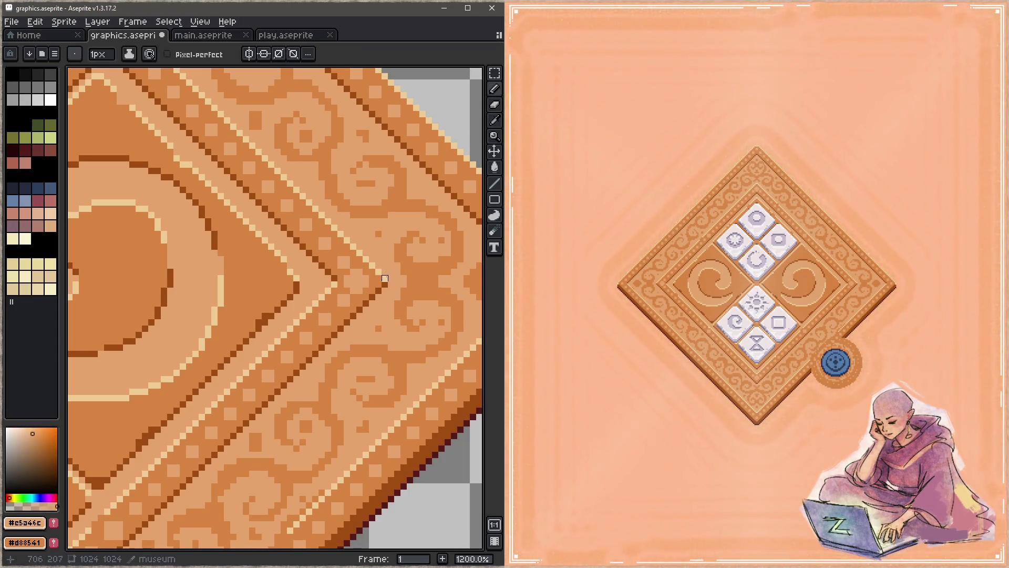
key("ctrl+s")
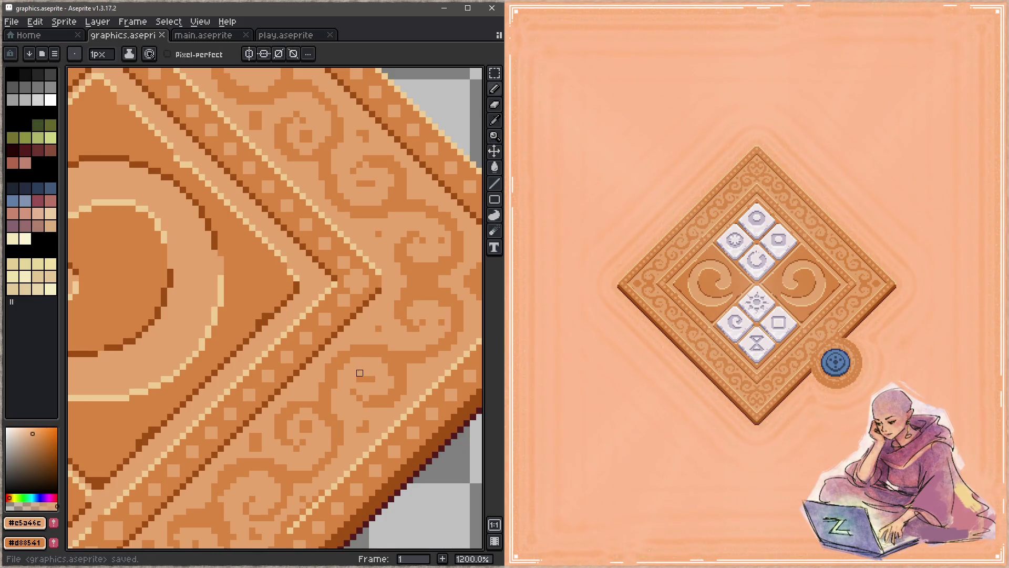
mouse_move(259, 367)
left_mouse_down()
mouse_move(180, 351)
mouse_move(308, 335)
mouse_move(347, 354)
mouse_move(452, 326)
left_mouse_up()
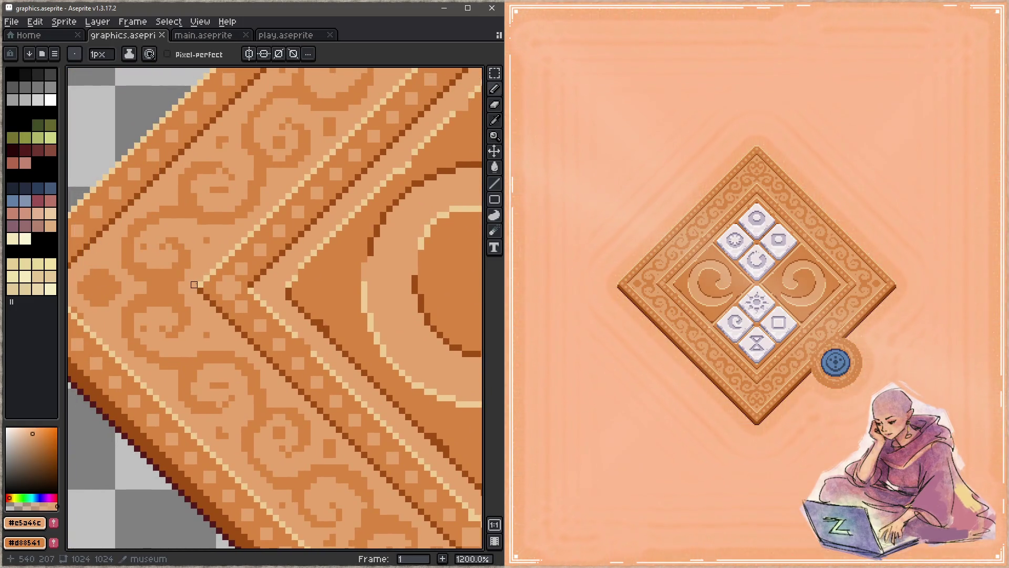
key("ctrl+s")
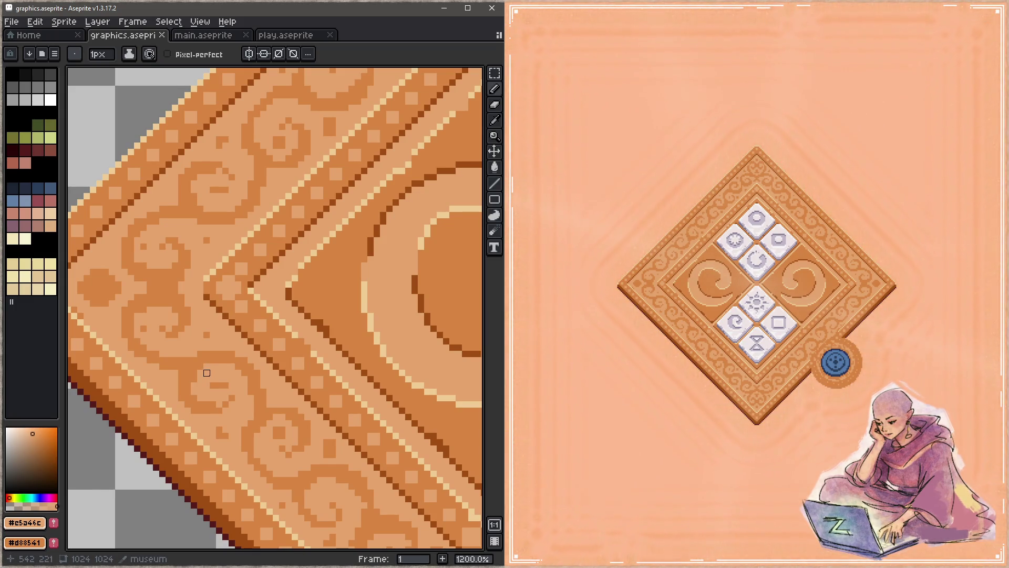
Step: Add a cream pixel at the left chevron corner and save
left_click(207, 285, "alt")
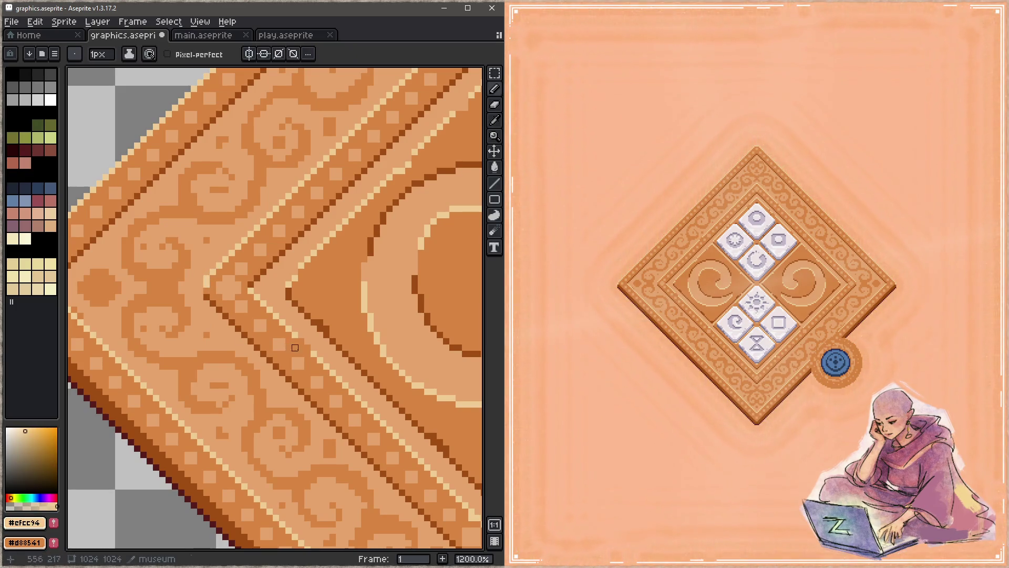
scroll(295, 348, "down", 3)
scroll(250, 313, "up", 5)
left_click(291, 316)
key("ctrl+s")
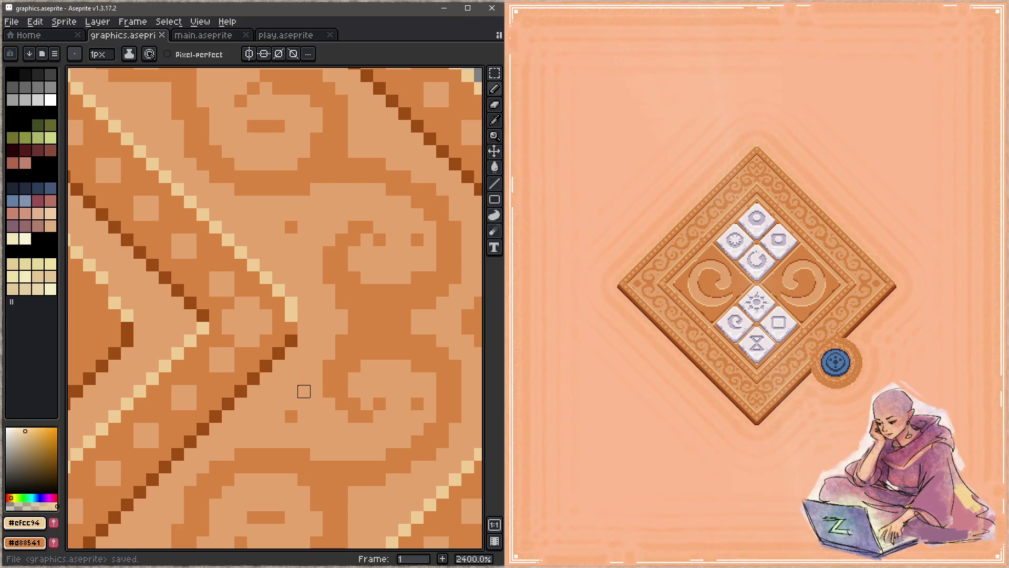
Step: Extend a dark brown diagonal line down from the chevron tip, four pixels long
left_click(291, 341, "alt")
left_click(291, 328)
key("ctrl+s")
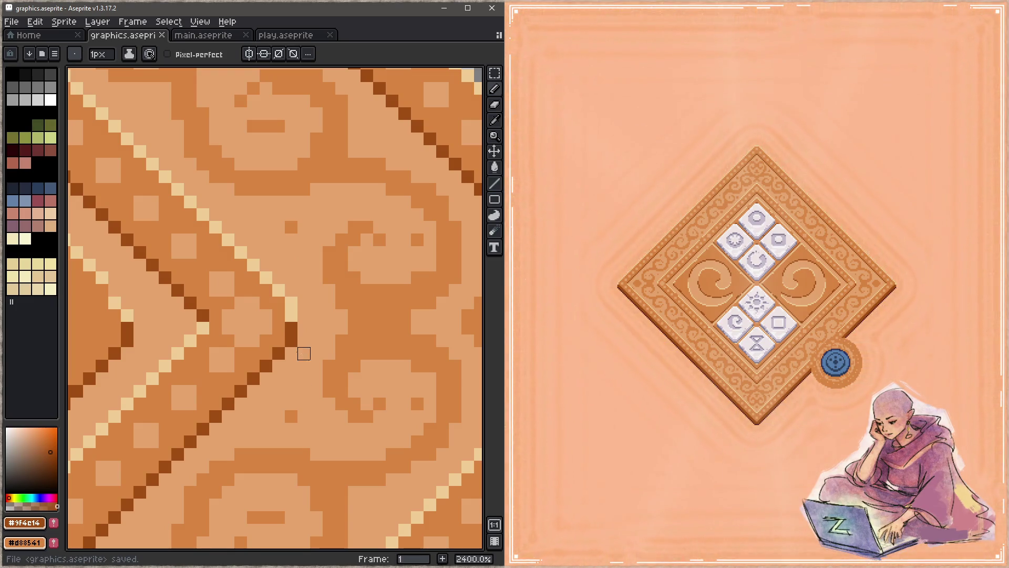
left_click(278, 341)
key("ctrl+s")
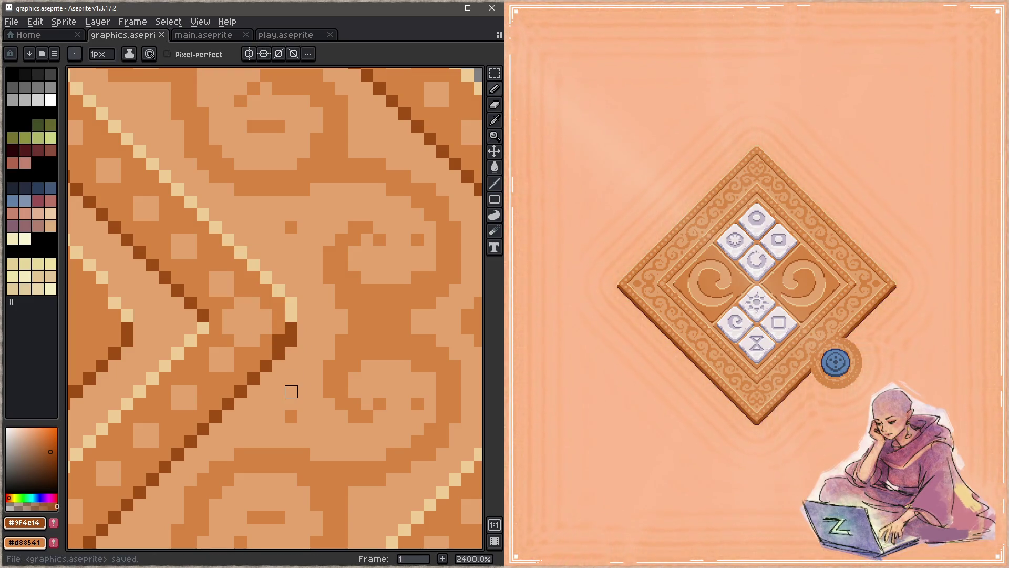
left_click(266, 353)
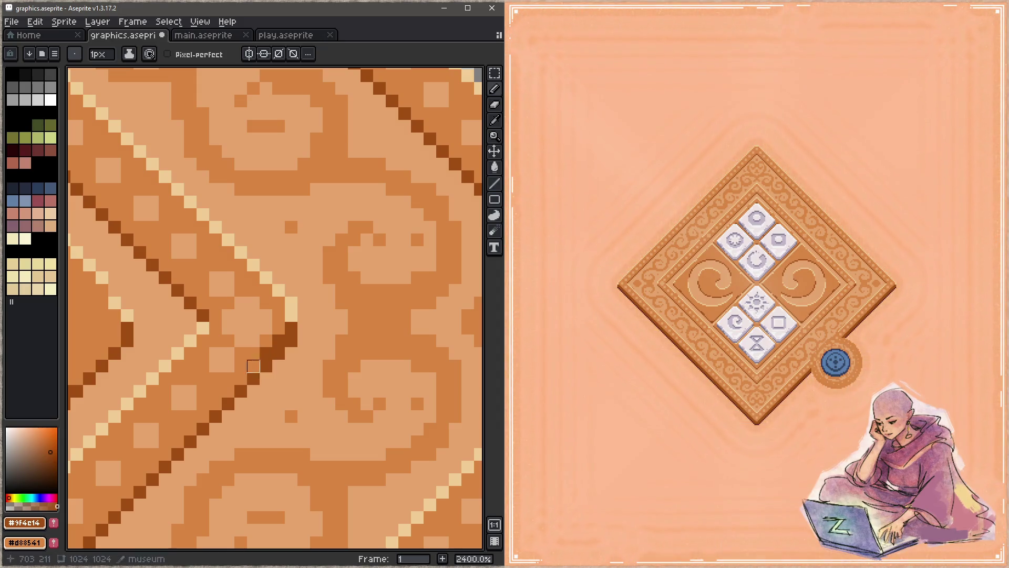
left_click(240, 379)
key("ctrl+s")
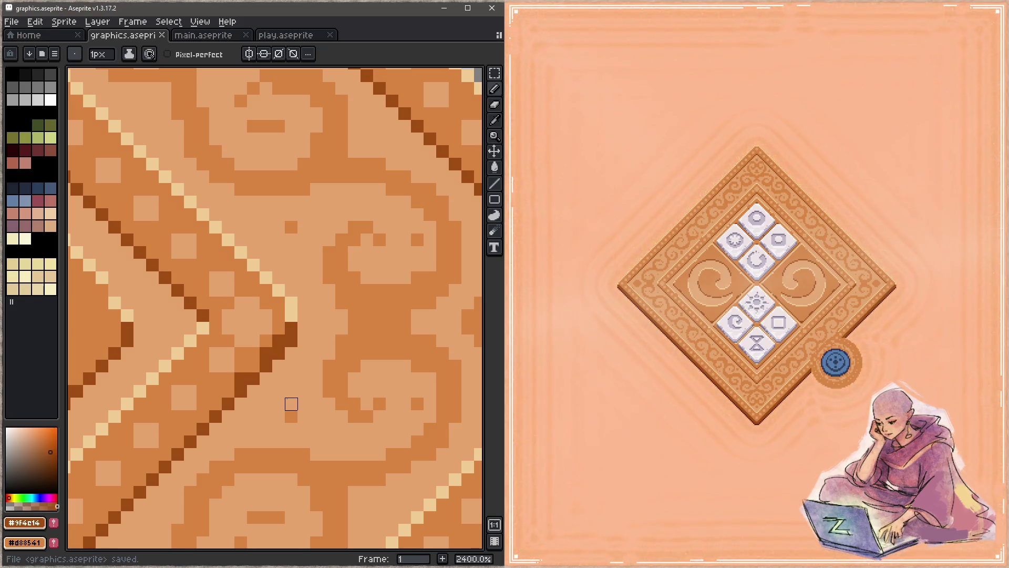
Step: Repaint the four dark diagonal pixels mid orange to thin the line, and save
left_click(256, 354, "alt")
left_click(241, 379)
left_click(266, 353)
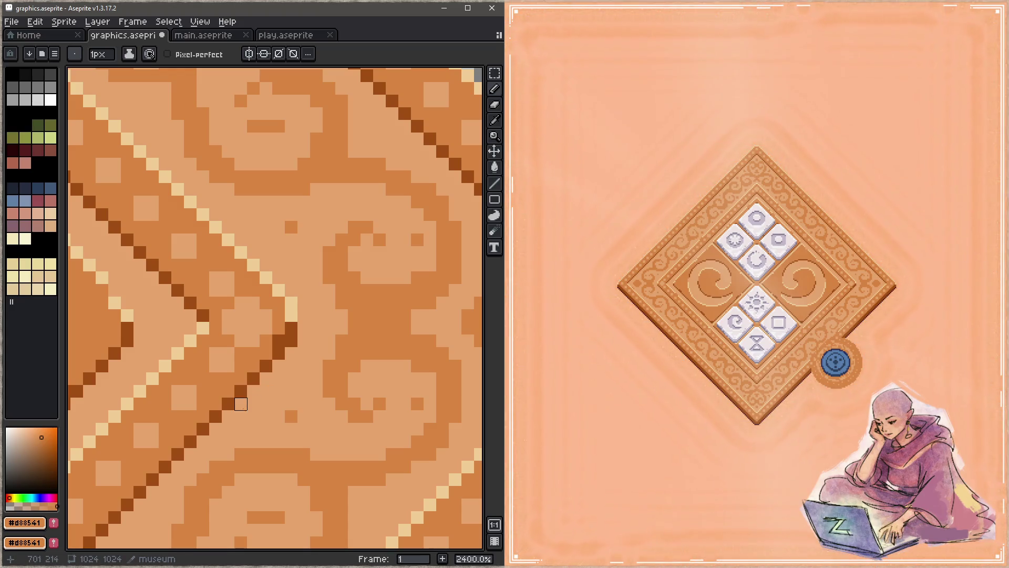
left_click(278, 341)
left_click(291, 328)
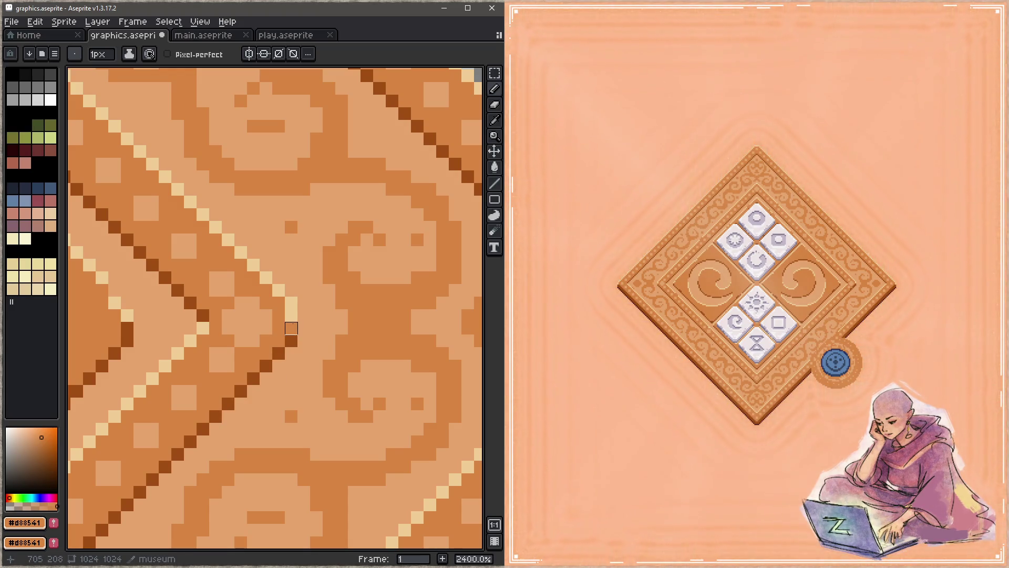
key("ctrl+s")
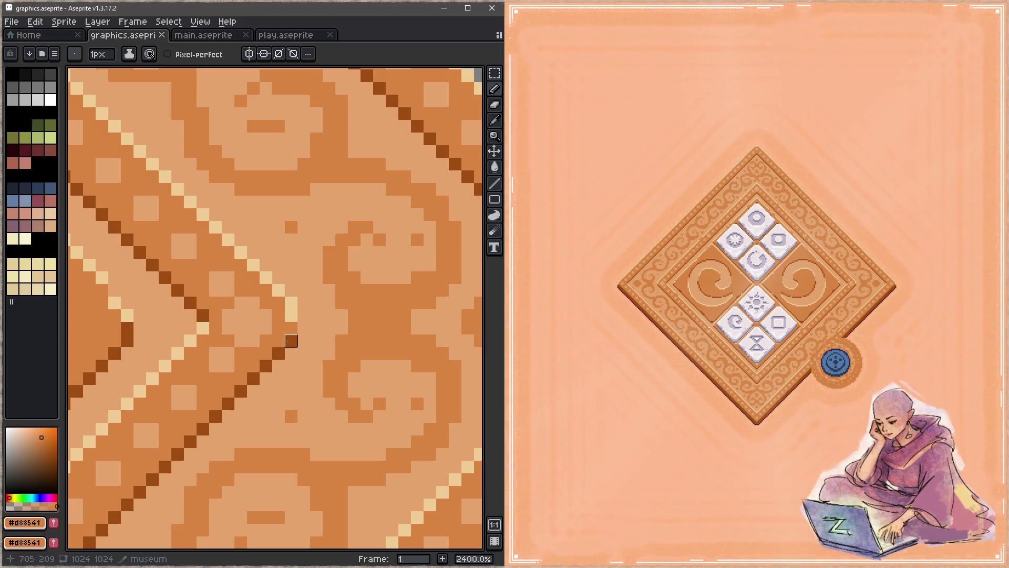
Step: Sample the tan and mid orange colours and zoom out to the border corner and swirl
left_click(291, 315, "alt")
key("z")
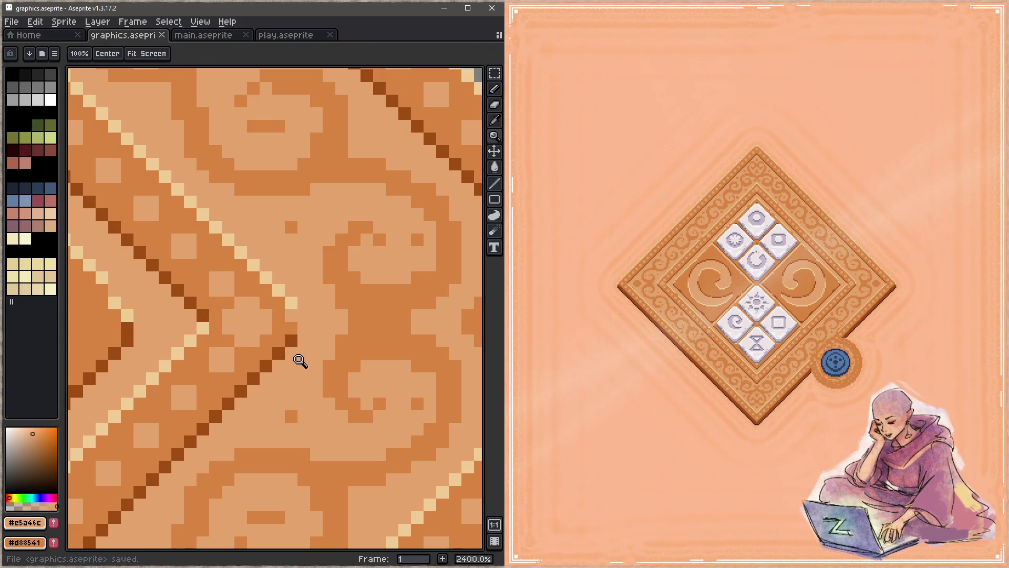
key("b")
left_click(291, 329, "alt")
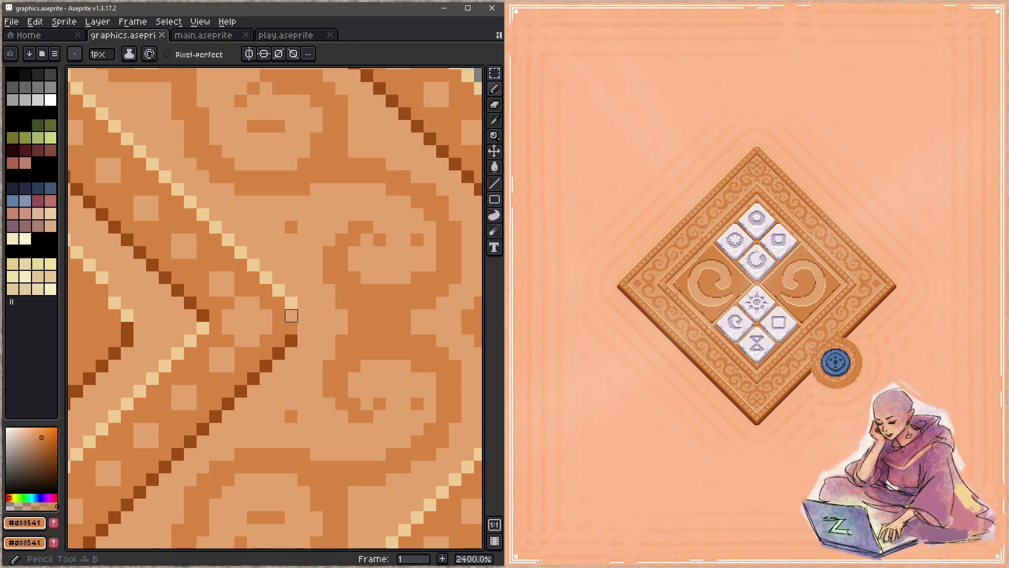
key("space")
scroll(289, 363, "down", 6)
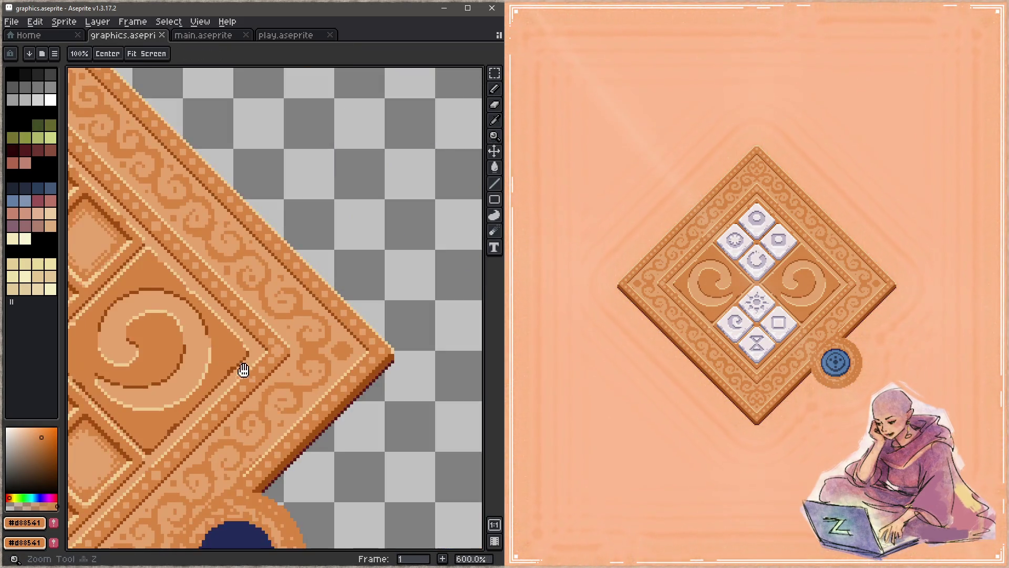
Step: Frame the blue circle on the tile and briefly toggle the layer list
scroll(301, 373, "down", 1)
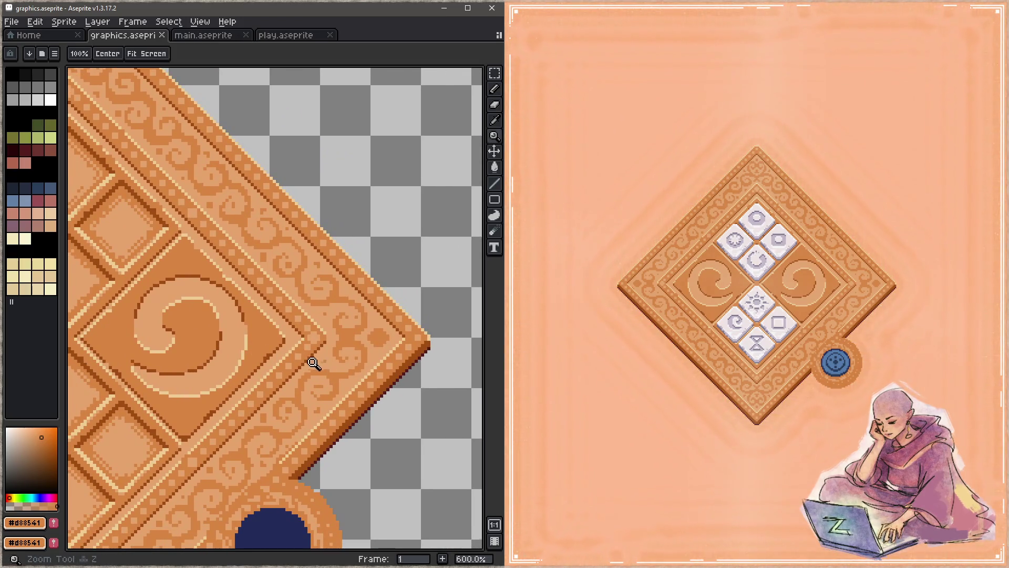
mouse_move(275, 394)
left_mouse_down()
mouse_move(296, 389)
mouse_move(284, 324)
mouse_move(295, 362)
left_mouse_up()
scroll(294, 363, "up", 4)
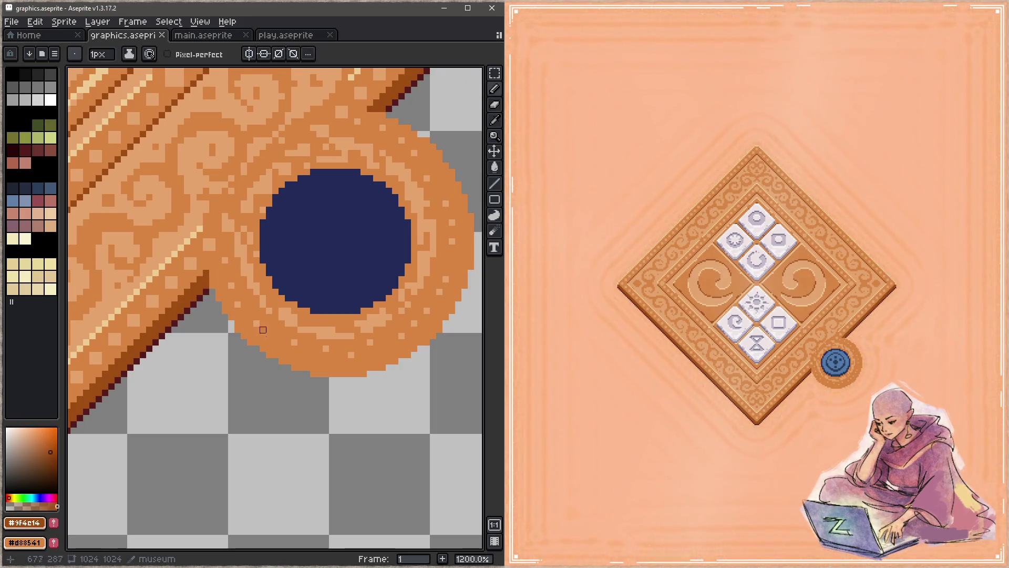
key("z")
scroll(257, 336, "down", 2)
key("Tab")
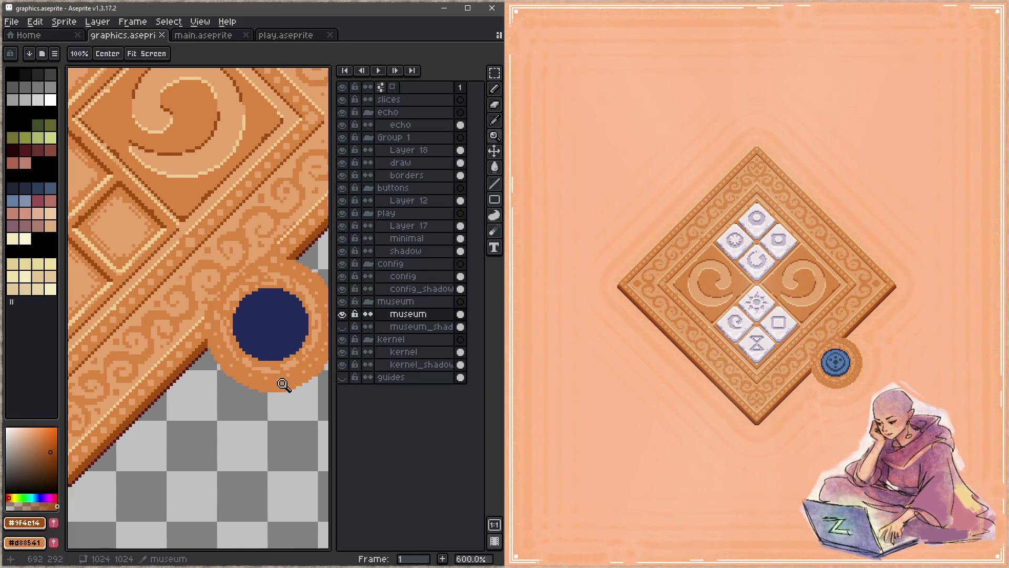
key("Tab")
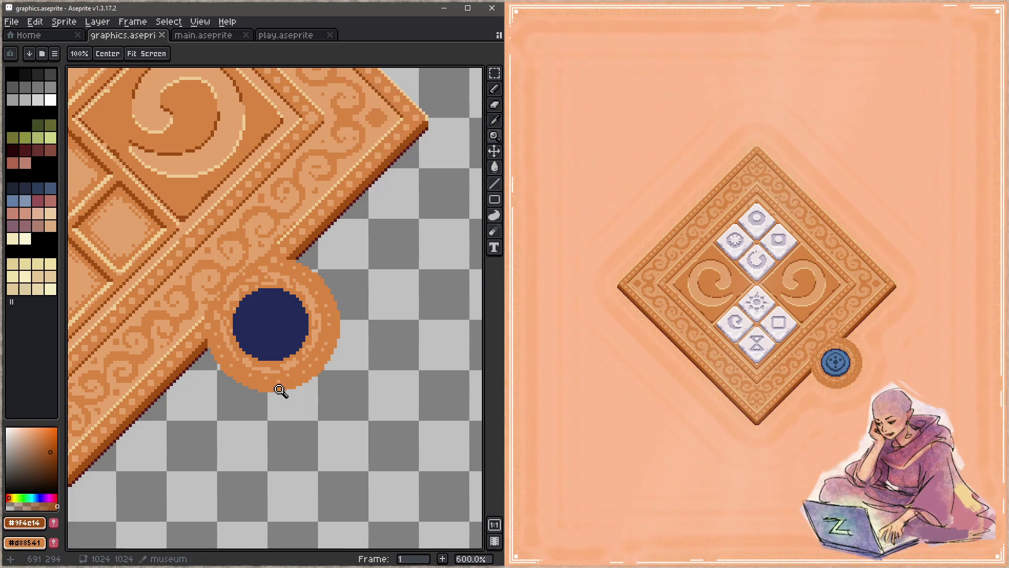
scroll(259, 371, "up", 1)
scroll(220, 343, "up", 1)
Step: Undo the last pencil stroke on the button, then show the layers and select museum_shadow
key("b")
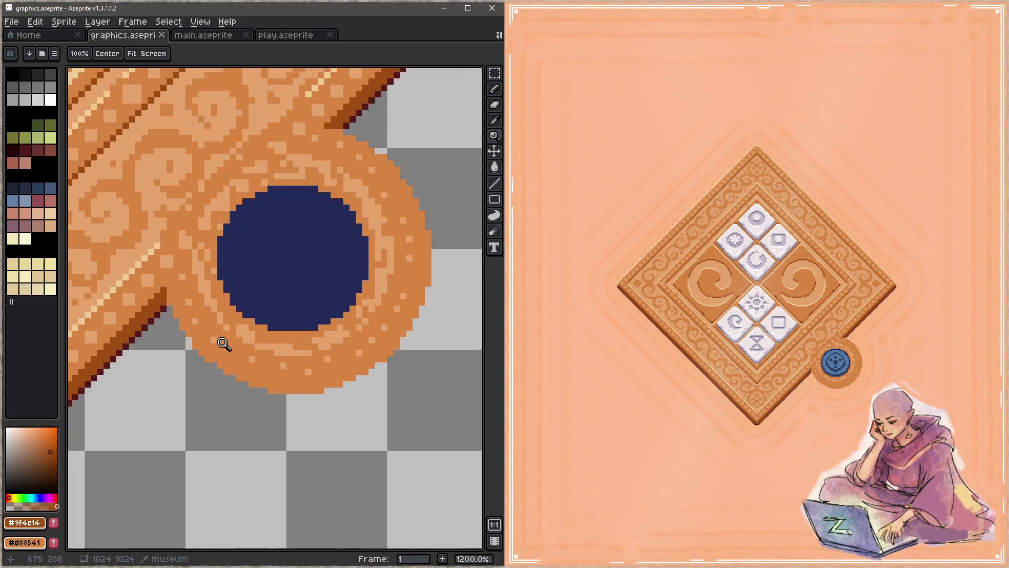
key("ctrl+z")
key("ctrl+z")
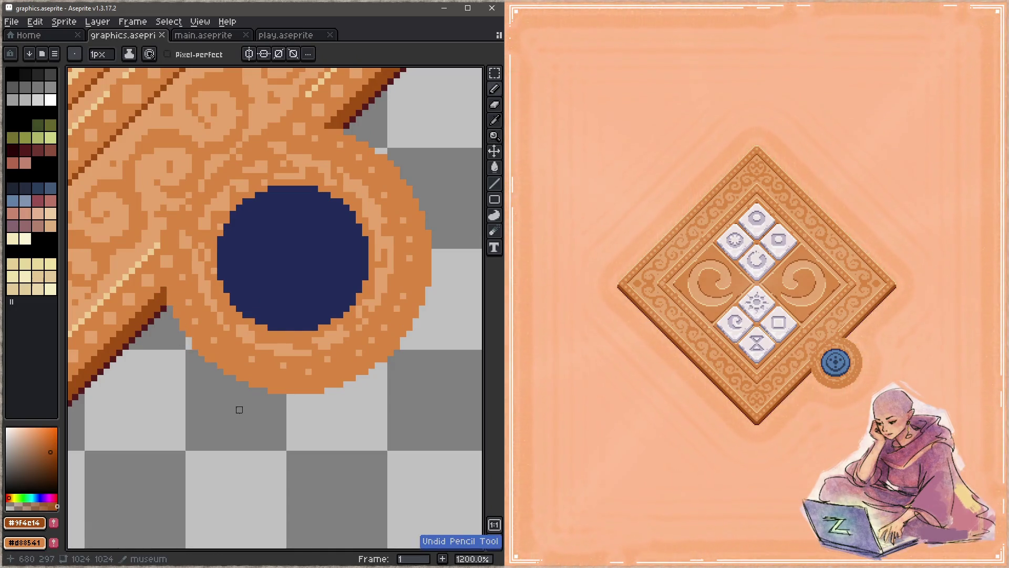
key("z")
scroll(262, 381, "down", 3)
key("Tab")
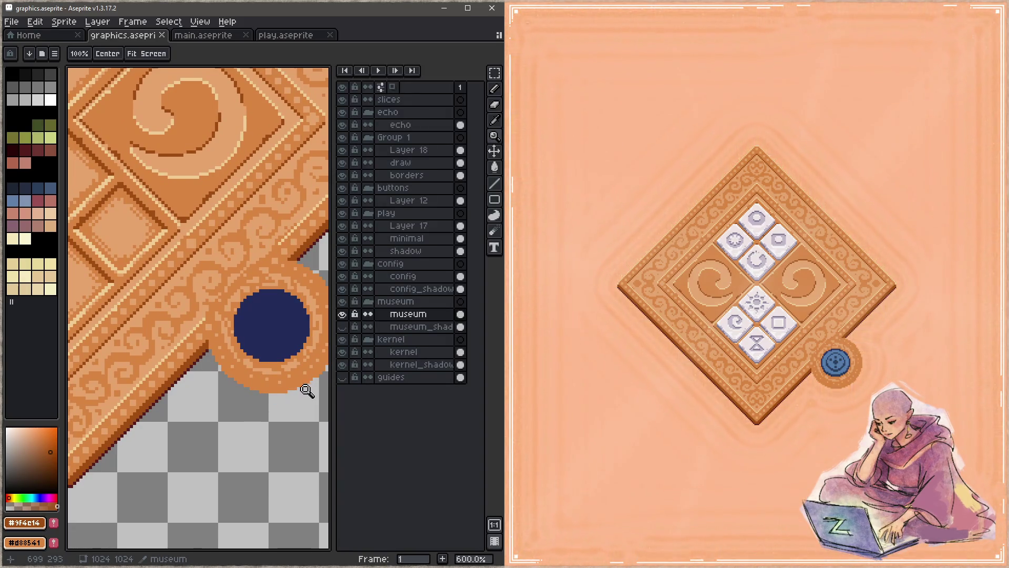
left_click(415, 327)
Step: Add a new layer above museum_shadow, stamp a round disc base under the blue circle, and save
key("shift+n")
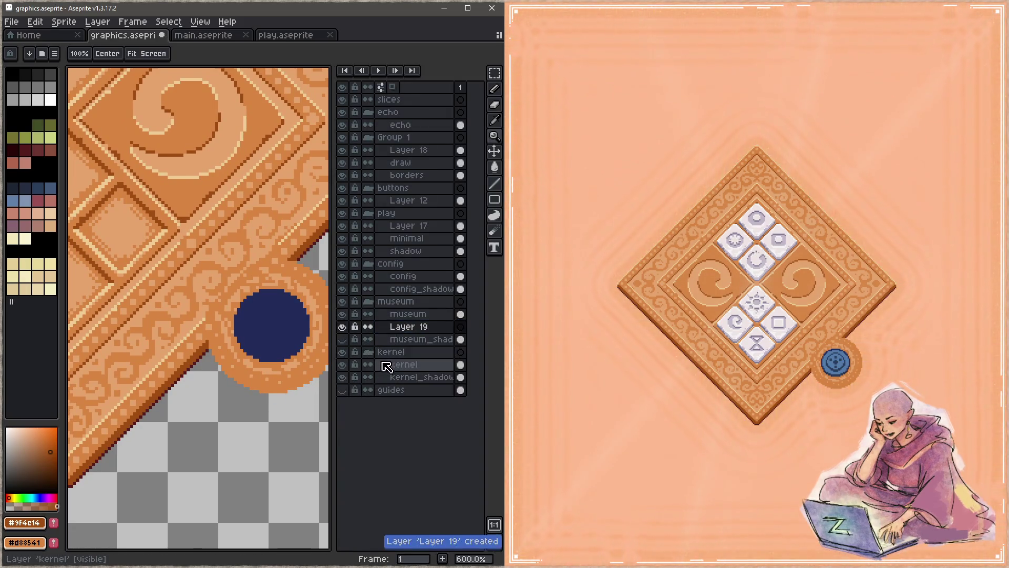
key("Tab")
key("b")
scroll(265, 356, "up", 20)
scroll(276, 342, "down", 11)
scroll(273, 338, "up", 1)
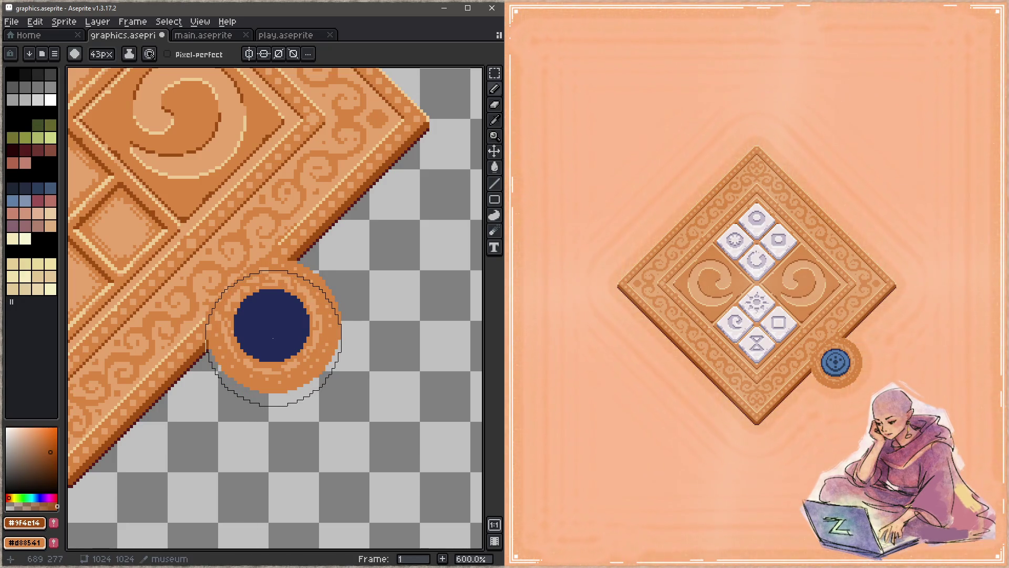
left_click(274, 338)
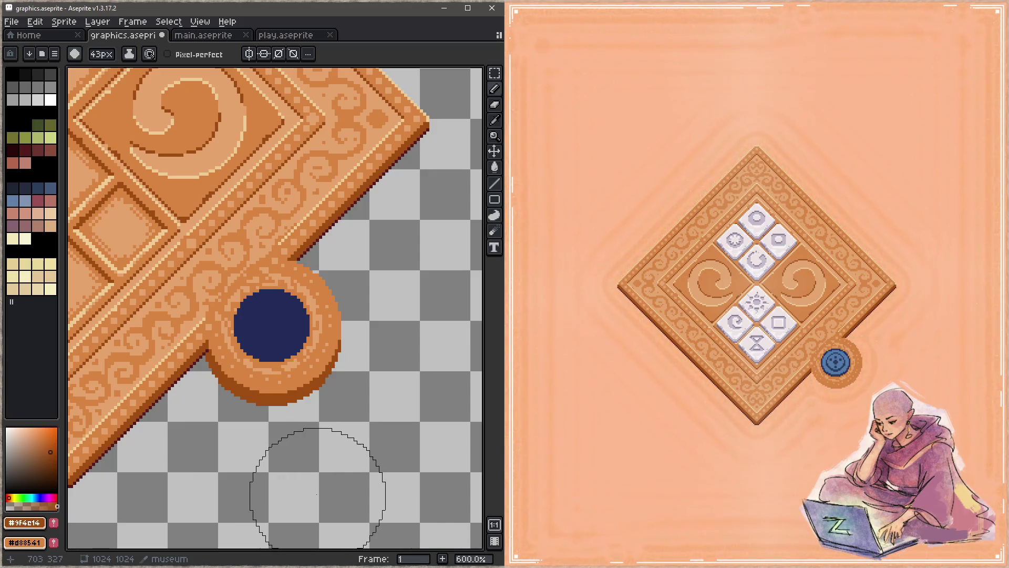
key("ctrl+s")
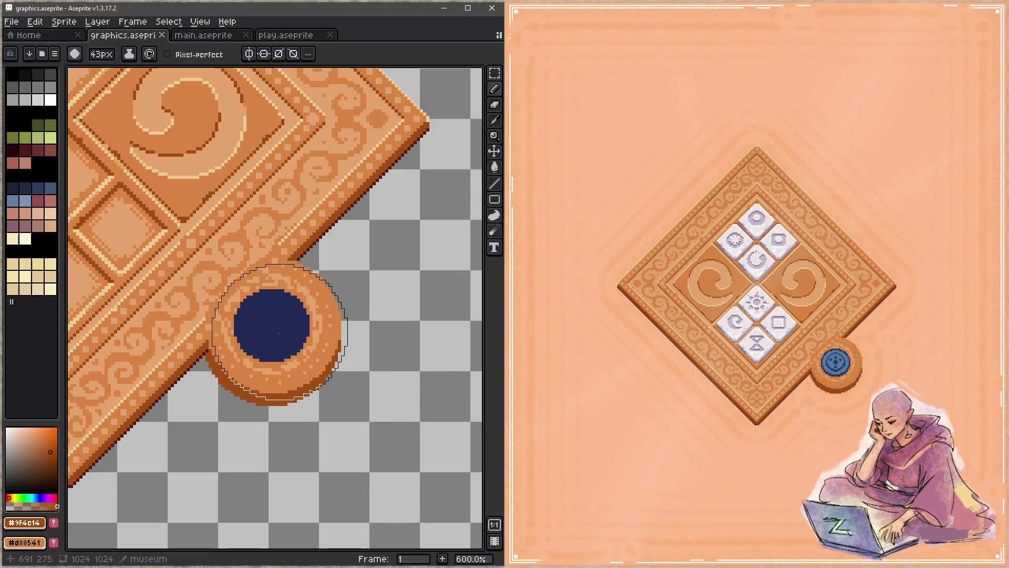
Step: Compare the disc's bottom shading with undo and redo, leaving it undone
key("ctrl+z")
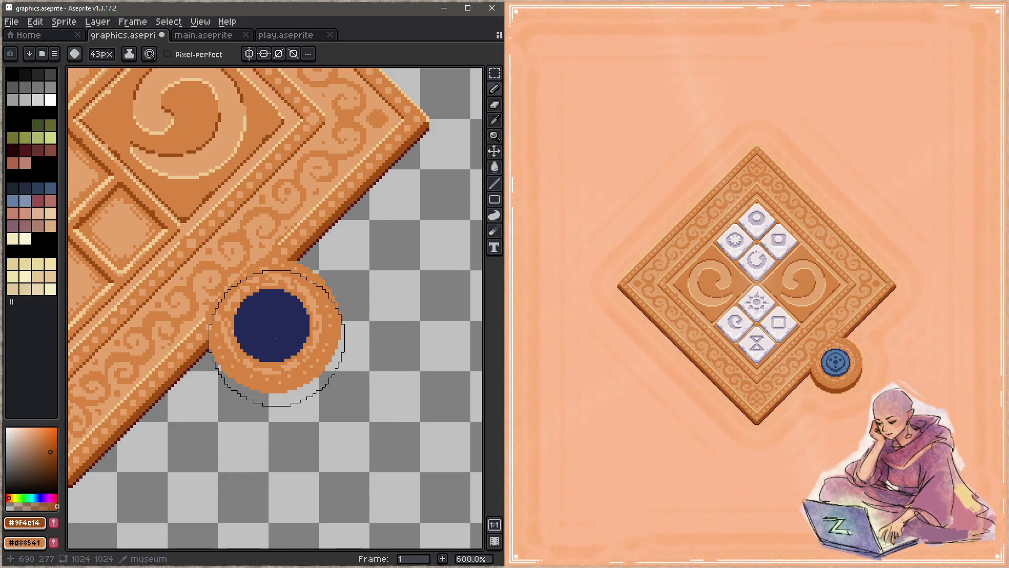
key("ctrl+y")
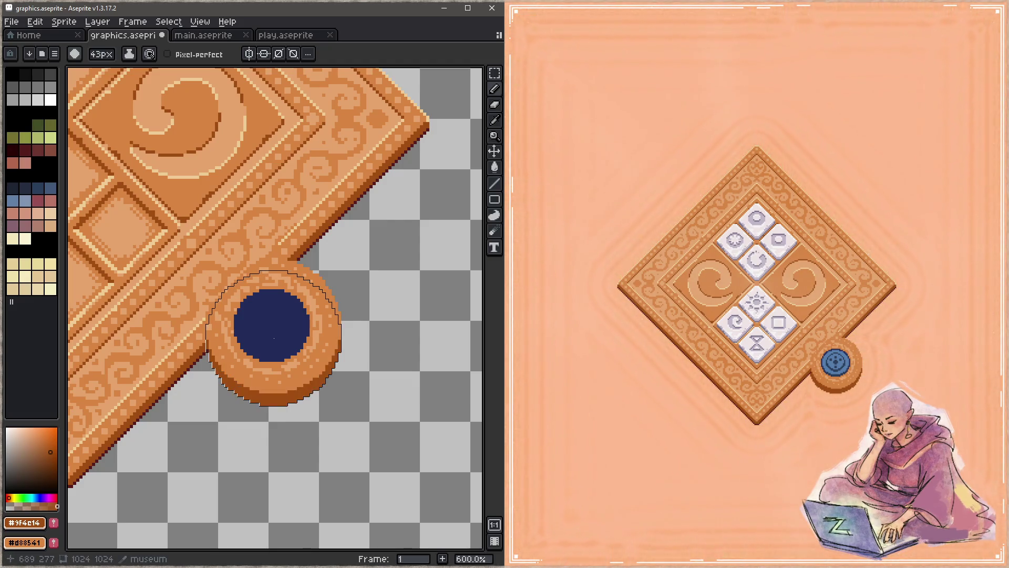
key("ctrl+s")
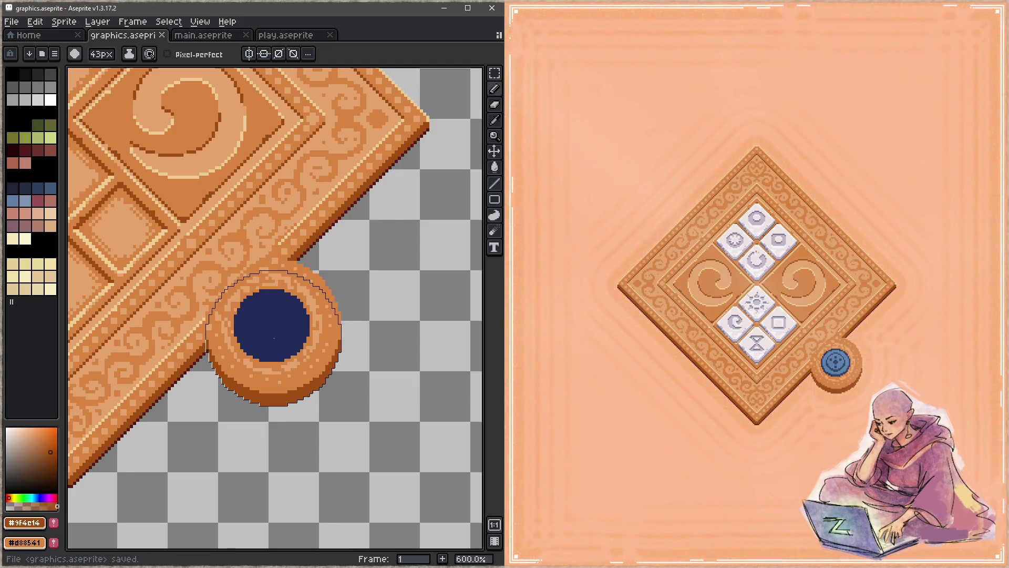
key("ctrl+z")
key("ctrl+y")
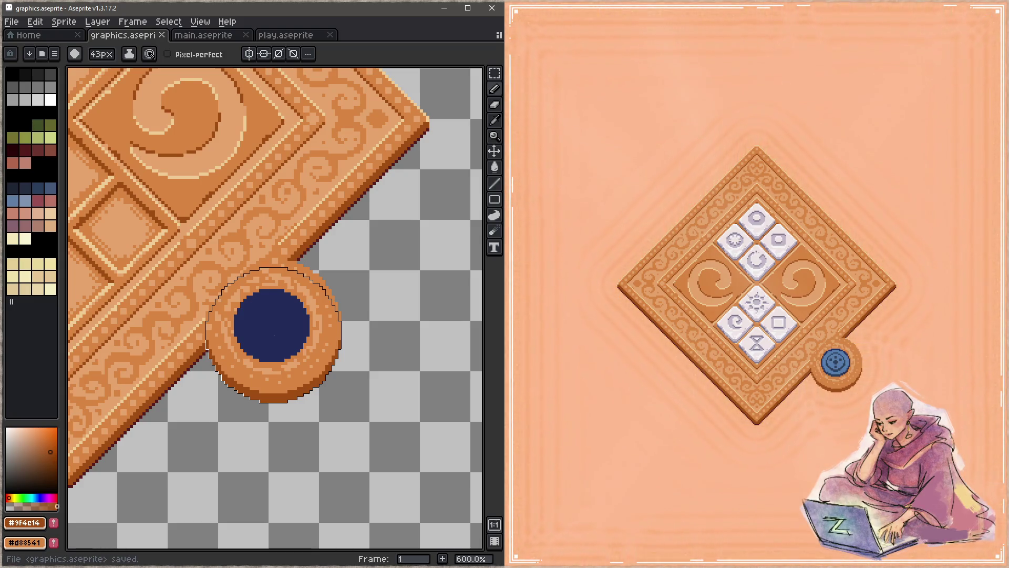
key("ctrl+z")
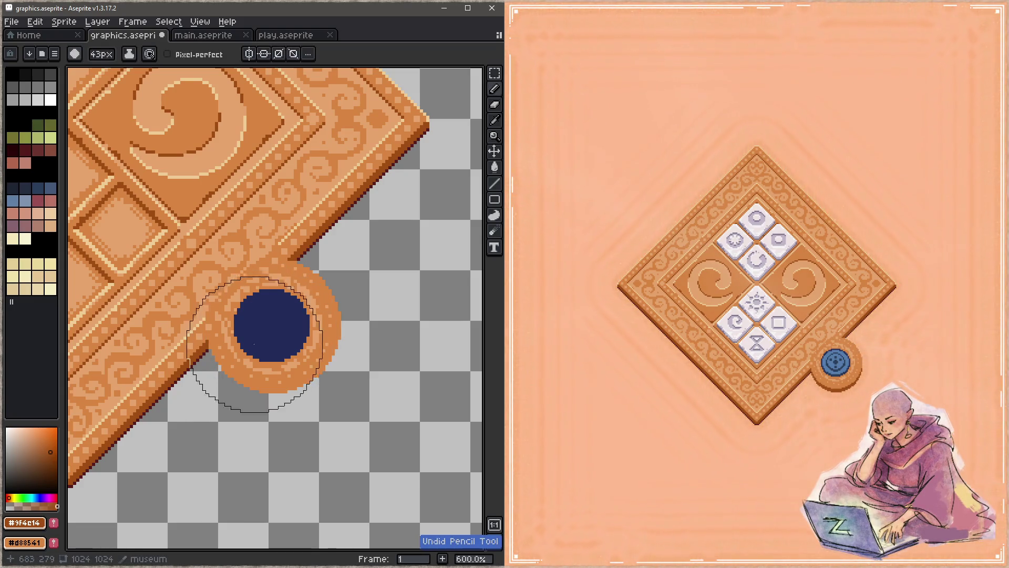
Step: Sample dark red-brown and mid brown #9f4c14, and paint a brown shadow crescent under the disc
key("i")
left_click(210, 347, "alt")
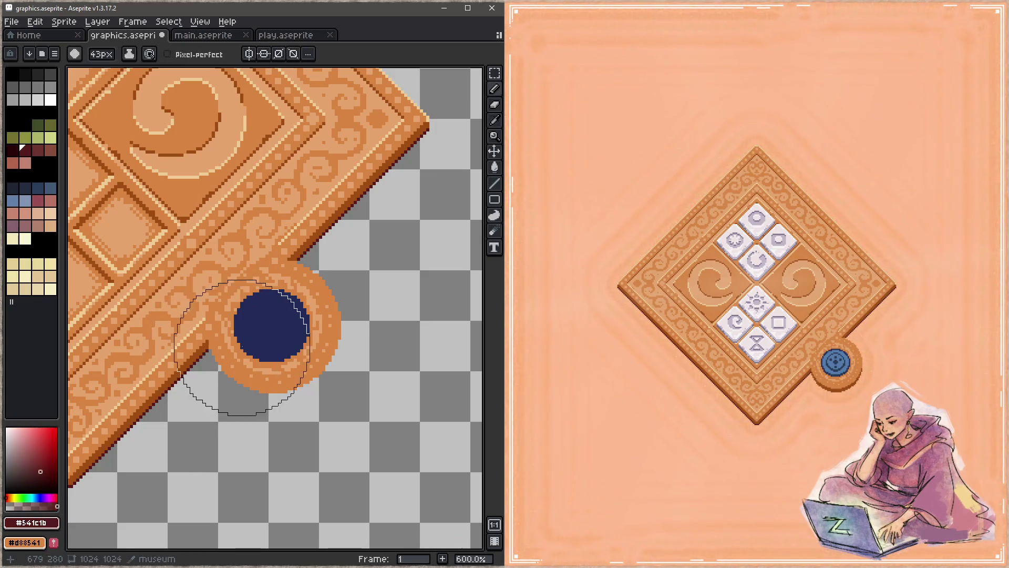
key("x")
left_click(208, 343, "alt")
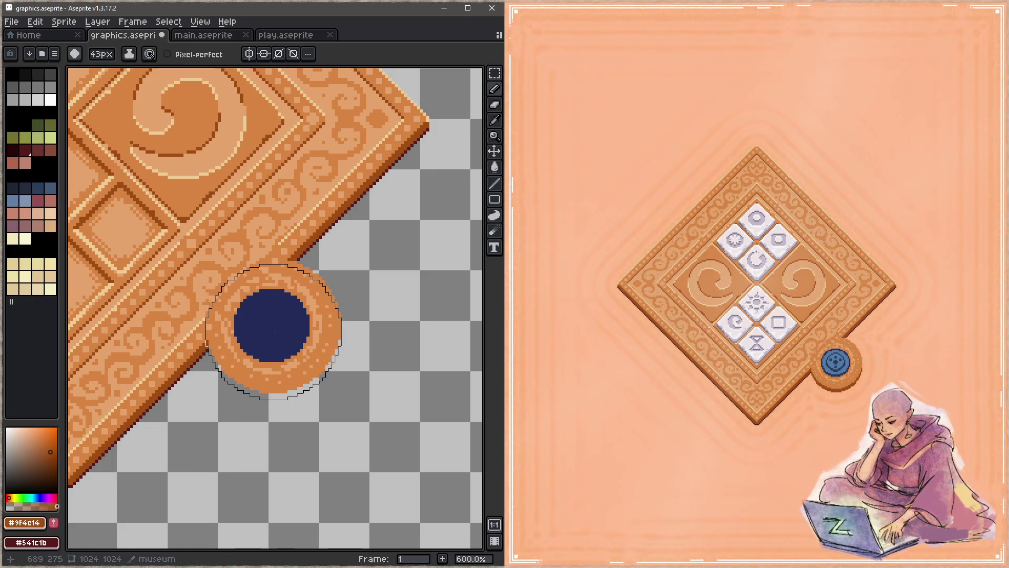
left_click(274, 334)
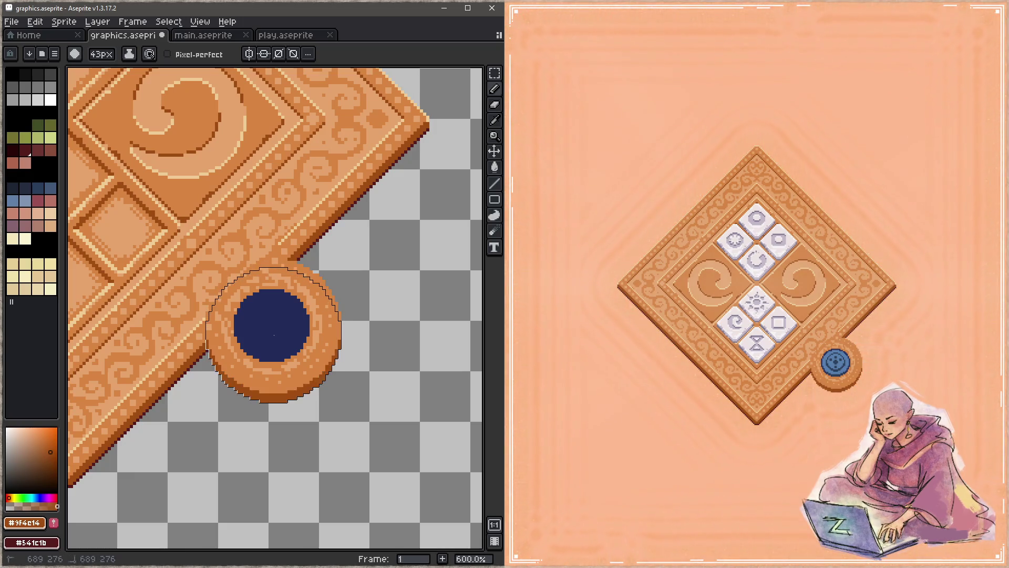
key("x")
left_click(272, 338)
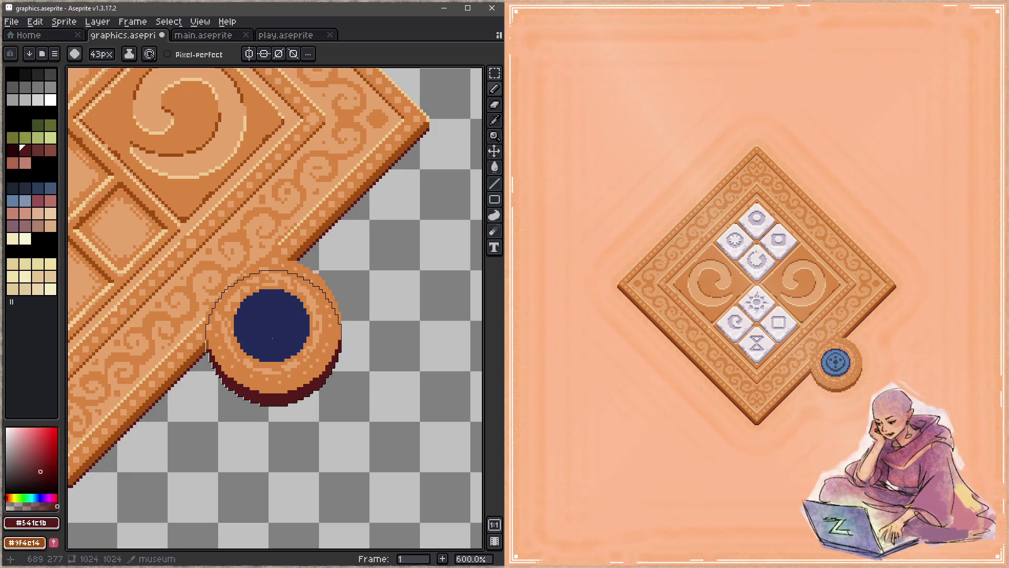
key("x")
key("ctrl+z")
key("ctrl+z")
key("z")
key("ctrl+s")
Step: Test a dark red-brown crescent on the disc's bottom edge, undo it, save, and nudge the selection left
key("b")
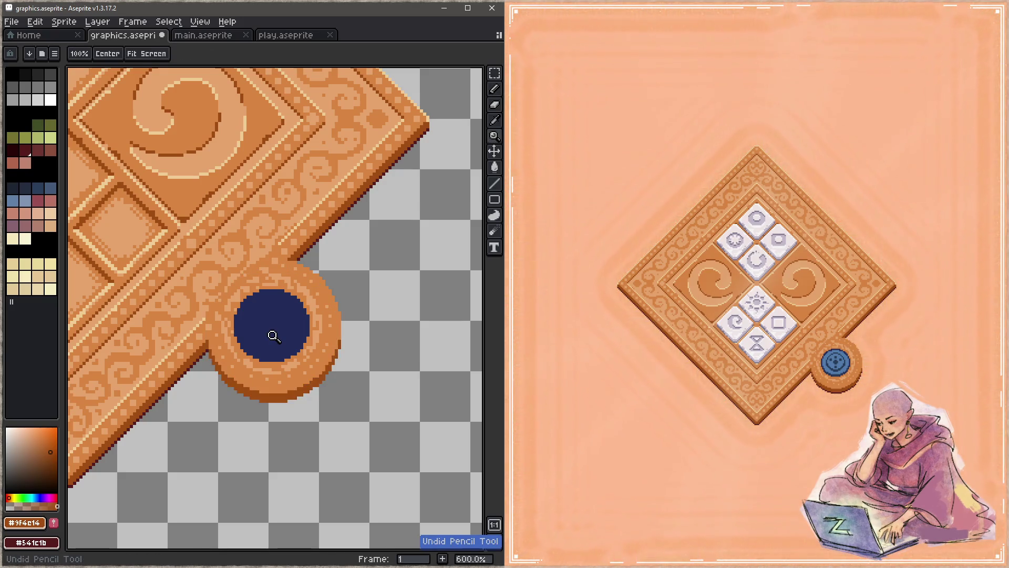
key("x")
left_click(272, 335)
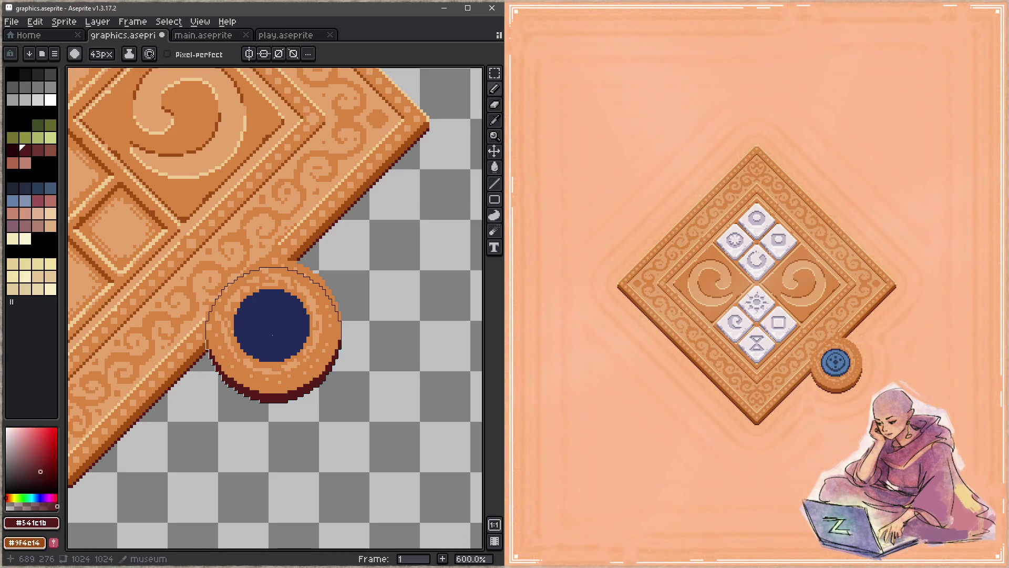
key("x")
key("ctrl+z")
key("ctrl+s")
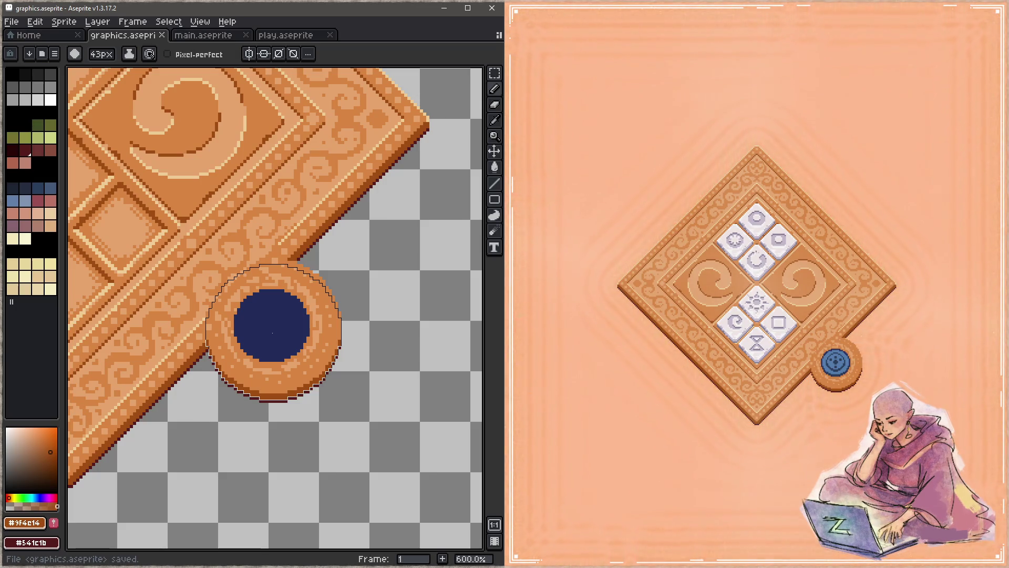
key("Left")
key("Left")
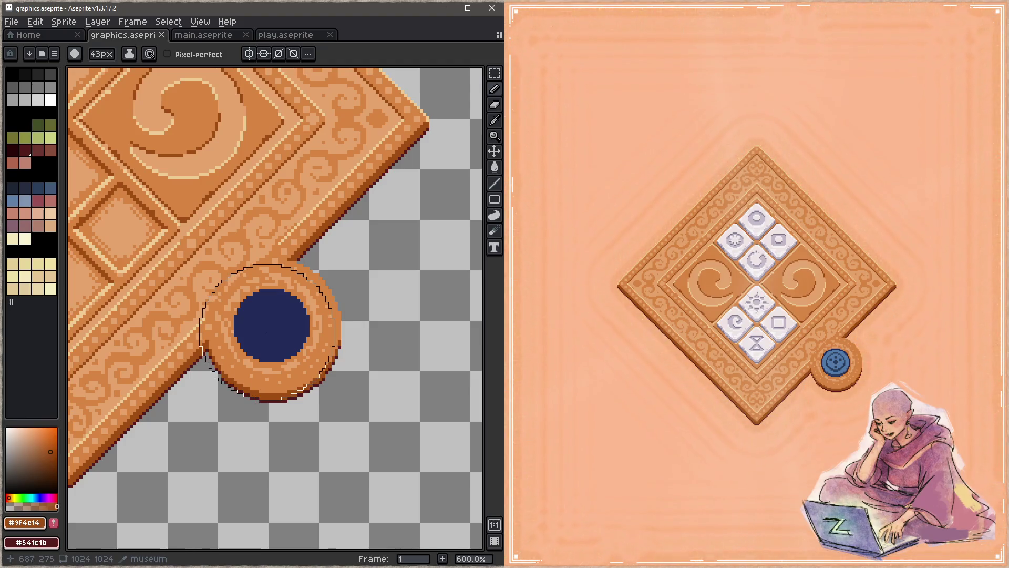
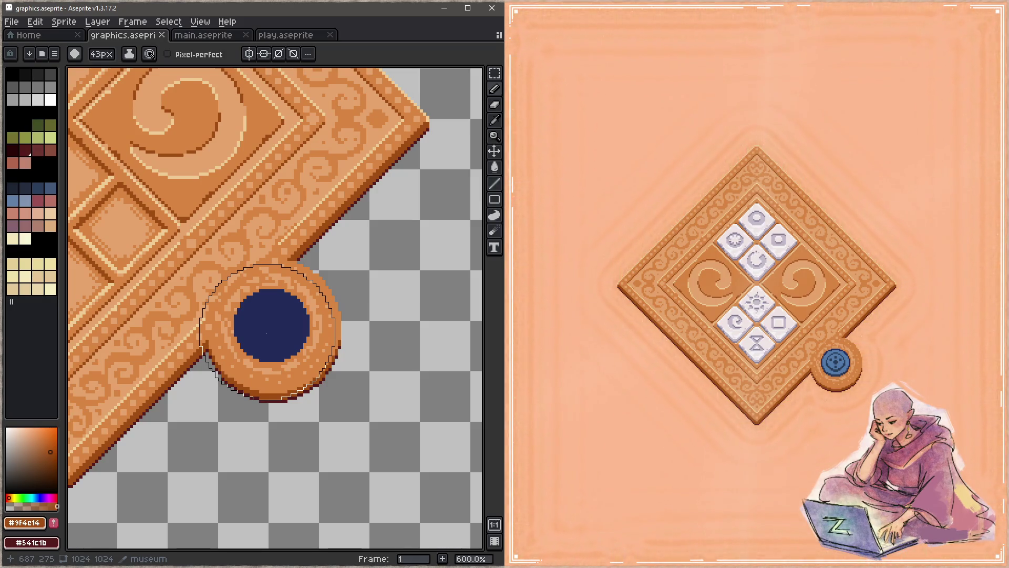
Step: Clear the selection, shrink the brush to 5 px and zoom to 800% on the ring
key("ctrl+d")
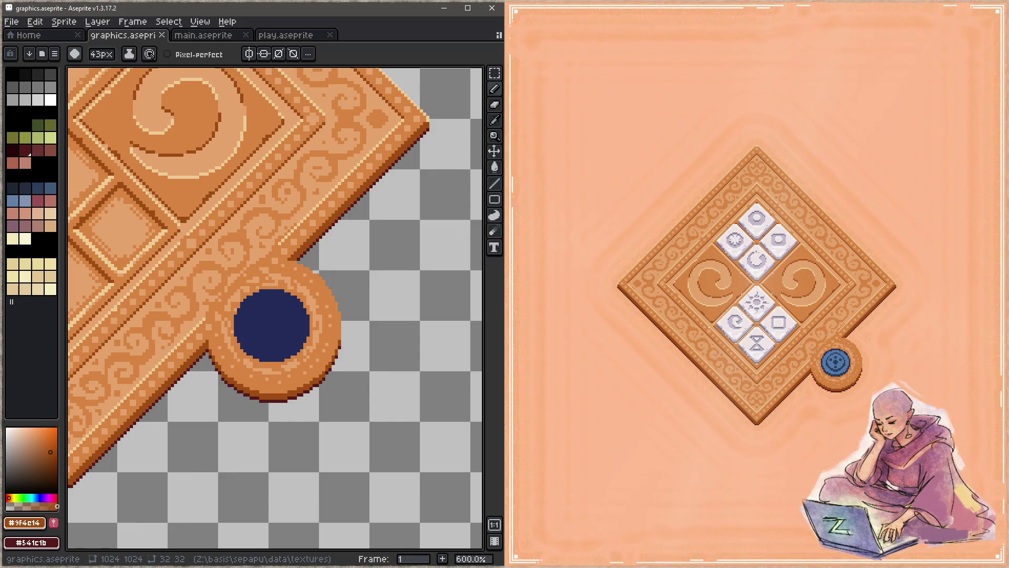
mouse_move(329, 412)
left_mouse_down()
mouse_move(320, 322)
mouse_move(333, 320)
left_mouse_up()
key("minus")
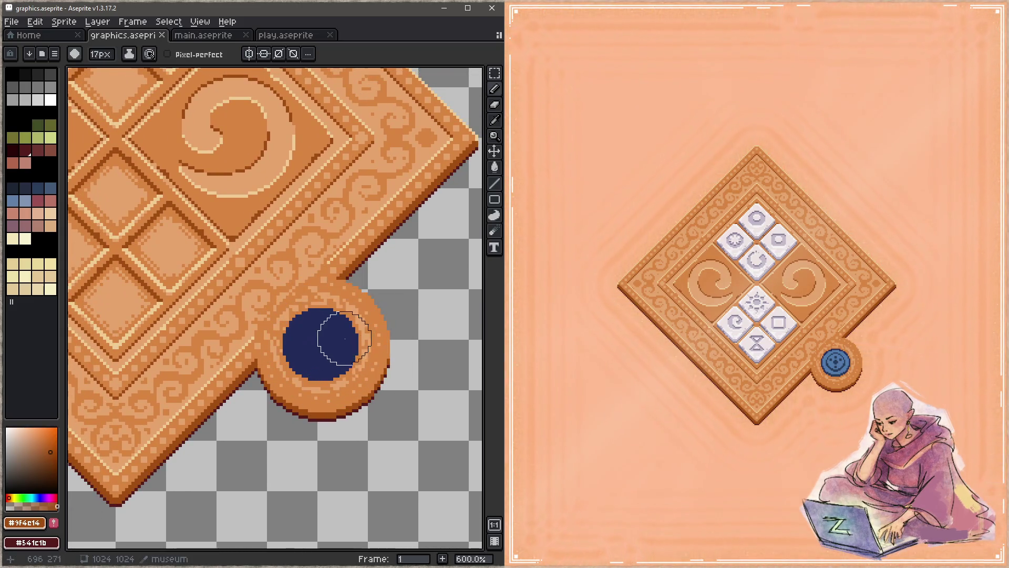
left_click_drag(332, 287, 354, 379)
mouse_move(261, 279)
left_mouse_down()
mouse_move(363, 487)
mouse_move(324, 360)
mouse_move(271, 284)
left_mouse_up()
left_click_drag(370, 379, 236, 273)
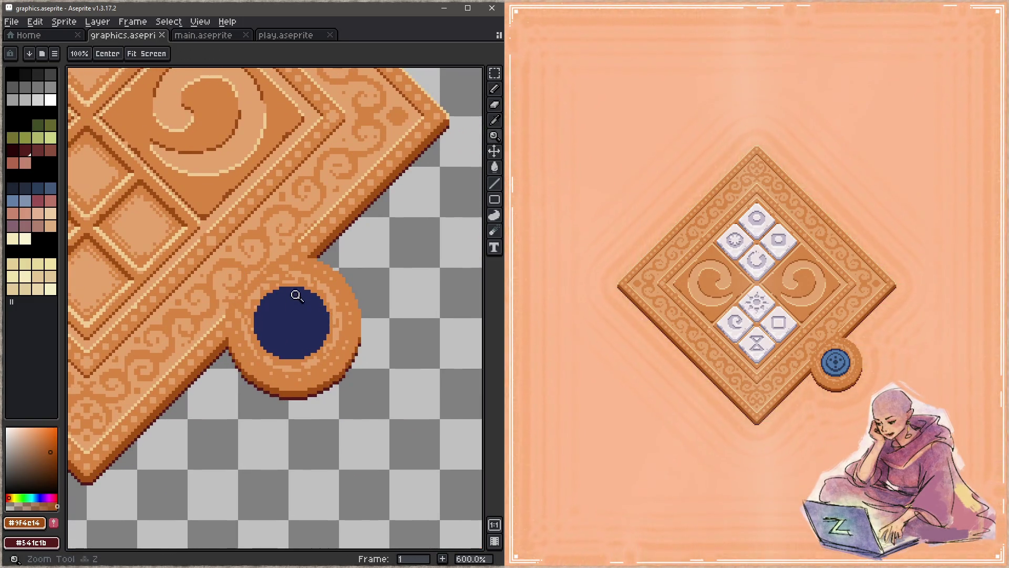
left_click(297, 290)
Step: Sample the board's light swirl colour, paint a light pixel on the ring's top edge, and show layers
key("i")
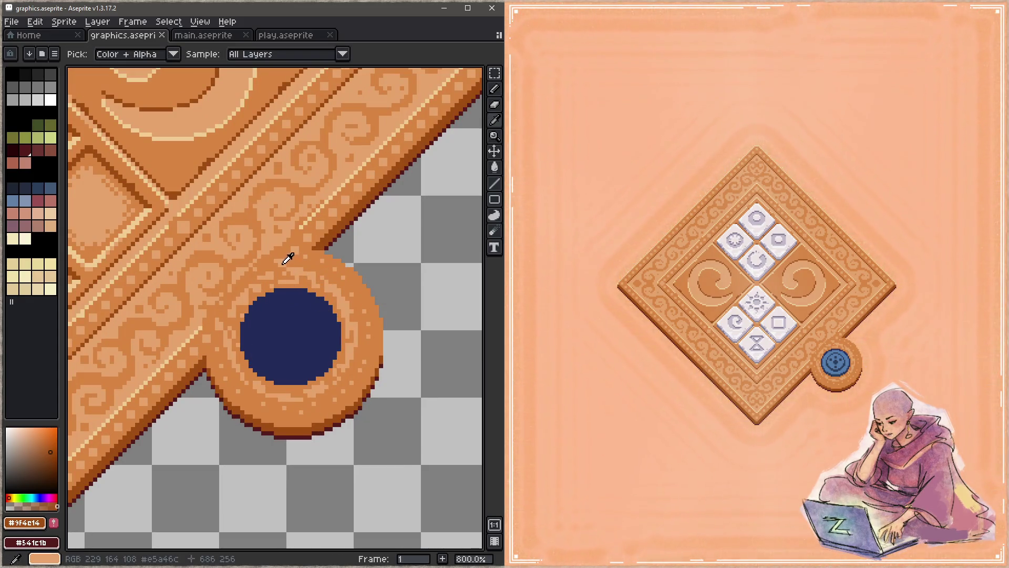
left_click(286, 256)
key("b")
left_click(310, 269)
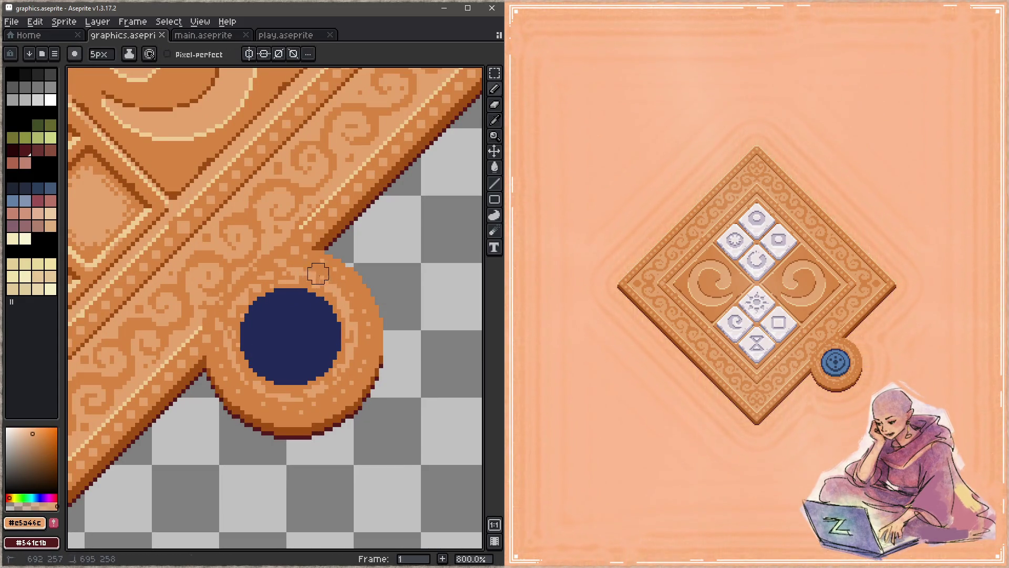
key("Tab")
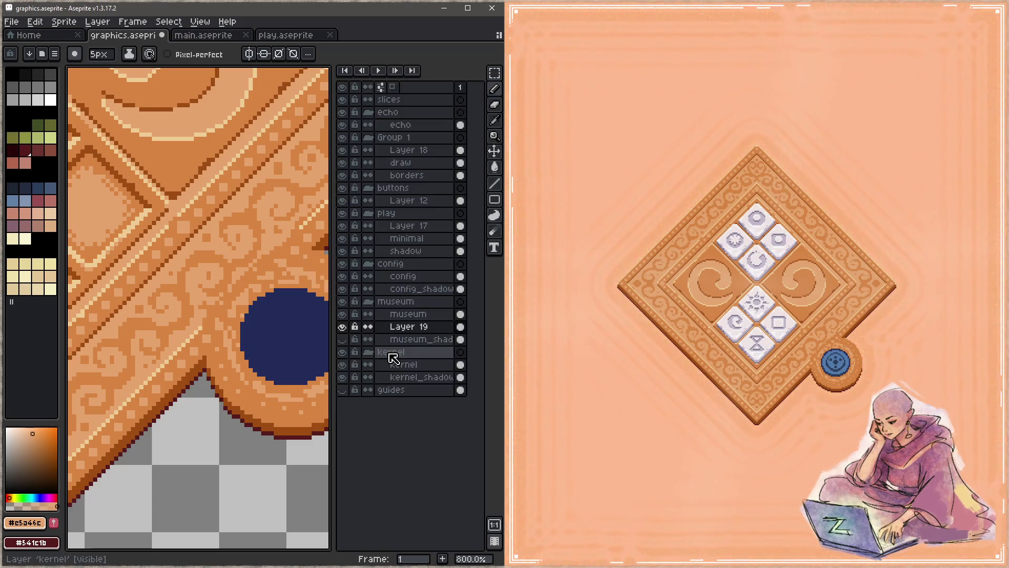
Step: Merge the museum layer down into Layer 19 and rename the merged layer 'museum'
left_click(406, 315)
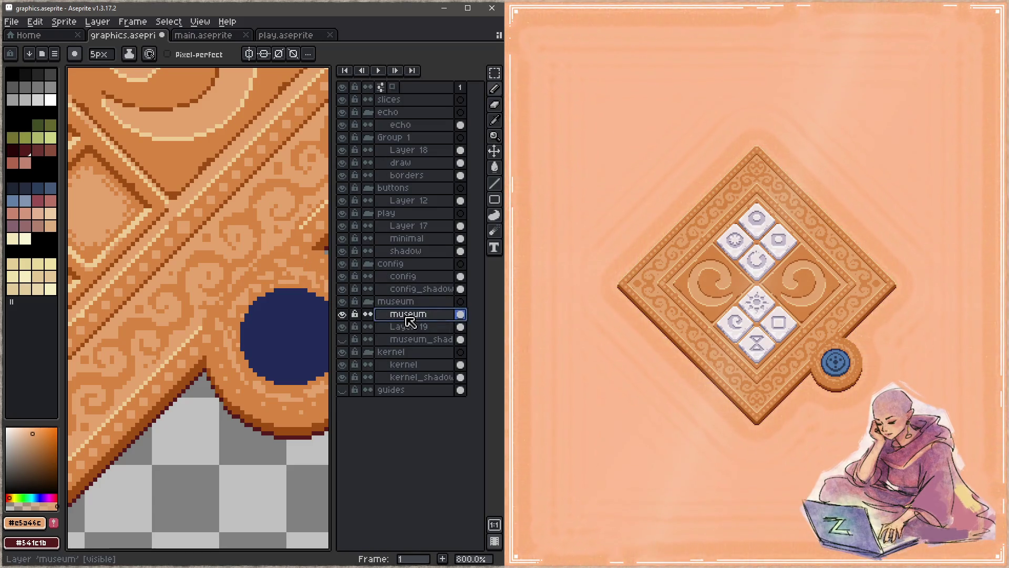
right_click(402, 318)
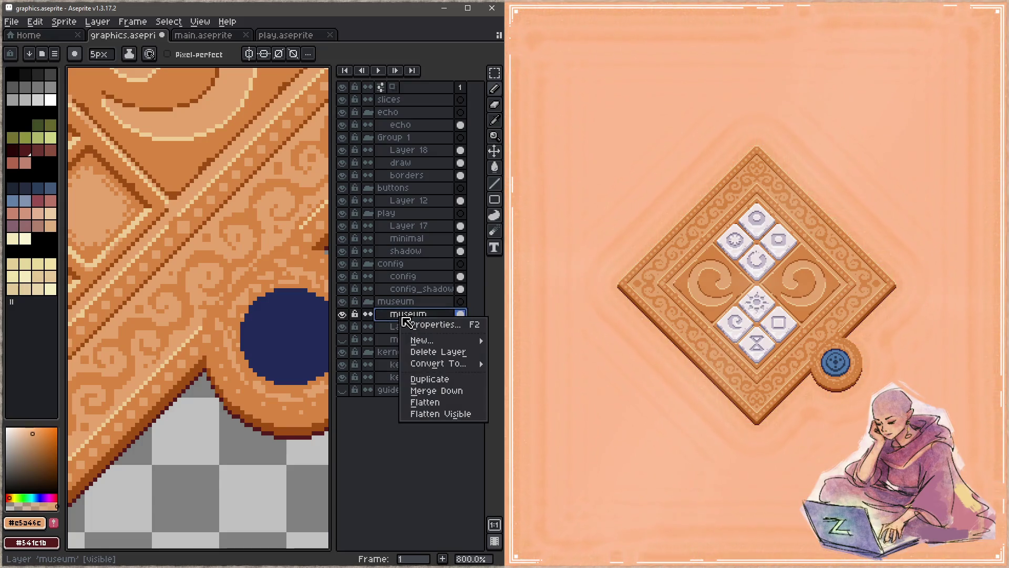
left_click(438, 391)
double_click(426, 315)
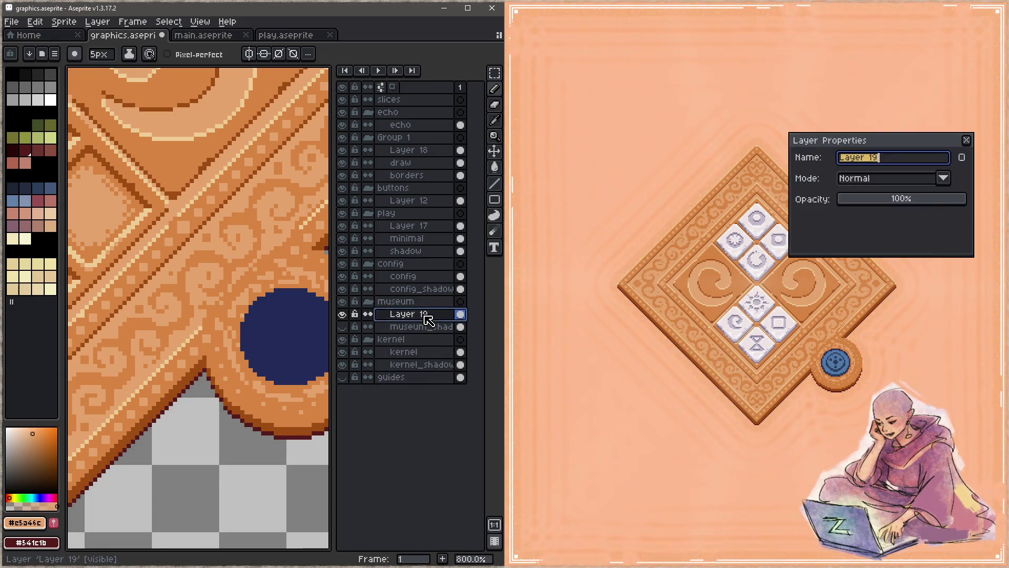
type("museu")
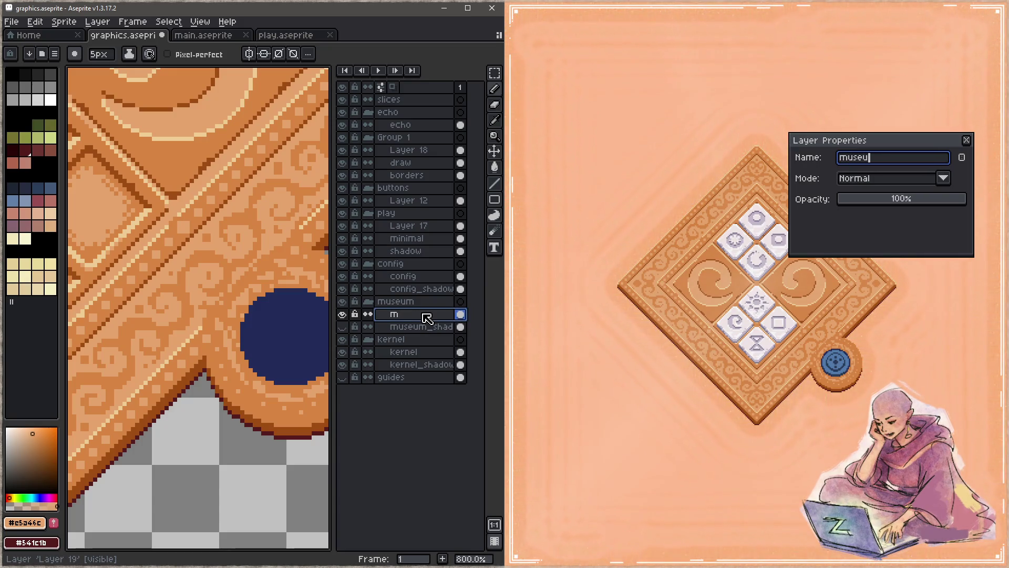
type("m")
key("Return")
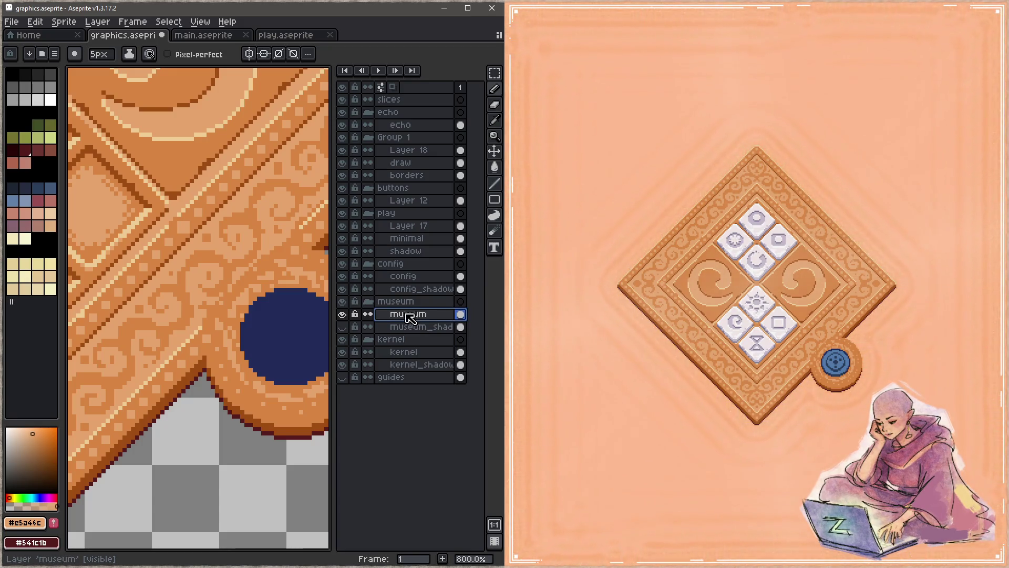
scroll(179, 316, "down", 2)
scroll(179, 315, "right", 2)
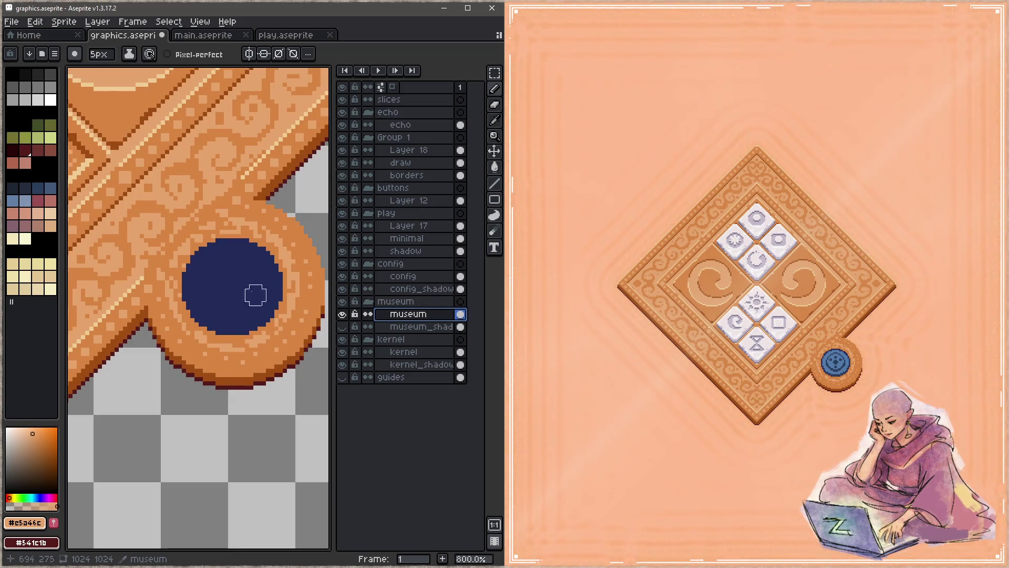
Step: Paint over the ring's light swirls and the band above the dark circle in orange
key("Tab")
left_click(287, 335, "alt")
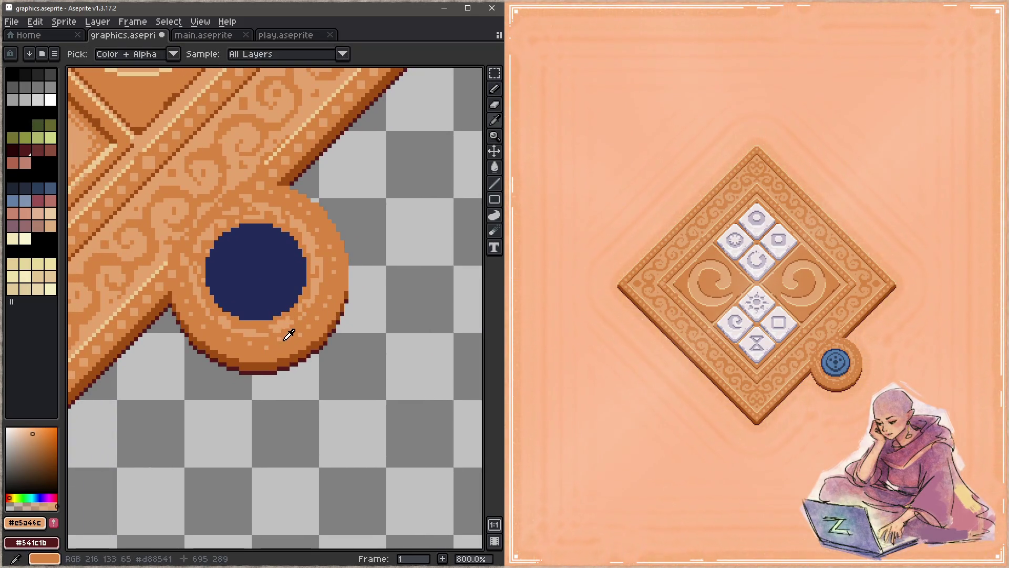
mouse_move(317, 293)
left_mouse_down()
mouse_move(315, 244)
mouse_move(279, 207)
mouse_move(287, 213)
left_mouse_up()
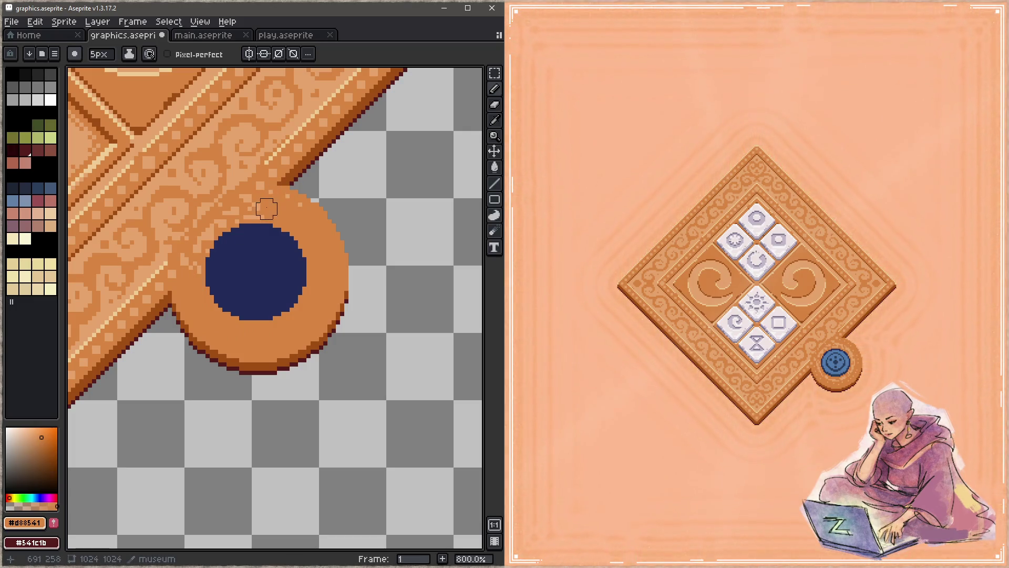
mouse_move(279, 204)
left_mouse_down()
mouse_move(242, 203)
mouse_move(192, 263)
mouse_move(204, 243)
mouse_move(266, 207)
left_mouse_up()
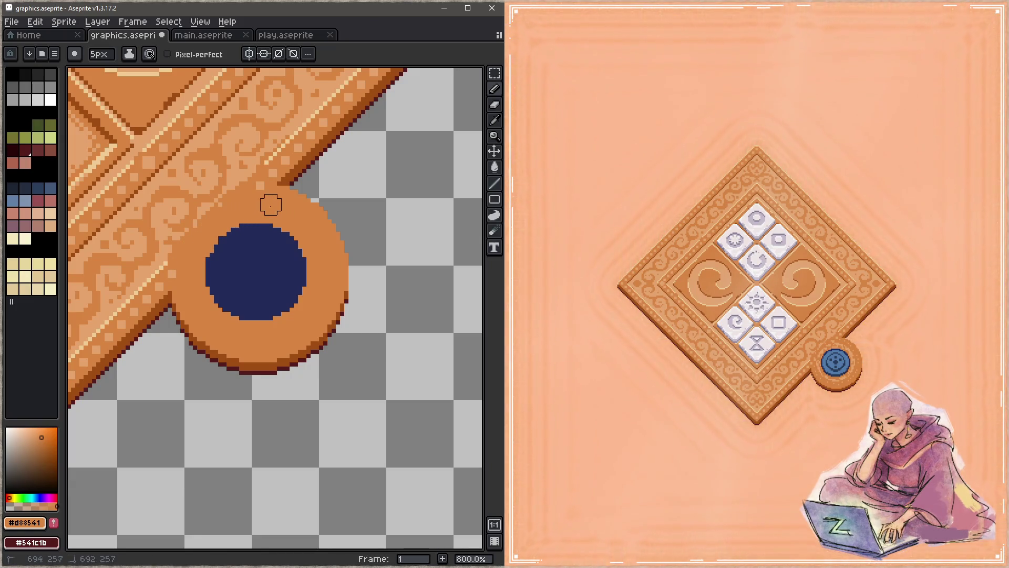
Step: At 1200% zoom, draw a 1-pixel cream stripe along the band's edge
key("z")
left_click(298, 229)
left_click(298, 229)
key("b")
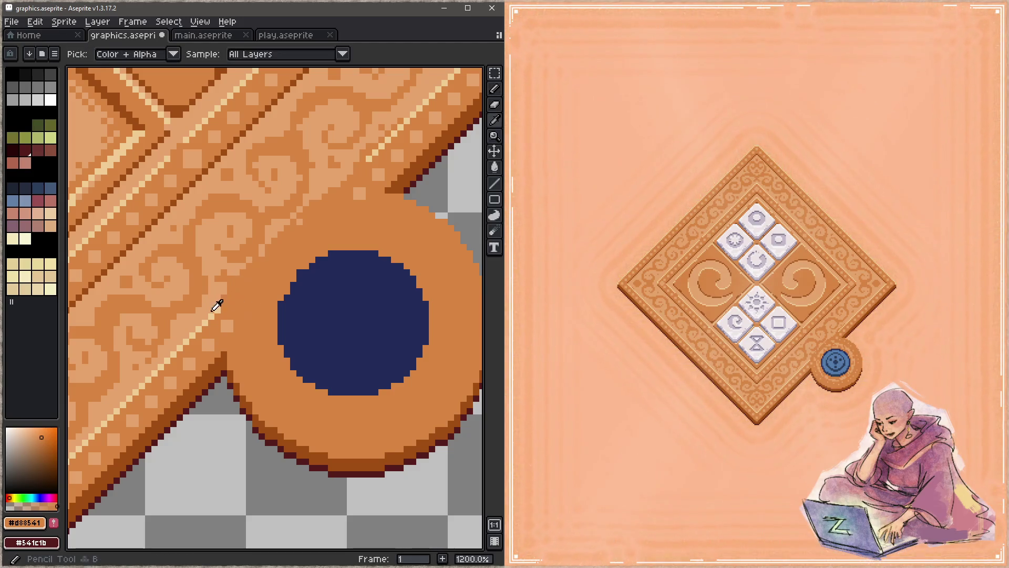
left_click(216, 303, "alt")
key("minus")
left_click(367, 161, "shift")
left_click(411, 102, "alt")
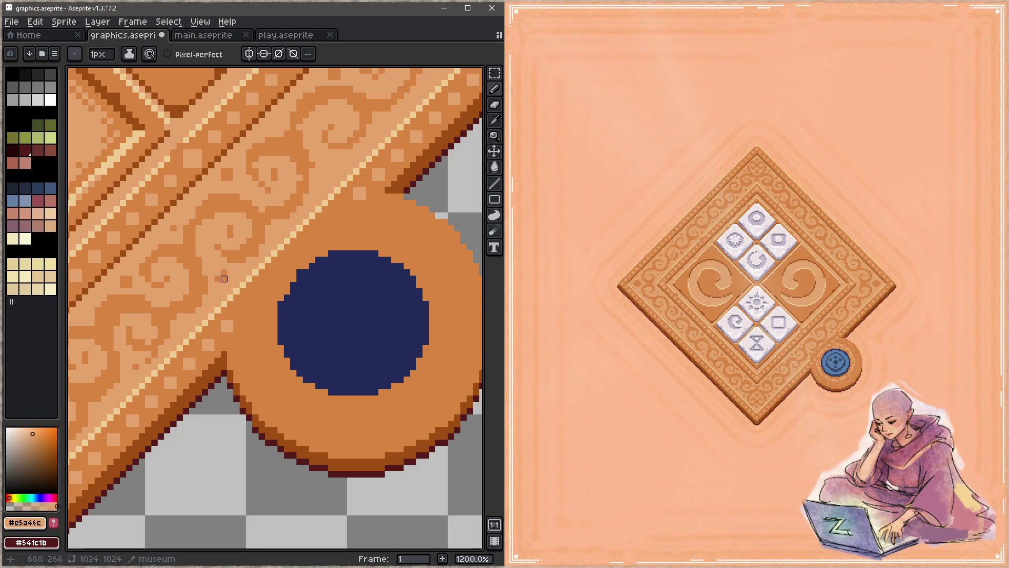
Step: Add cream highlight pixels along the ring's upper edge, toning one down to muted tan
key("z")
scroll(229, 266, "down", 4)
scroll(228, 267, "up", 5)
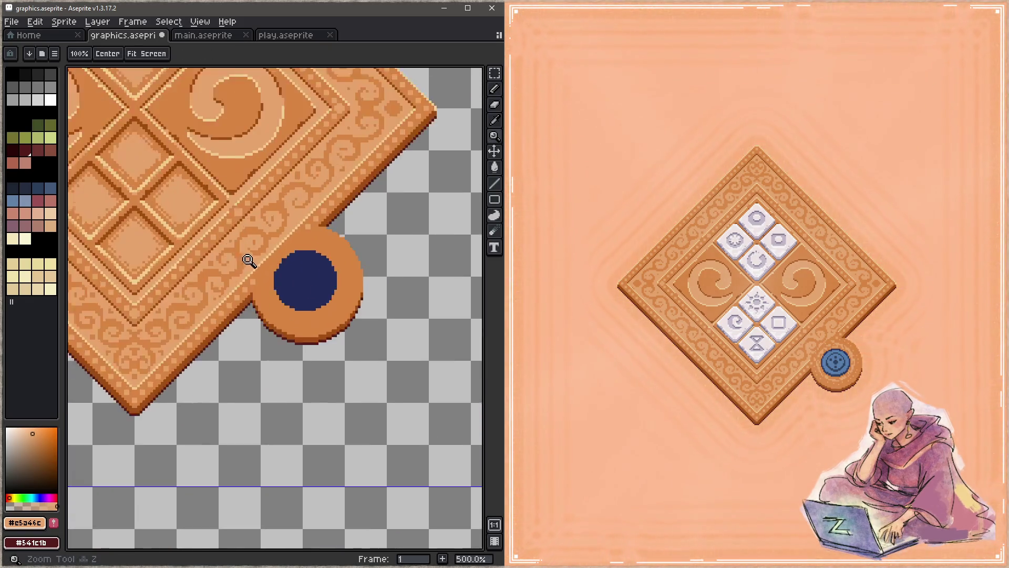
left_click(245, 237, "alt")
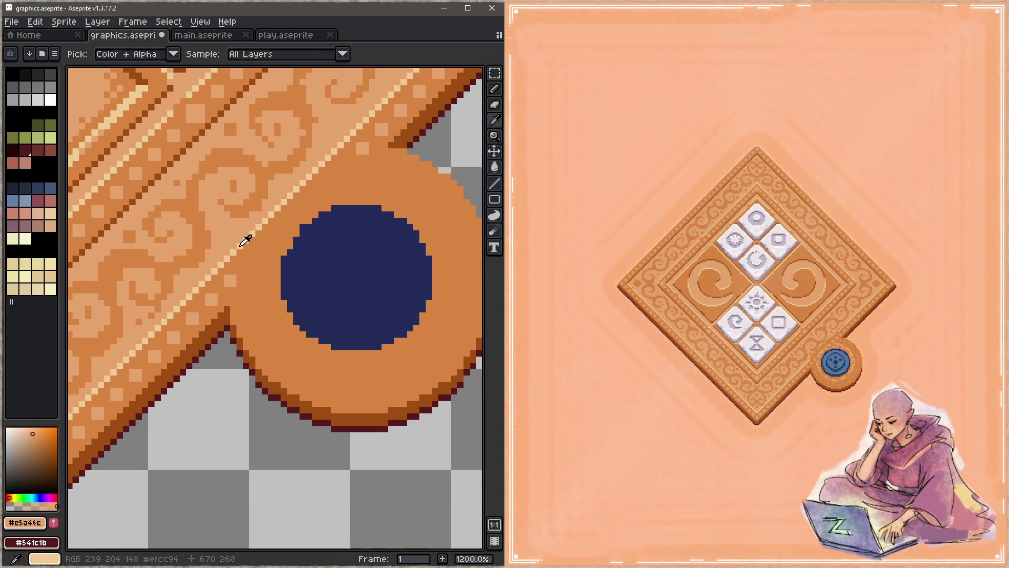
key("b")
mouse_move(404, 183)
left_mouse_down()
mouse_move(281, 204)
mouse_move(275, 172)
left_mouse_up()
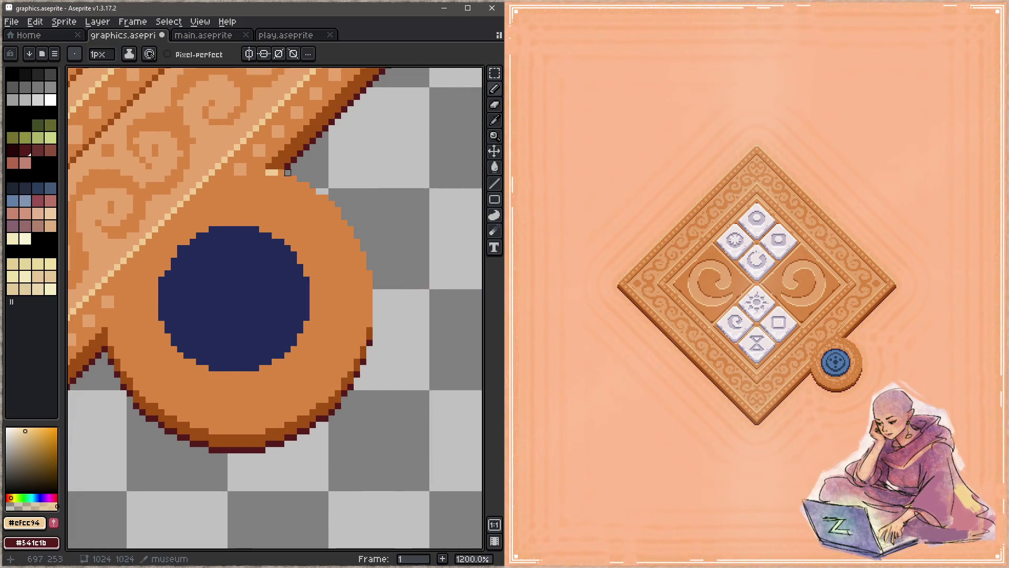
left_click(297, 179)
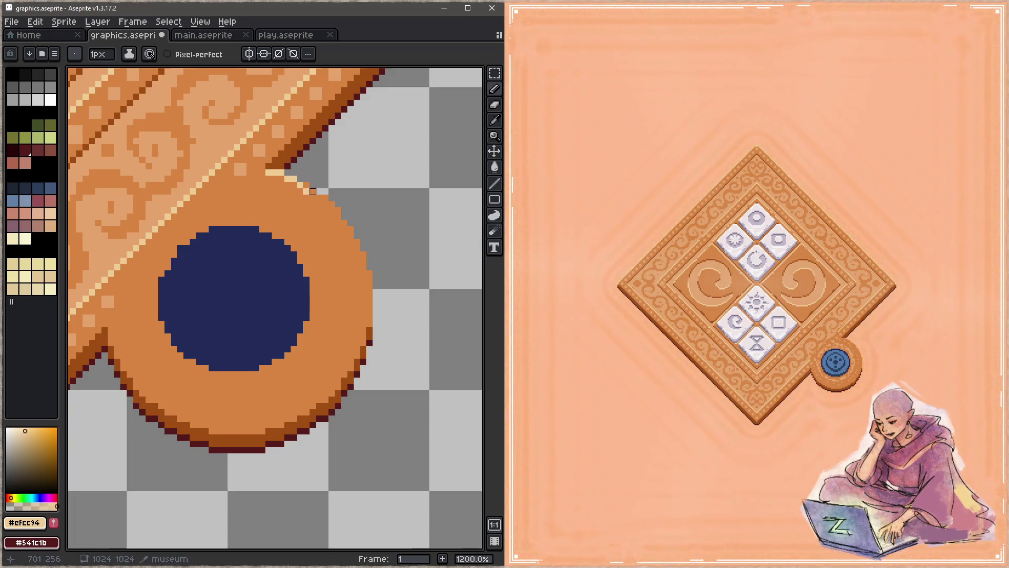
left_click(307, 185)
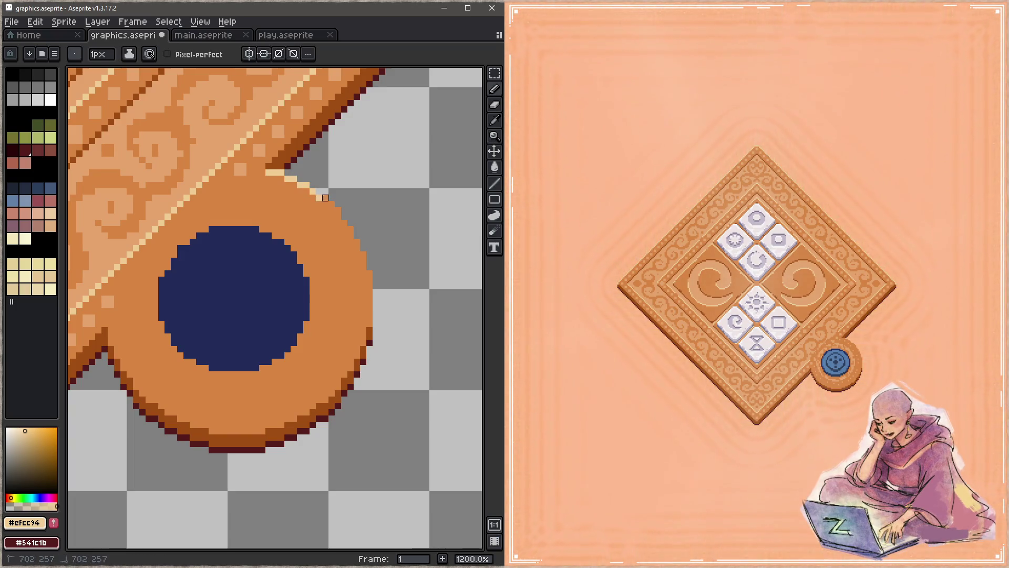
left_click(225, 140, "alt")
left_click(274, 173)
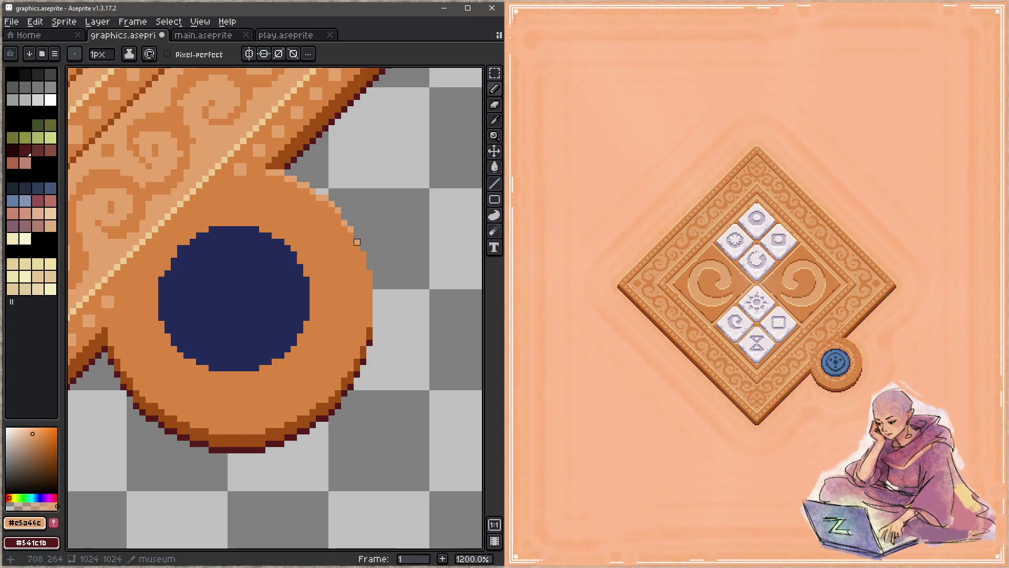
Step: Save the sprite, add a short stroke down the ring's right edge, save again, and build in Focus
key("ctrl+s")
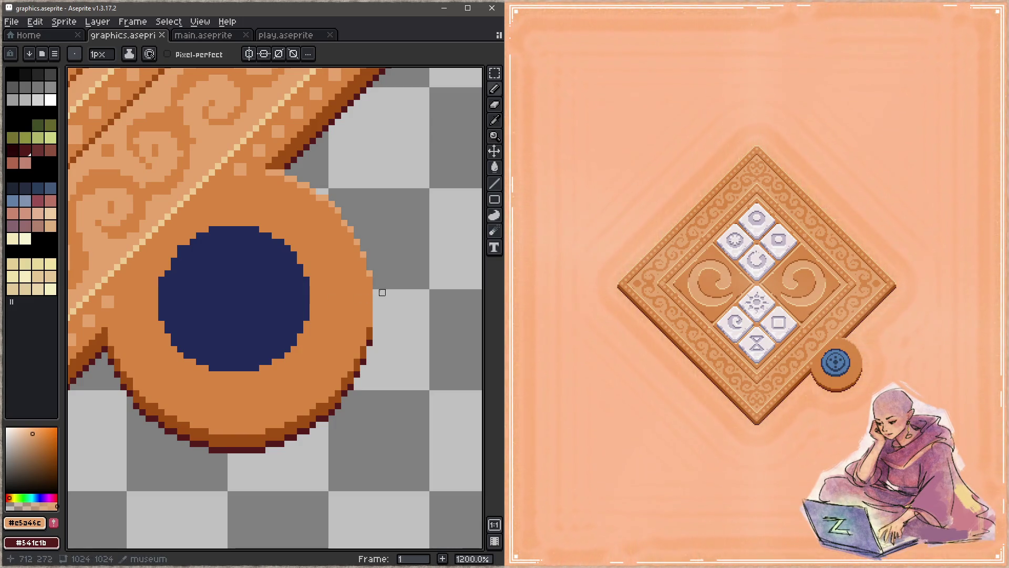
left_click_drag(369, 279, 369, 299)
key("ctrl+s")
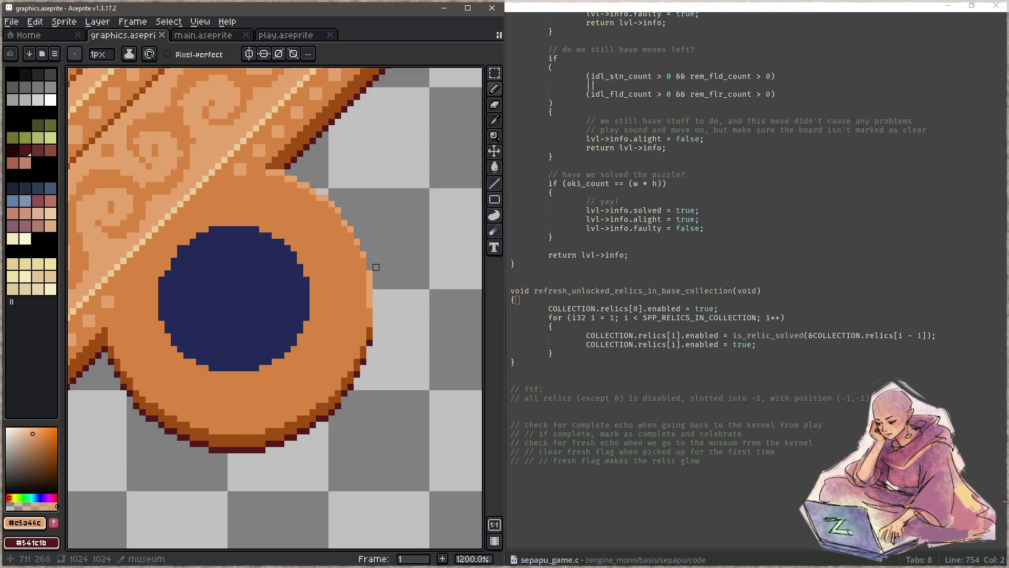
left_click(729, 277)
key("F5")
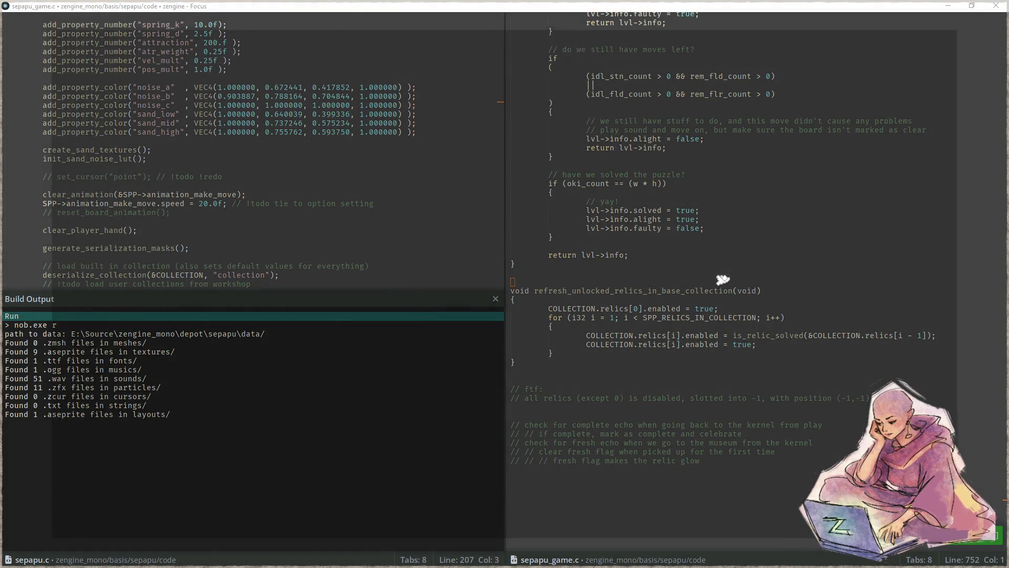
Step: Dock the game on the right beside Aseprite and open the diamond puzzle board
key("super+Right")
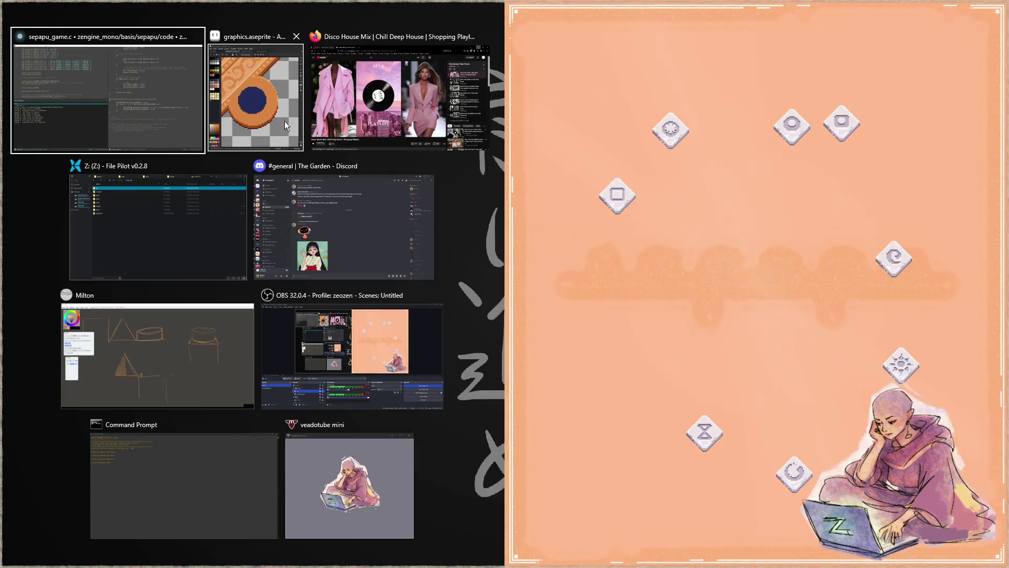
left_click(292, 120)
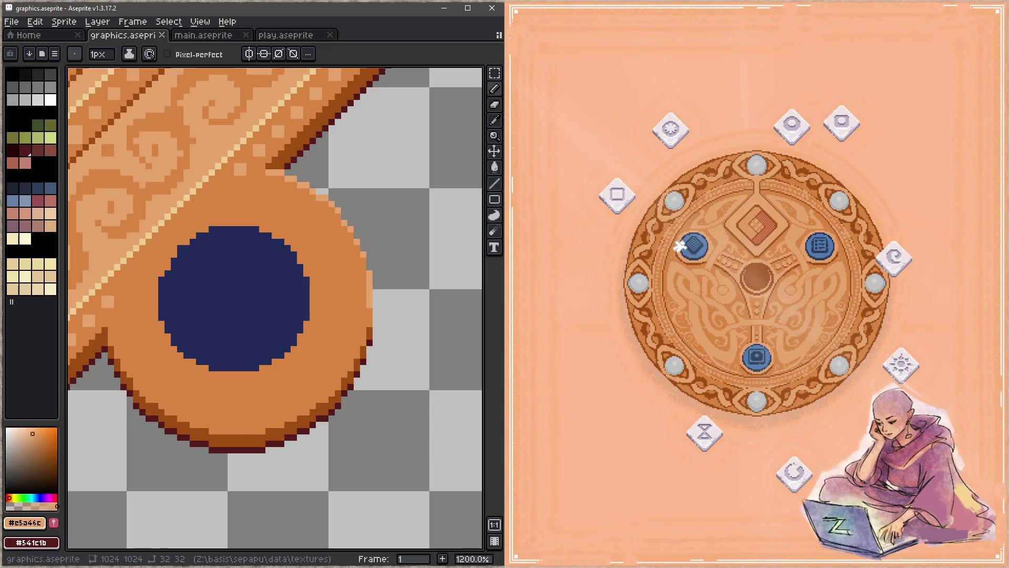
left_click(693, 245)
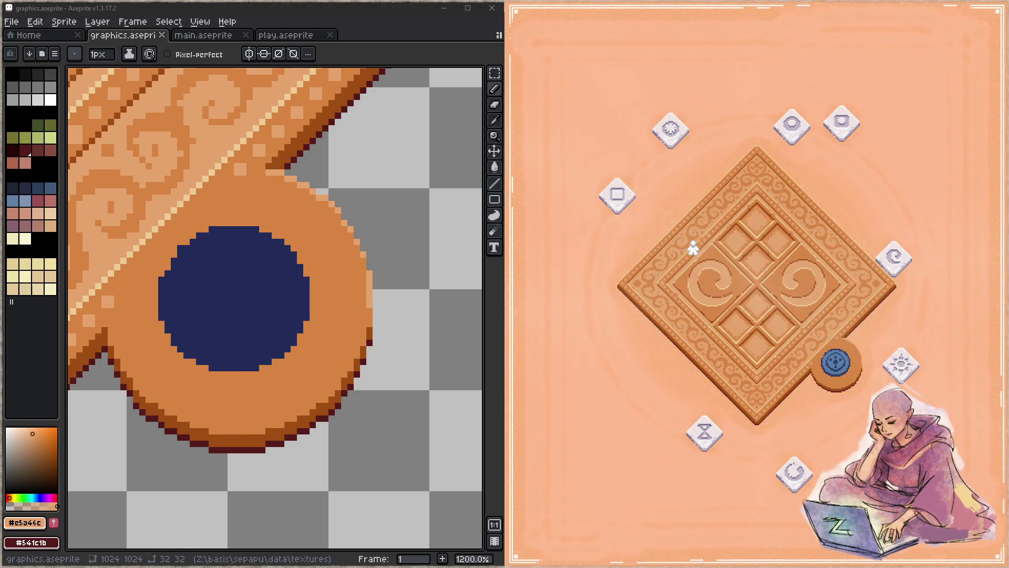
scroll(297, 293, "down", 1)
scroll(310, 308, "up", 1)
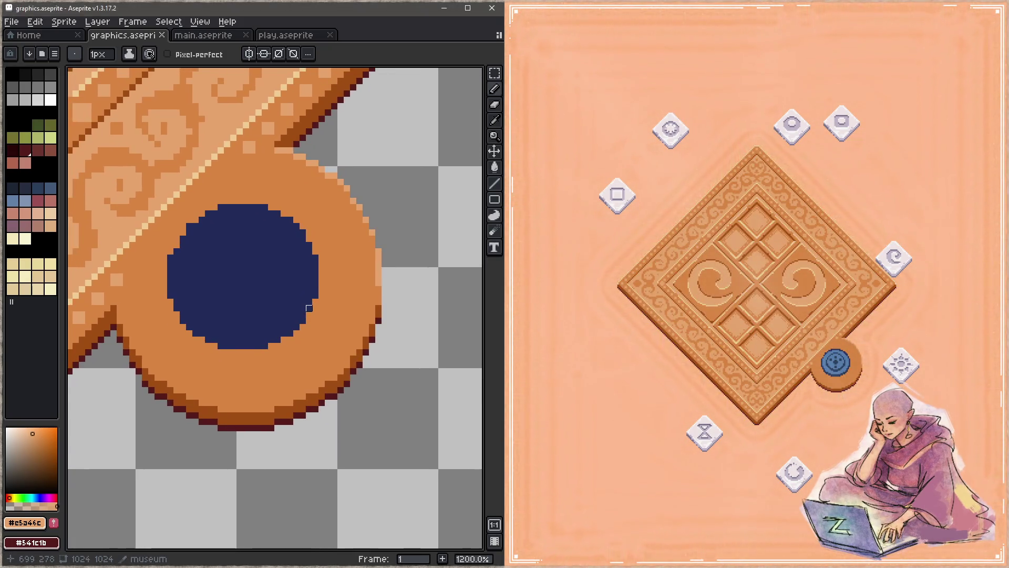
scroll(309, 308, "up", 2)
Step: Recolour the ring's right-side edge pixels cream with a non-contiguous fill, then save
left_click(275, 185, "alt")
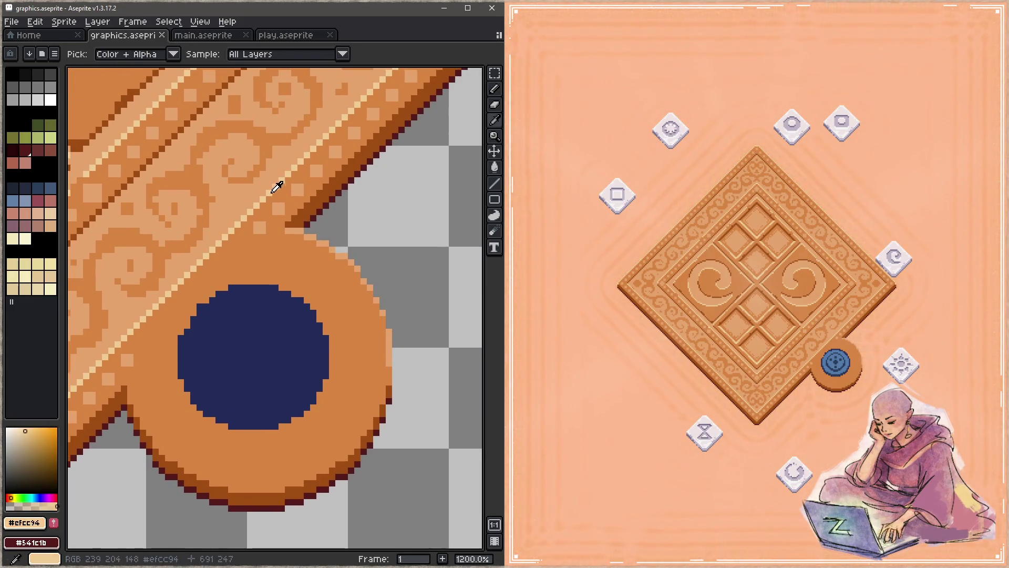
key("m")
mouse_move(283, 225)
left_mouse_down()
mouse_move(304, 267)
mouse_move(422, 384)
left_mouse_up()
key("g")
left_click(178, 54)
left_click(309, 238)
key("ctrl+d")
key("ctrl+s")
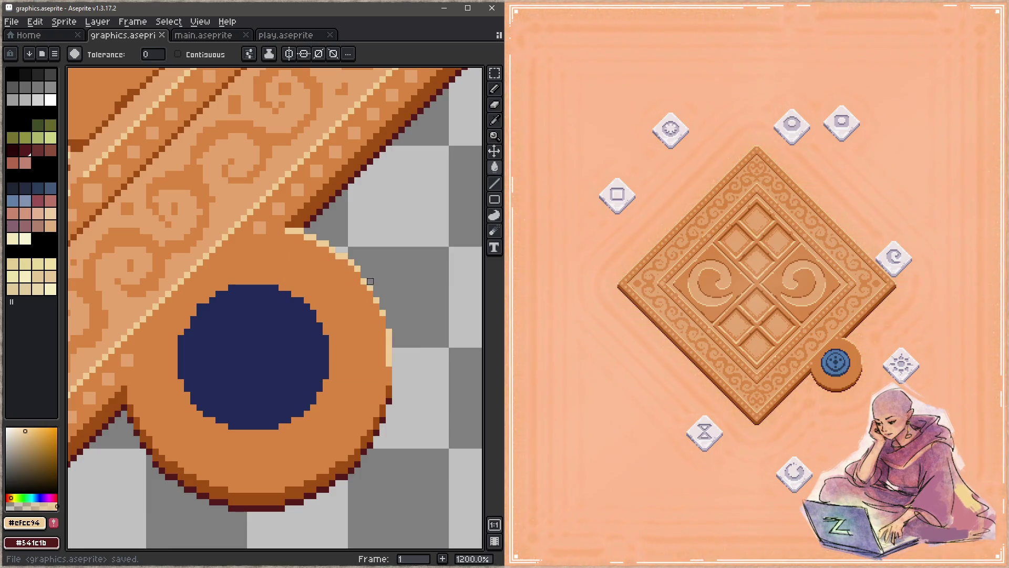
Step: Test filling the ring's mid-orange with light #efcc94, undo it, and save graphics.aseprite
left_click_drag(364, 281, 353, 244)
left_click(372, 280)
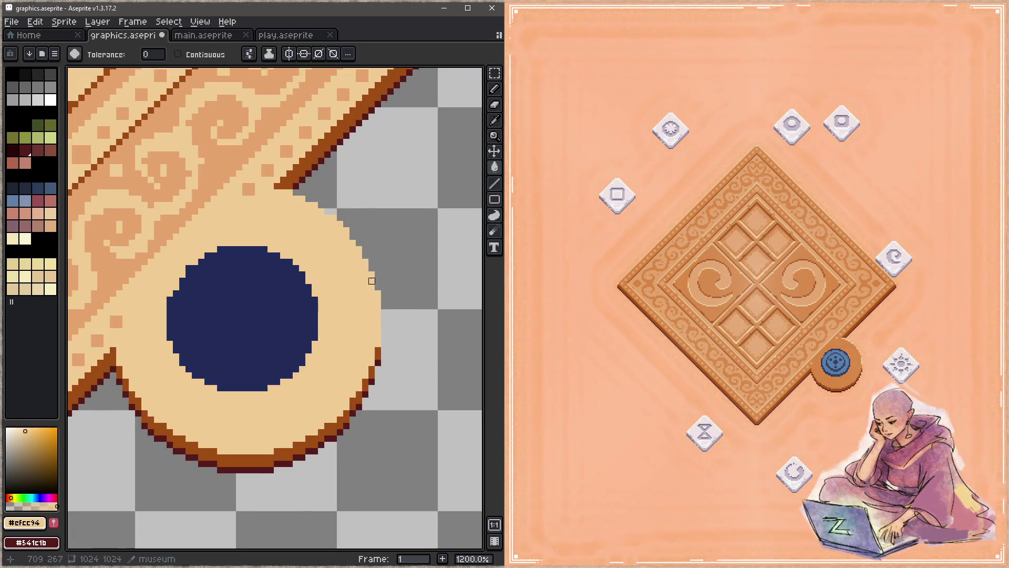
key("ctrl+z")
key("b")
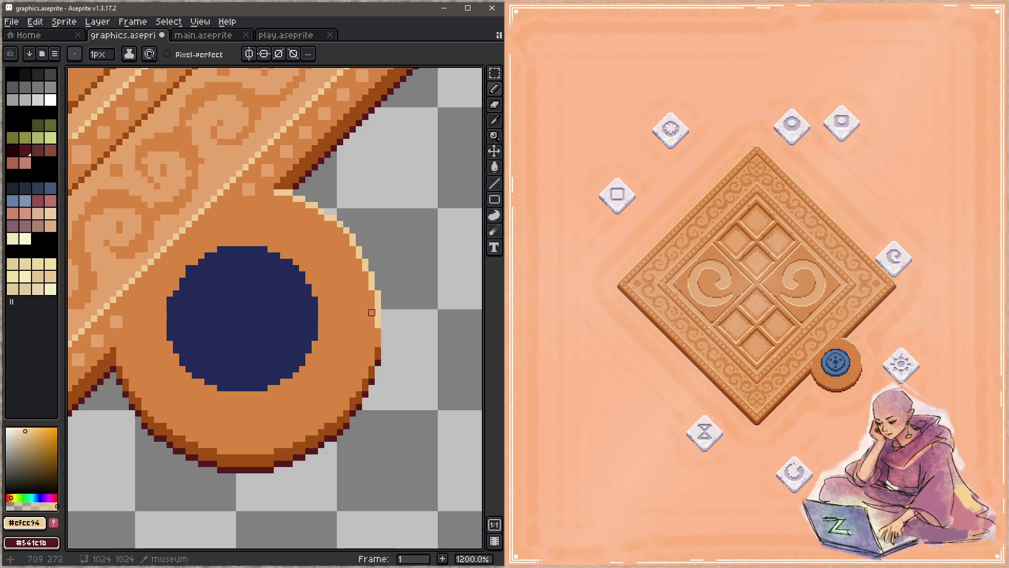
key("g")
key("b")
key("g")
key("b")
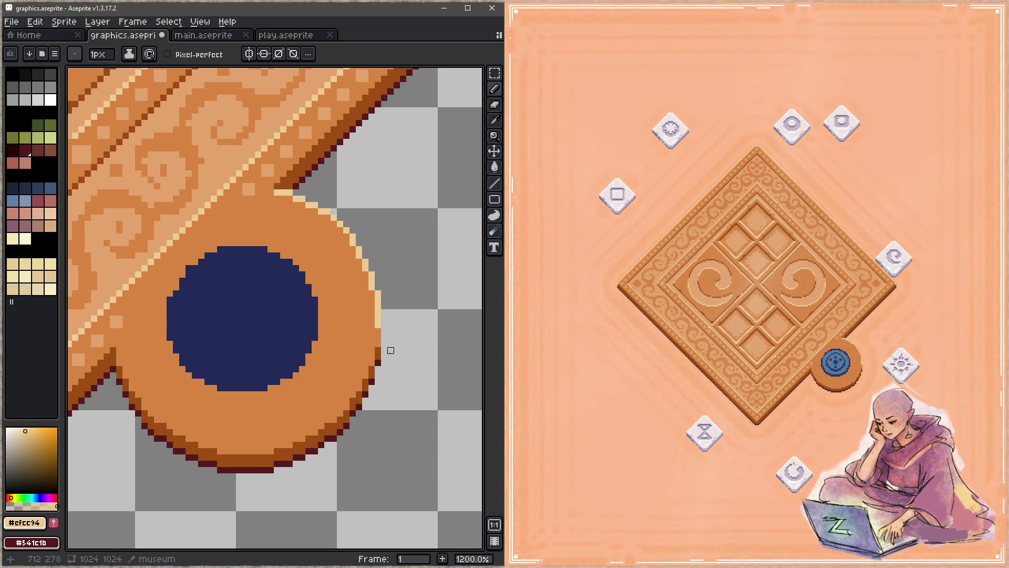
key("ctrl+s")
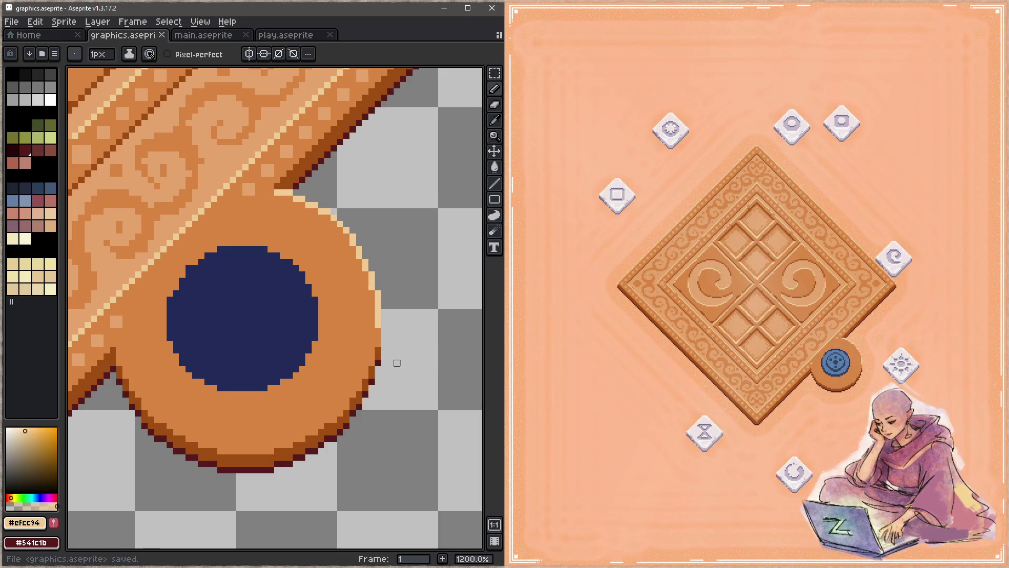
key("alt+Tab")
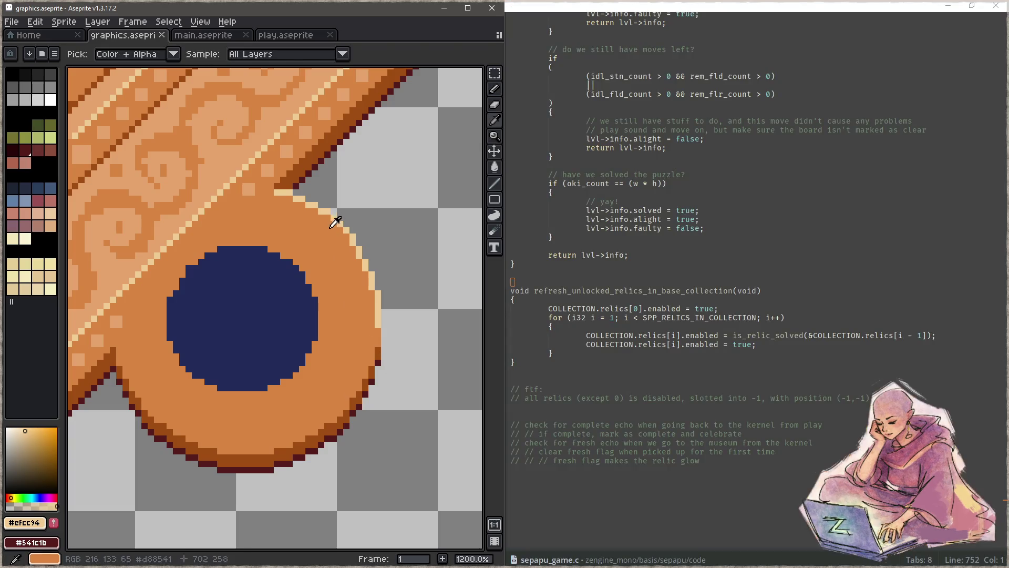
Step: Rebuild with F5, run the game with F6, and dock it on the right beside graphics.aseprite
scroll(340, 268, "down", 3)
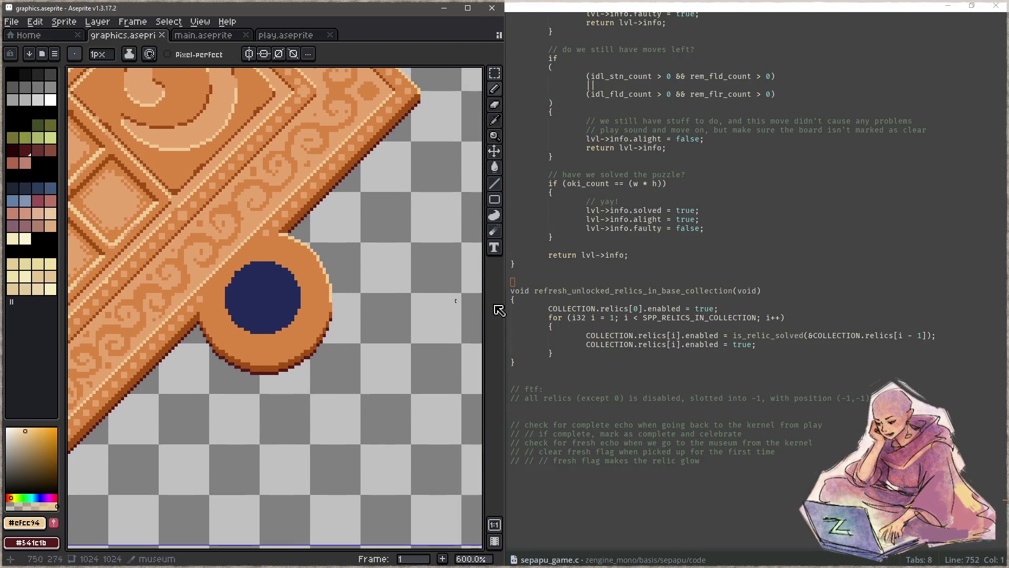
left_click(744, 336)
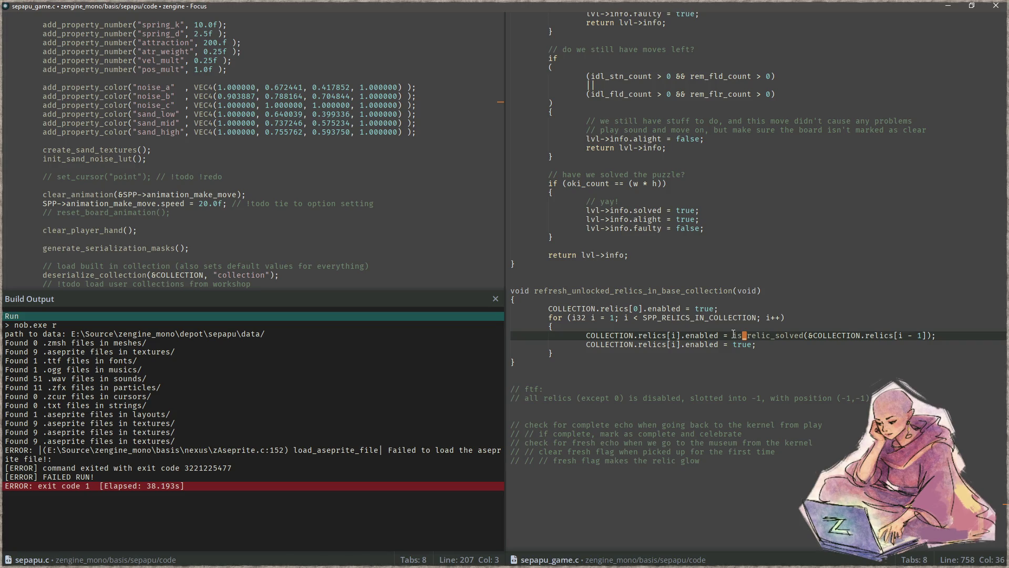
left_click(746, 265)
key("F5")
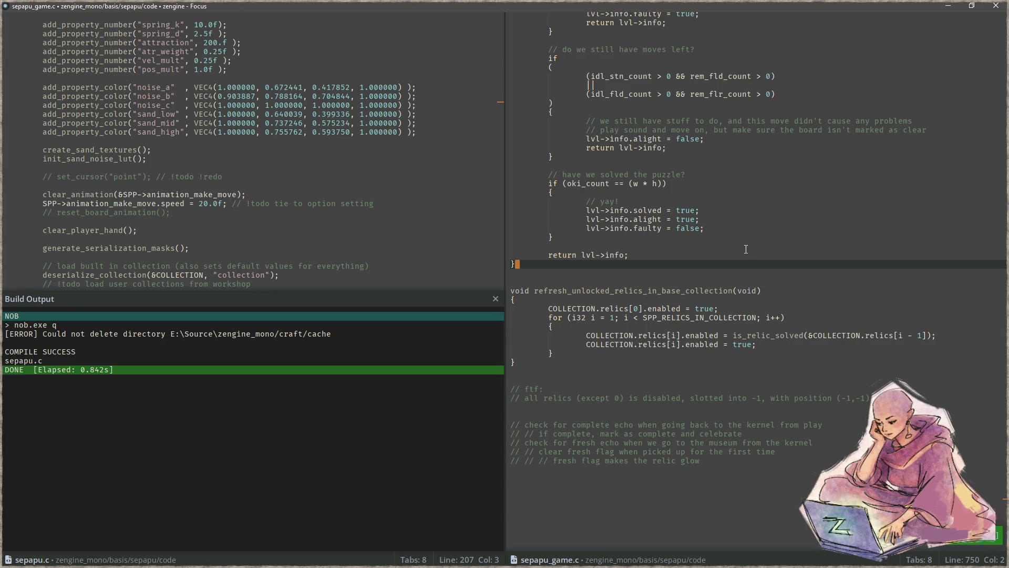
key("F6")
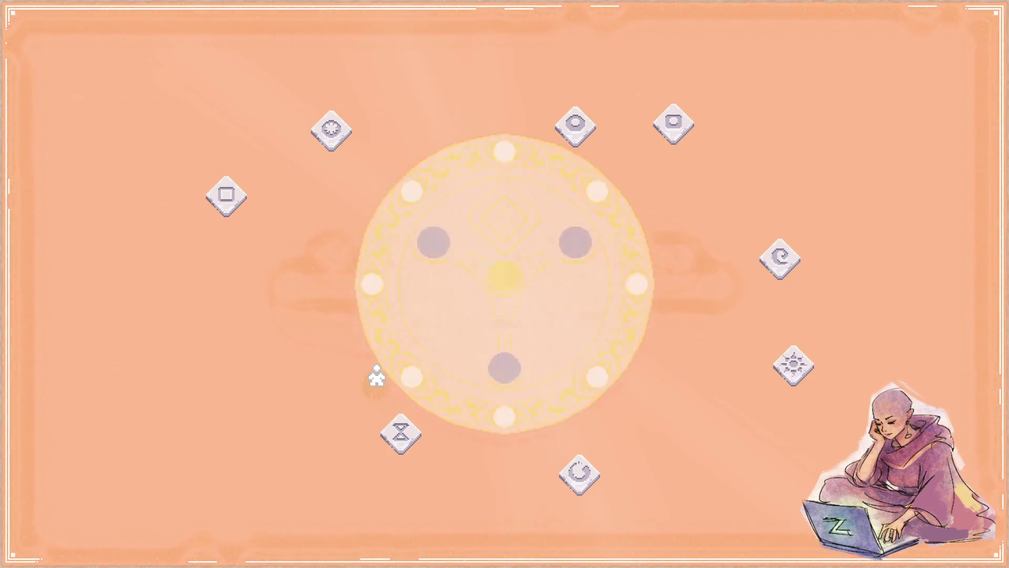
key("super+Right")
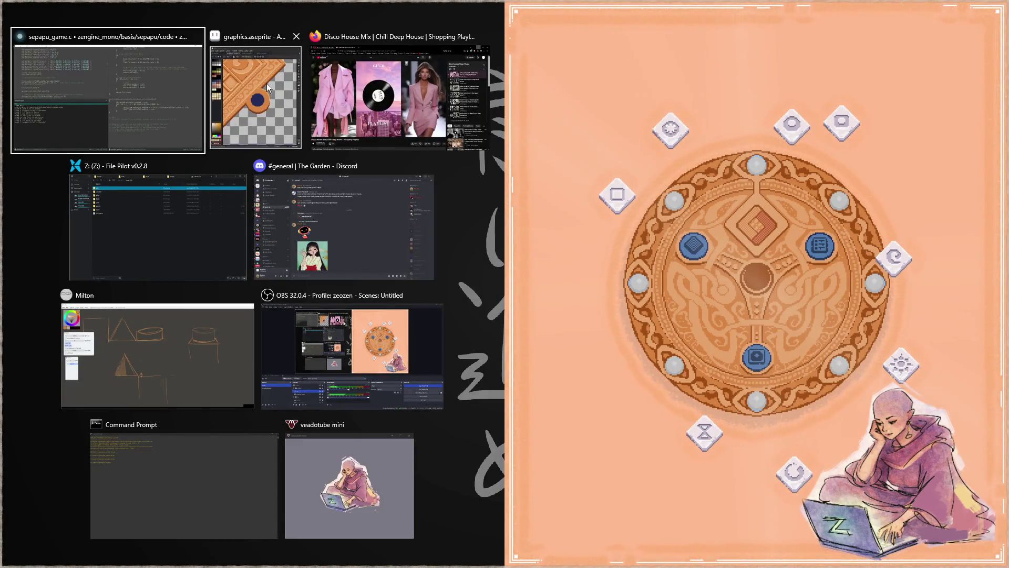
left_click(267, 83)
mouse_move(364, 248)
left_mouse_down()
mouse_move(360, 293)
mouse_move(401, 275)
left_mouse_up()
key("z")
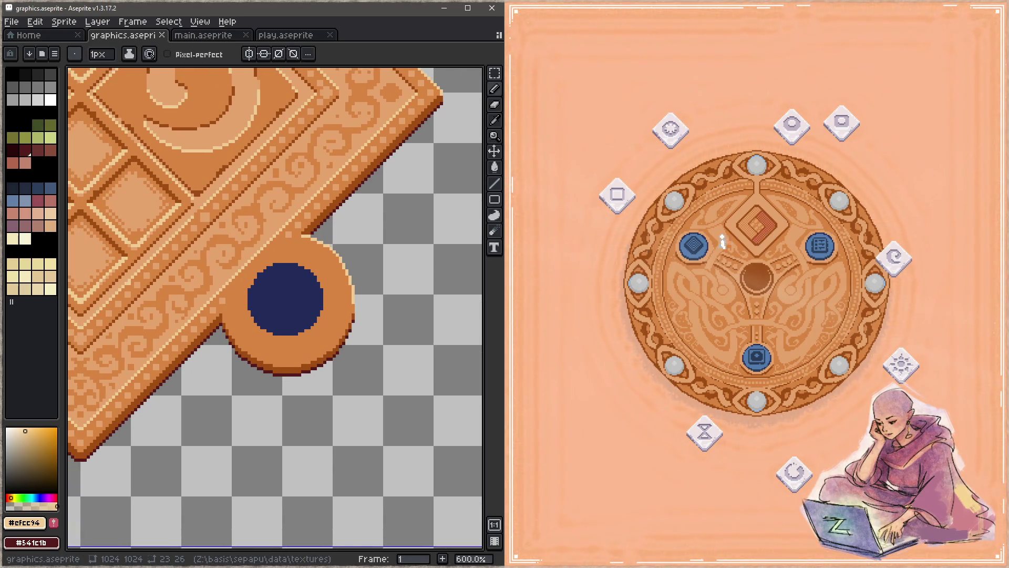
Step: Return the game to the diamond board, zoom onto the pedestal rim, pick #d88541, and save
left_click(693, 245)
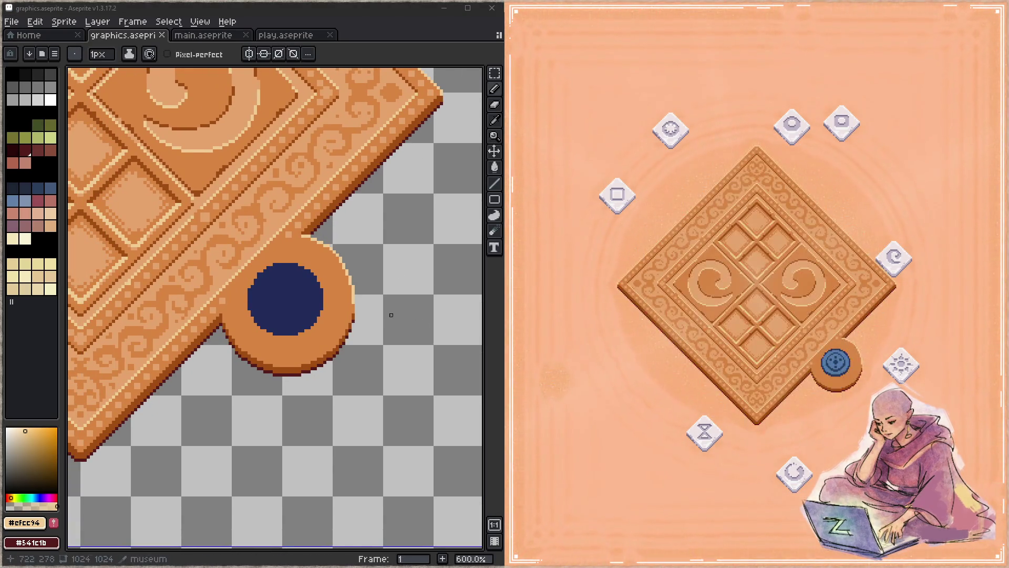
scroll(362, 279, "up", 2)
scroll(320, 289, "up", 2)
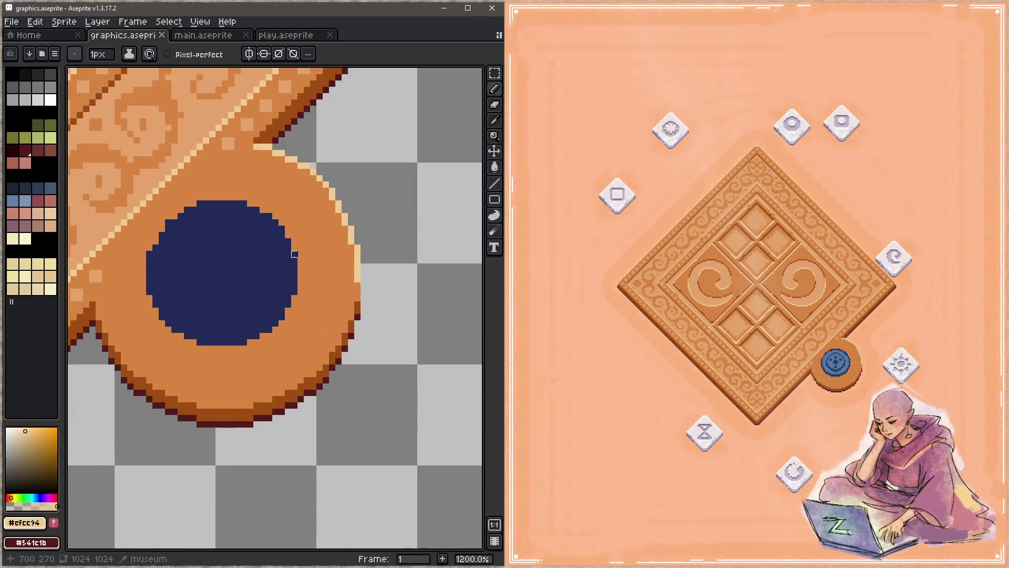
left_click_drag(297, 243, 332, 294)
key("alt")
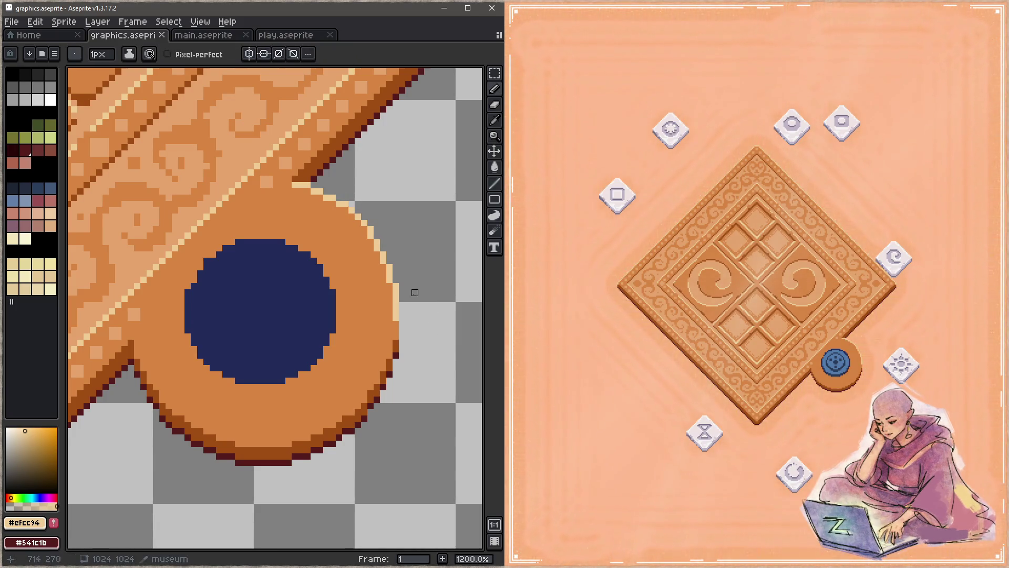
key("alt")
key("alt")
key("alt")
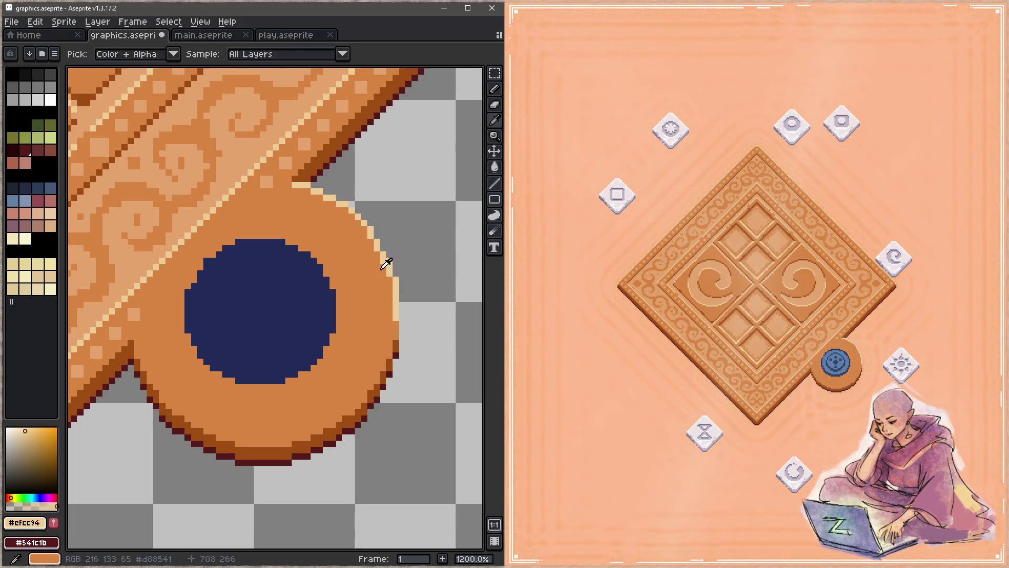
left_click(386, 262, "alt")
key("alt")
key("alt")
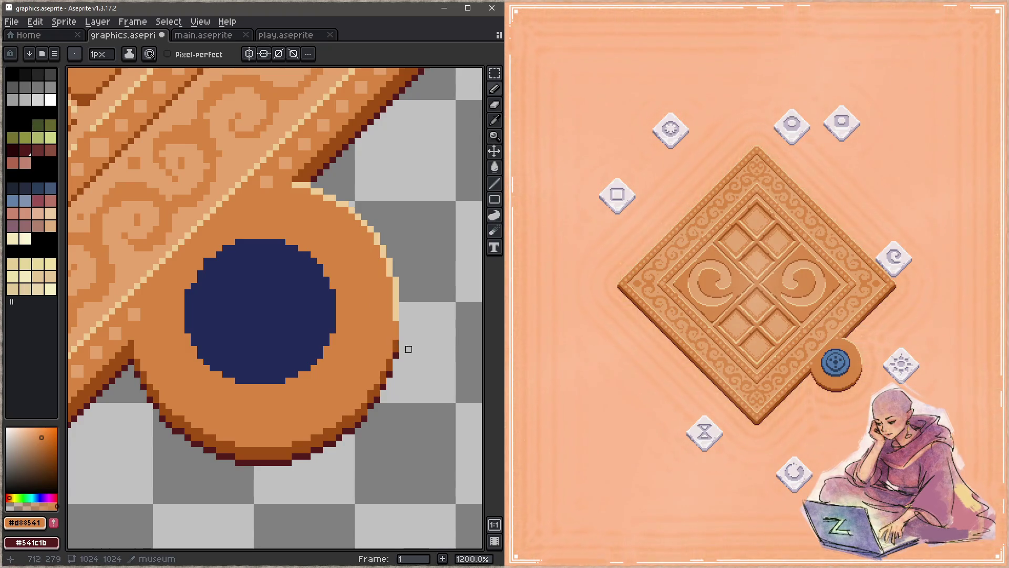
key("ctrl+s")
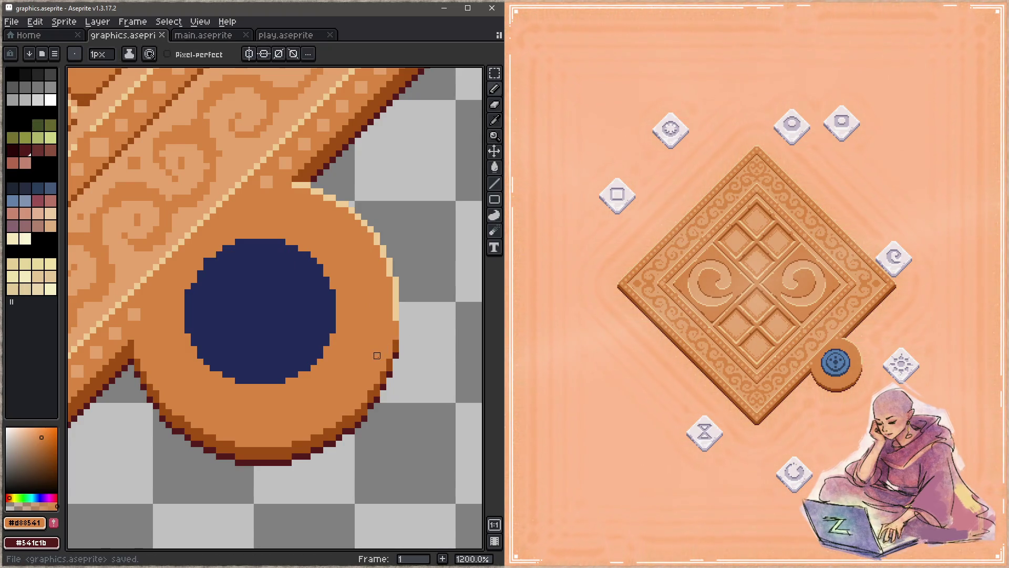
Step: Paint the pedestal's right-edge rim pixels lighter with #c5a46c and #efcc94, saving after each pass
left_click_drag(386, 344, 412, 275)
left_click(422, 248)
left_click(289, 96, "alt")
left_click_drag(422, 232, 422, 271)
key("ctrl+s")
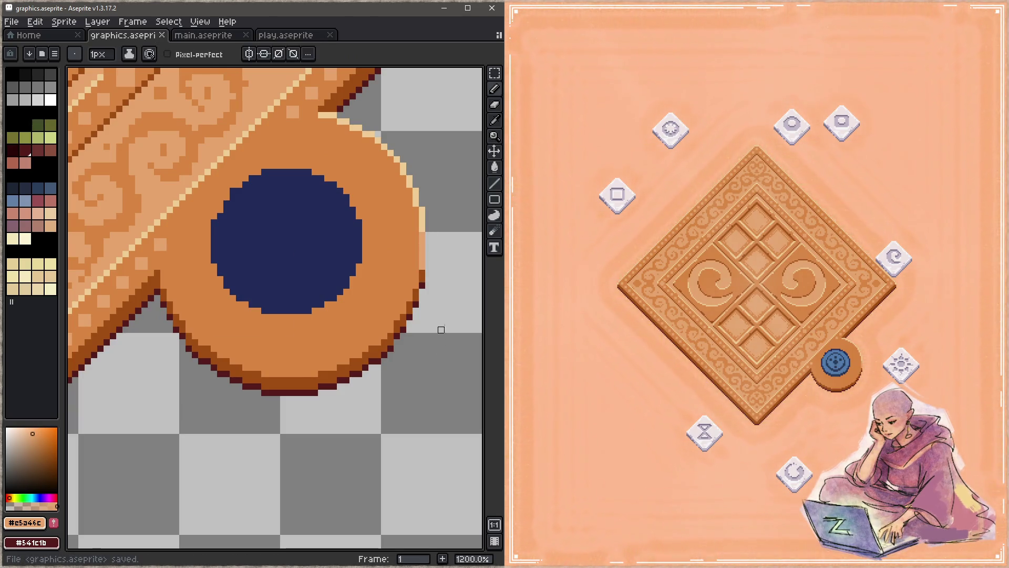
left_click(422, 218, "alt")
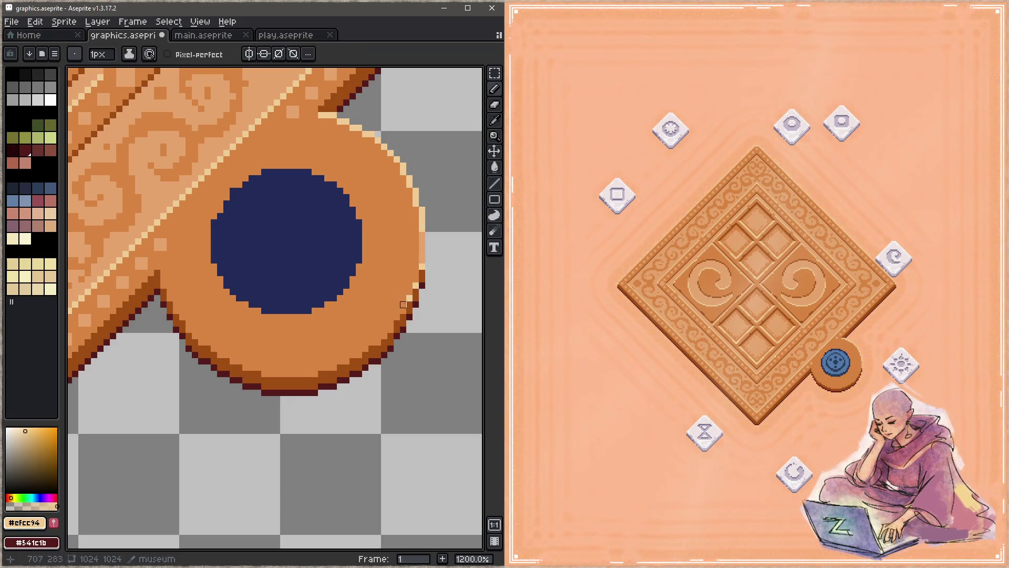
key("ctrl+s")
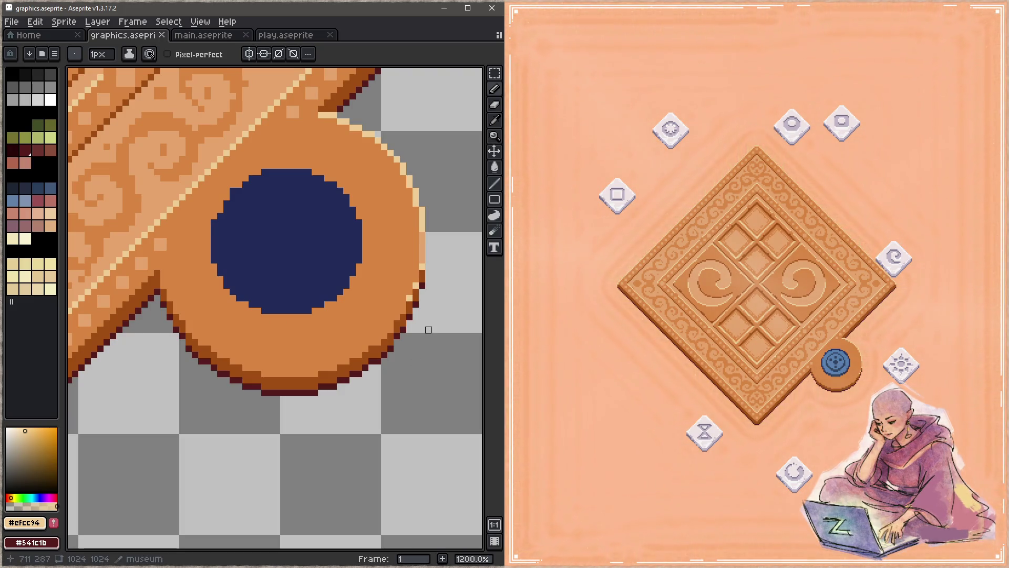
scroll(292, 308, "down", 8)
scroll(253, 418, "up", 3)
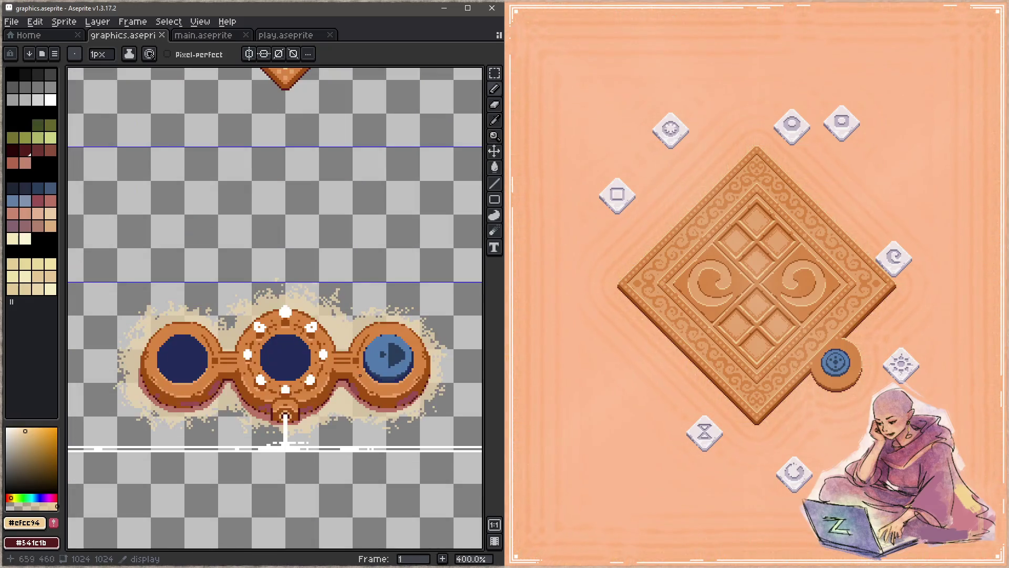
Step: Sample #e5a46c from the button piece's rim and paint the pedestal's lower-right rim pixels with it
scroll(408, 405, "up", 4)
left_click(372, 384, "alt")
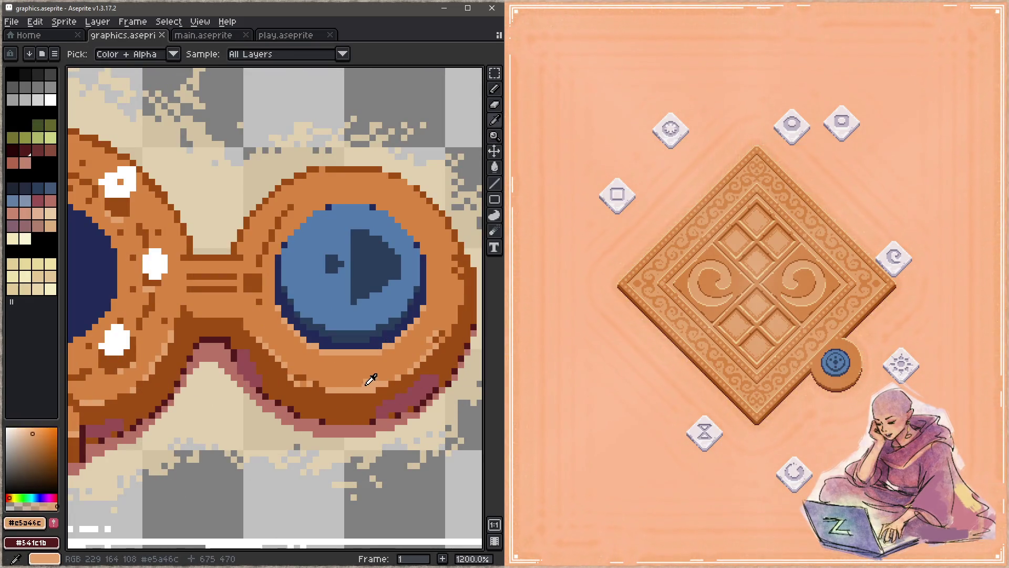
scroll(357, 274, "down", 4)
scroll(357, 273, "up", 5)
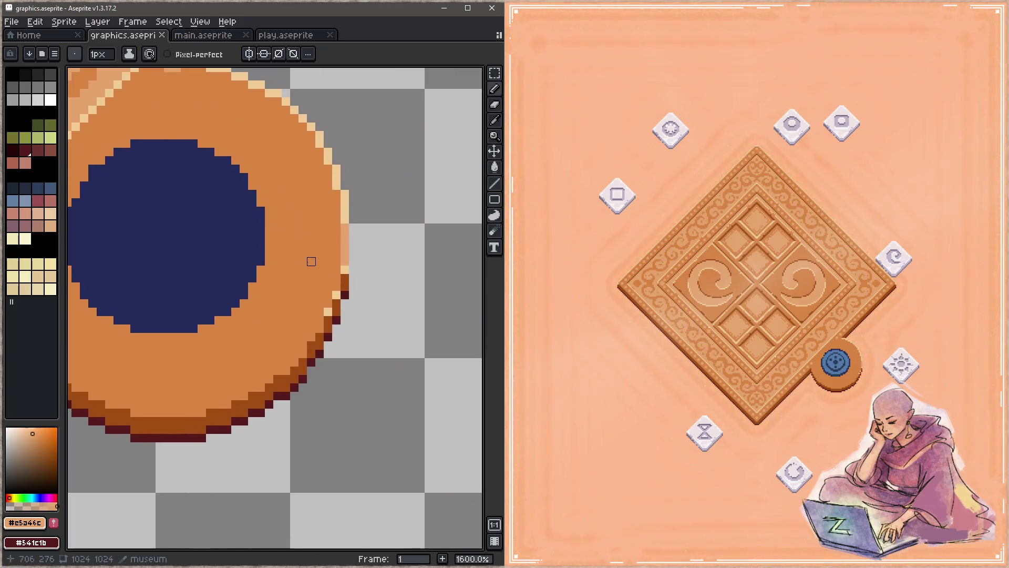
scroll(362, 295, "down", 1)
scroll(362, 294, "left", 1)
left_click(361, 264)
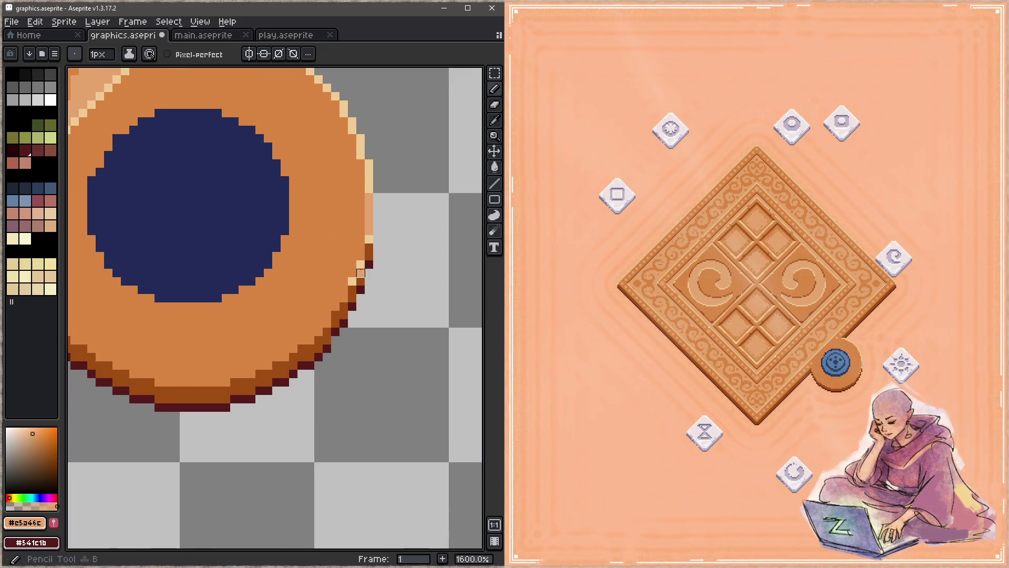
scroll(352, 281, "down", 1)
scroll(352, 281, "left", 1)
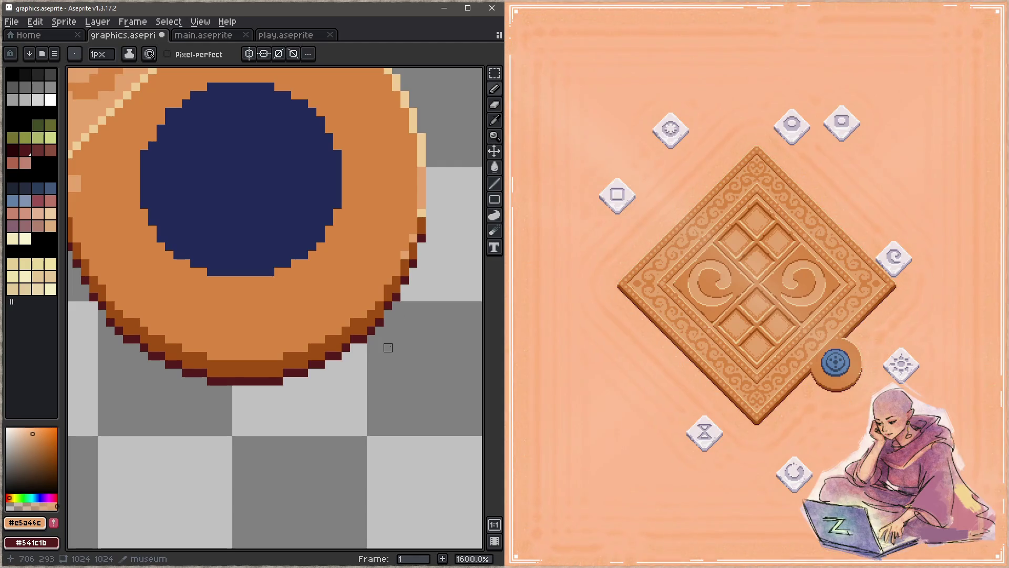
scroll(362, 311, "up", 1)
scroll(363, 311, "left", 1)
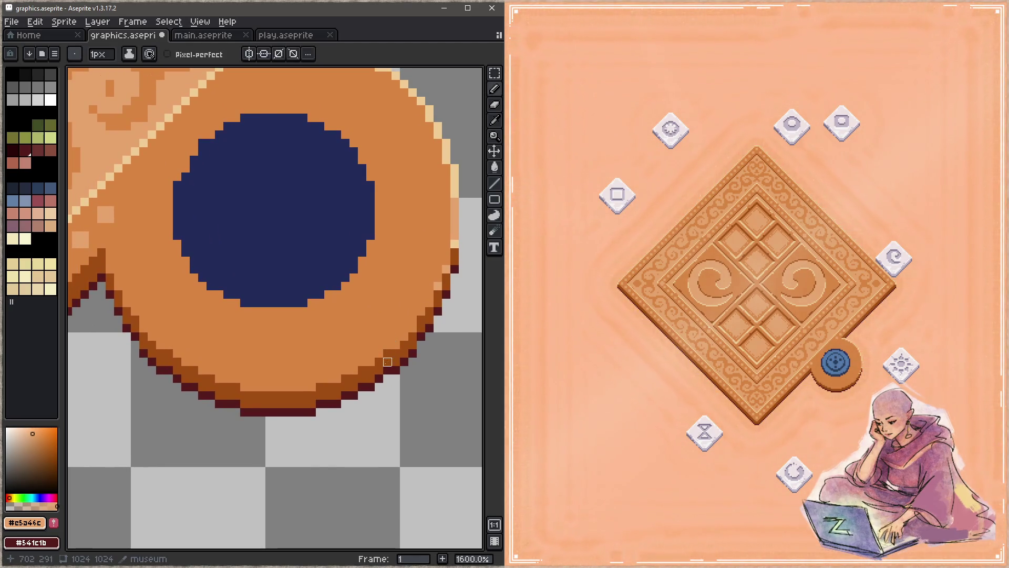
left_click(429, 303)
left_click(413, 328)
left_click(404, 336)
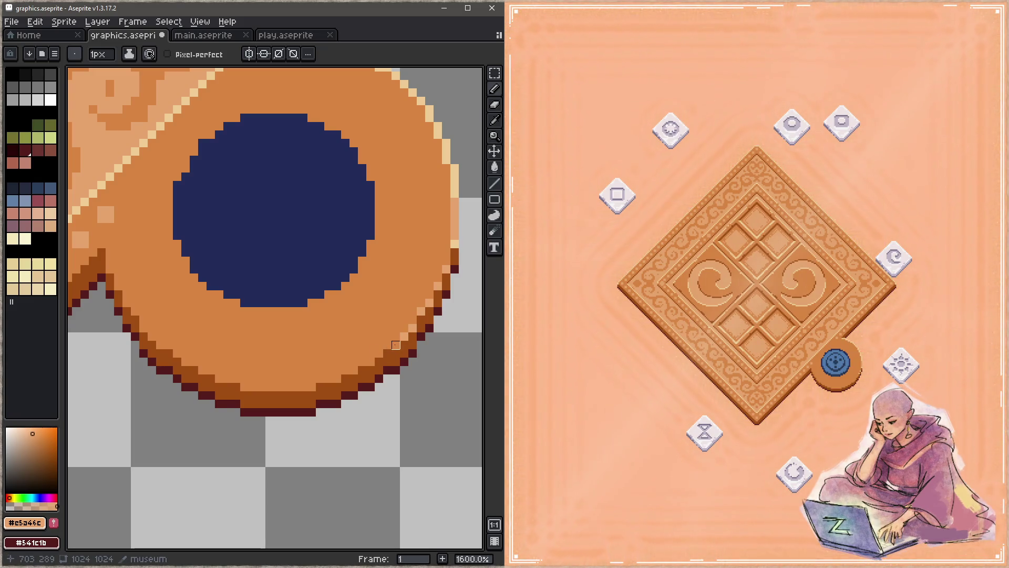
Step: Continue the light peach highlight along the bottom rim and up the bottom-left edge, then save
left_click(370, 362)
left_click(354, 370)
left_click(346, 370)
left_click(337, 378)
left_click(329, 378)
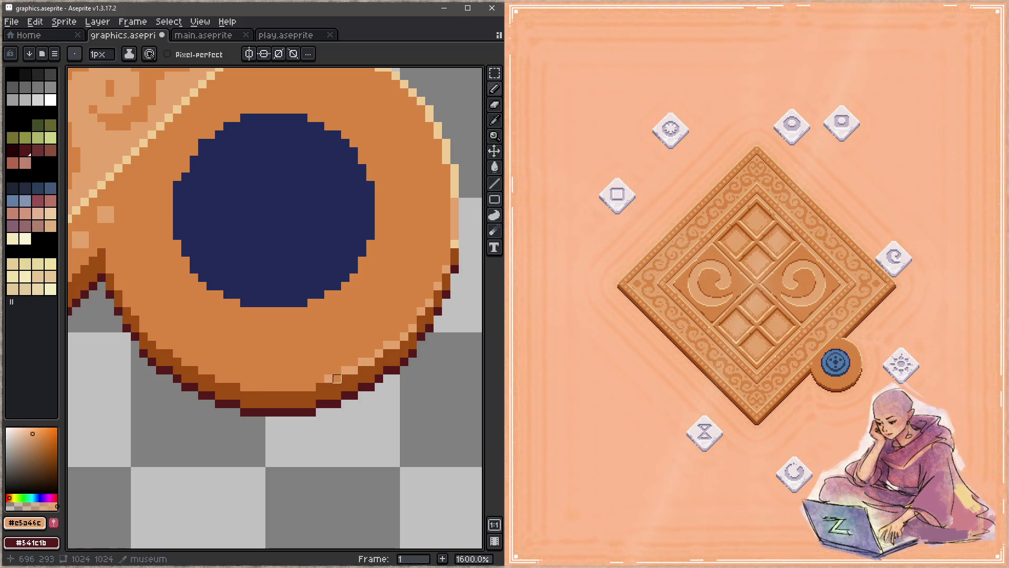
left_click(311, 387)
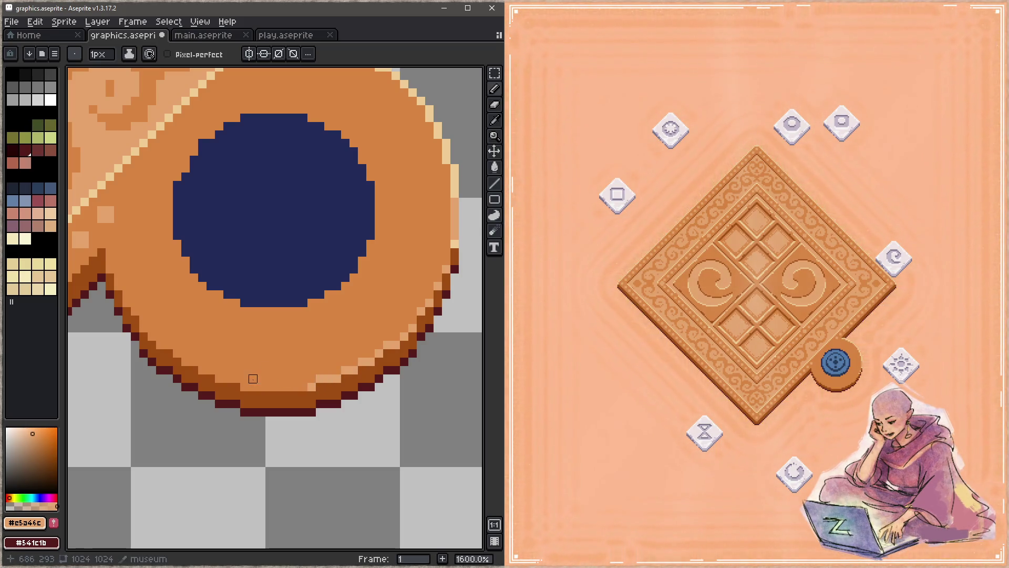
left_click(244, 387, "shift")
left_click(236, 379)
left_click(211, 370)
left_click(202, 370)
left_click(194, 362)
left_click(185, 362)
left_click(169, 345)
left_click(160, 345)
left_click(143, 328)
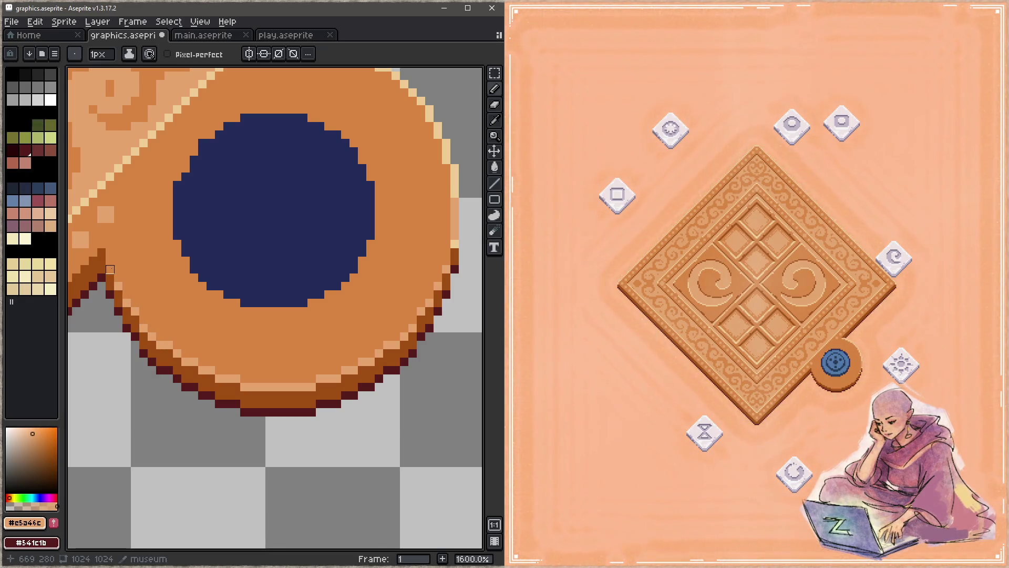
key("ctrl+s")
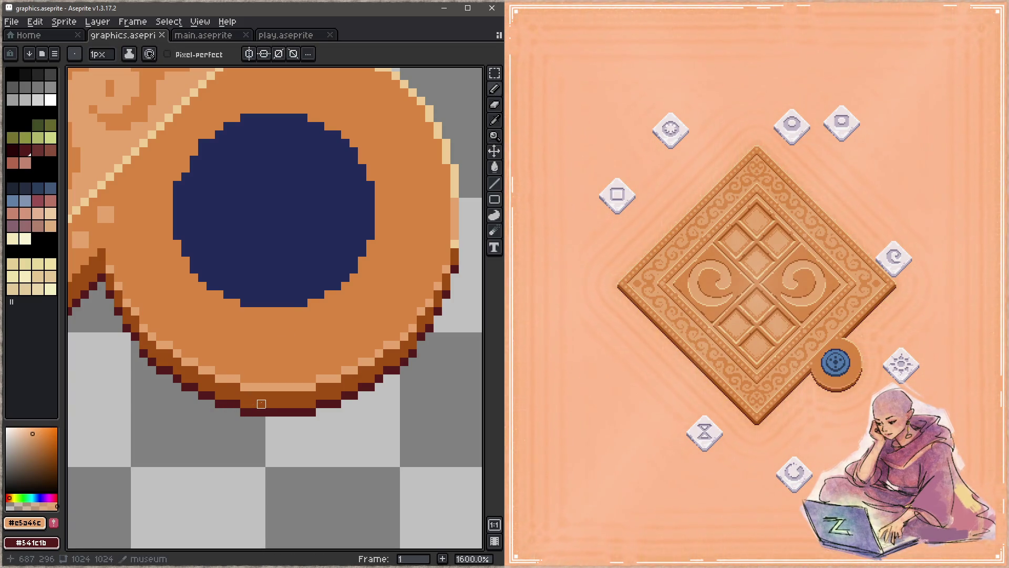
Step: Touch up one pixel of the inset in navy and save the sprite
left_click_drag(277, 289, 296, 353)
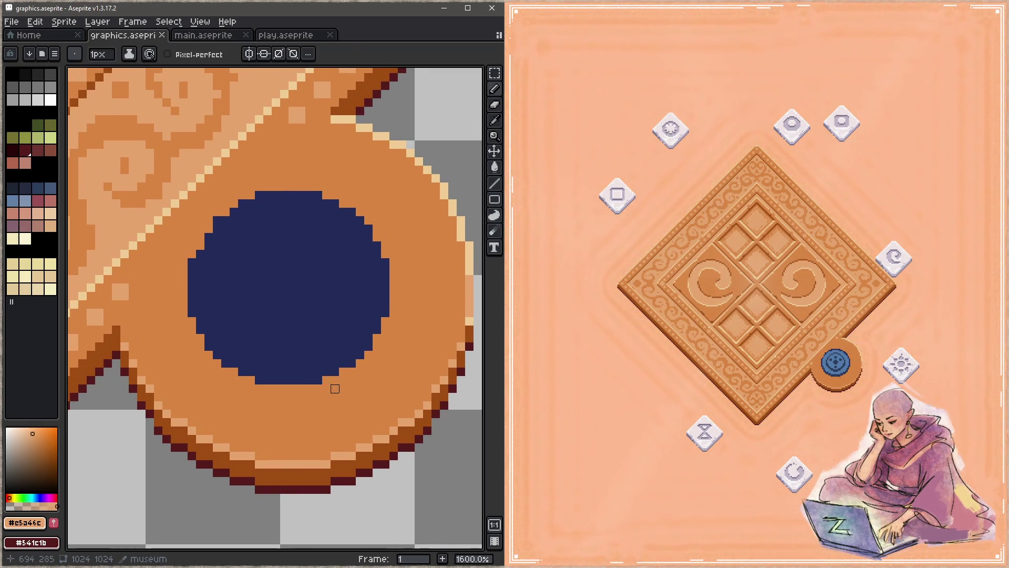
left_click(283, 279, "alt")
left_click(234, 304)
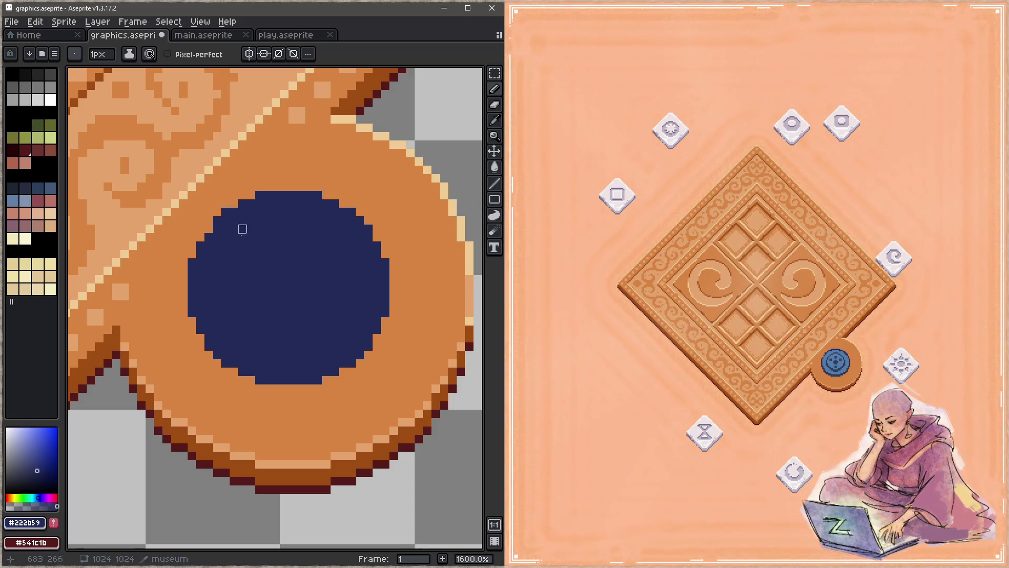
key("z")
key("ctrl+s")
key("b")
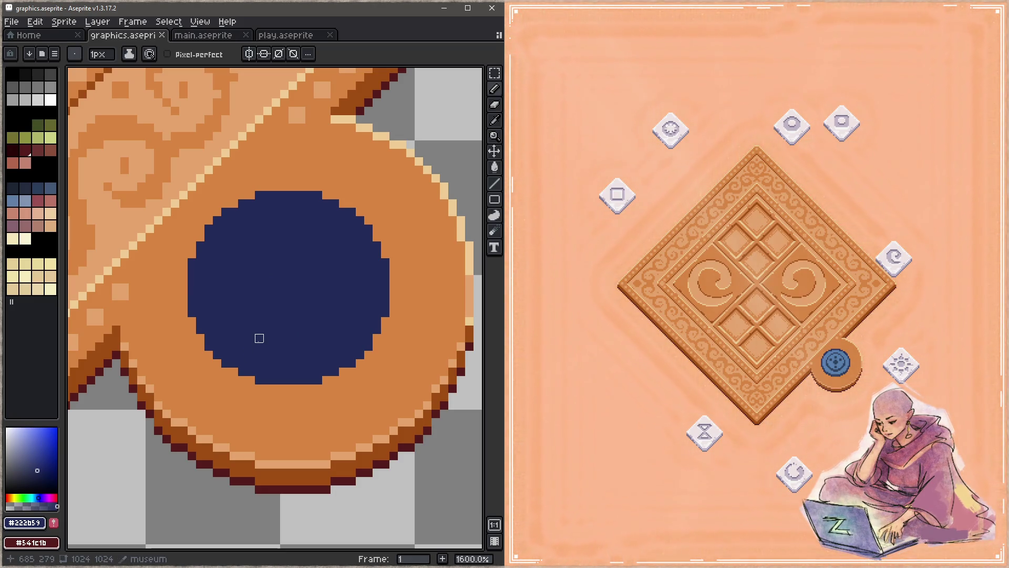
Step: Move the navy inset circle one pixel down and one pixel right
key("w")
left_click(286, 288)
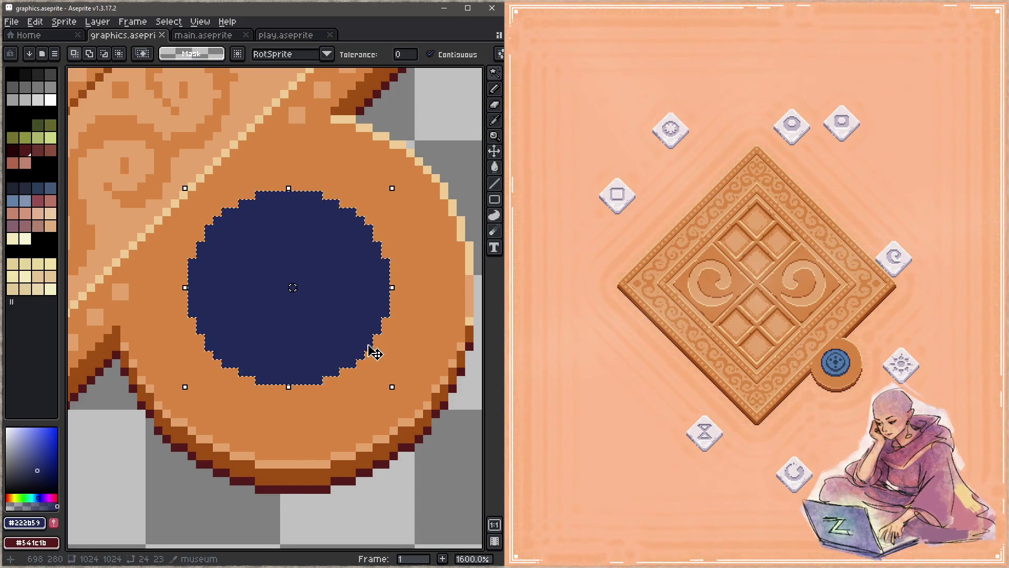
key("Down")
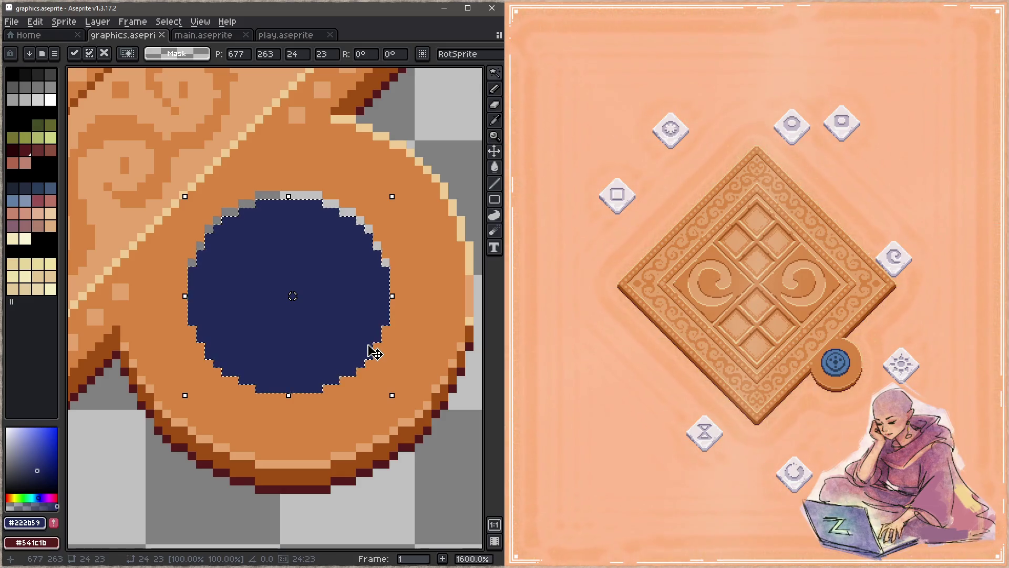
key("Right")
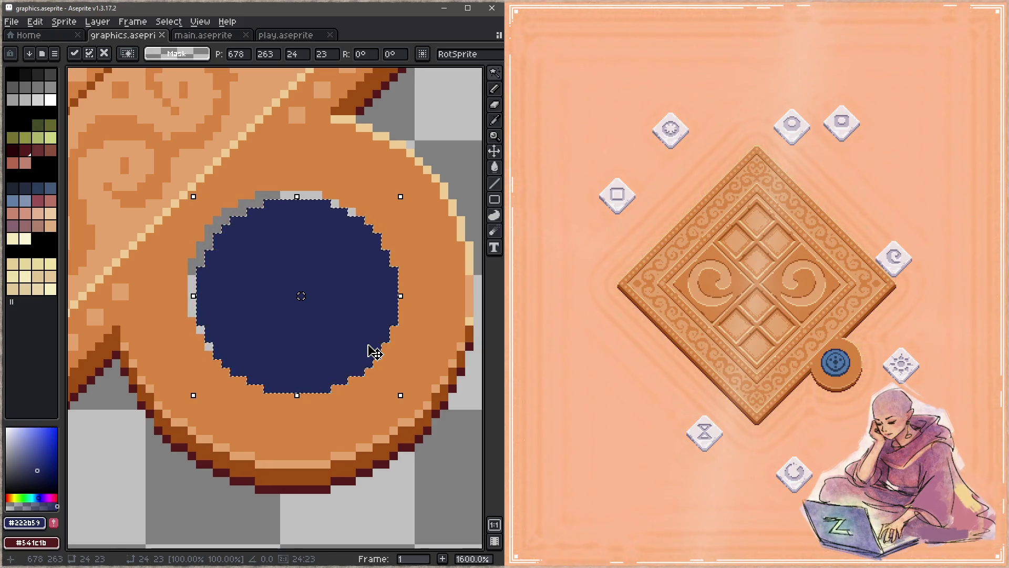
key("ctrl+d")
key("b")
Step: Fill the exposed grey gaps around the inset with orange #d88541 and save graphics.aseprite
left_click(405, 187, "alt")
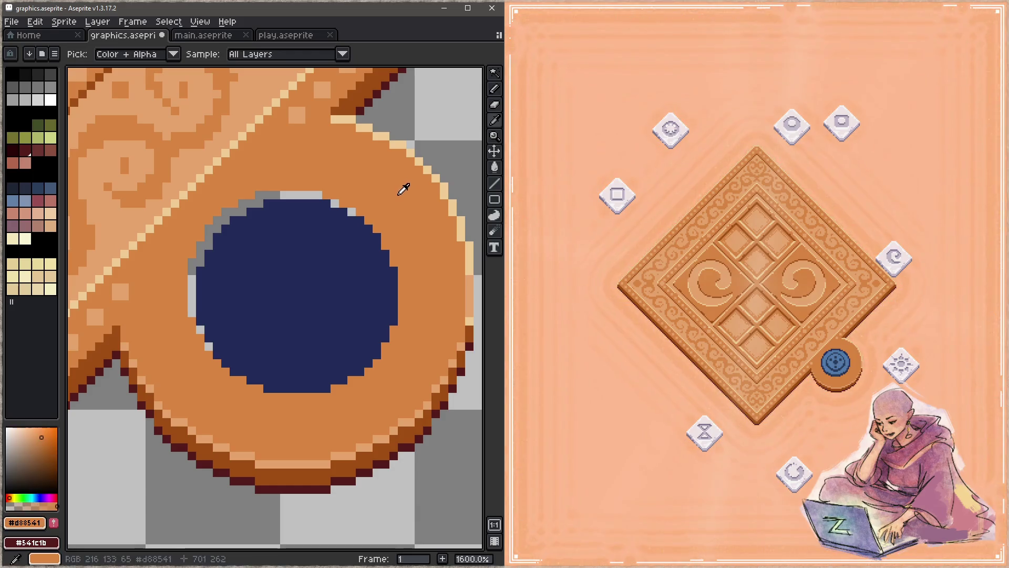
key("g")
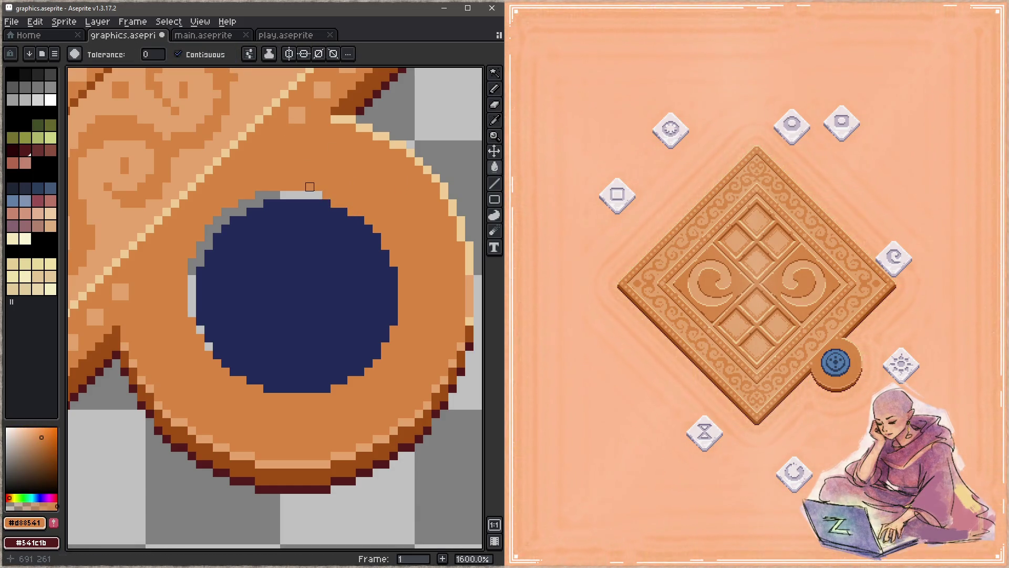
left_click(268, 195)
key("b")
left_click(200, 329)
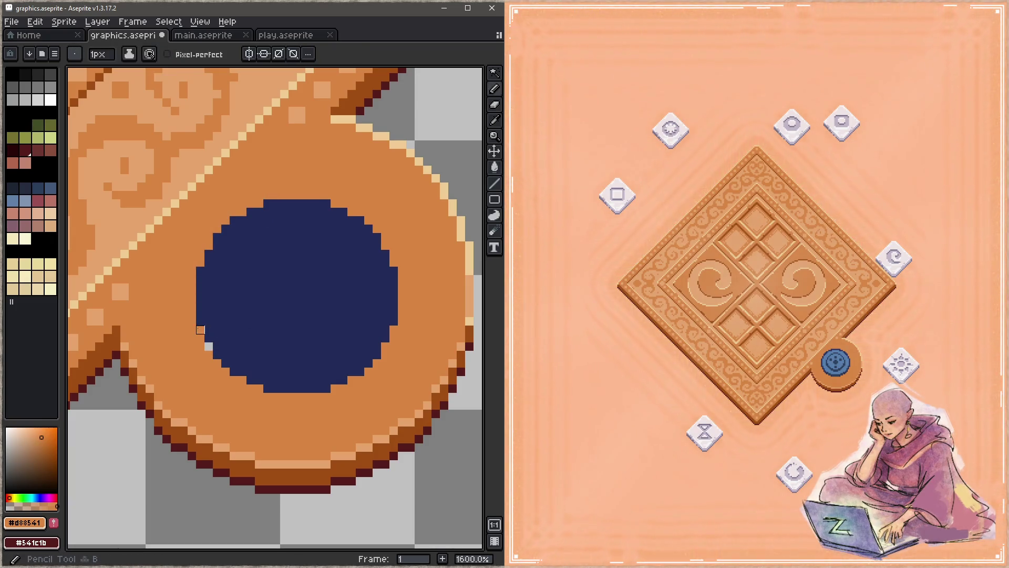
key("ctrl+s")
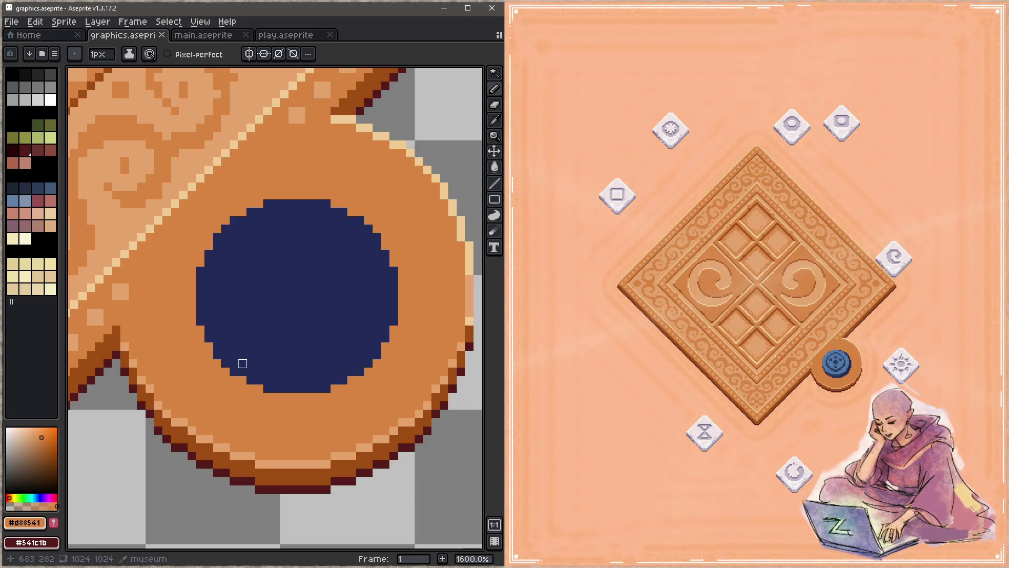
scroll(335, 369, "down", 8)
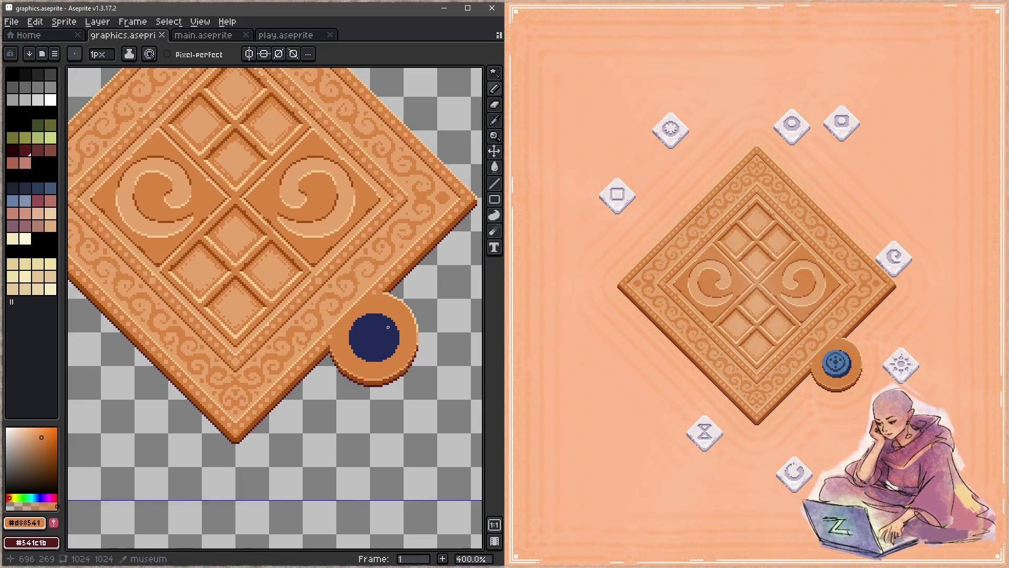
Step: Open ui.aseprite from the Home tab's recent files list
left_click(69, 34)
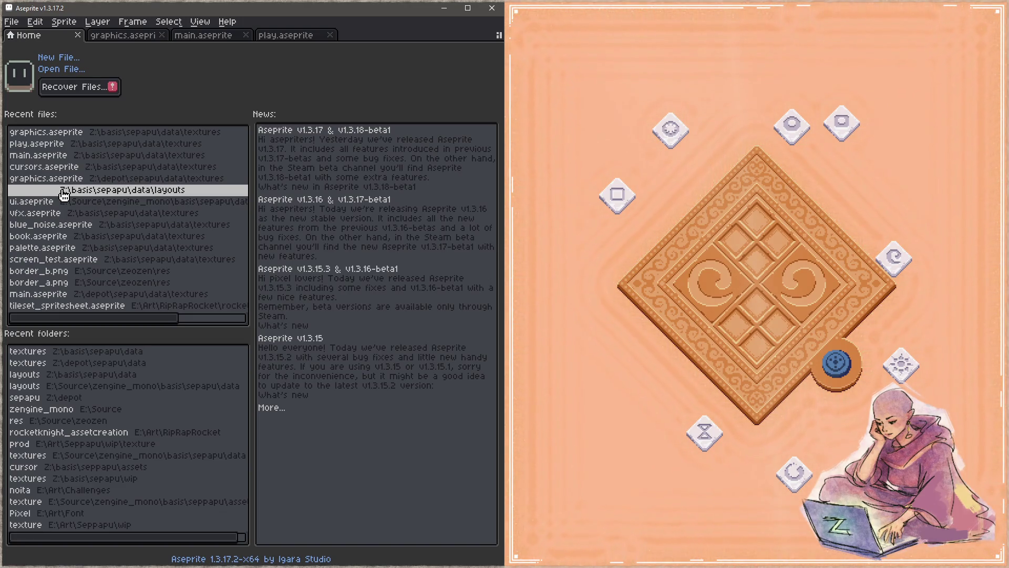
left_click(64, 191)
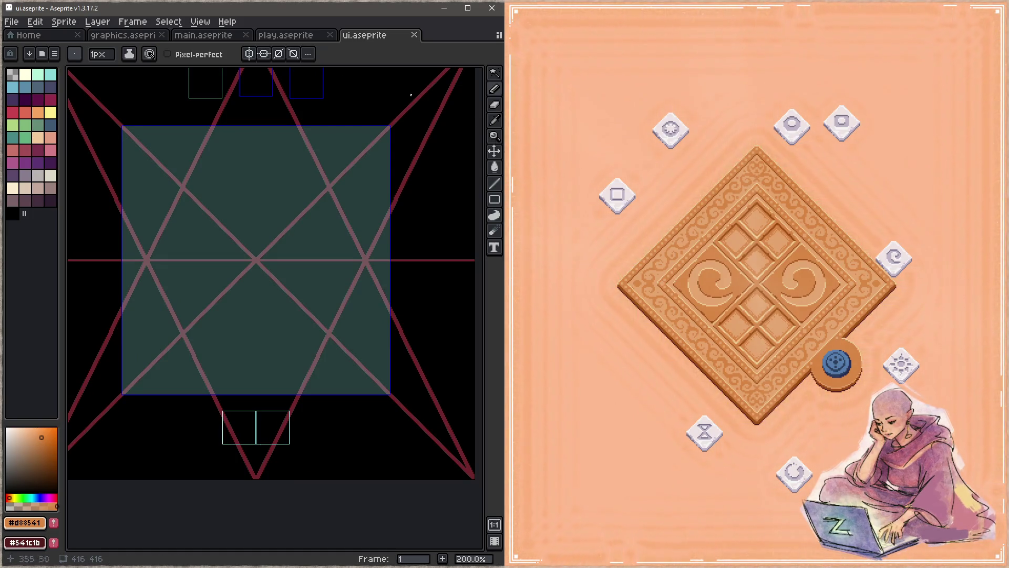
left_click(570, 128)
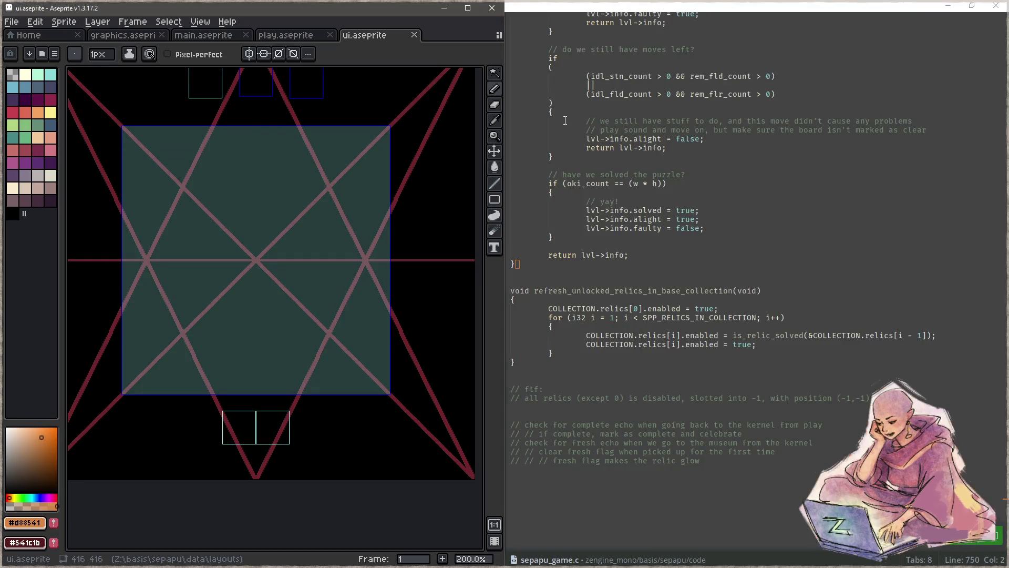
Step: Close the game and open sepapu.c through the file search
left_click(624, 198)
key("ctrl+p")
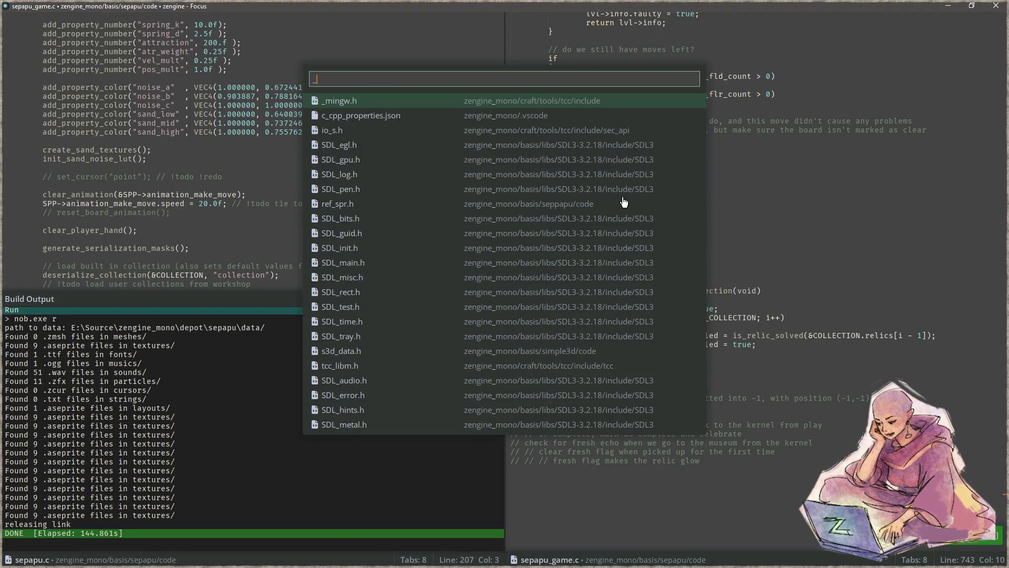
type("draw")
key("BackSpace")
key("BackSpace")
key("BackSpace")
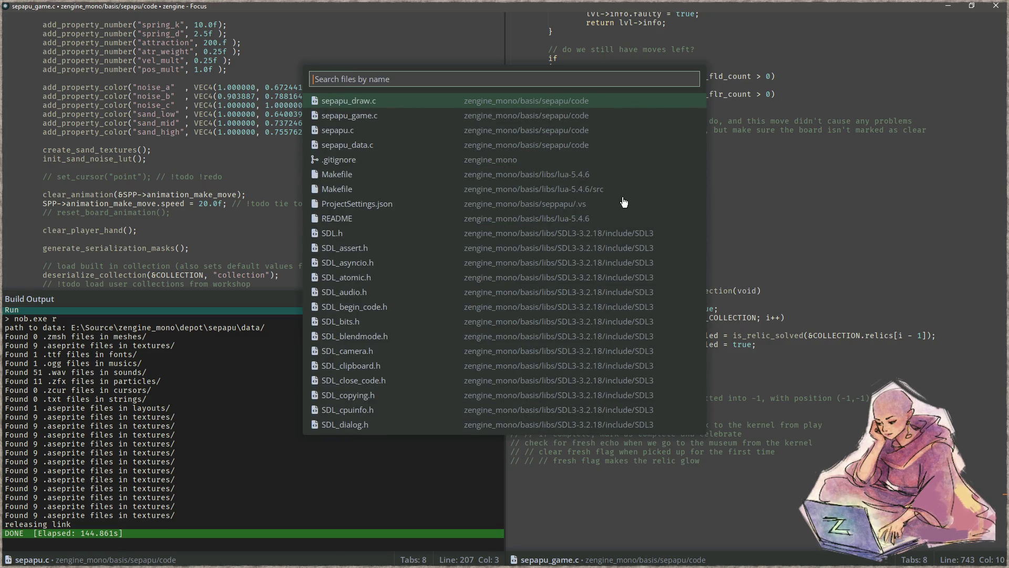
type("sep")
key("Return")
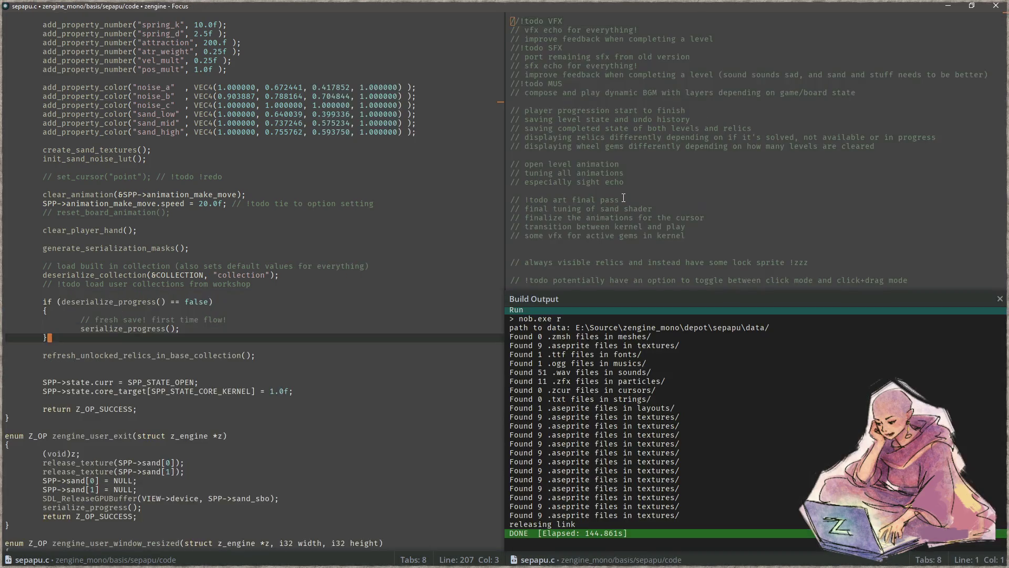
Step: Locate the btn_return_to_kernel definition in sepapu.c
key("ctrl+f")
type("tick_main")
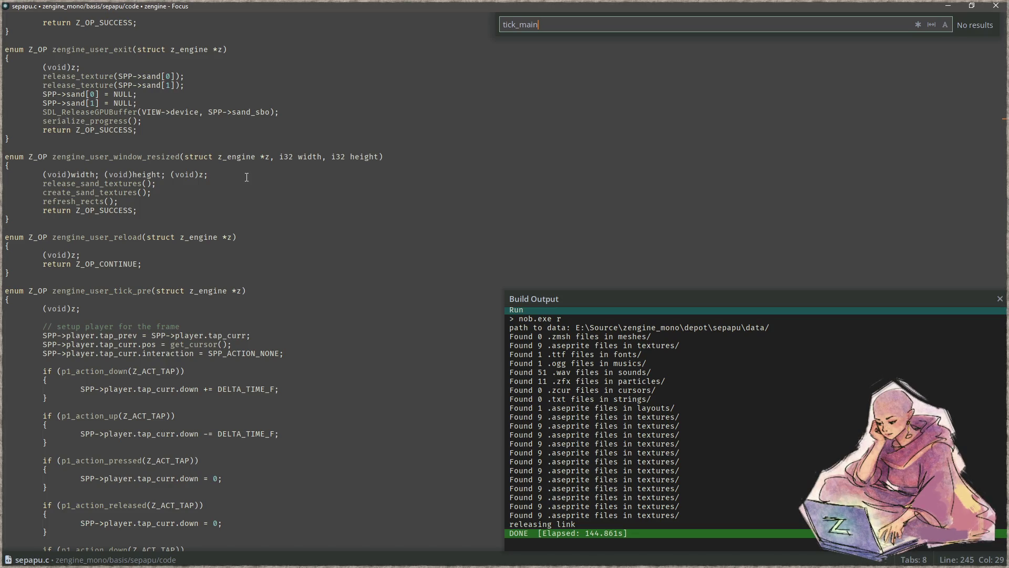
key("Escape")
scroll(259, 245, "down", 20)
scroll(259, 245, "down", 14)
scroll(257, 236, "down", 5)
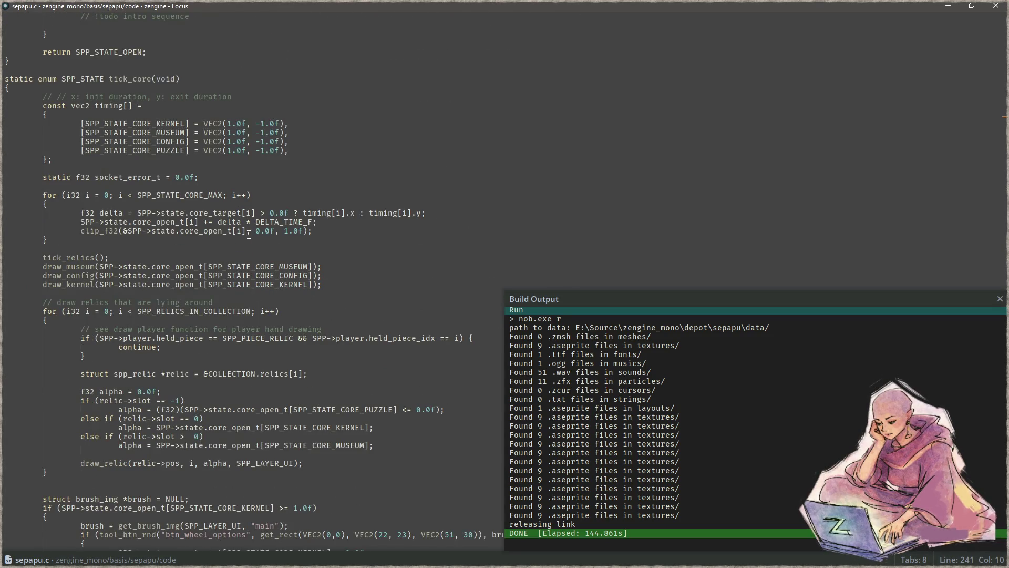
scroll(247, 234, "down", 5)
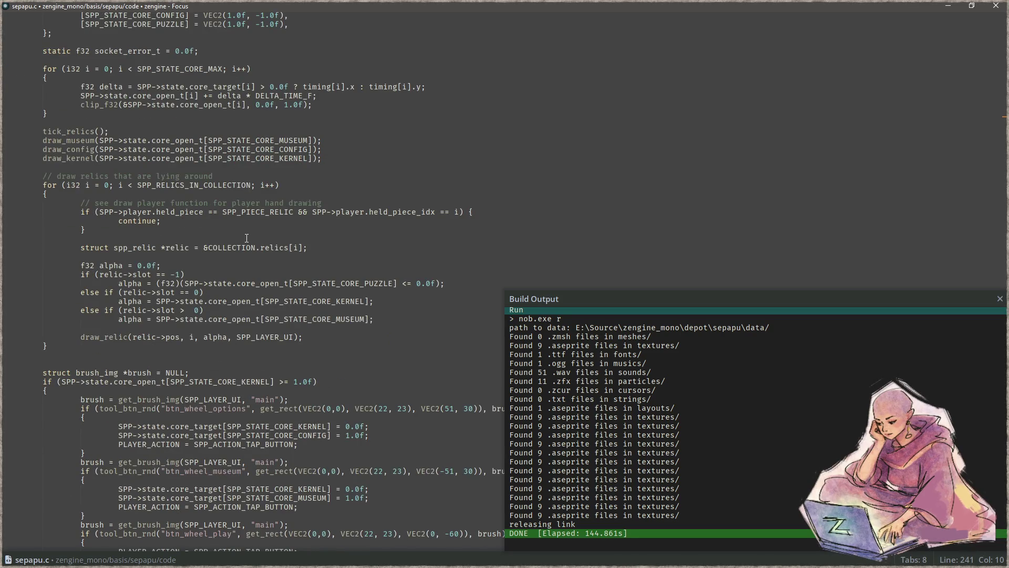
scroll(246, 238, "down", 7)
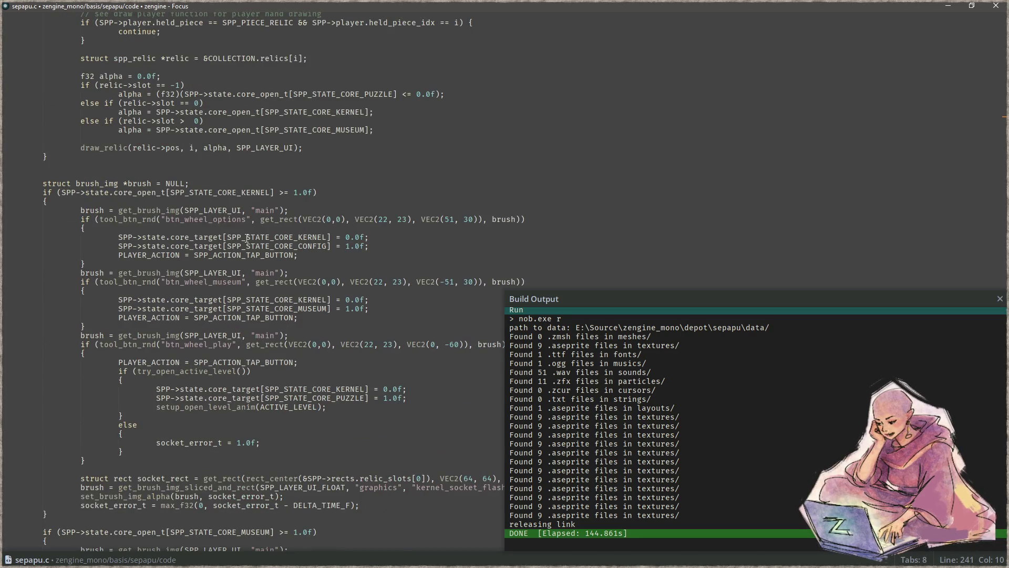
scroll(247, 238, "down", 3)
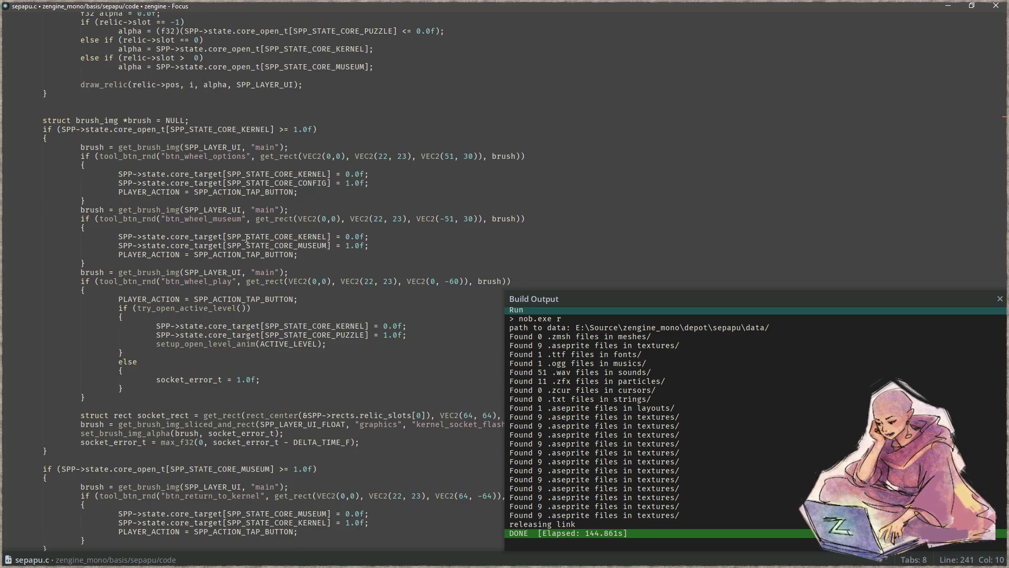
scroll(238, 239, "down", 5)
scroll(224, 315, "down", 3)
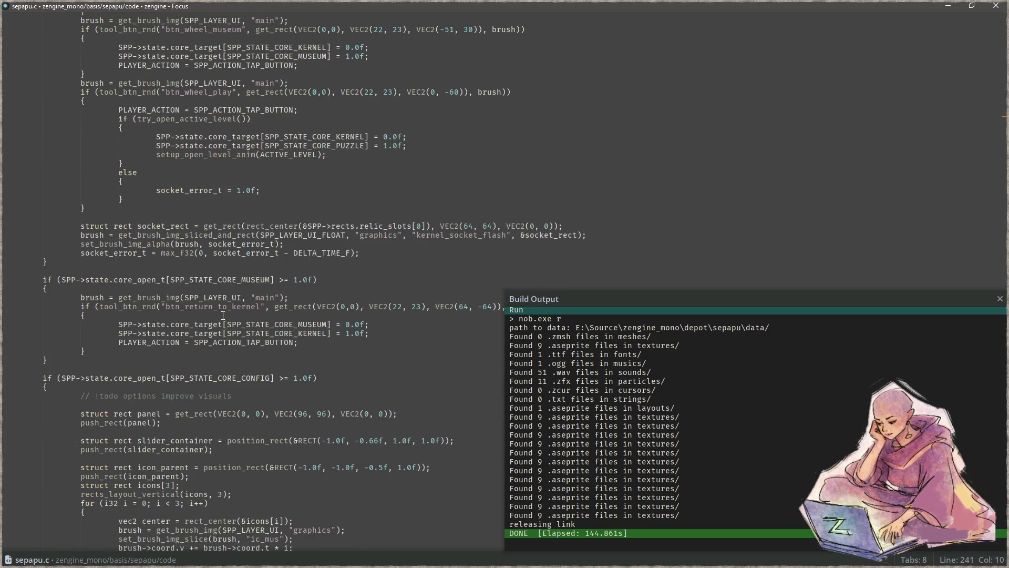
scroll(206, 316, "down", 3)
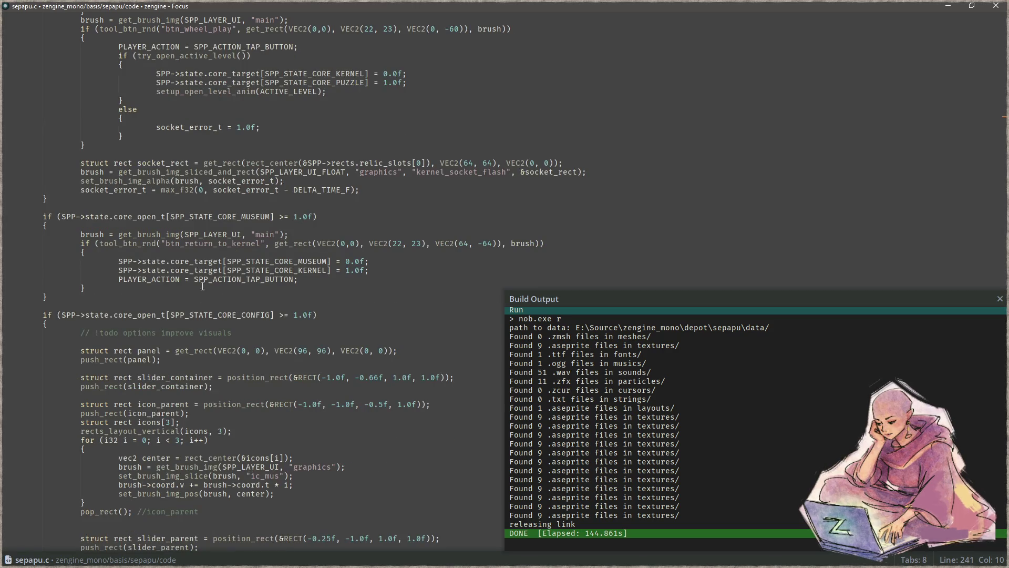
Step: Change VEC2(22, 23) to VEC2(23, 24), save, rebuild and run the game
left_click(398, 245)
key("Delete")
type("3")
key("Delete")
type("4")
key("ctrl+s")
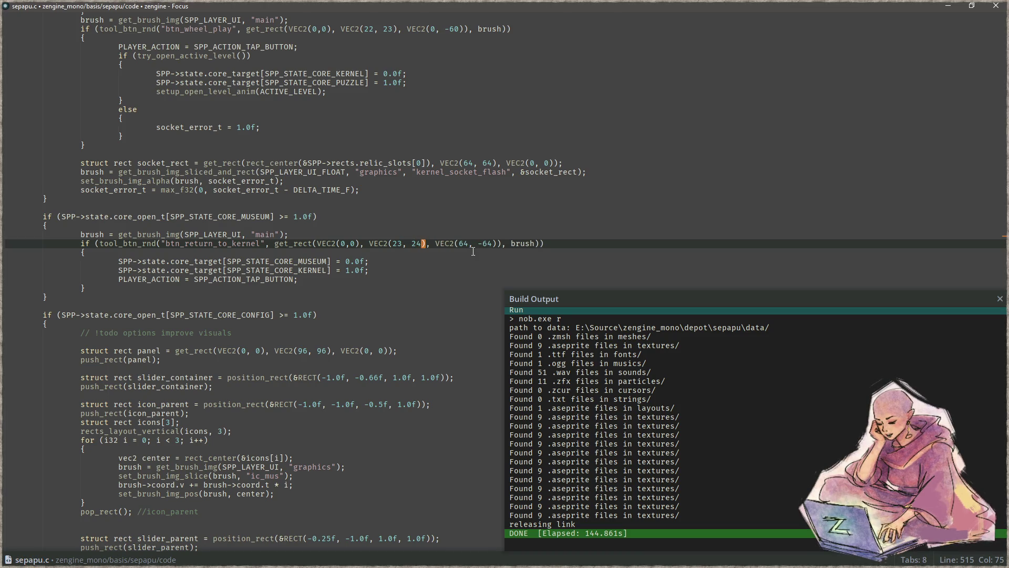
key("F5")
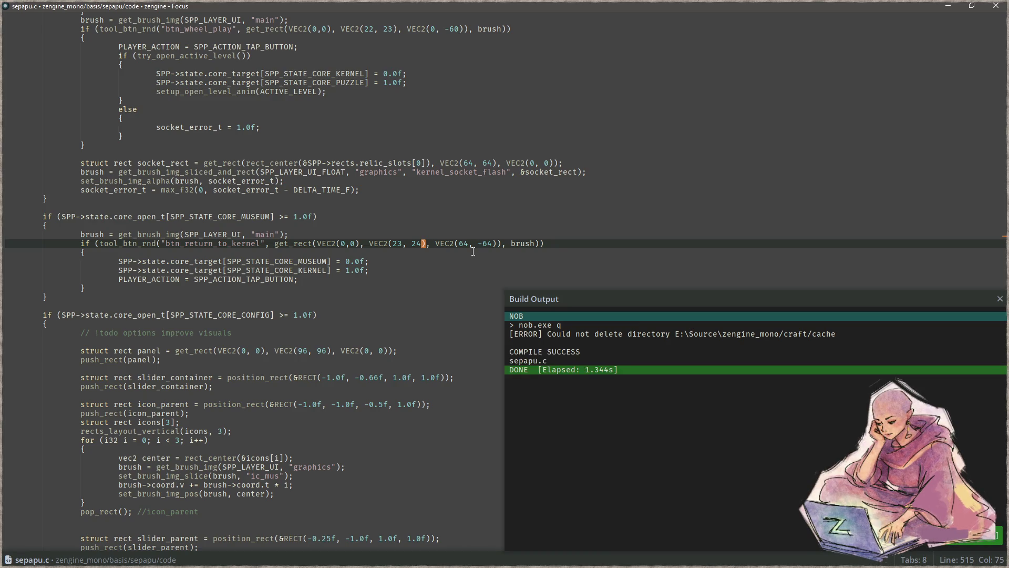
key("F6")
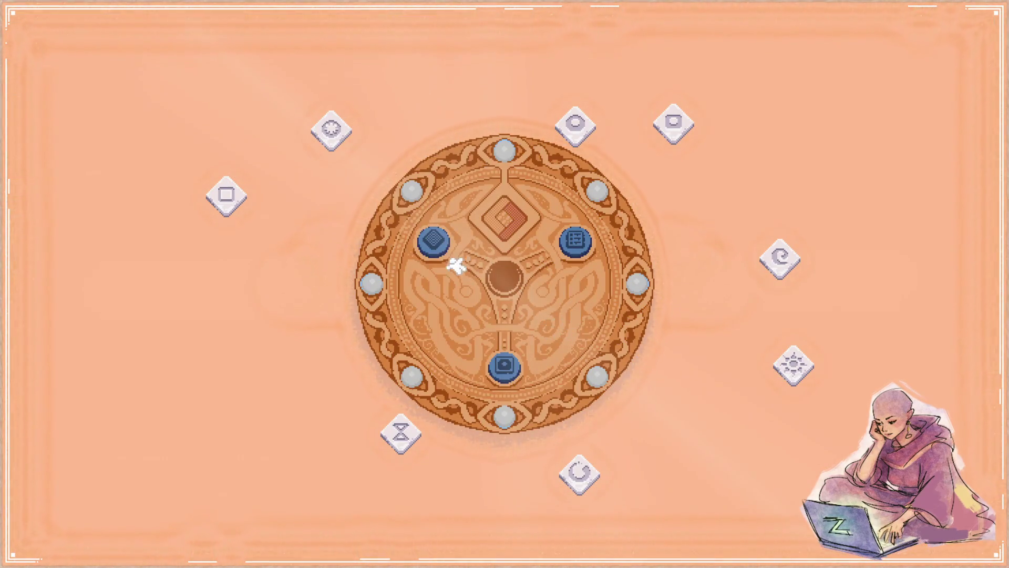
Step: After checking the diamond board, adjust the button values, save, rebuild and rerun
left_click(435, 241)
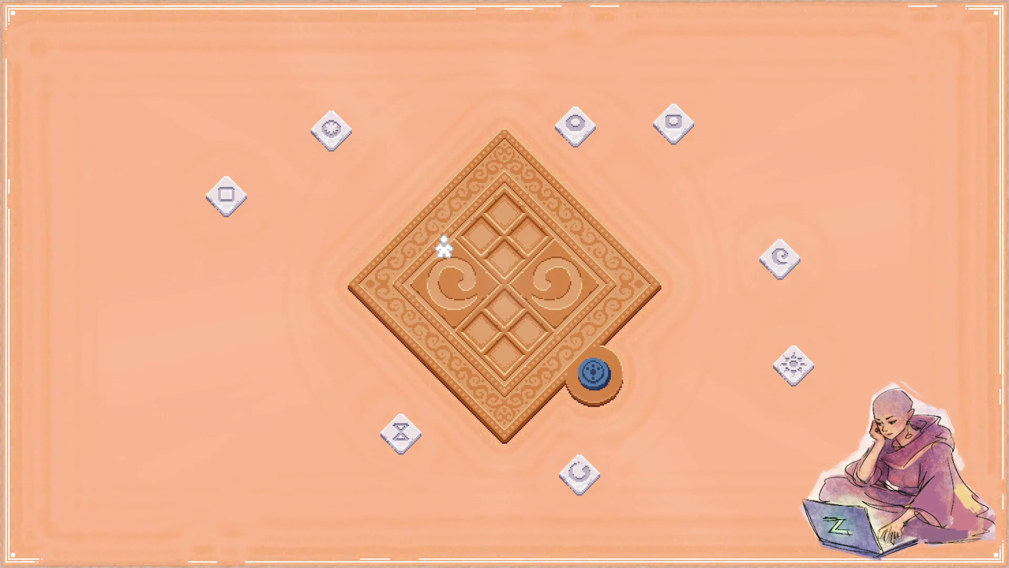
key("Escape")
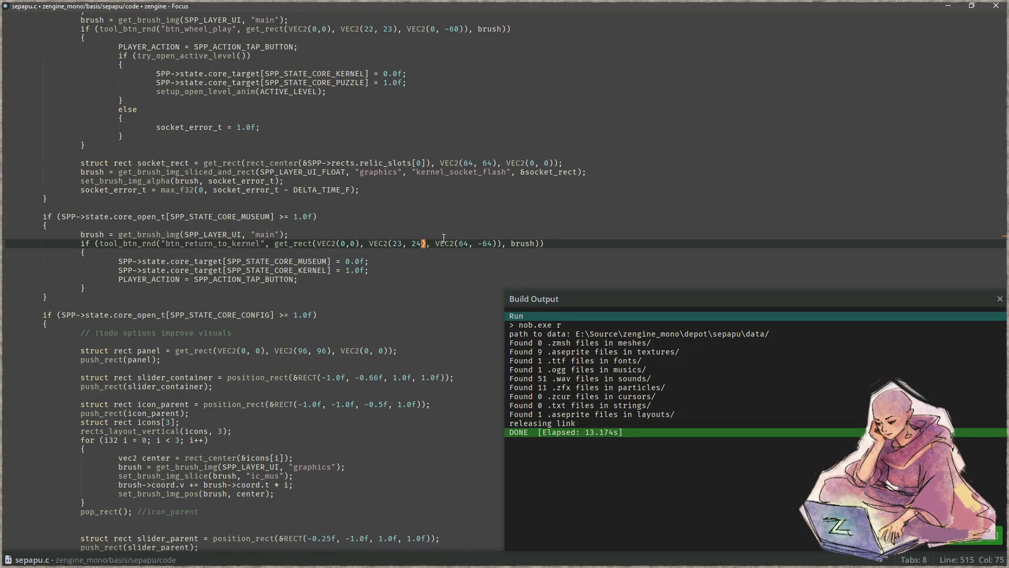
key("Delete")
type("4")
key("Right")
key("Delete")
type("2")
key("ctrl+s")
key("F5")
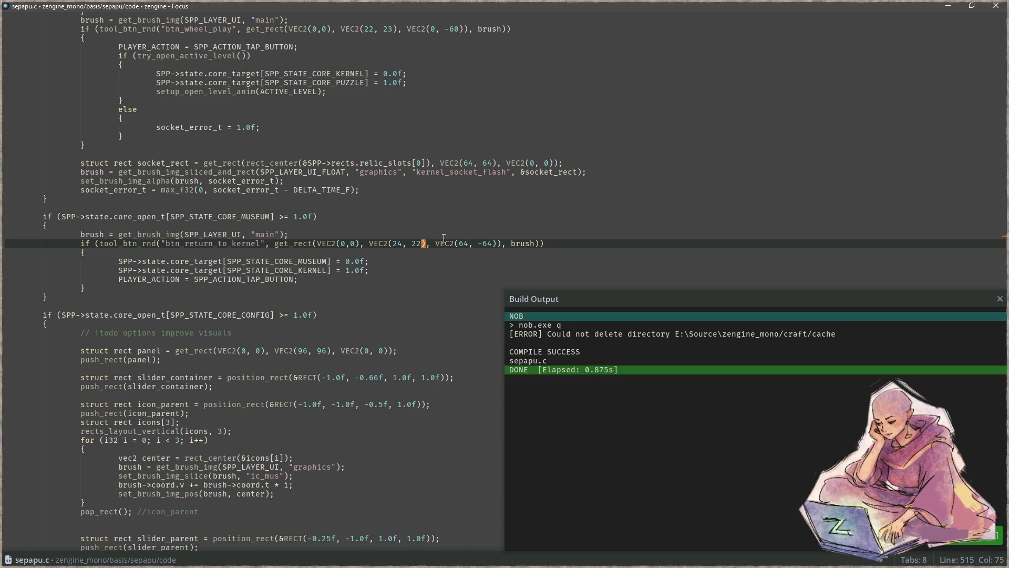
key("F6")
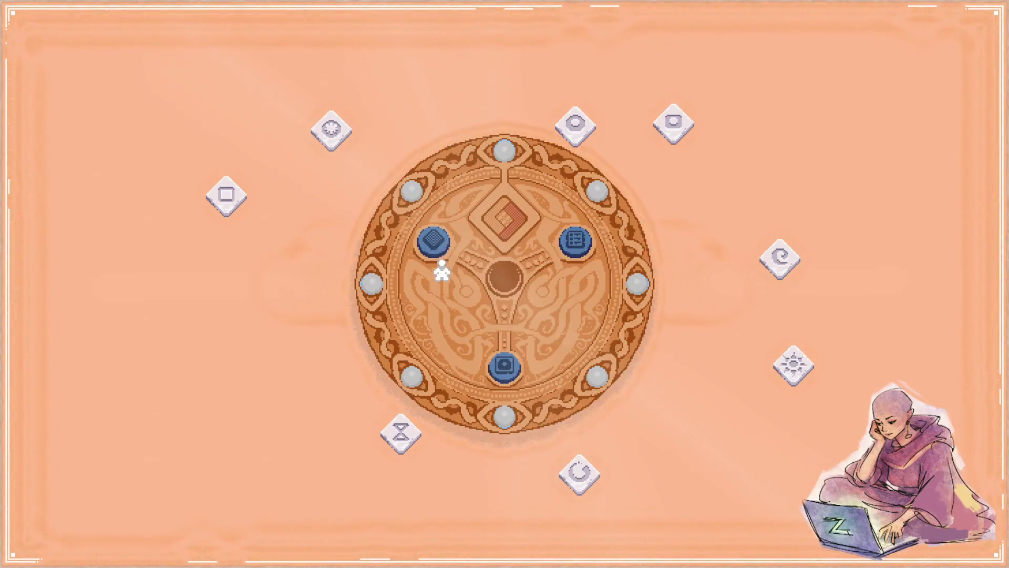
Step: Recheck the diamond board, then change VEC2(23, 23) to VEC2(22, 23)
left_click(434, 241)
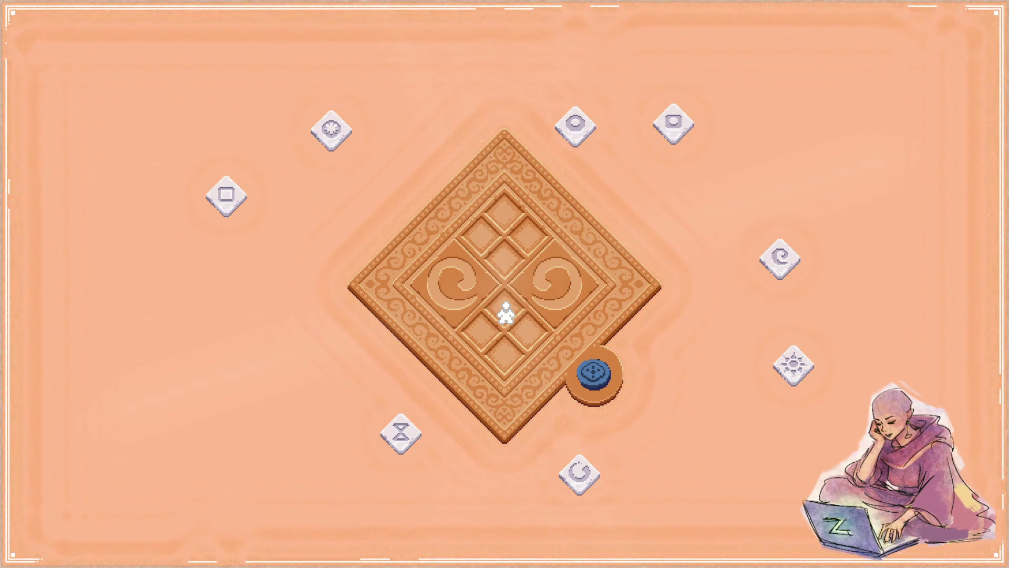
key("Escape")
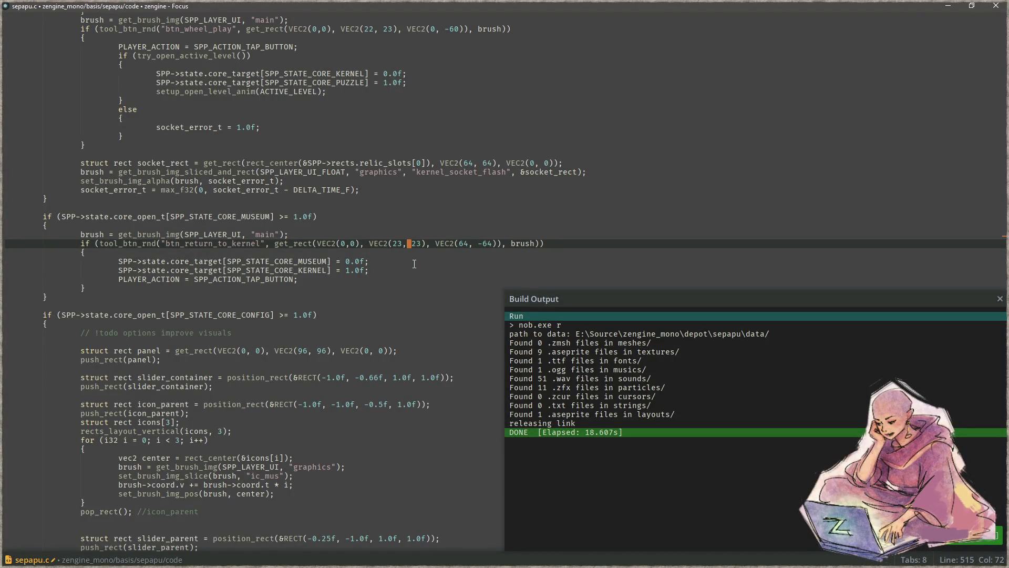
key("Left")
key("Left")
key("Delete")
type("2")
key("Left")
scroll(414, 264, "up", 10)
Step: Change the -64 offset value to -65 and save sepapu.c
scroll(414, 264, "down", 10)
key("Down")
key("Down")
key("Down")
key("Escape")
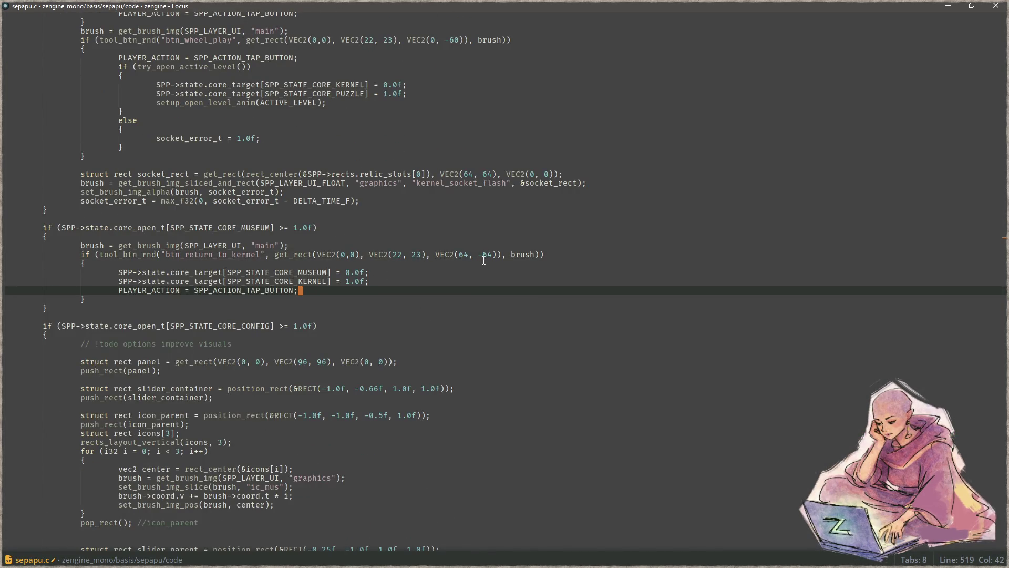
left_click(469, 255)
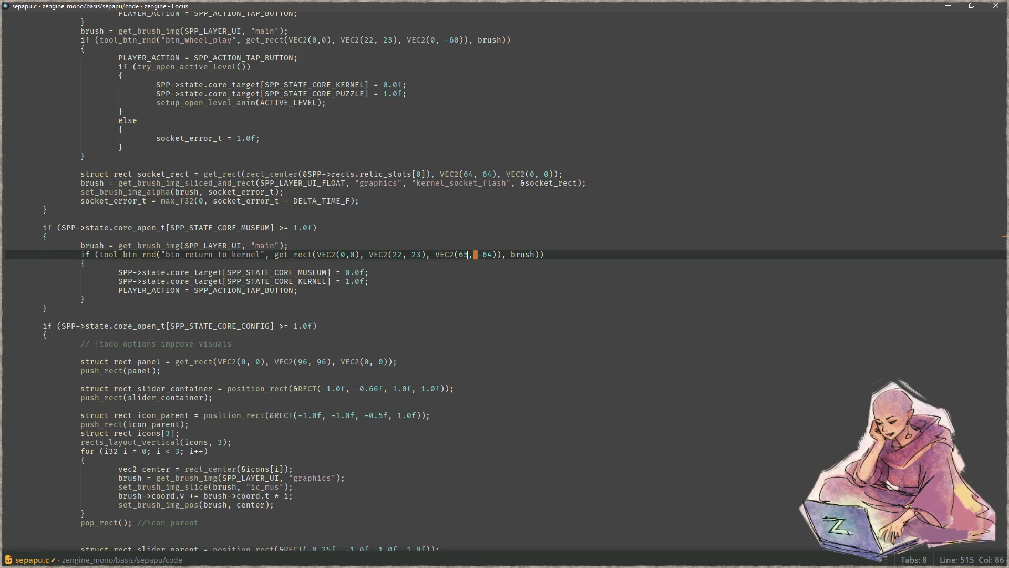
key("Delete")
type("5")
key("ctrl+s")
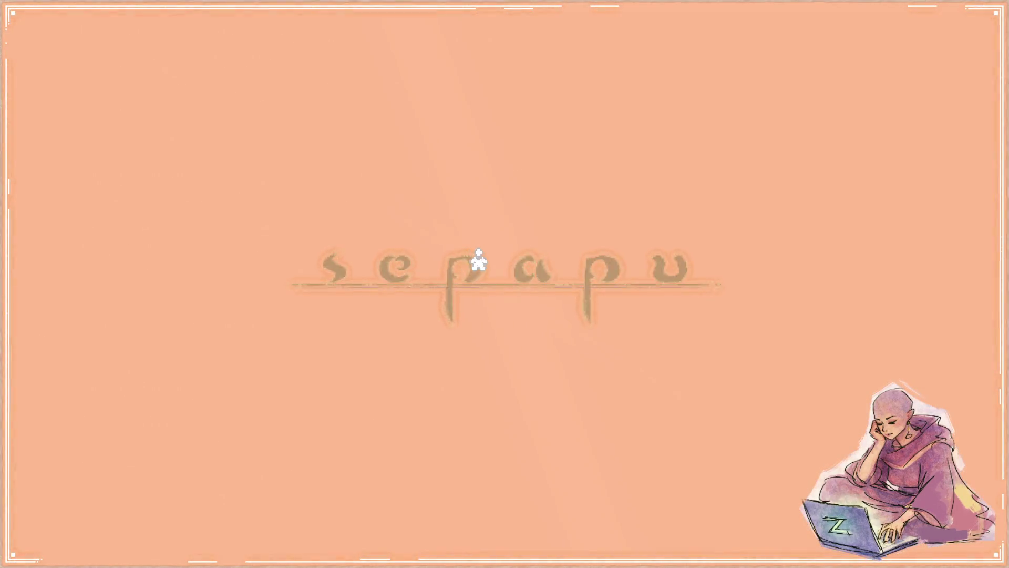
Step: Pass the title screen, toggle from the circular to the diamond board, and dock the game right
left_click(480, 271)
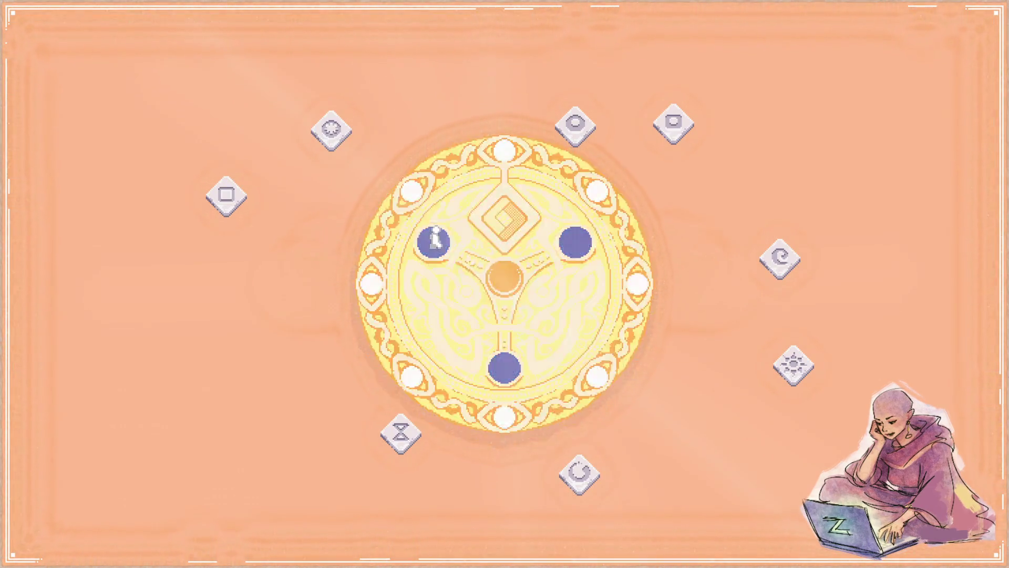
left_click(429, 232)
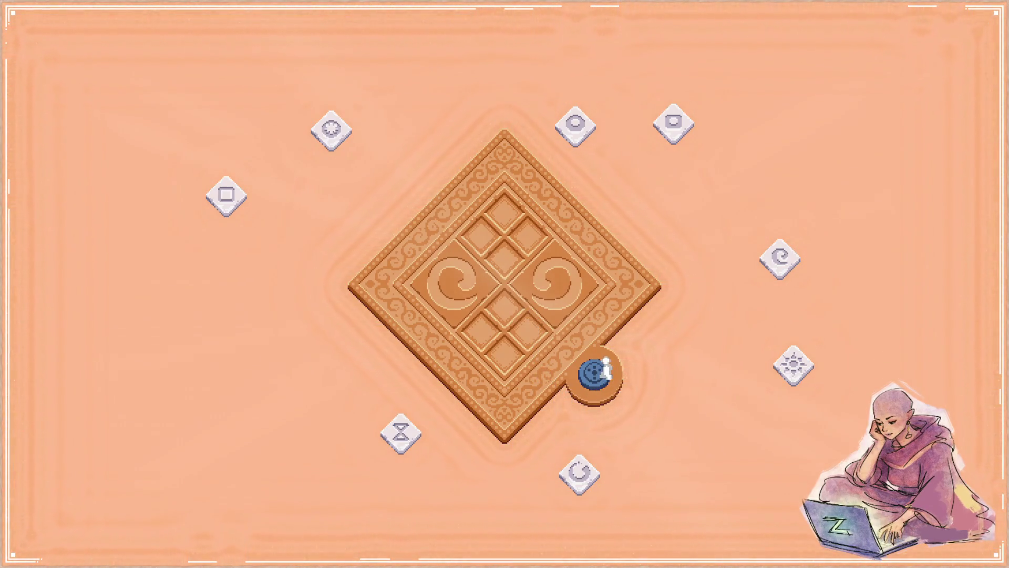
left_click(600, 372)
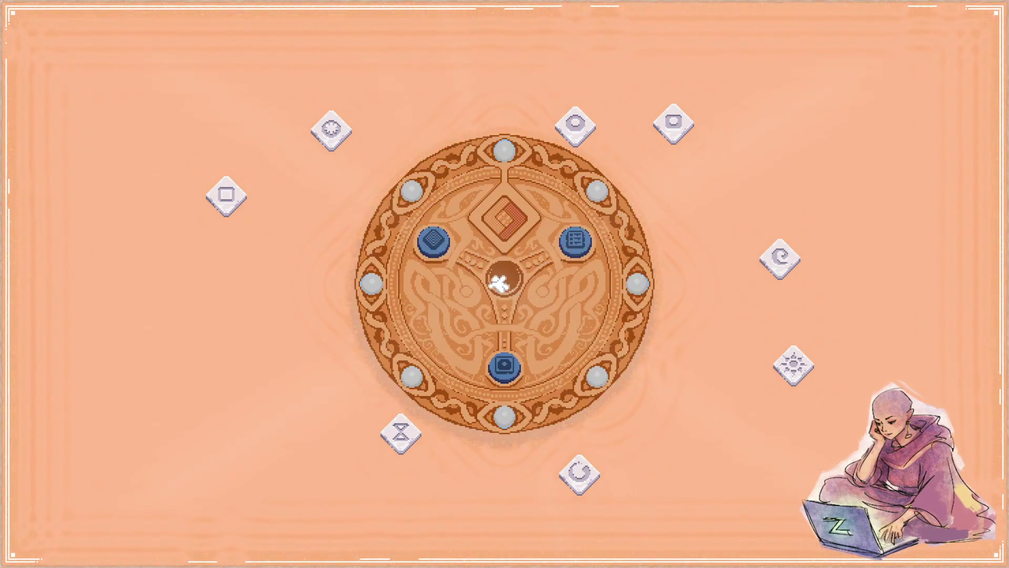
left_click(451, 256)
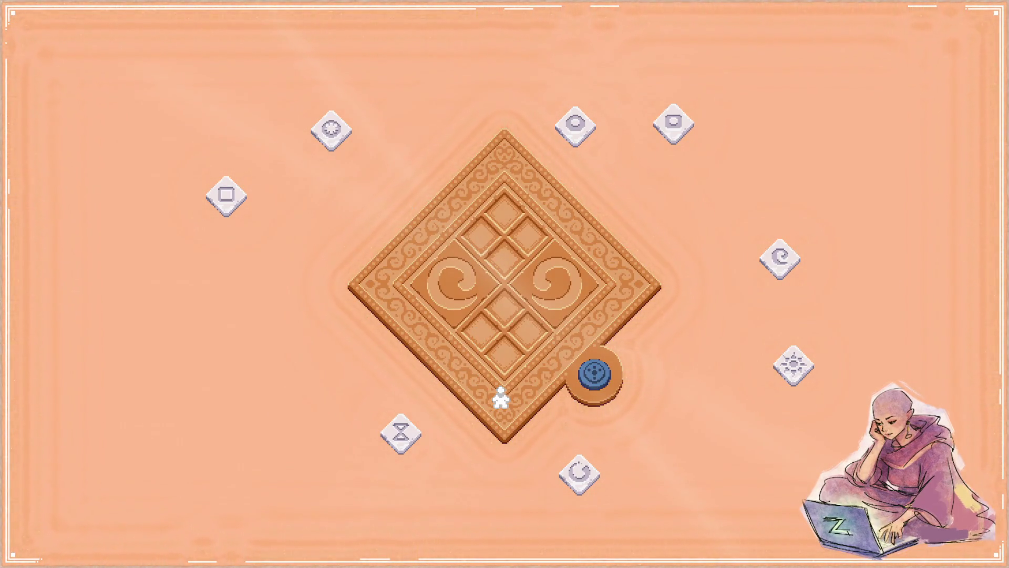
key("super+Right")
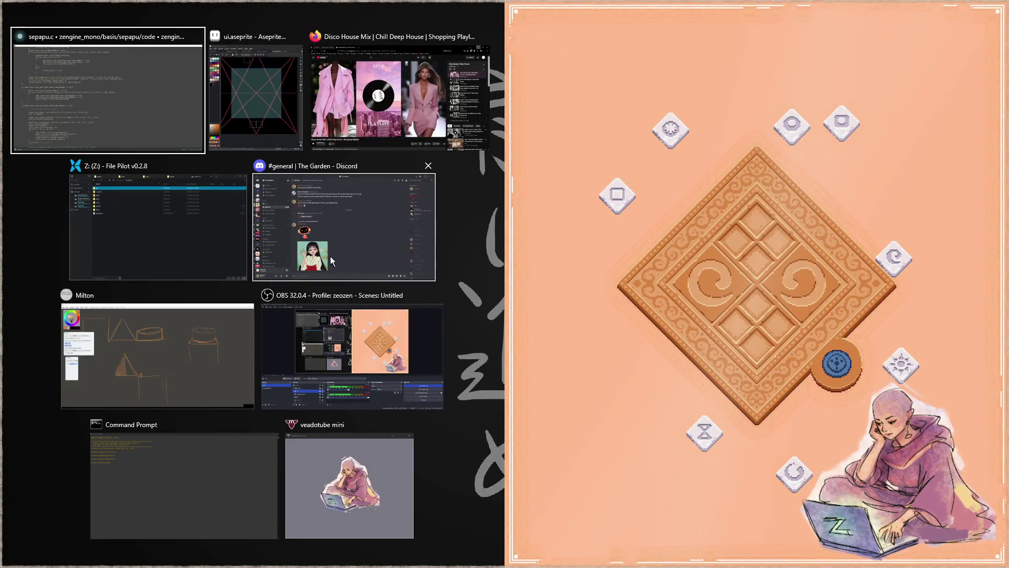
Step: Bring Aseprite to the left half, close ui.aseprite and switch to graphics.aseprite
left_click(387, 345)
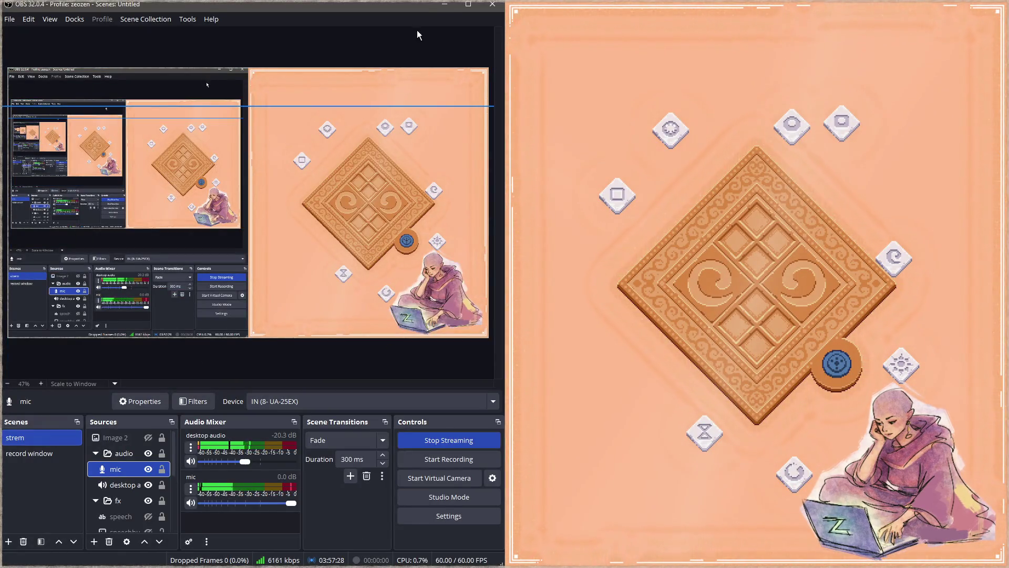
left_click(444, 4)
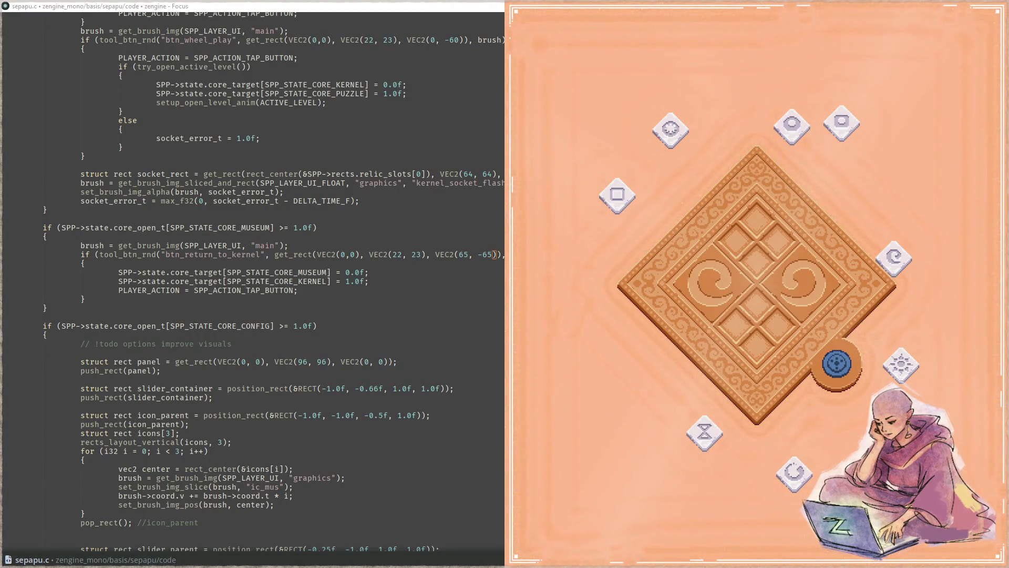
key("alt+Tab")
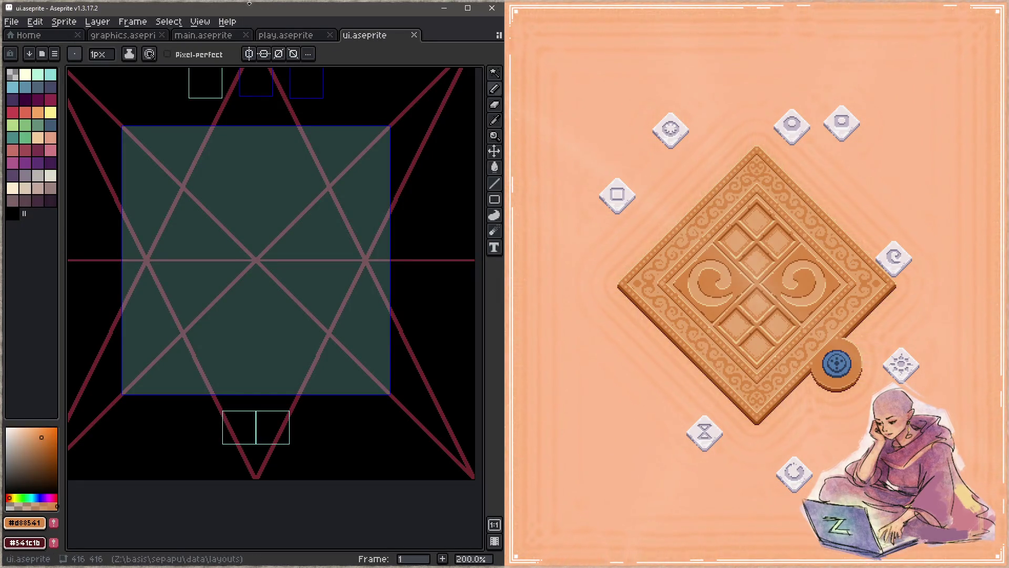
middle_click(368, 36)
left_click(128, 36)
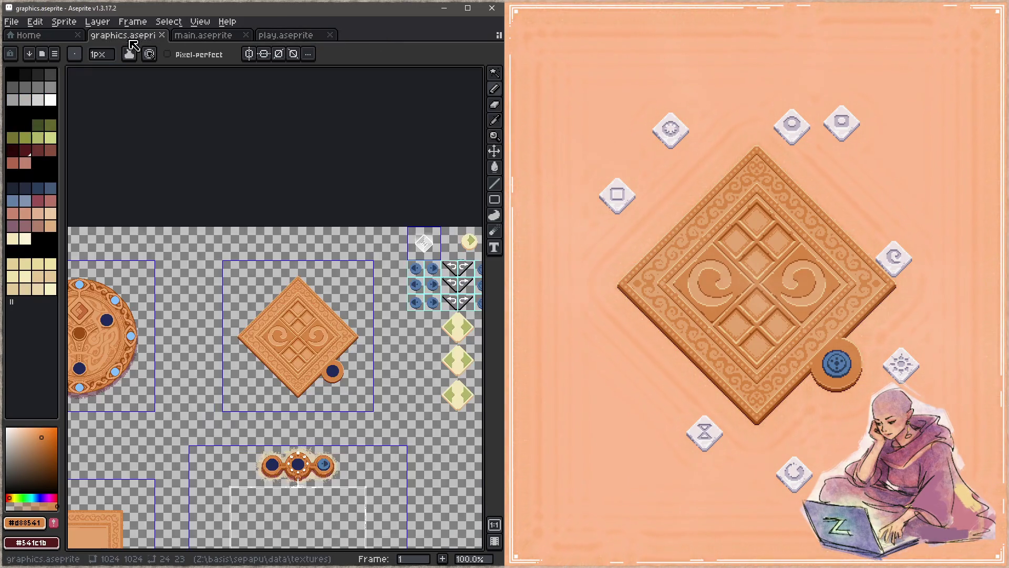
Step: Pan and zoom the sheet to frame the diamond board sprite and its pedestal
scroll(326, 331, "up", 1)
mouse_move(220, 300)
left_mouse_down()
mouse_move(457, 284)
mouse_move(313, 216)
left_mouse_up()
scroll(310, 136, "down", 1)
left_click_drag(309, 136, 362, 168)
scroll(145, 314, "up", 1)
left_click_drag(189, 315, 246, 276)
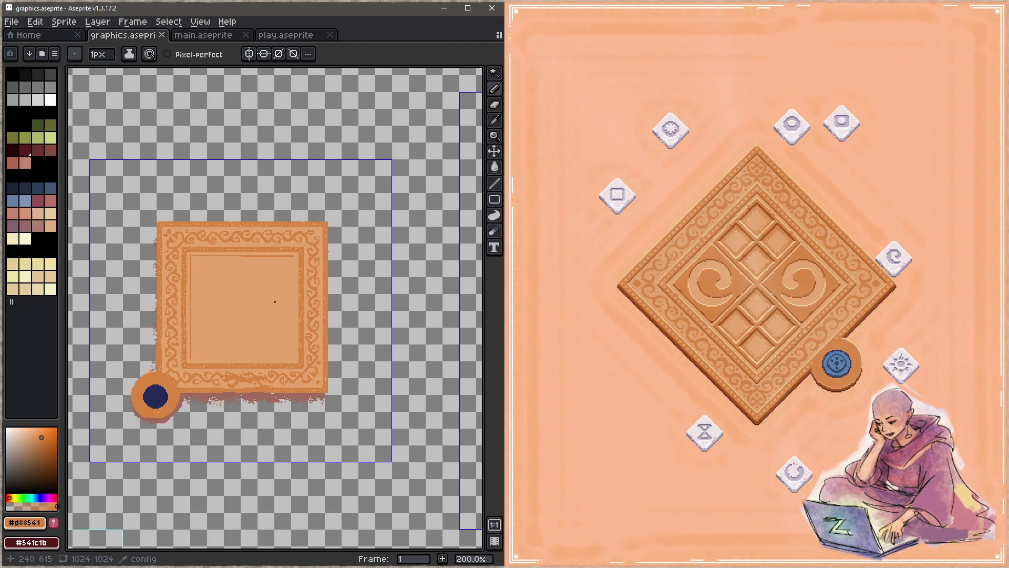
scroll(275, 301, "up", 5)
scroll(275, 302, "right", 5)
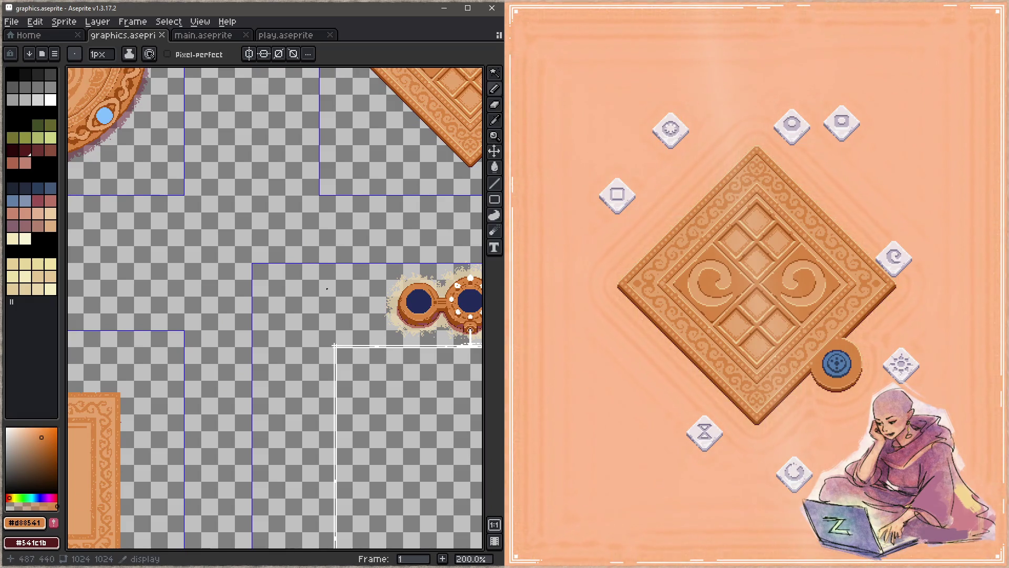
scroll(327, 288, "down", 1)
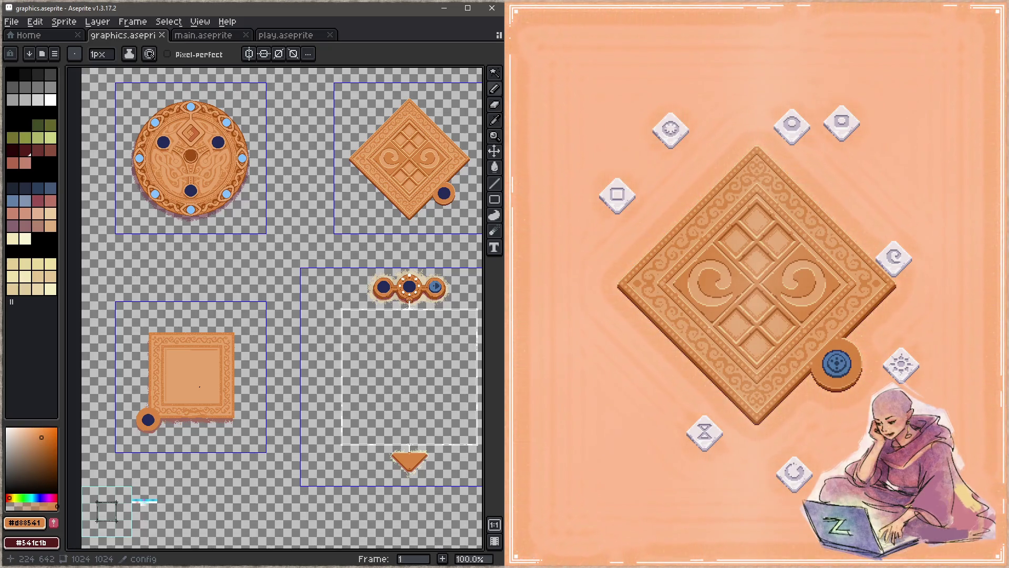
left_click_drag(336, 215, 248, 302)
scroll(248, 302, "up", 4)
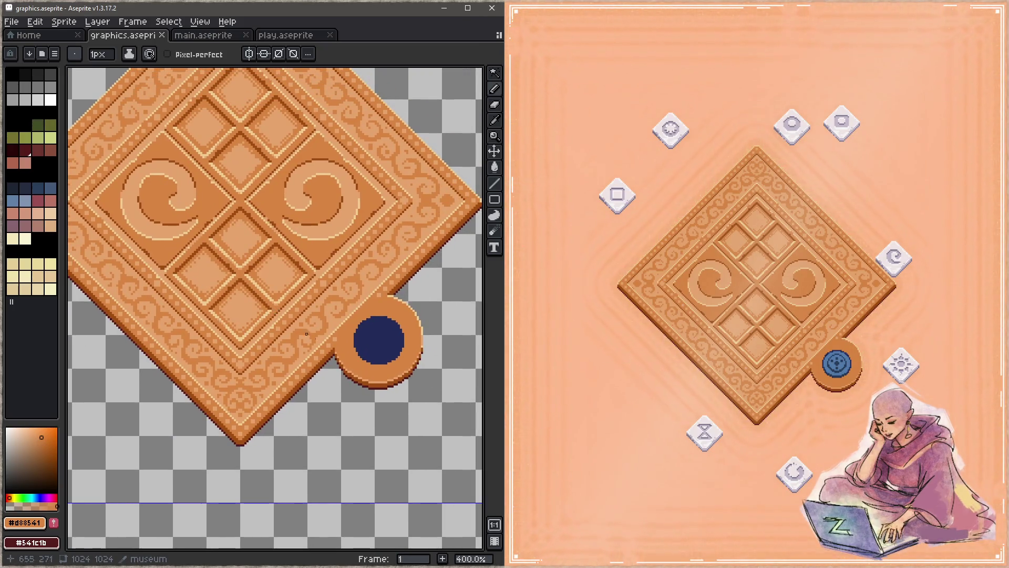
scroll(384, 349, "up", 3)
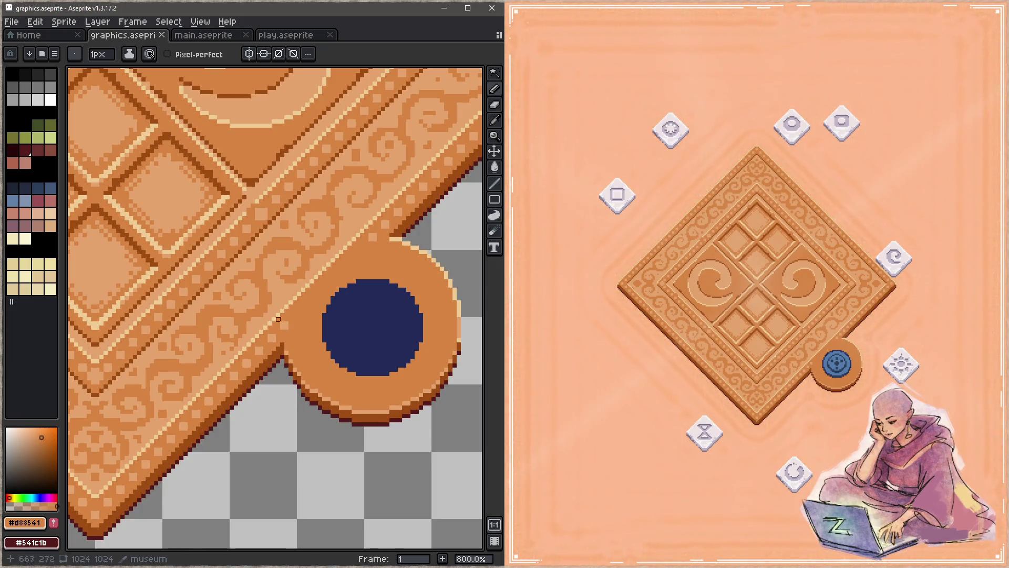
Step: Try painting tan #c5a46c and dark brown #9f4e14 pixels near the pedestal
left_click(289, 317, "alt")
key("plus")
left_click(293, 317)
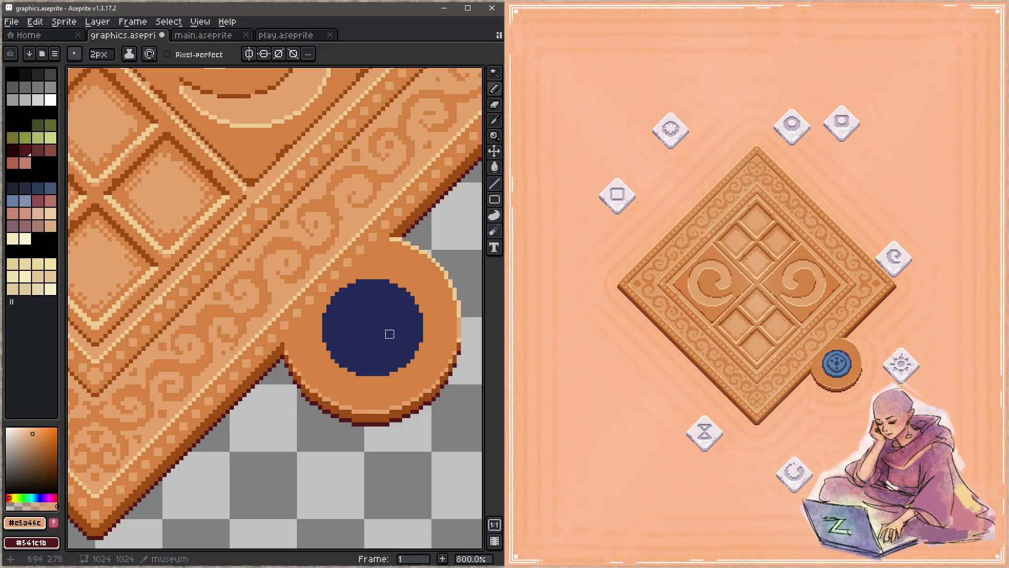
key("i")
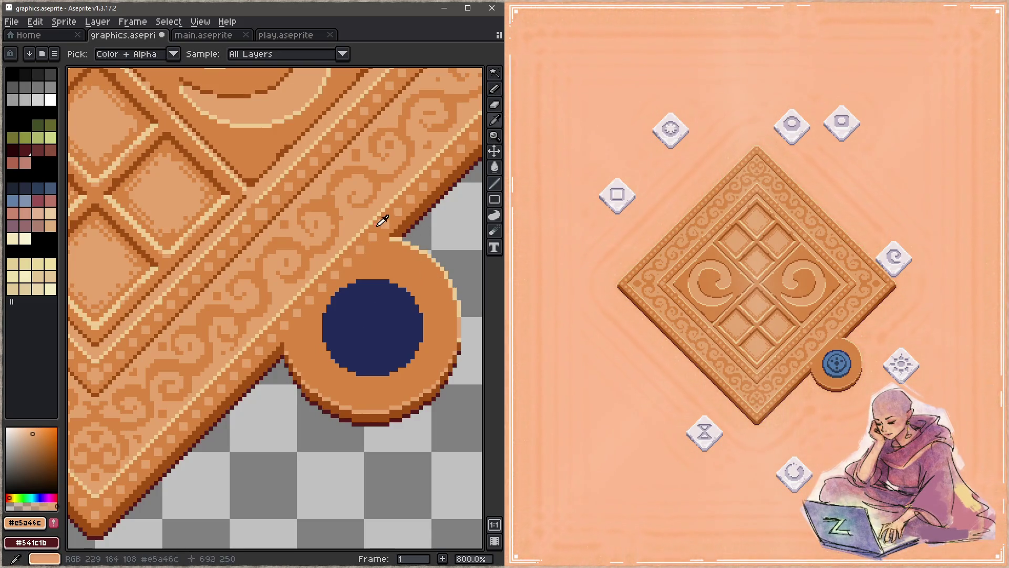
left_click(402, 228)
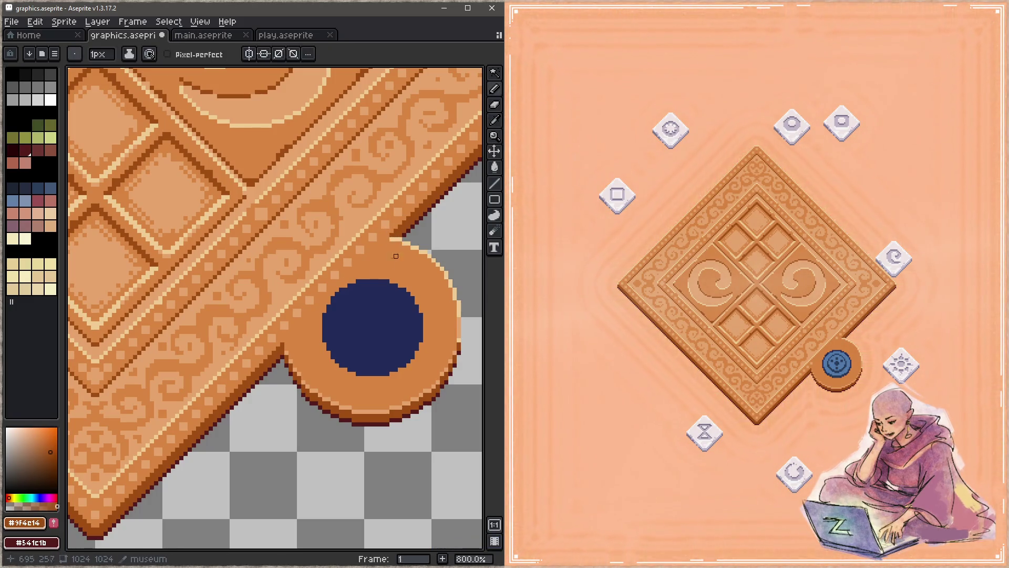
left_click(287, 348, "shift")
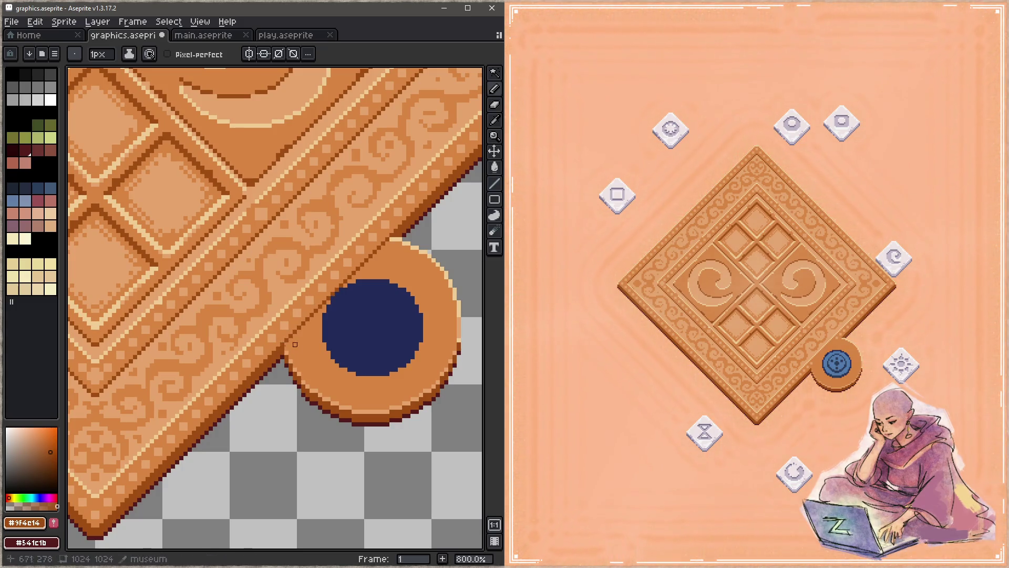
left_click(286, 349, "alt")
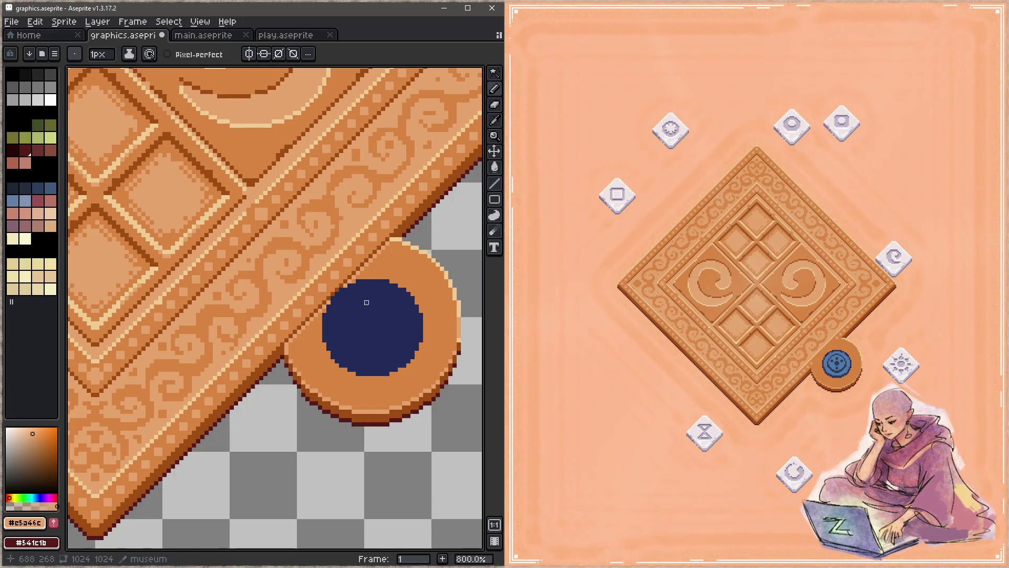
Step: Undo the two trial strokes, saving graphics.aseprite after each
key("ctrl+s")
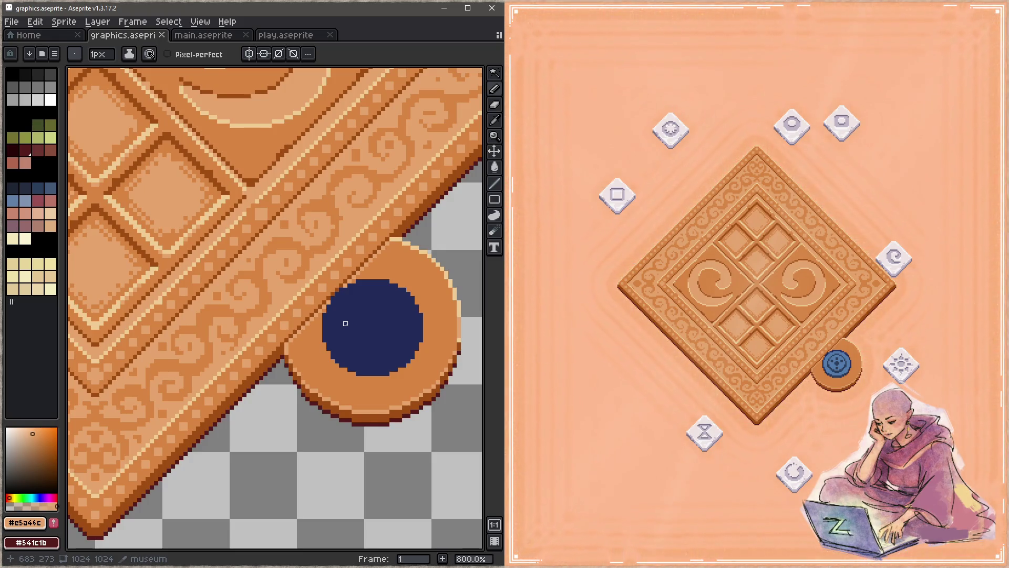
key("z")
key("ctrl+z")
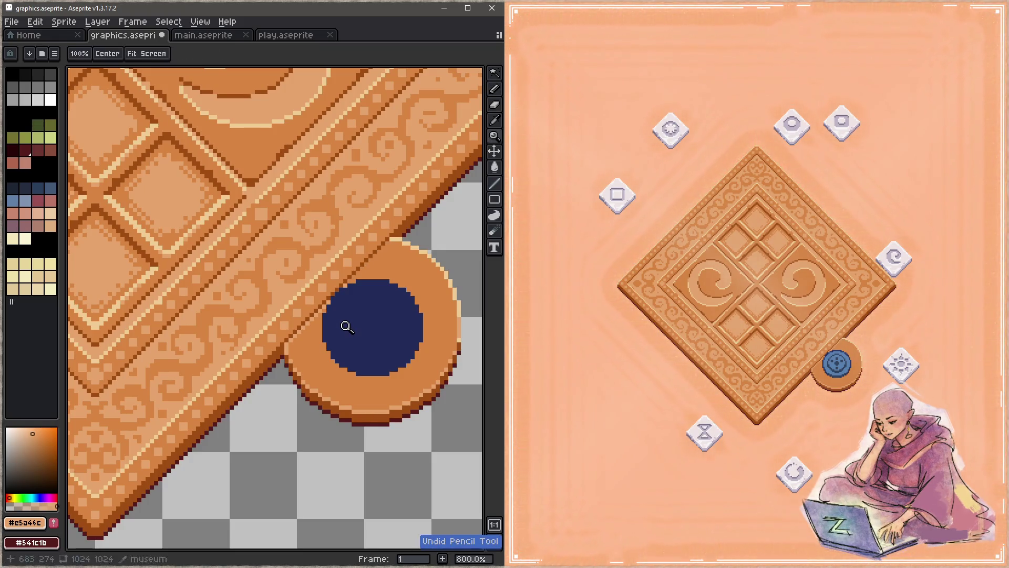
key("ctrl+s")
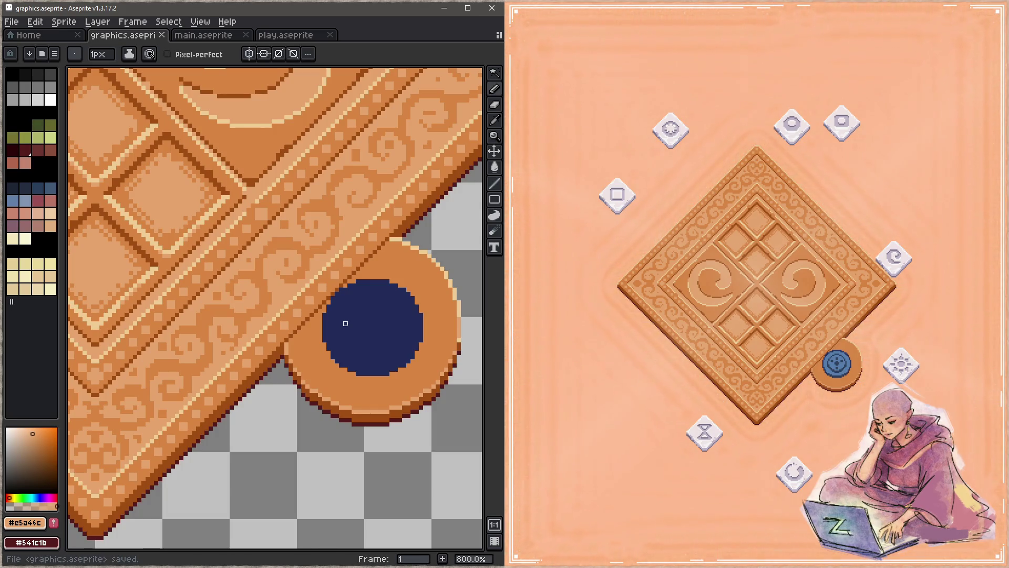
key("z")
key("ctrl+z")
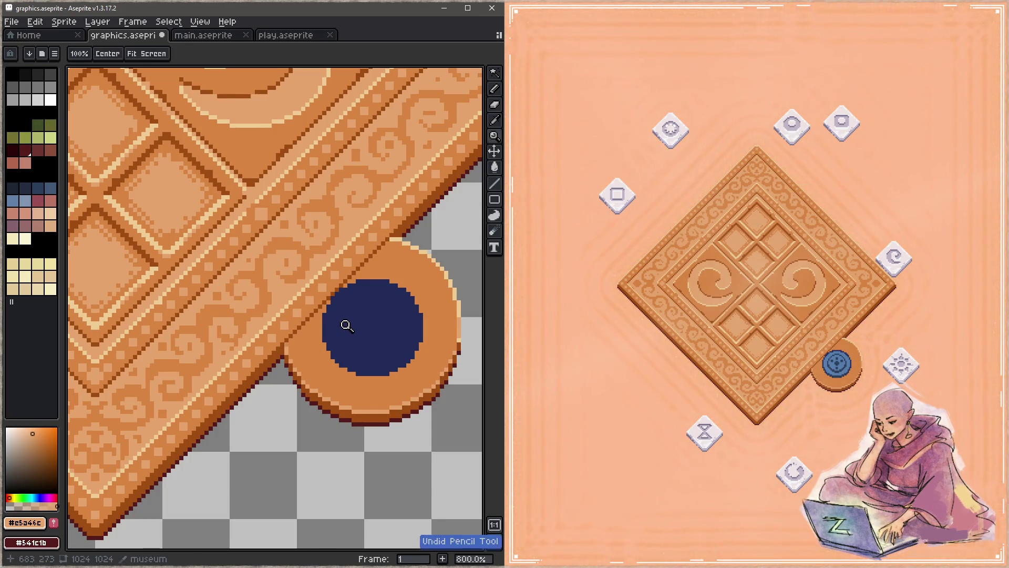
key("ctrl+s")
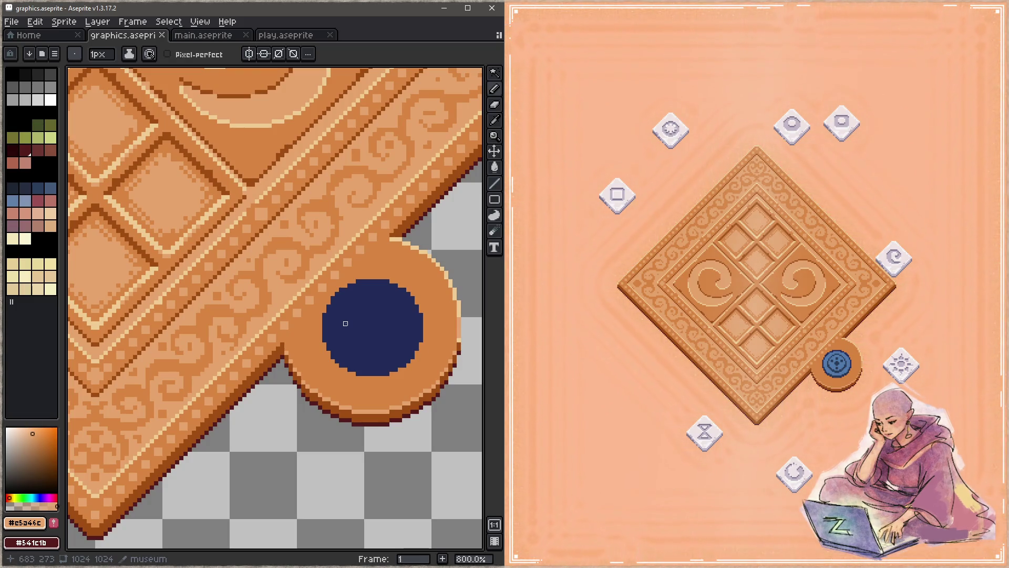
Step: Paint a cream #efcc94 highlight on the upper-left rim, then cover part of it in orange
left_click(300, 328, "alt")
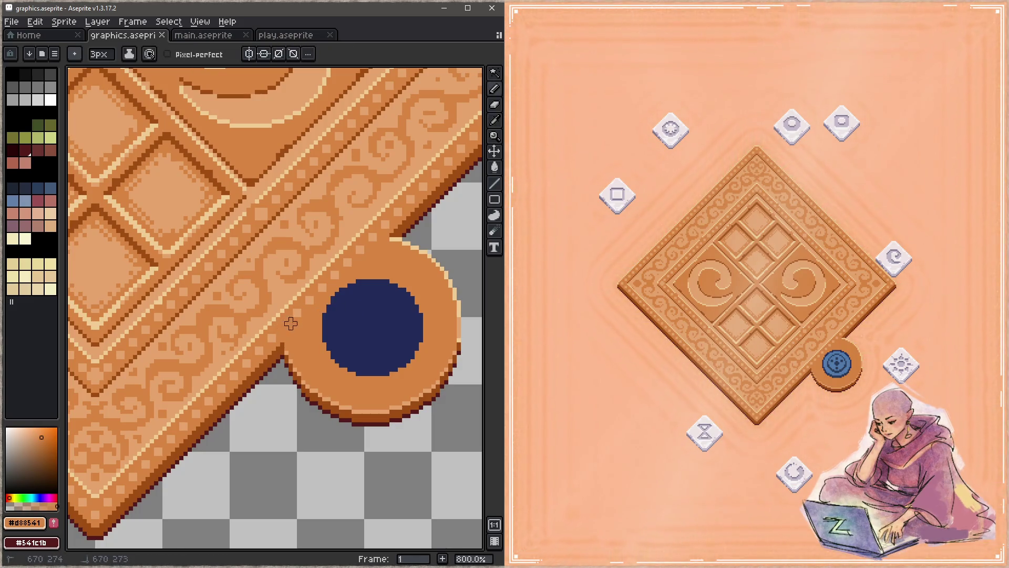
key("plus")
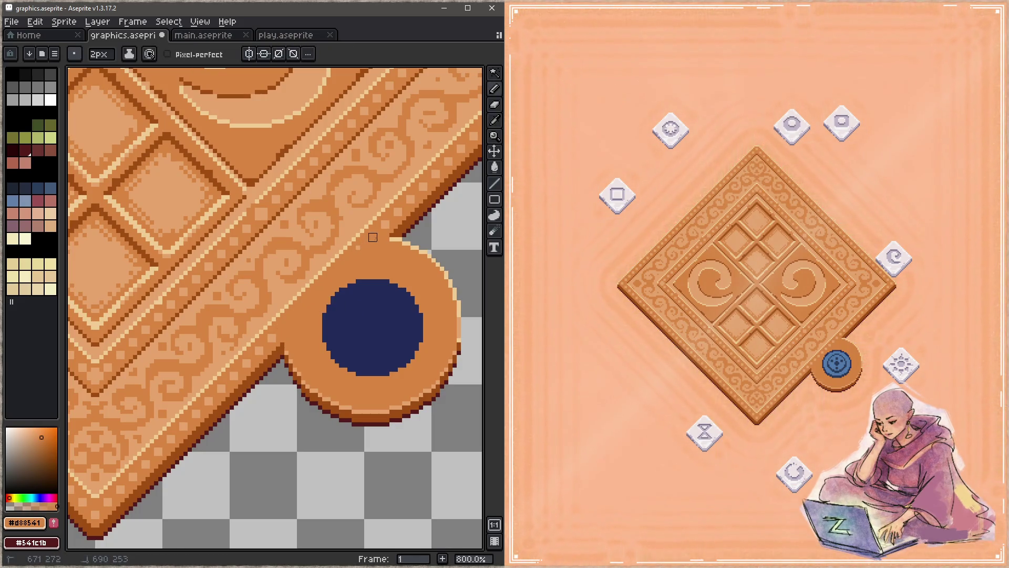
left_click(295, 299, "alt")
key("minus")
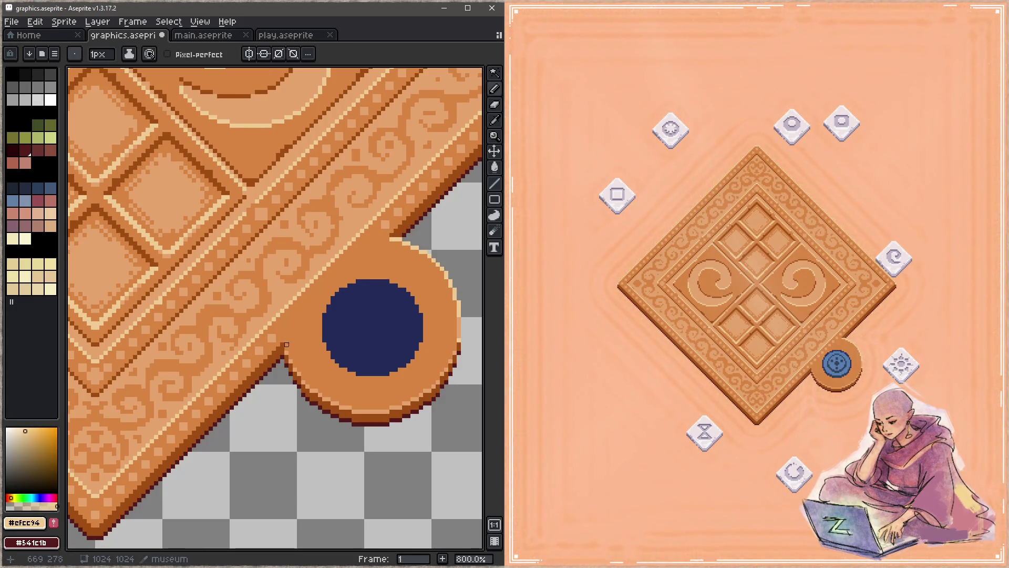
mouse_move(286, 345)
left_mouse_down()
mouse_move(312, 264)
mouse_move(388, 243)
mouse_move(302, 268)
mouse_move(287, 311)
mouse_move(314, 274)
mouse_move(300, 294)
left_mouse_up()
left_click(320, 268, "alt")
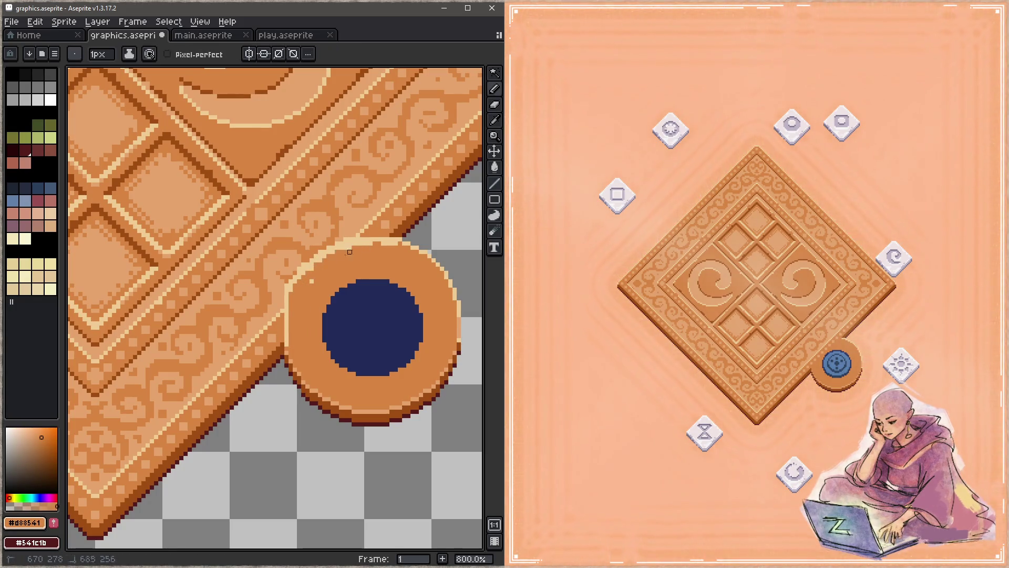
mouse_move(392, 247)
left_mouse_down()
mouse_move(368, 242)
mouse_move(298, 278)
left_mouse_up()
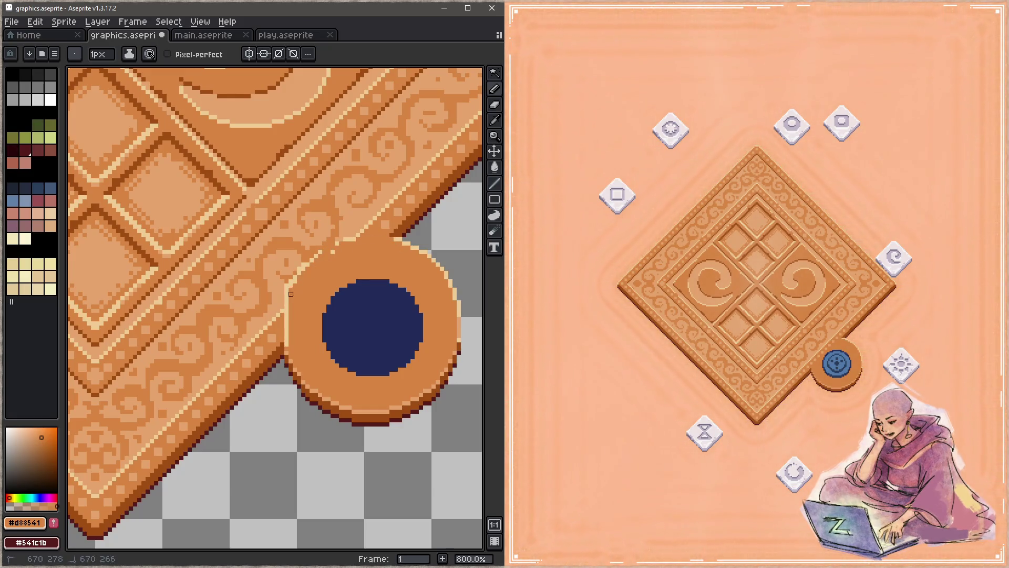
Step: Paint cream pixels down the circle's left rim and save
left_click(291, 295, "alt")
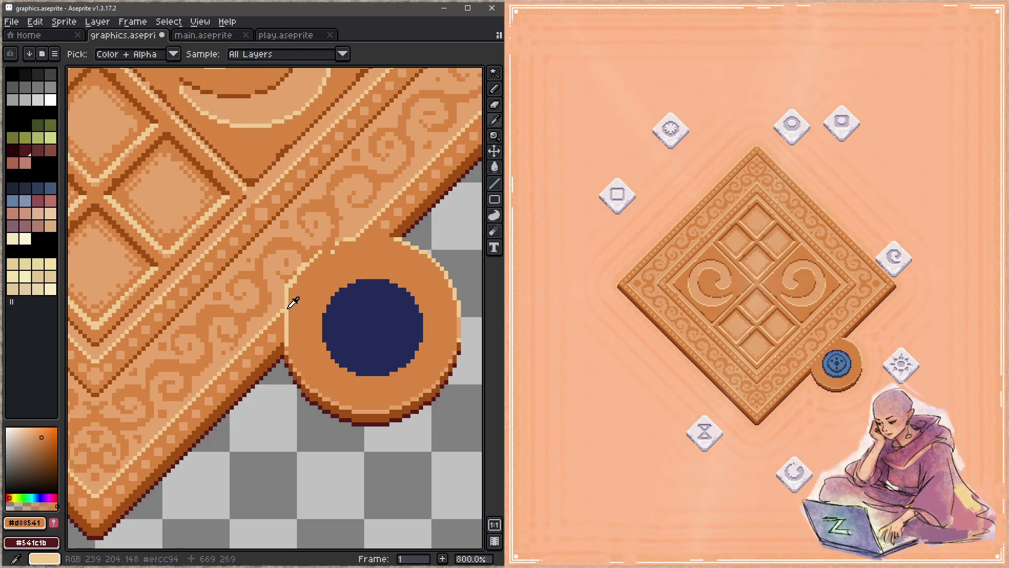
left_click_drag(283, 311, 282, 323)
left_click(283, 323, "alt")
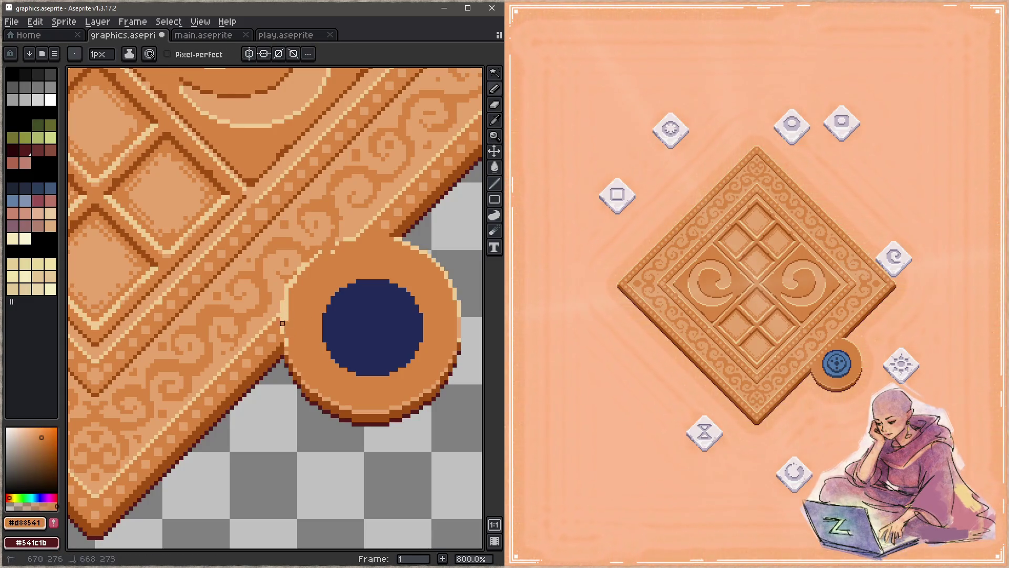
key("ctrl+s")
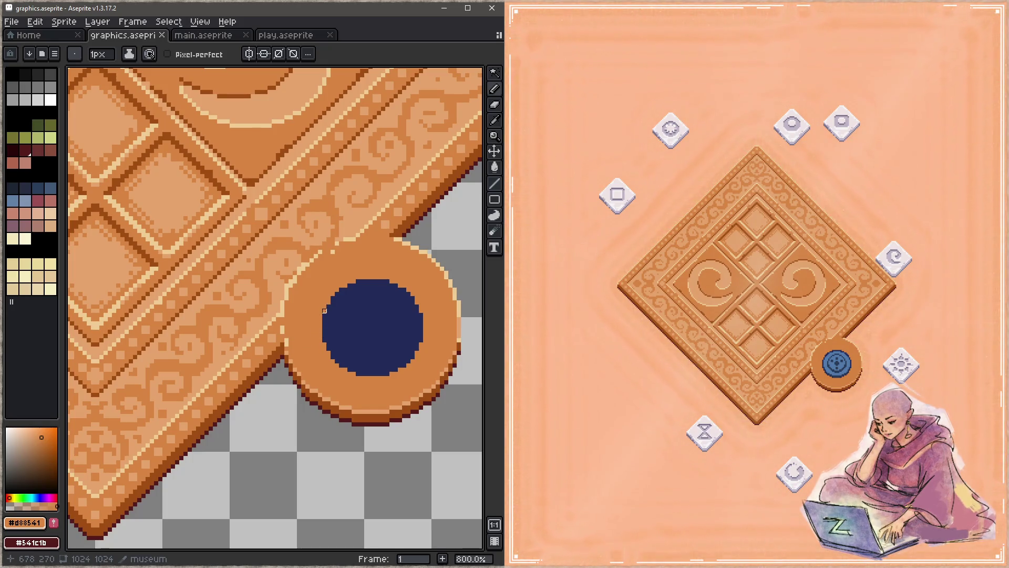
Step: Try two straight cream lines through the circle and undo both
left_click(376, 240, "alt")
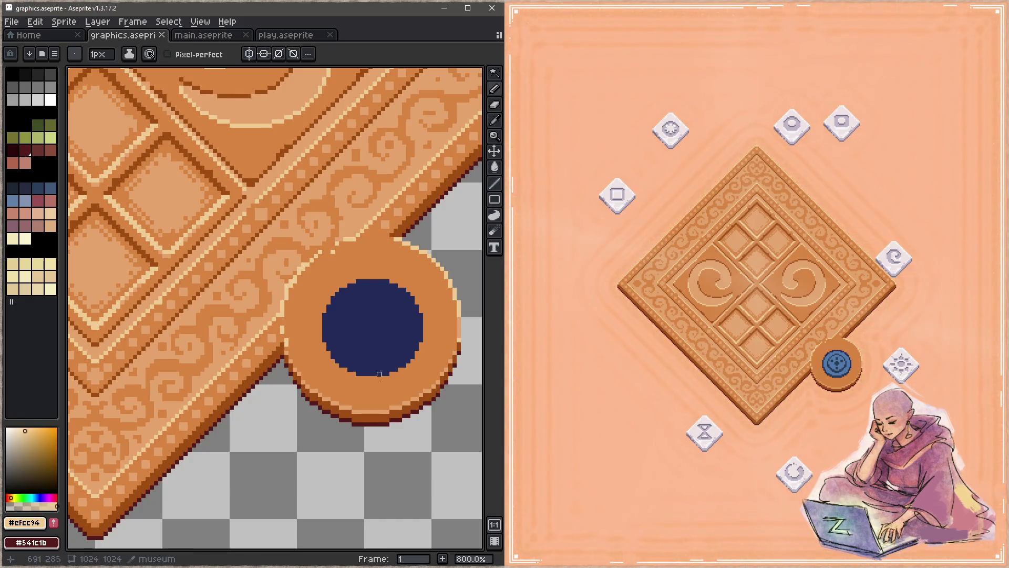
left_click_drag(353, 420, 332, 252)
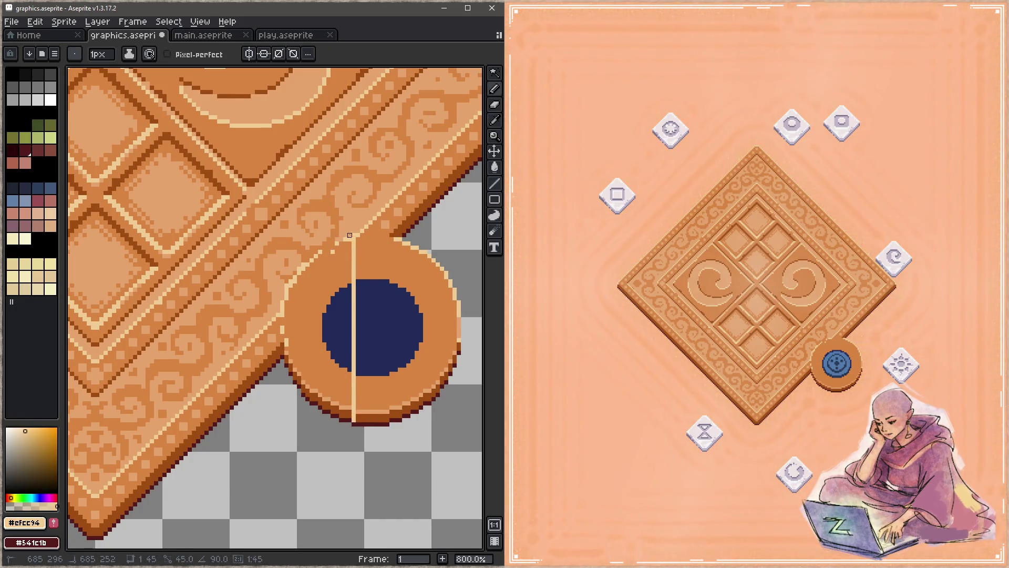
key("ctrl+z")
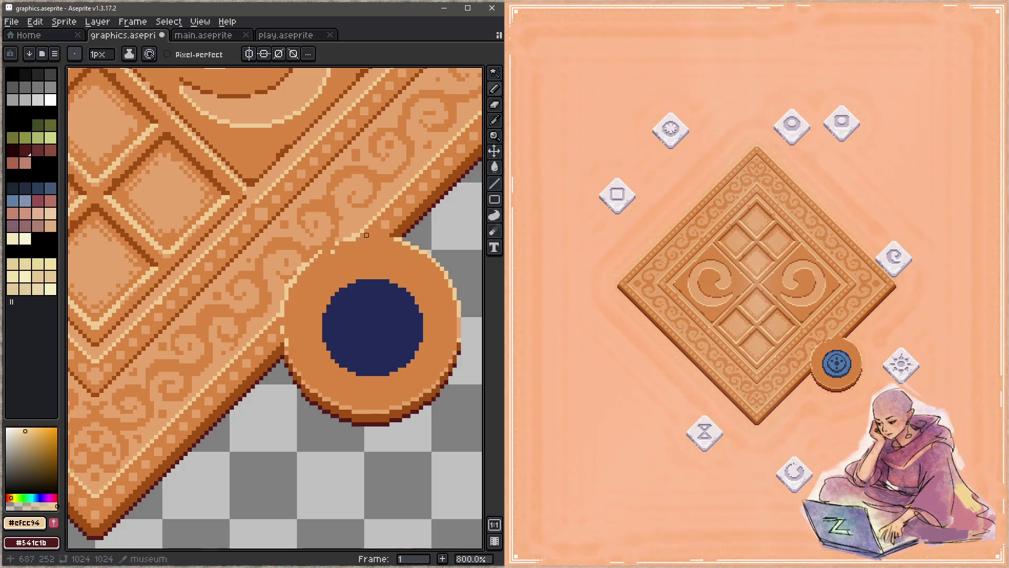
left_click_drag(387, 235, 389, 427)
key("ctrl+z")
scroll(360, 242, "up", 2)
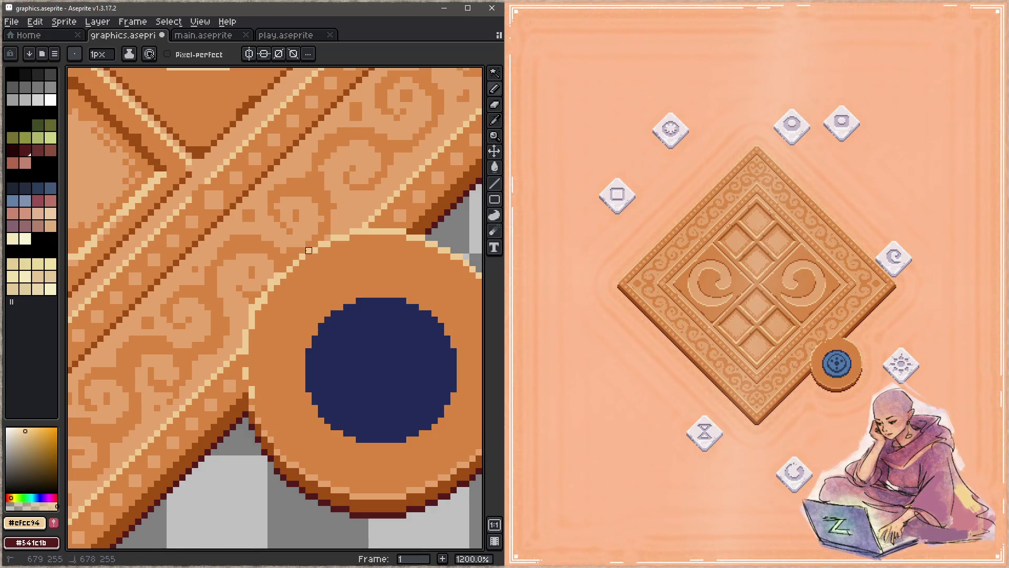
Step: Touch up the pedestal's upper-left rim with orange and cream pixels, then save
left_click(296, 263, "alt")
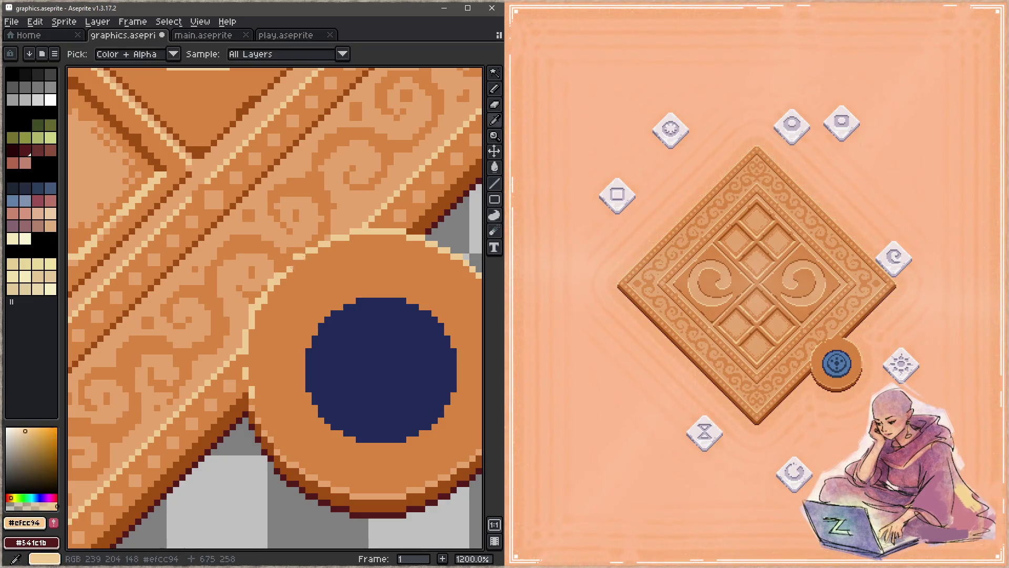
left_click(289, 269)
left_click(290, 263, "alt")
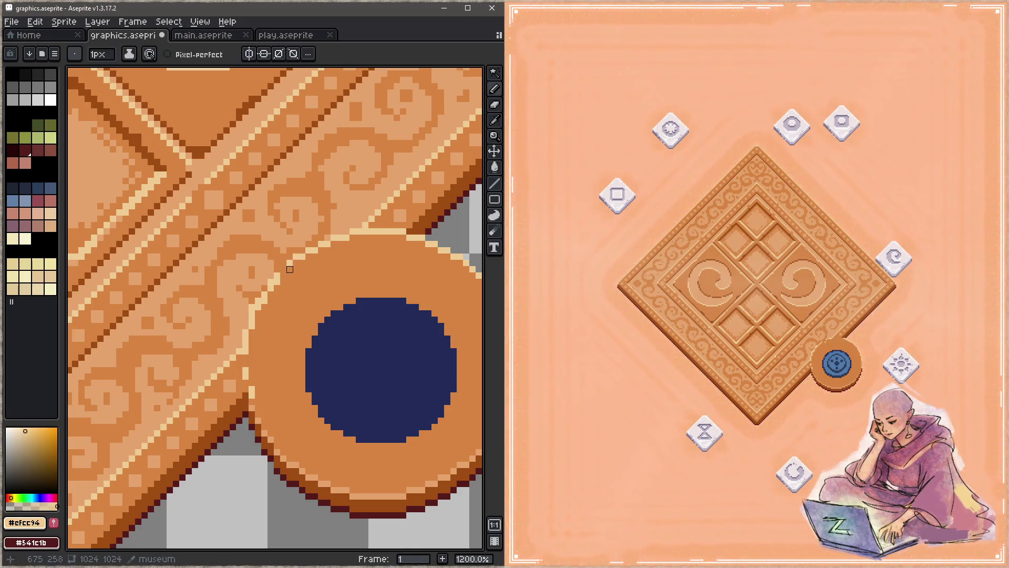
left_click_drag(303, 282, 257, 270)
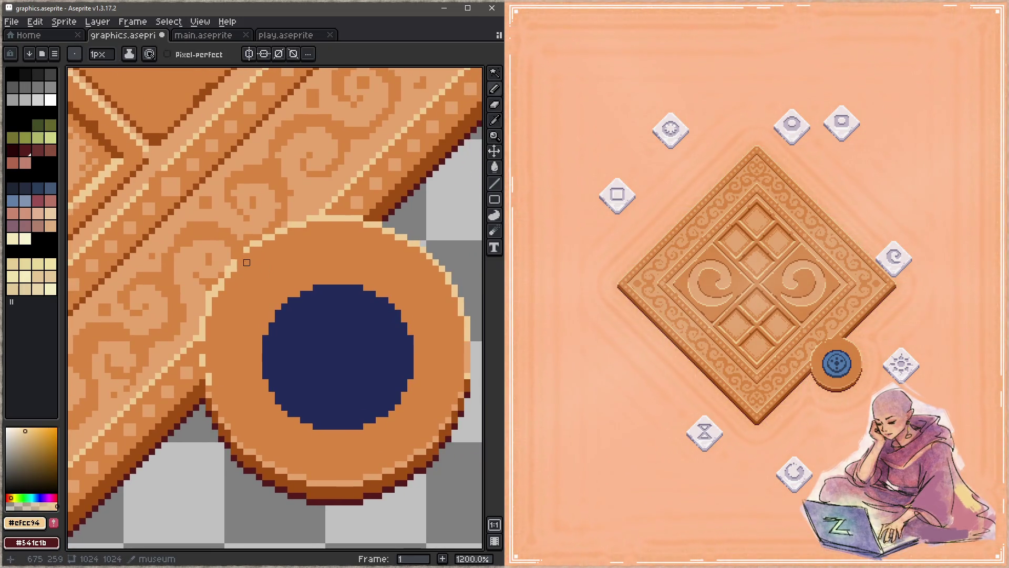
left_click(234, 275, "alt")
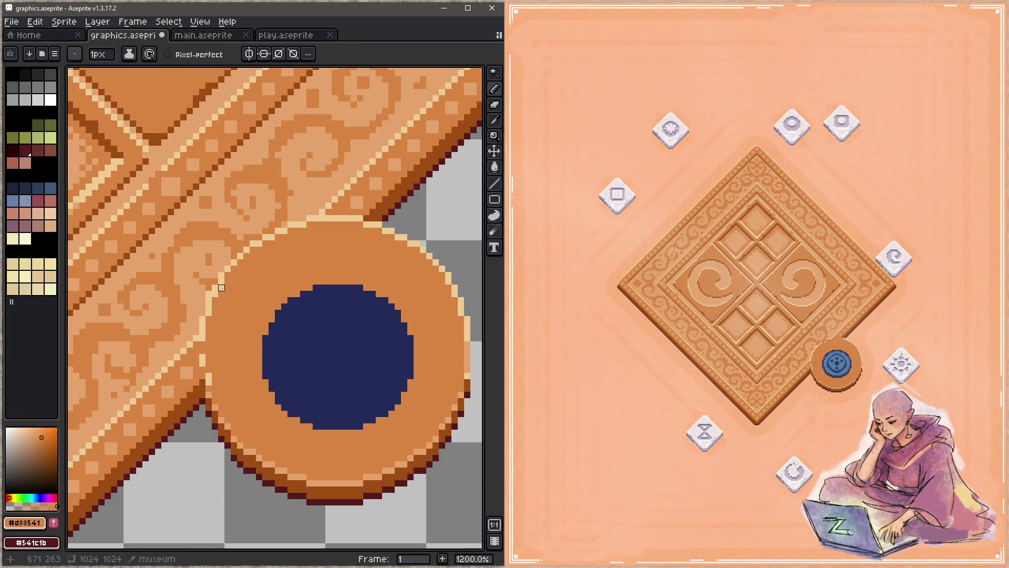
left_click_drag(227, 313, 248, 282)
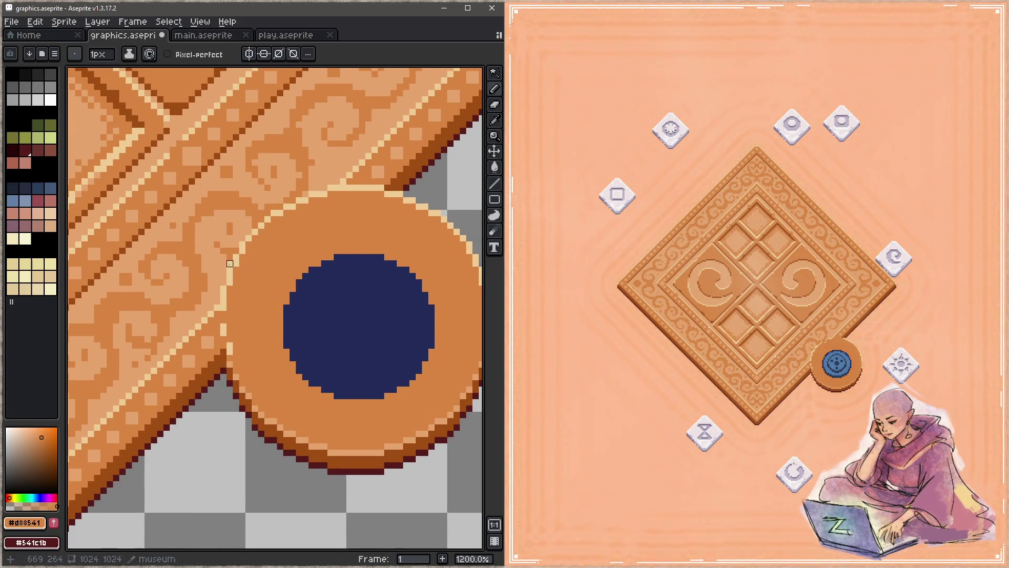
left_click_drag(273, 298, 221, 266)
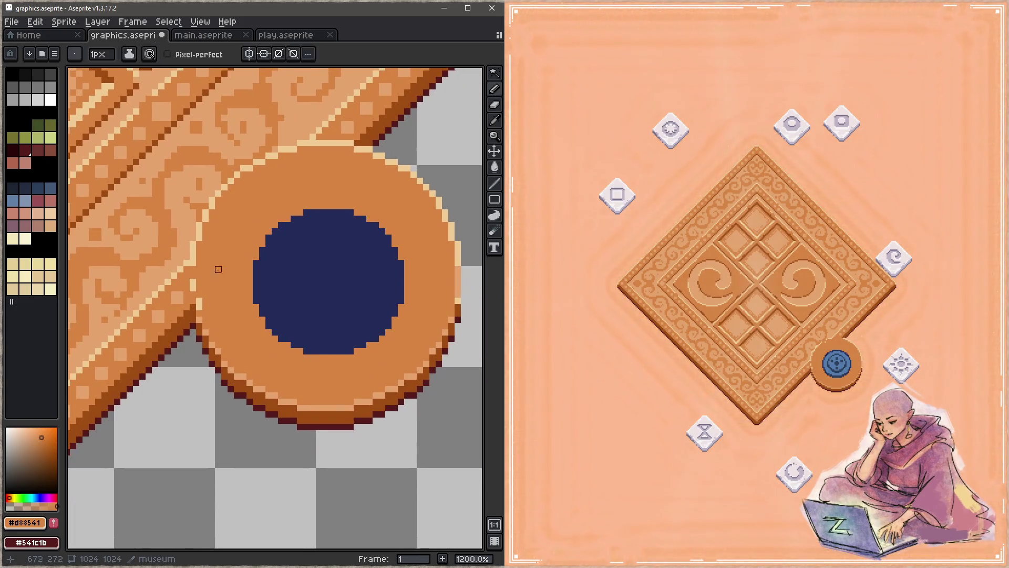
left_click(196, 258, "alt")
left_click(210, 284, "alt")
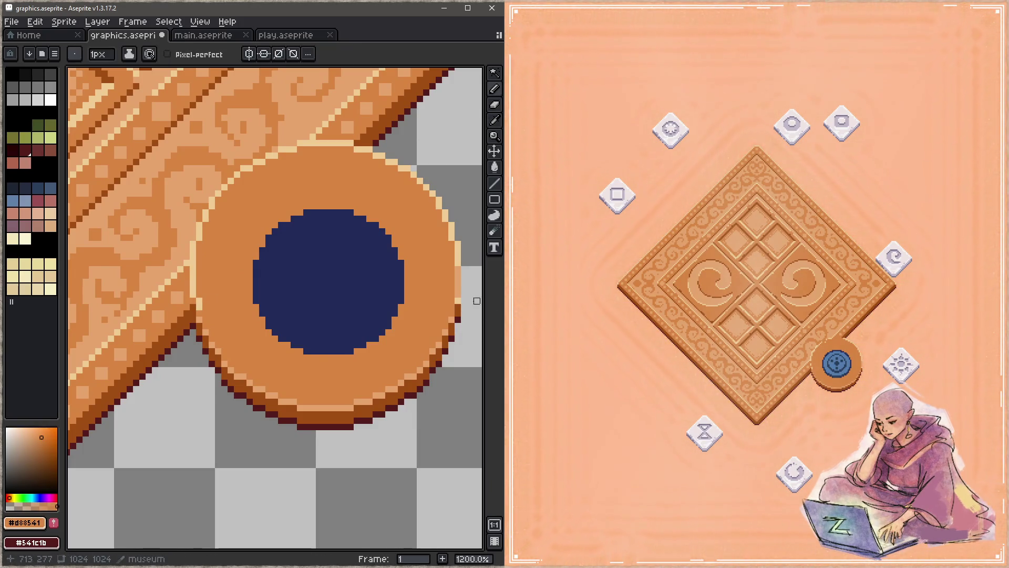
left_click(459, 300, "alt")
left_click_drag(459, 301, 218, 301)
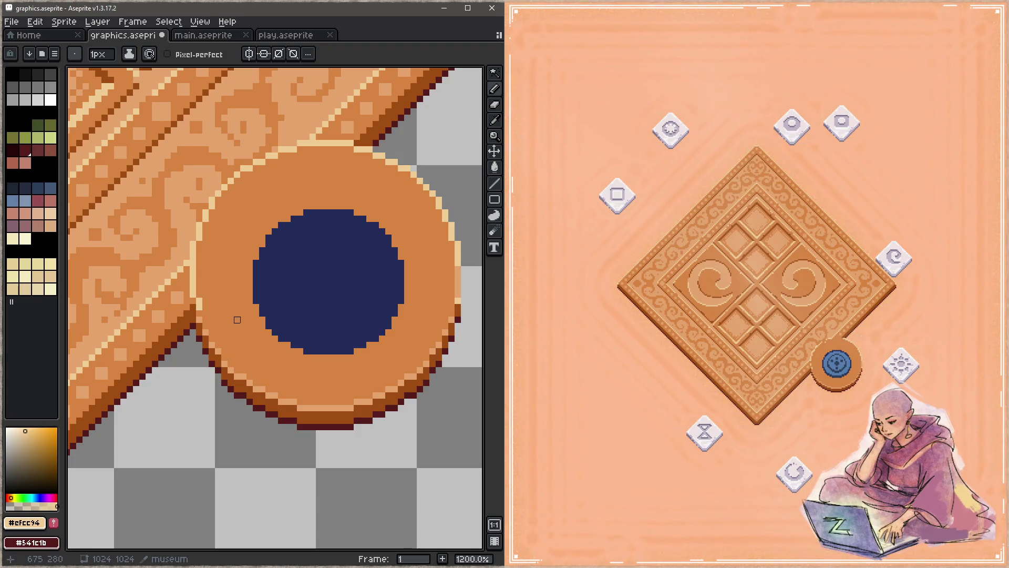
key("ctrl+s")
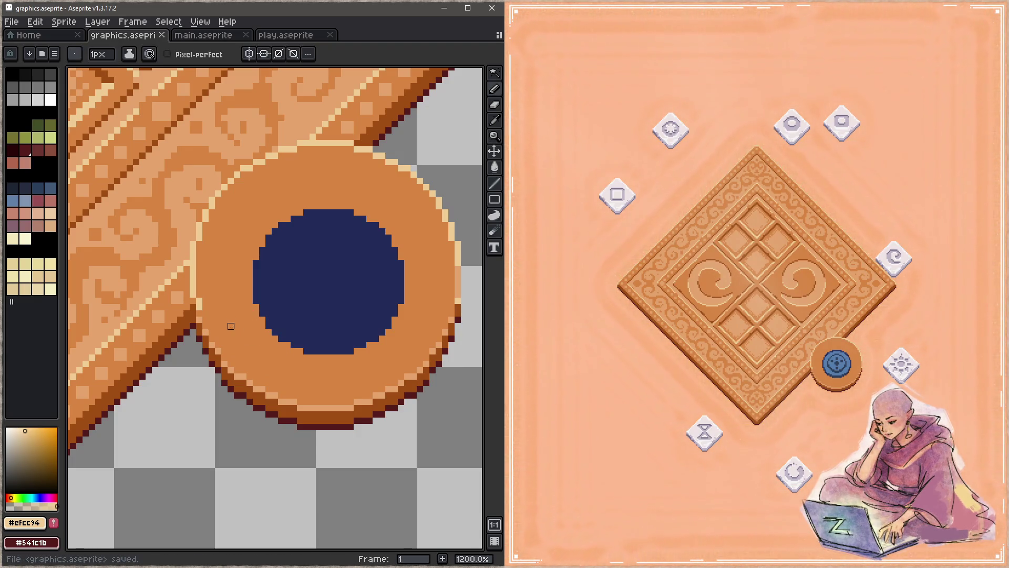
Step: Recolour a few rim pixels in mid-tone tan and save again
left_click(208, 294, "alt")
left_click(202, 303)
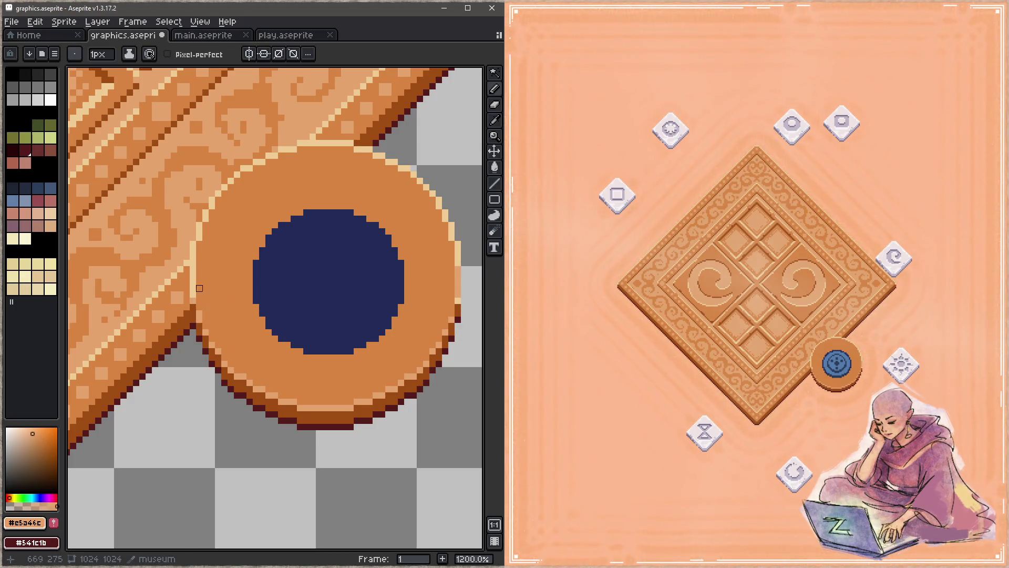
key("ctrl+s")
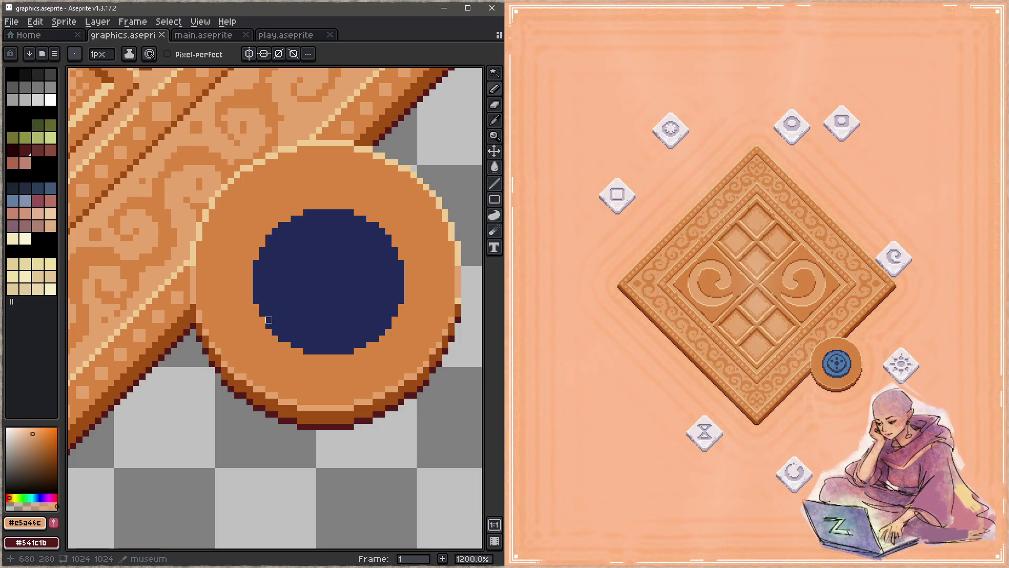
scroll(273, 310, "down", 4)
Step: Zoom in and paint a cream highlight along the pedestal's upper-left rim
left_click_drag(343, 256, 308, 311)
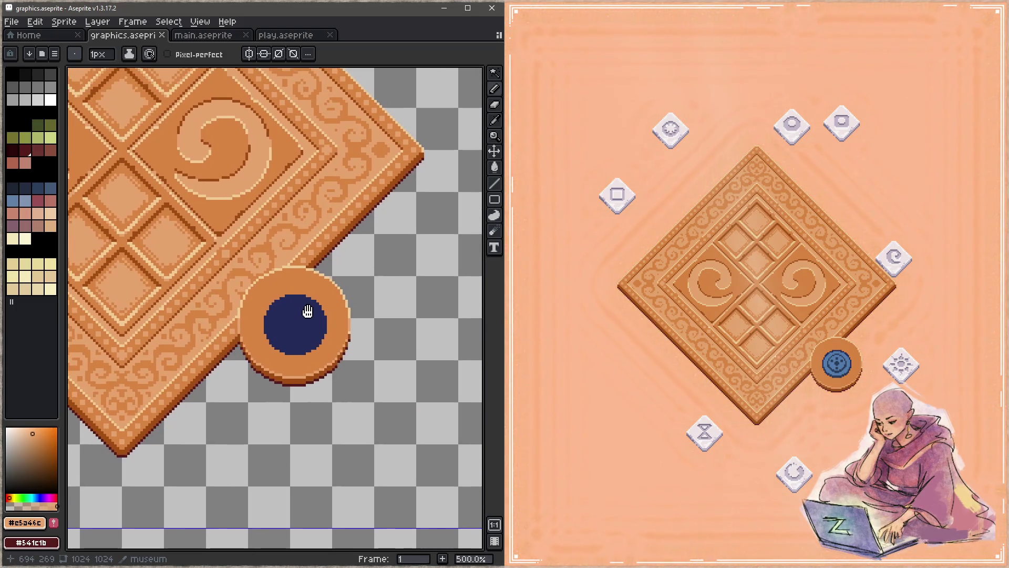
scroll(305, 310, "up", 1)
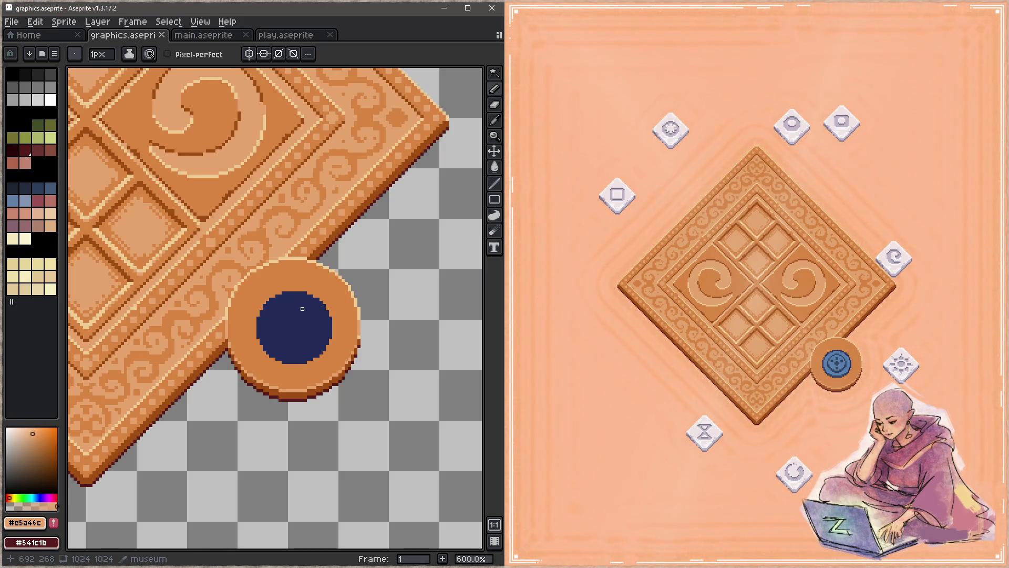
scroll(302, 308, "up", 3)
scroll(304, 308, "down", 3)
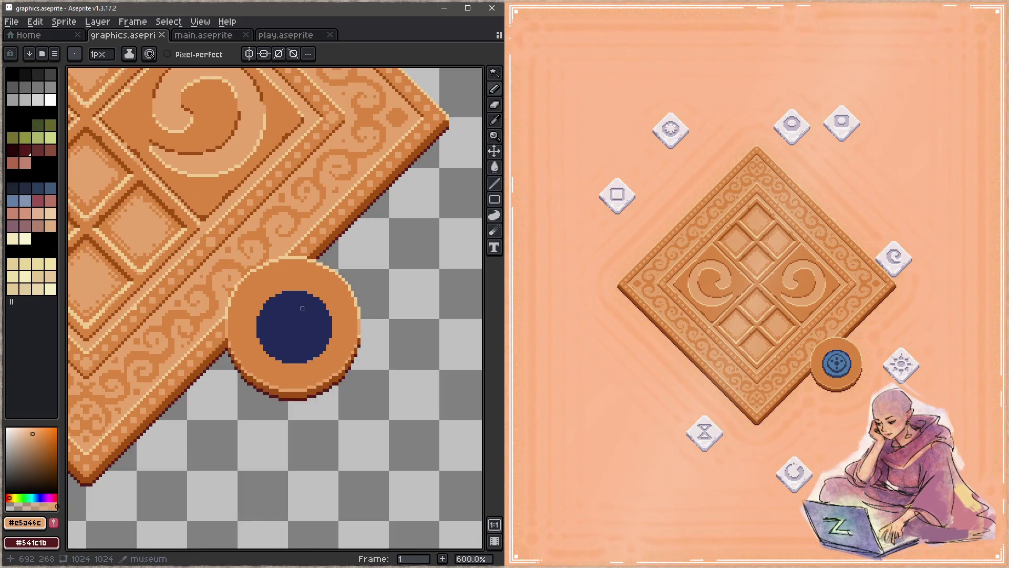
scroll(302, 308, "up", 1)
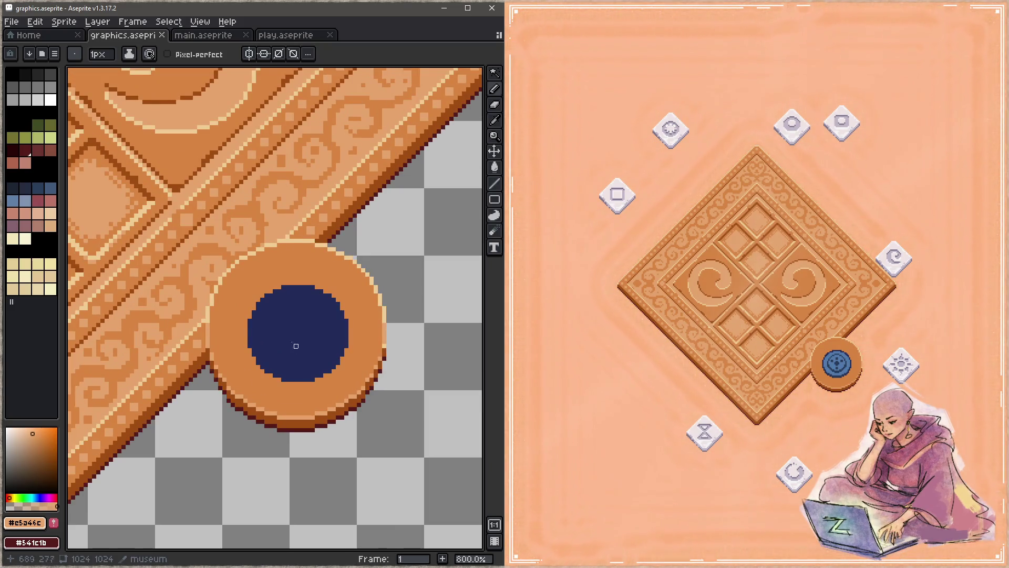
left_click(212, 312, "alt")
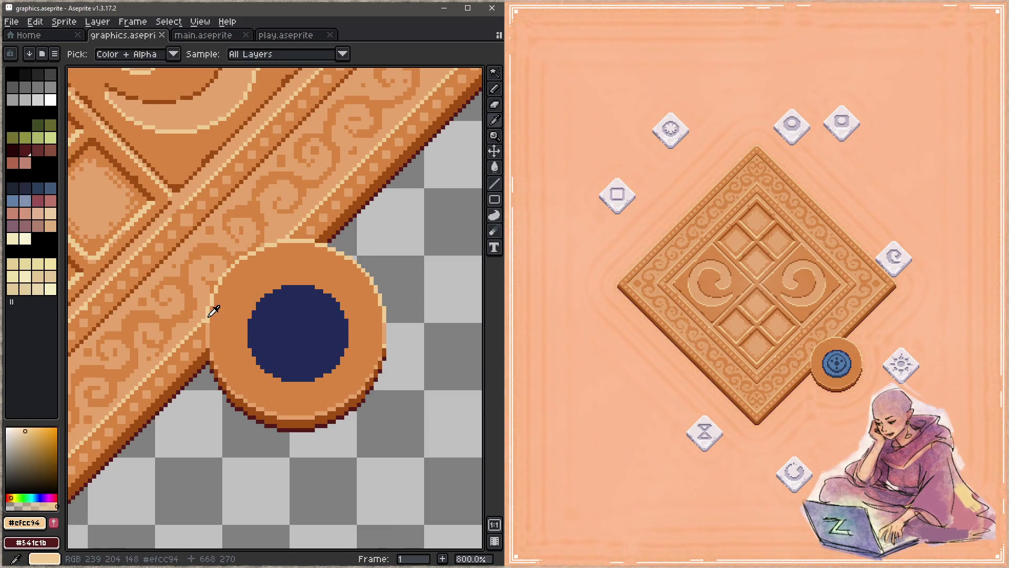
key("m")
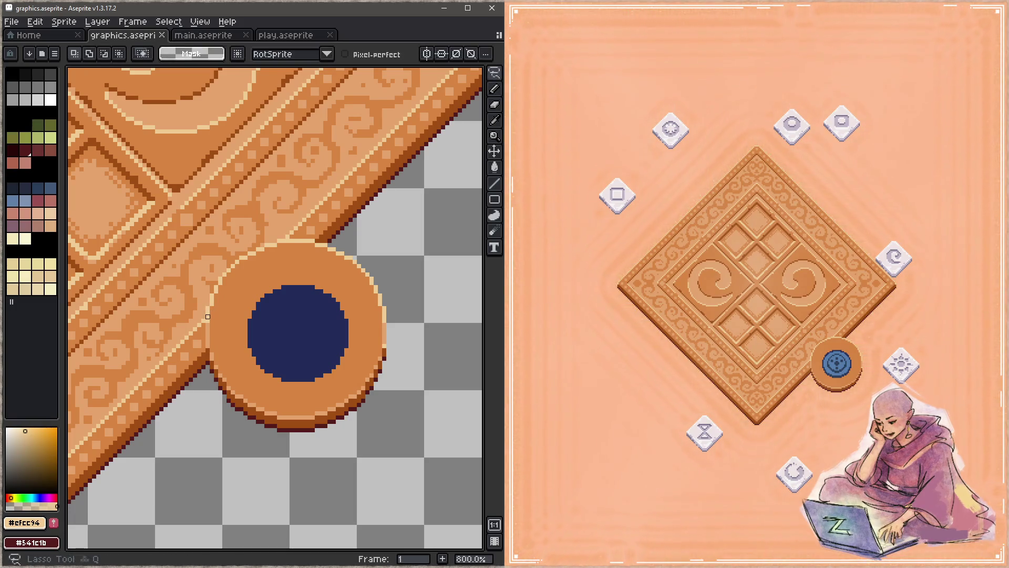
key("ctrl+z")
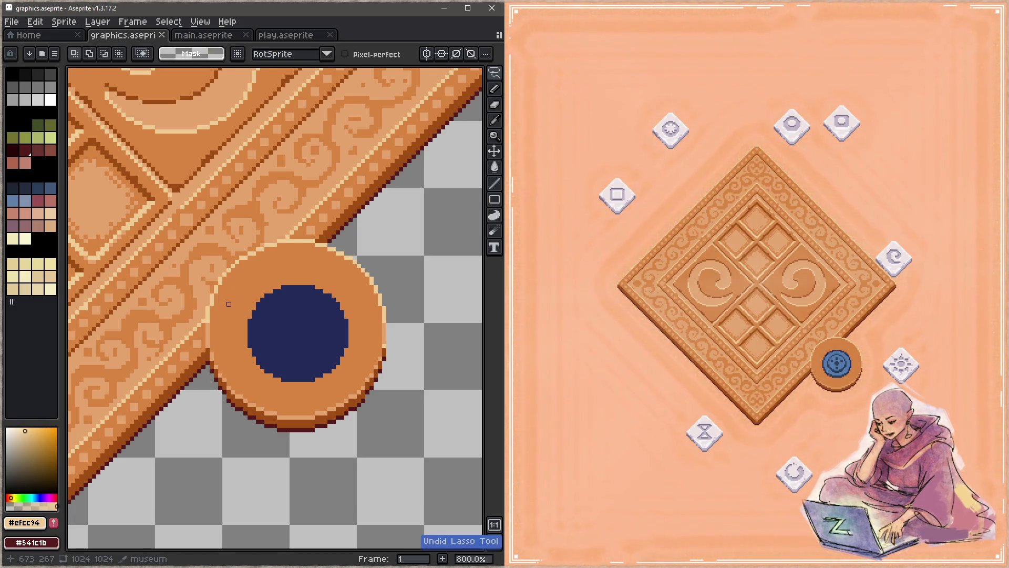
key("b")
mouse_move(241, 262)
left_mouse_down()
mouse_move(284, 246)
mouse_move(341, 251)
mouse_move(289, 245)
left_mouse_up()
key("ctrl+z")
key("ctrl+z")
left_click_drag(385, 320, 367, 282)
mouse_move(208, 317)
left_mouse_down()
mouse_move(226, 280)
mouse_move(289, 245)
mouse_move(232, 270)
mouse_move(287, 251)
mouse_move(326, 253)
mouse_move(246, 270)
left_mouse_up()
Step: Paint orange over part of the upper rim and add a tan stroke upper-left, then save
left_click(354, 262, "alt")
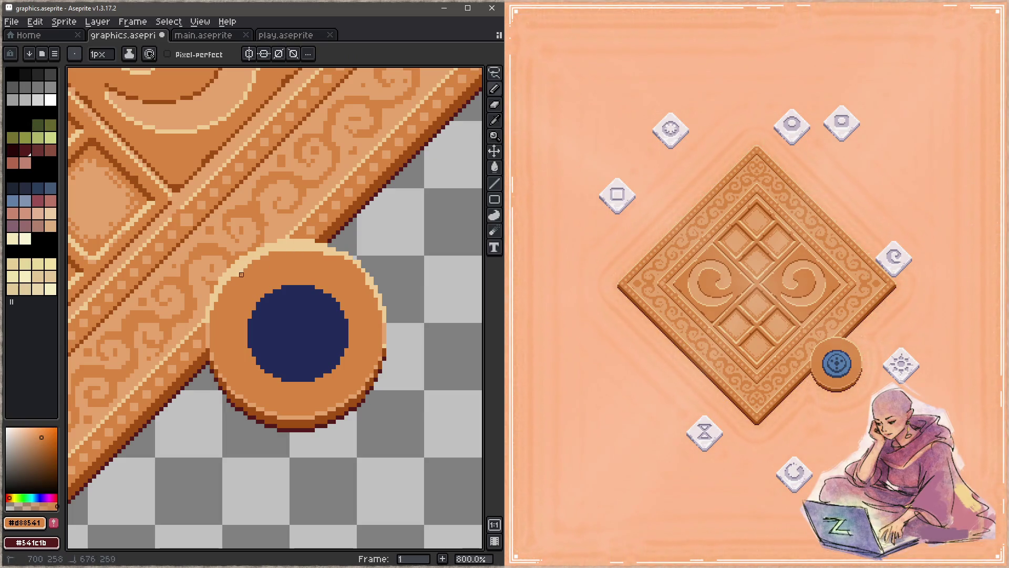
left_click(213, 303, "alt")
left_click_drag(210, 304, 263, 241)
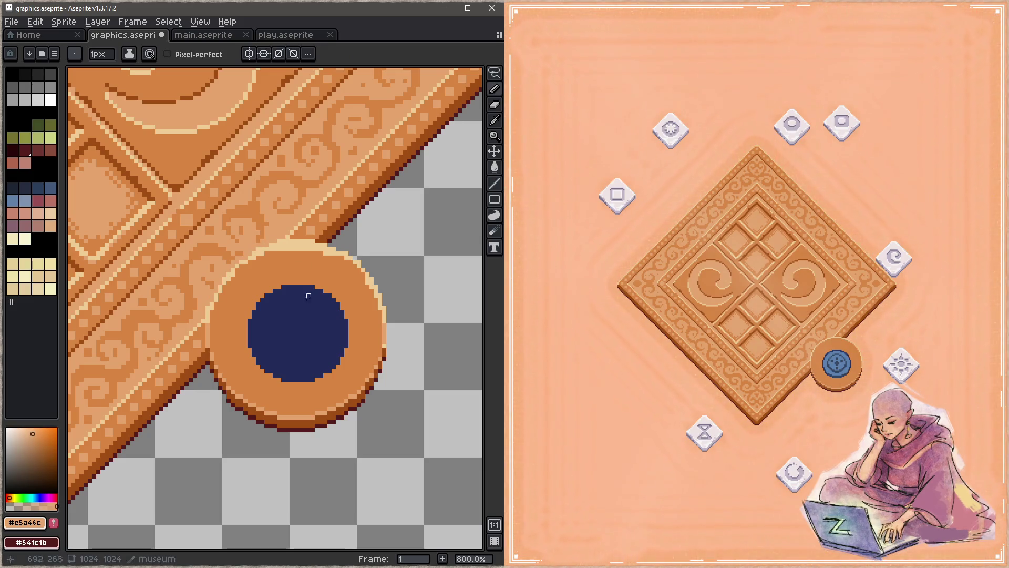
key("ctrl+s")
Step: Cover the cream on the top and right rim with orange and save
left_click(326, 263, "alt")
left_click_drag(325, 253, 292, 249)
key("ctrl+s")
left_click(367, 288, "alt")
left_click_drag(365, 279, 381, 310)
key("ctrl+s")
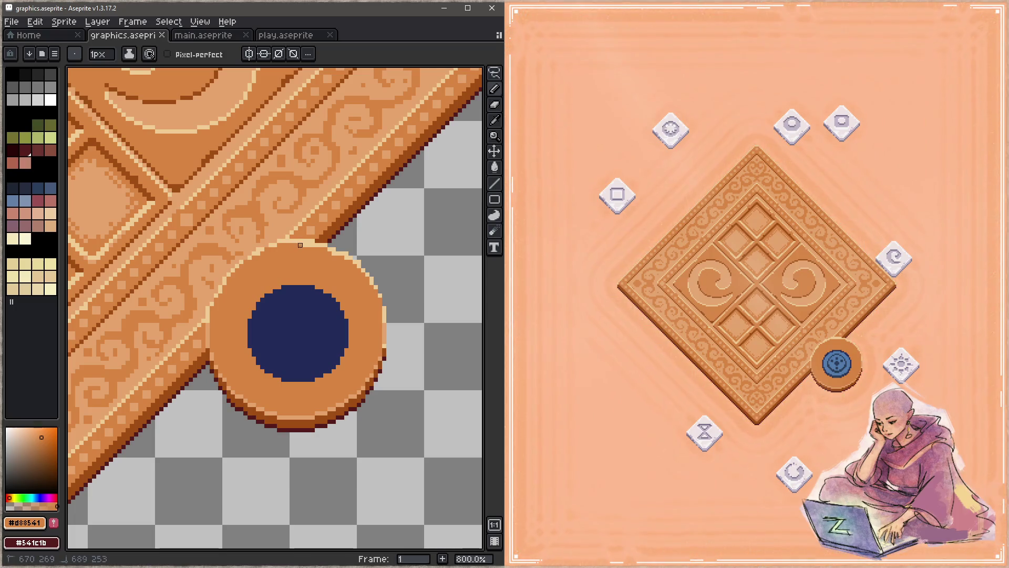
key("ctrl+s")
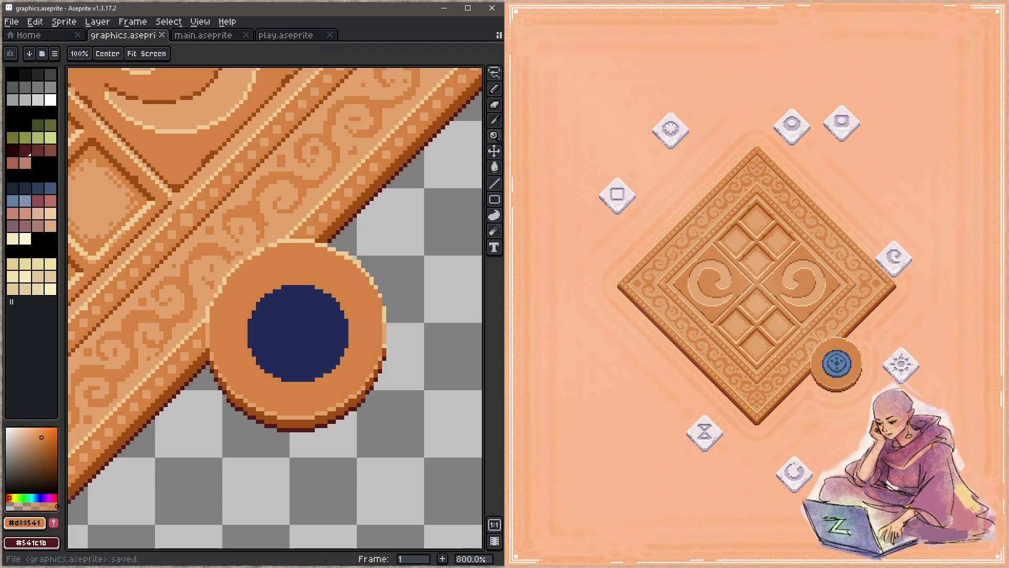
key("ctrl+s")
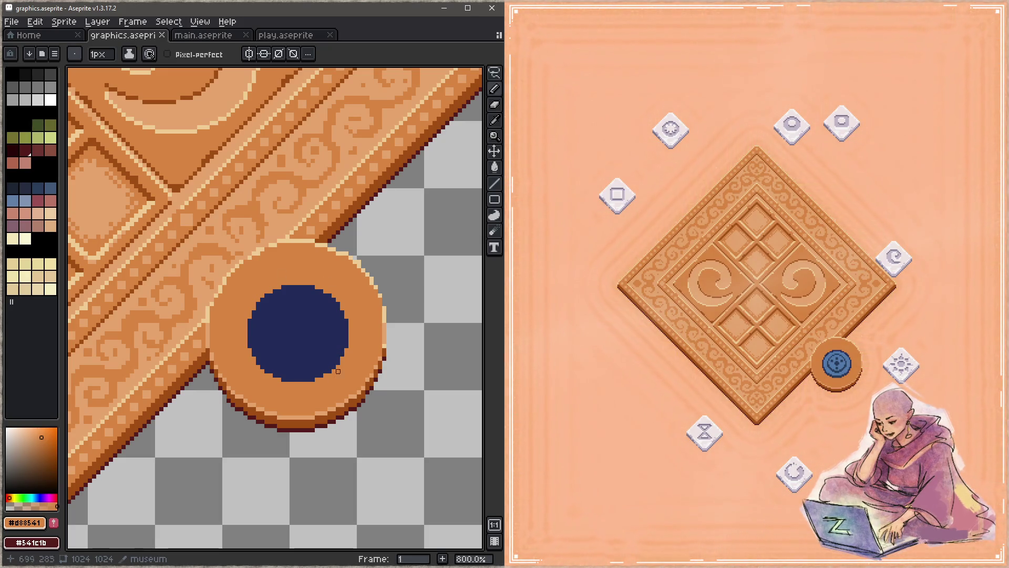
Step: Magic-wand select and drop the dark-blue inset, save graphics.aseprite, and close the running game
key("w")
left_click(304, 337)
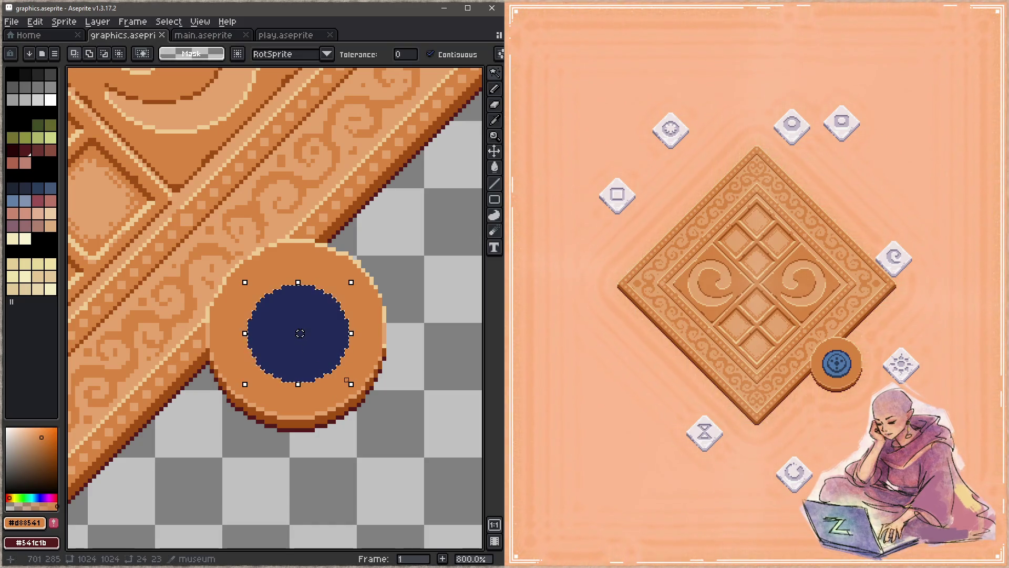
left_click(300, 329)
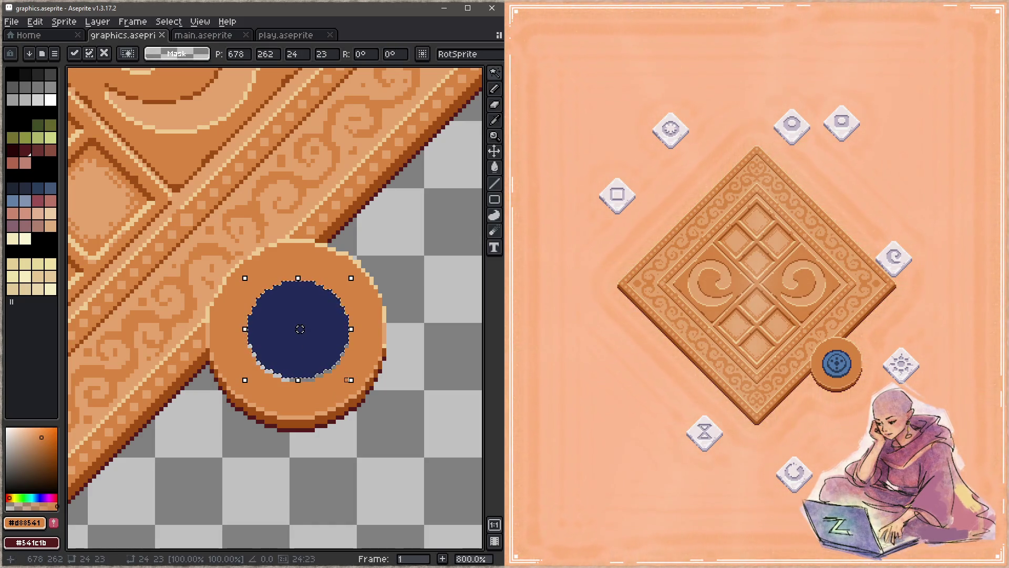
key("ctrl+d")
key("g")
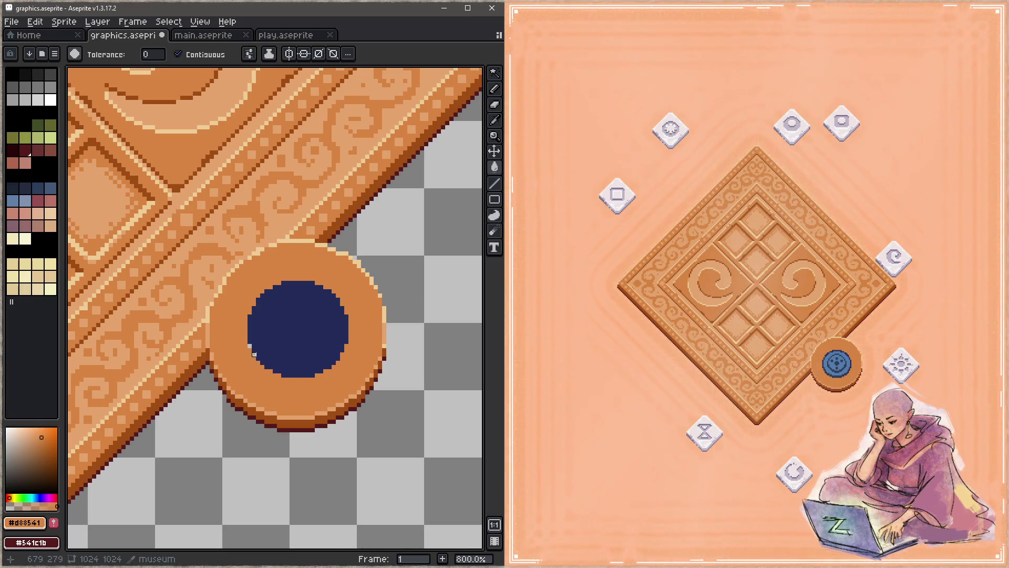
key("ctrl+s")
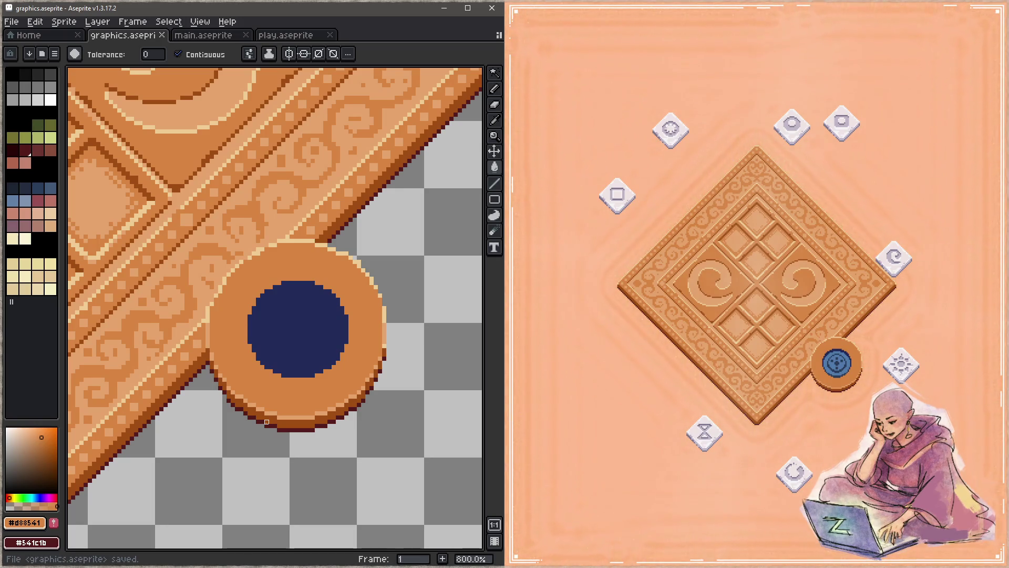
left_click(528, 329)
key("Escape")
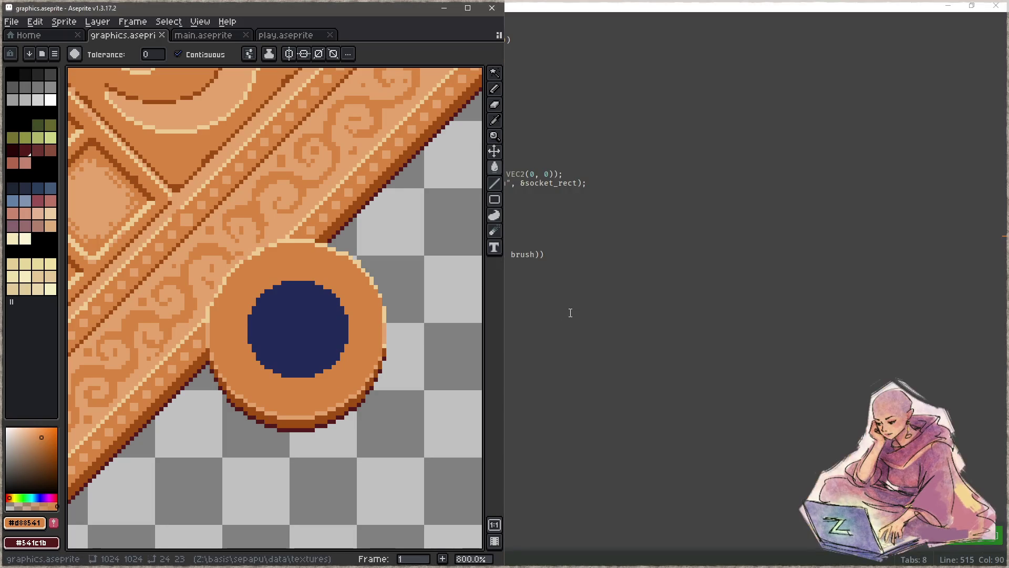
Step: Change btn_return_to_kernel's offset on line 515 from VEC2(65, -65) to VEC2(65, -64)
left_click(602, 319)
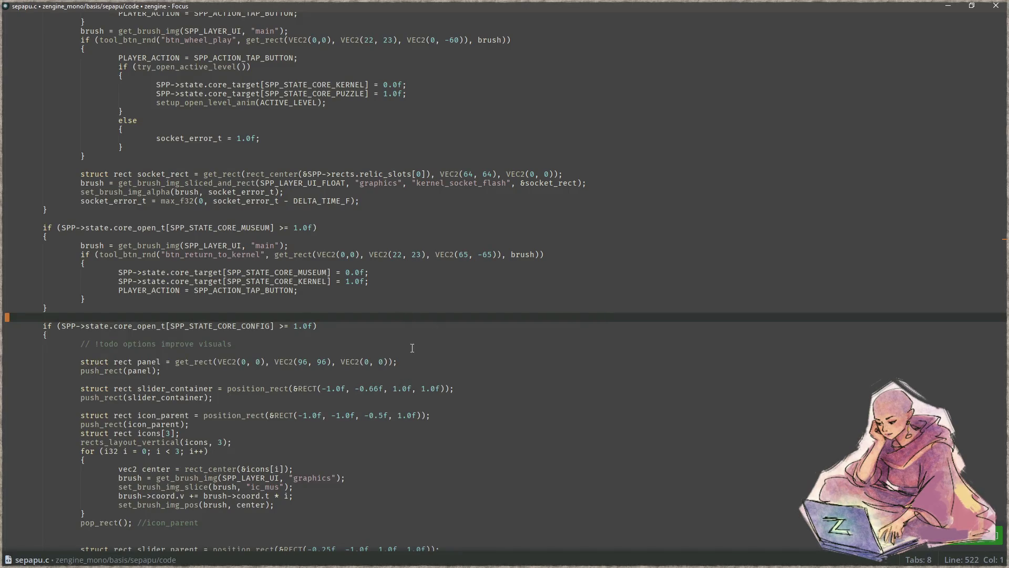
left_click(493, 249)
key("Down")
key("ctrl+Right")
key("ctrl+Right")
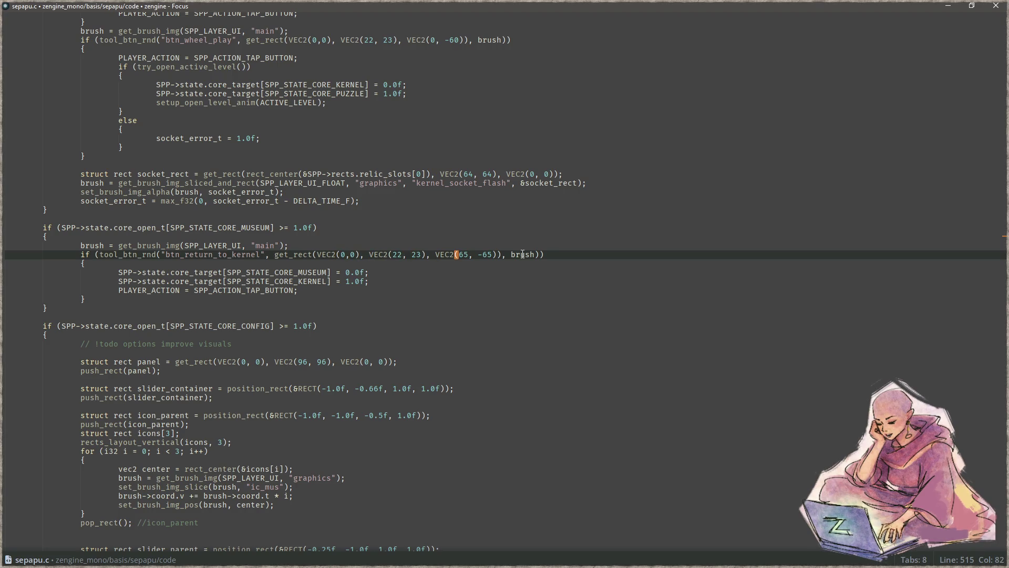
key("BackSpace")
type("4")
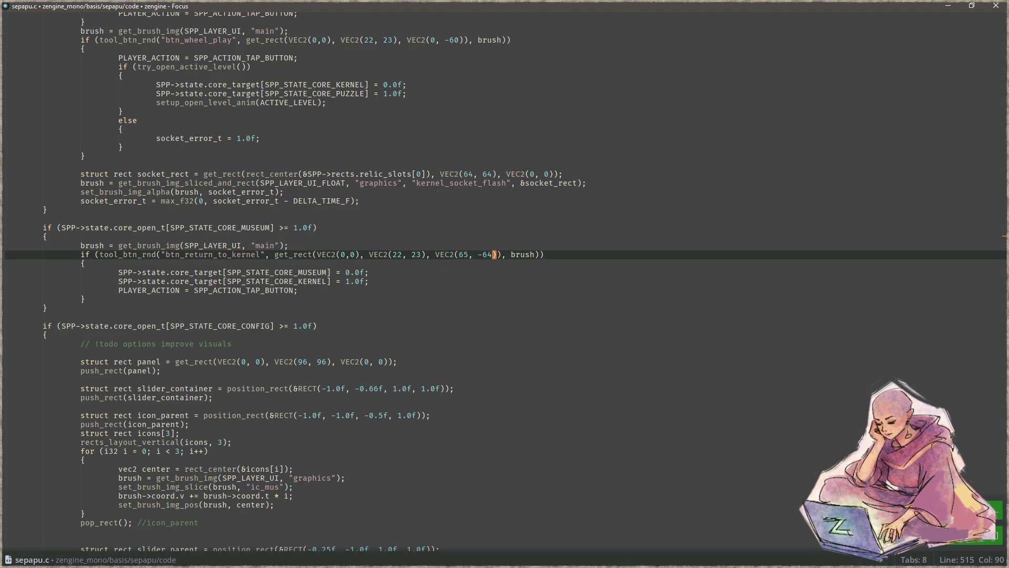
left_click(488, 280)
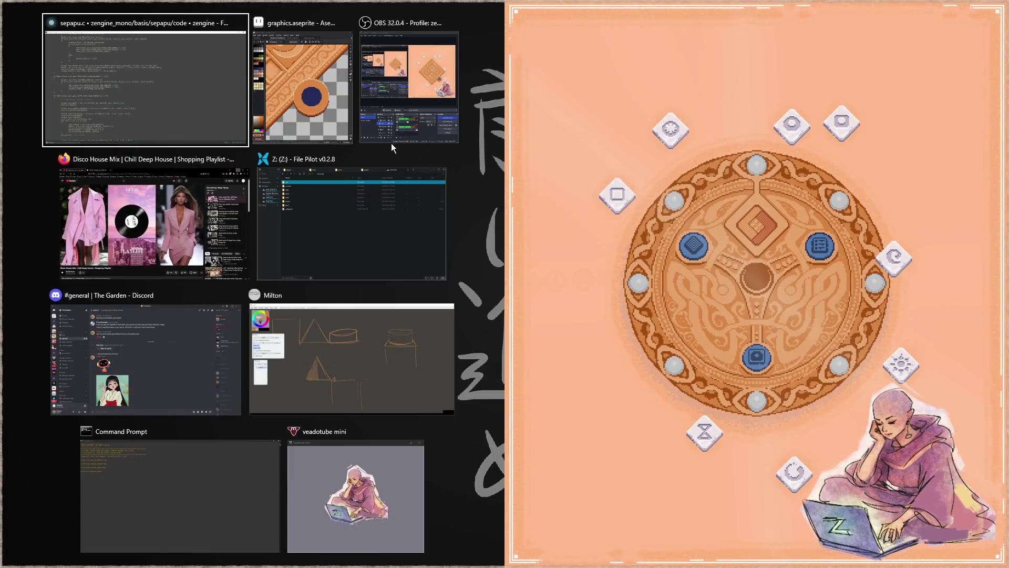
Step: Snap Aseprite to the left half and toggle the game between diamond board and menu wheel
left_click(363, 124)
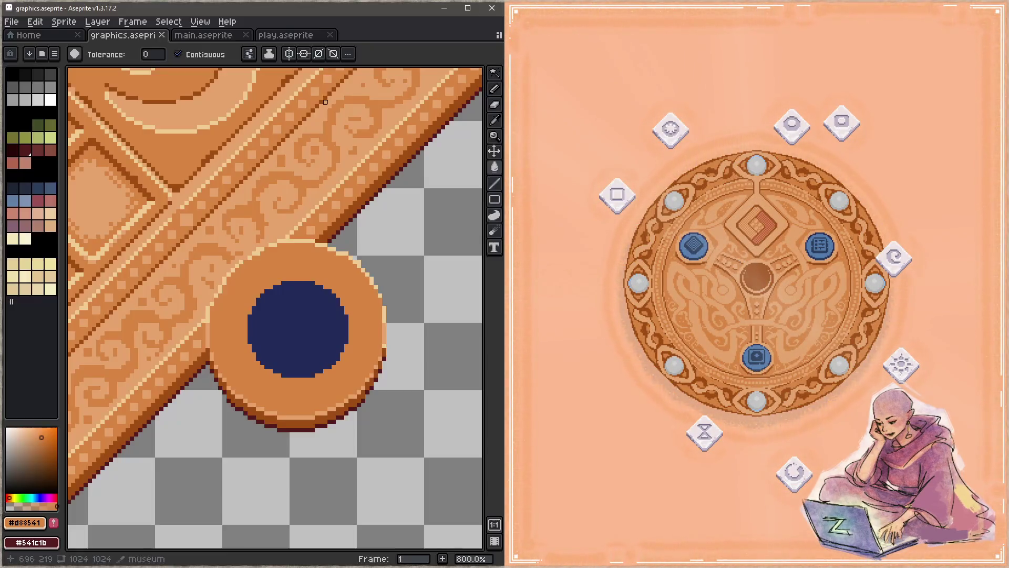
left_click(695, 243)
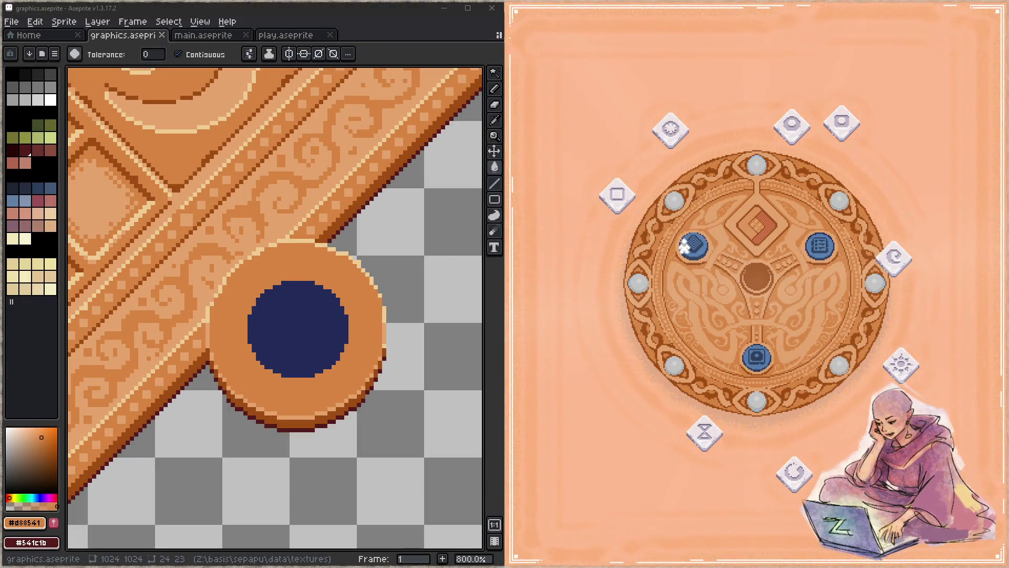
left_click(700, 241)
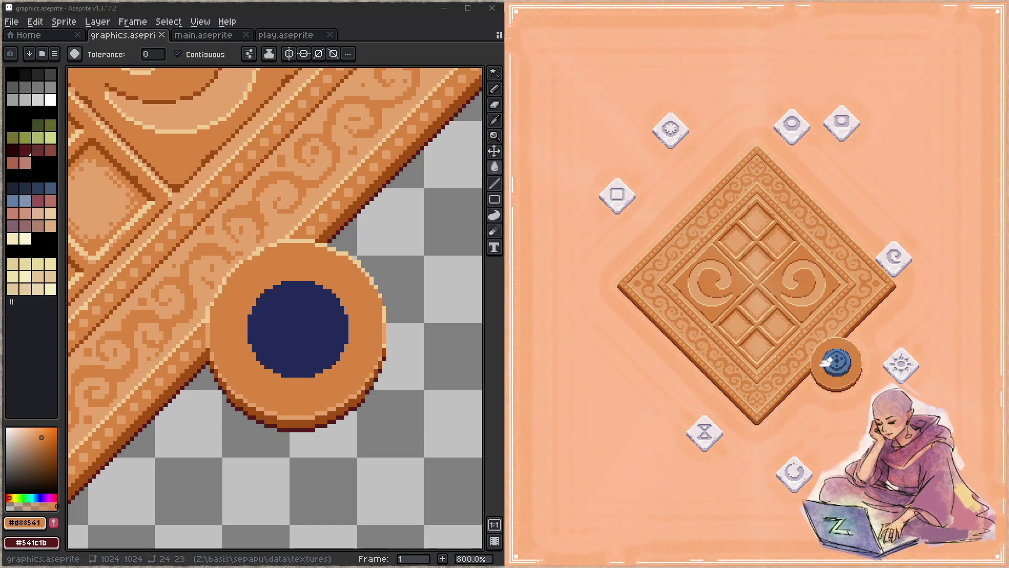
left_click(836, 363)
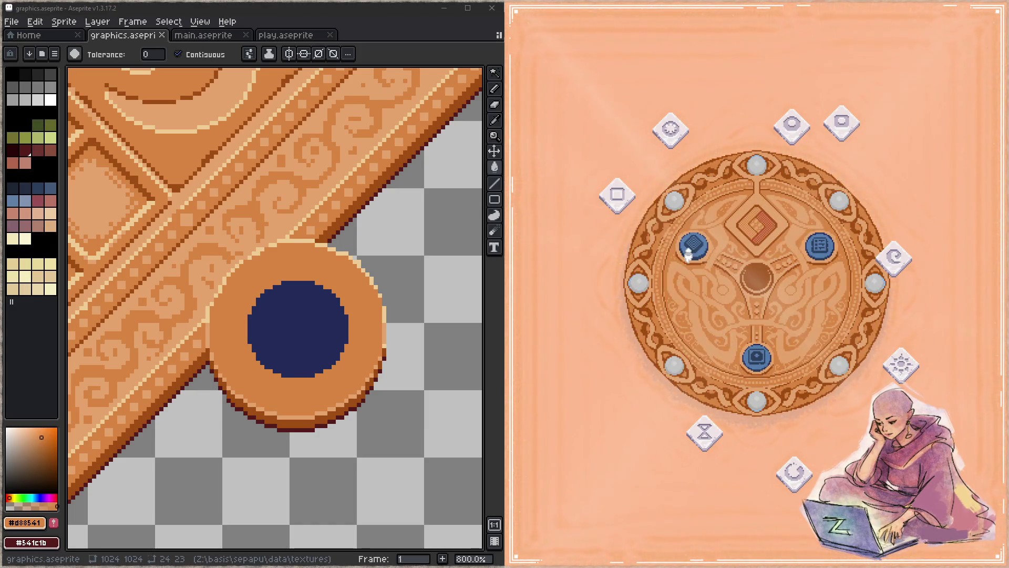
left_click(691, 247)
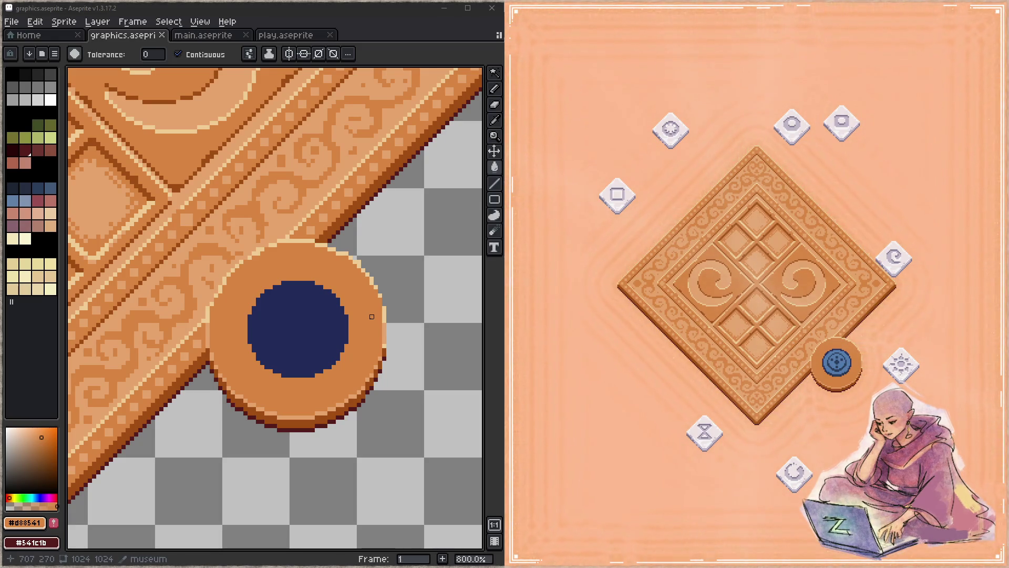
Step: Sample light tan #c5a46c and pencil studs on the rim's top, right and bottom
left_click_drag(313, 237, 335, 205)
left_click(338, 187, "alt")
key("b")
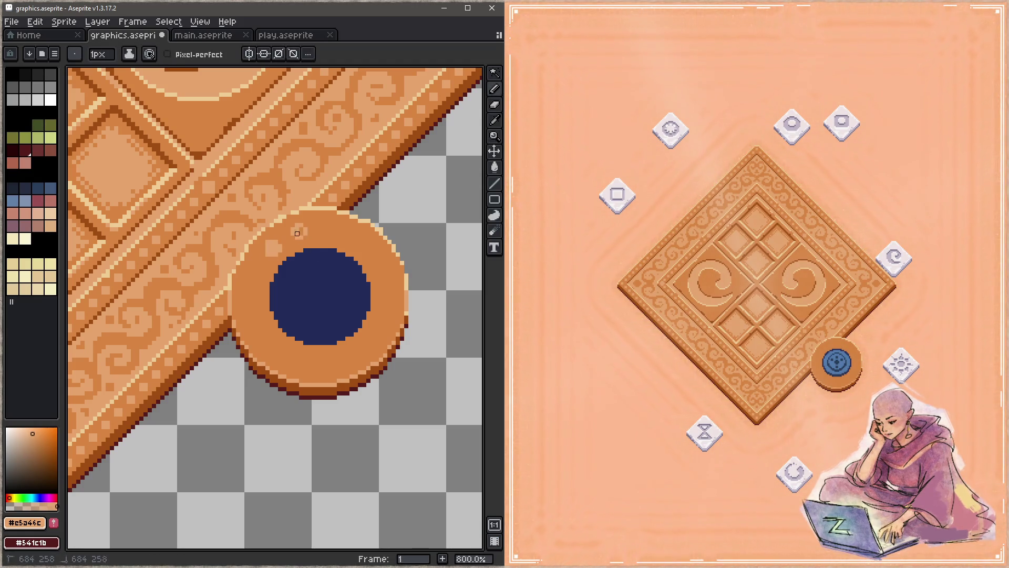
left_click_drag(322, 225, 323, 220)
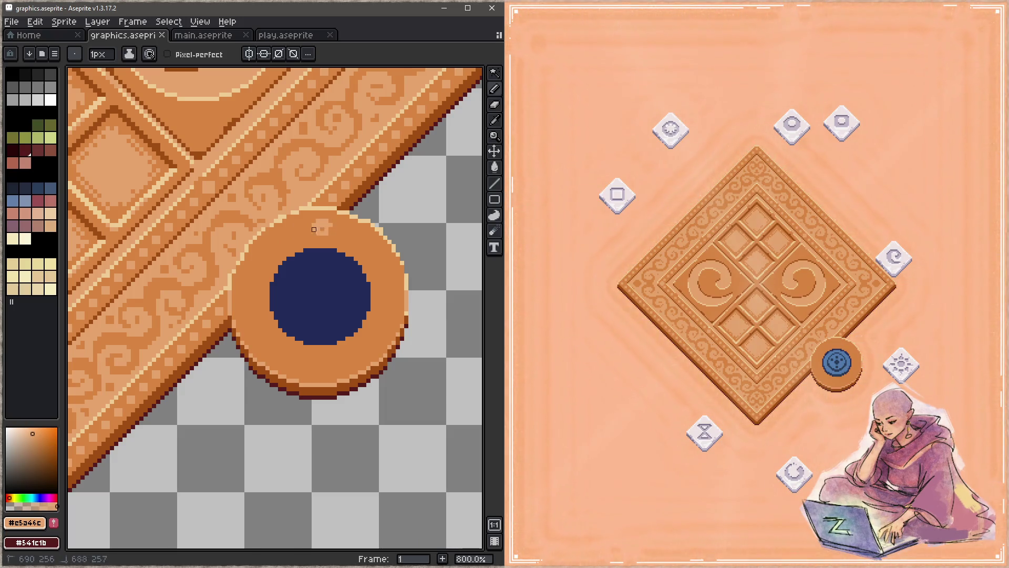
left_click(324, 231)
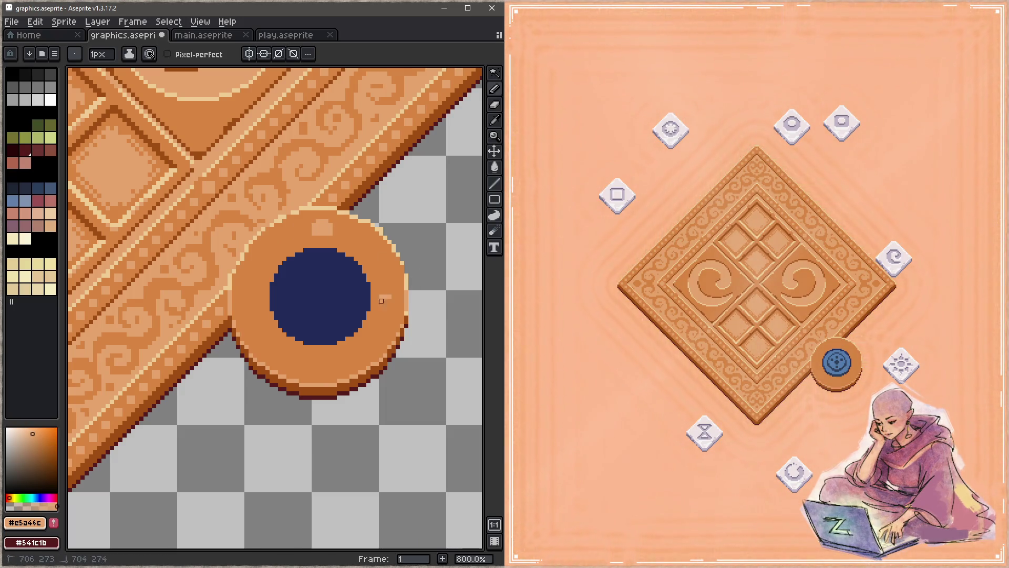
left_click(385, 296)
left_click(318, 366)
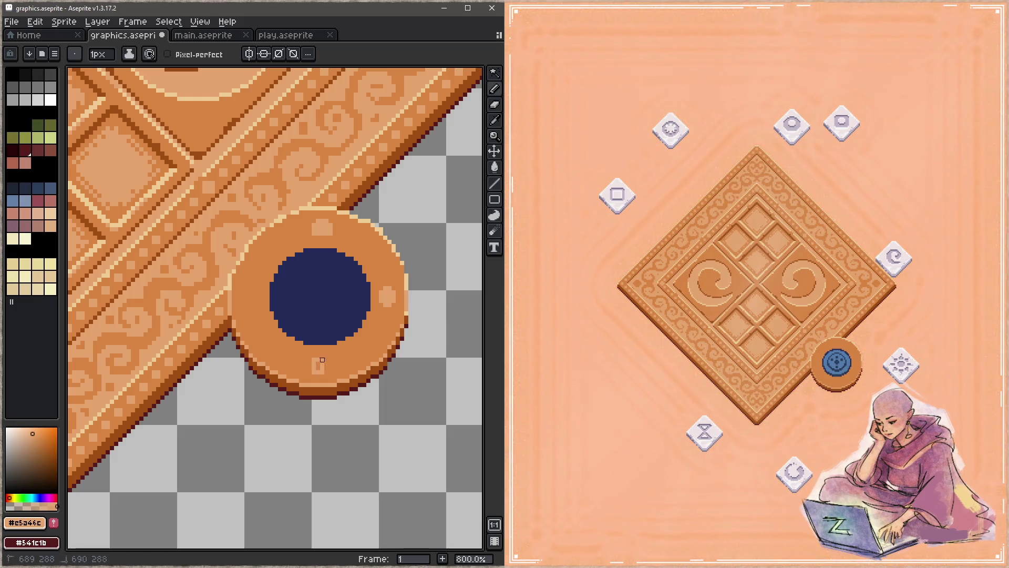
Step: Add studs on the left, upper-left, upper-right, lower-right and lower-left rim, then save
left_click(254, 293)
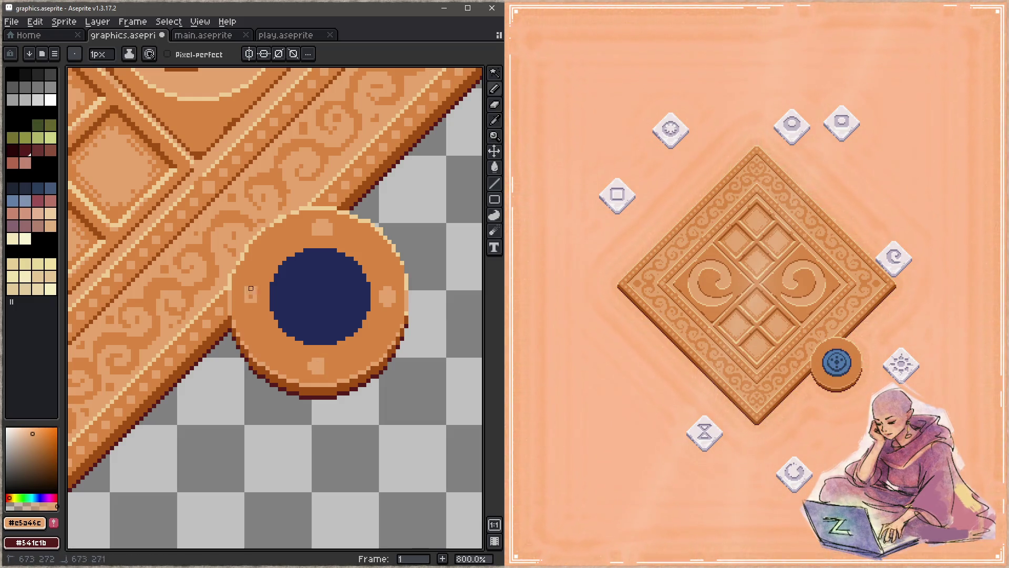
left_click(270, 248)
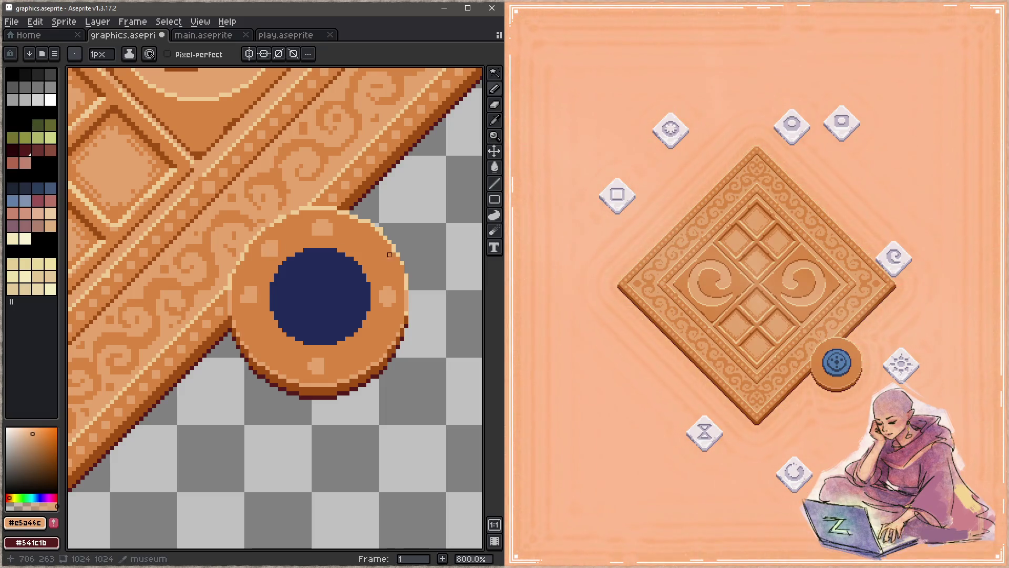
left_click_drag(372, 257, 376, 246)
left_click(372, 342)
left_click(272, 339)
key("ctrl+s")
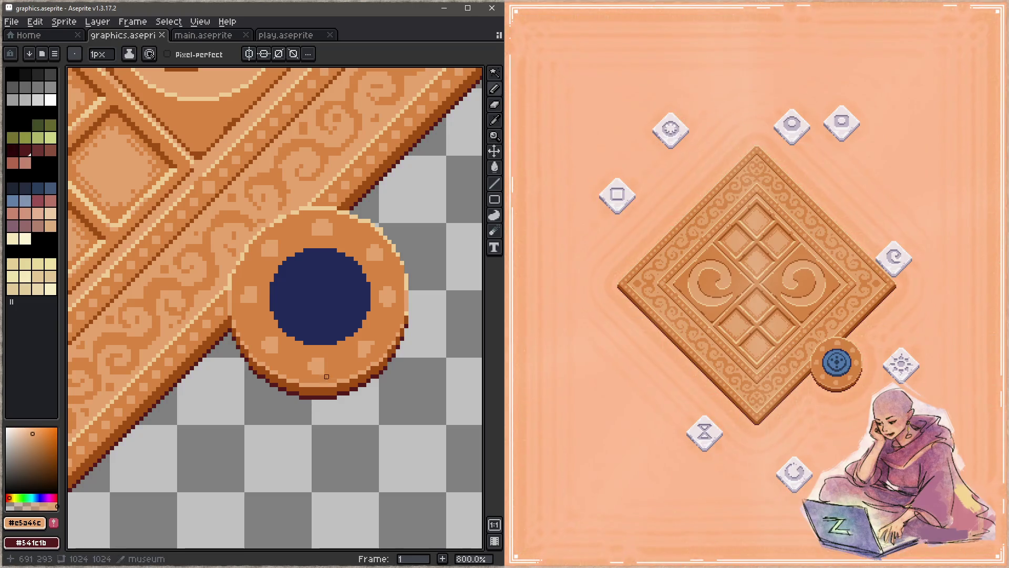
key("plus")
key("plus")
key("plus")
key("plus")
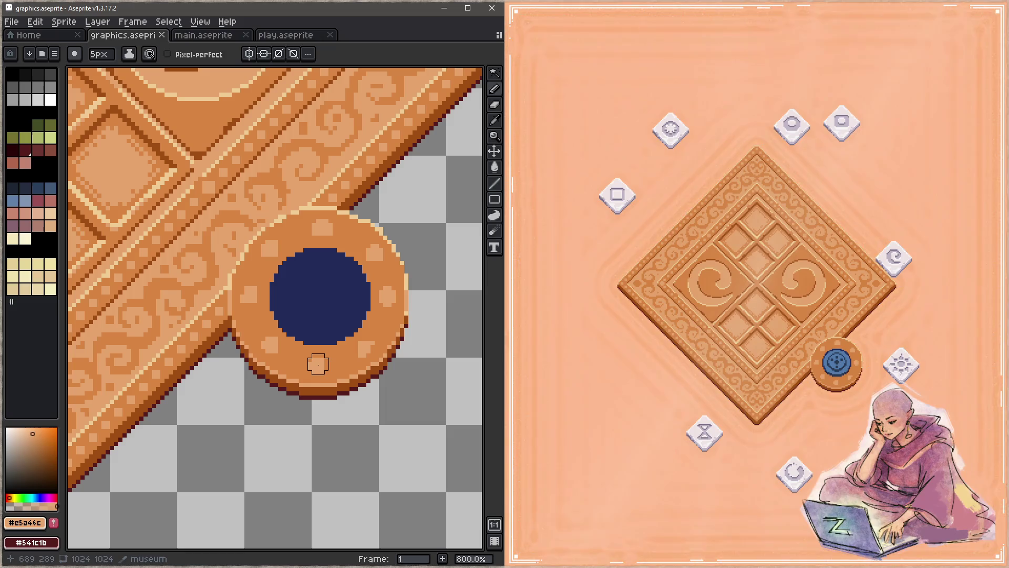
Step: With a 6px brush, paint over the small light studs in orange #d88541
key("plus")
left_click(318, 365)
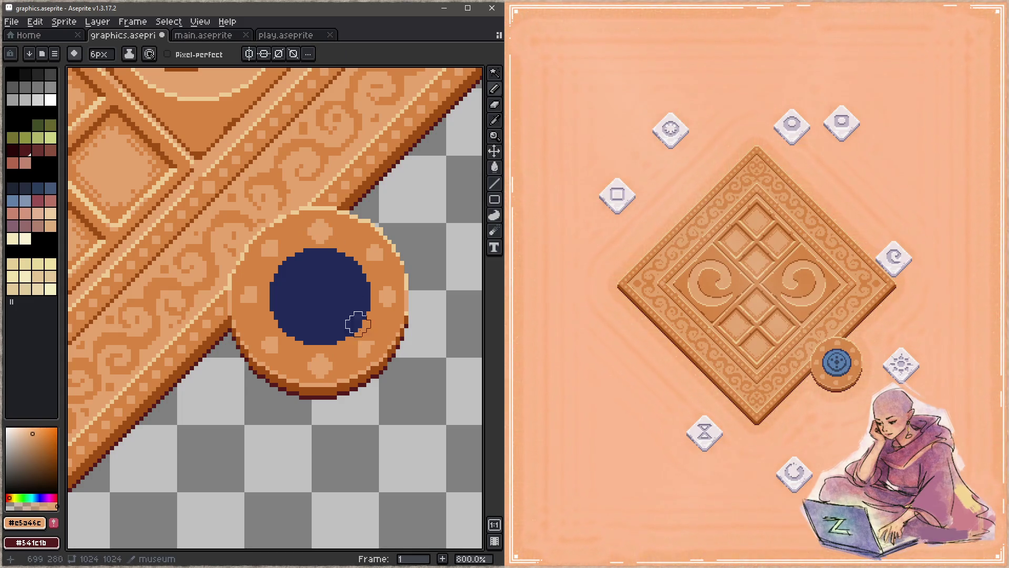
key("ctrl+s")
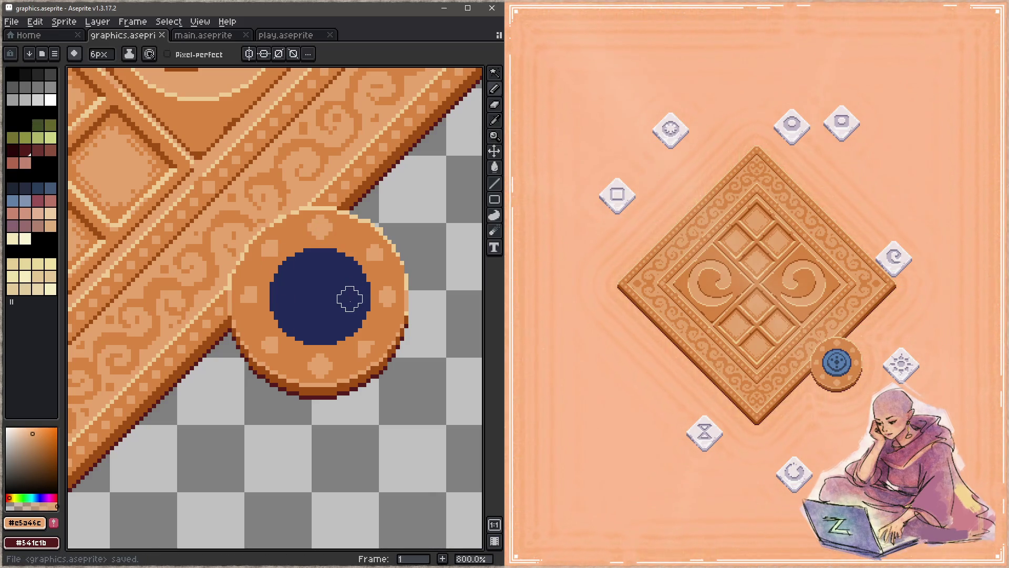
left_click(366, 248, "alt")
mouse_move(366, 248)
left_mouse_down()
mouse_move(387, 286)
mouse_move(371, 346)
mouse_move(354, 358)
mouse_move(277, 342)
mouse_move(252, 284)
mouse_move(283, 243)
left_mouse_up()
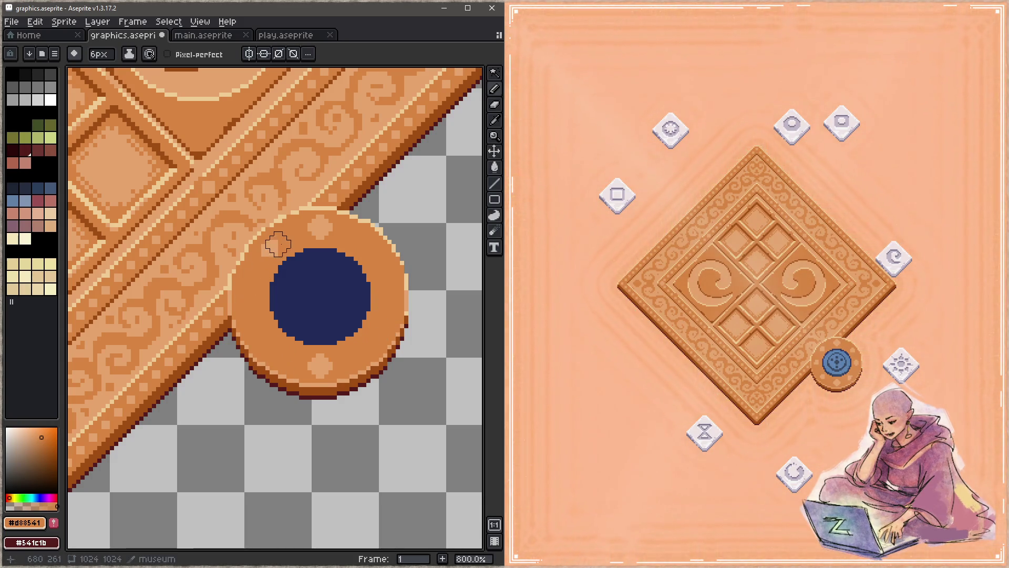
Step: Paint large light tan studs on the right, left, upper-right, lower-right and lower-left rim, then save
left_click(345, 227, "alt")
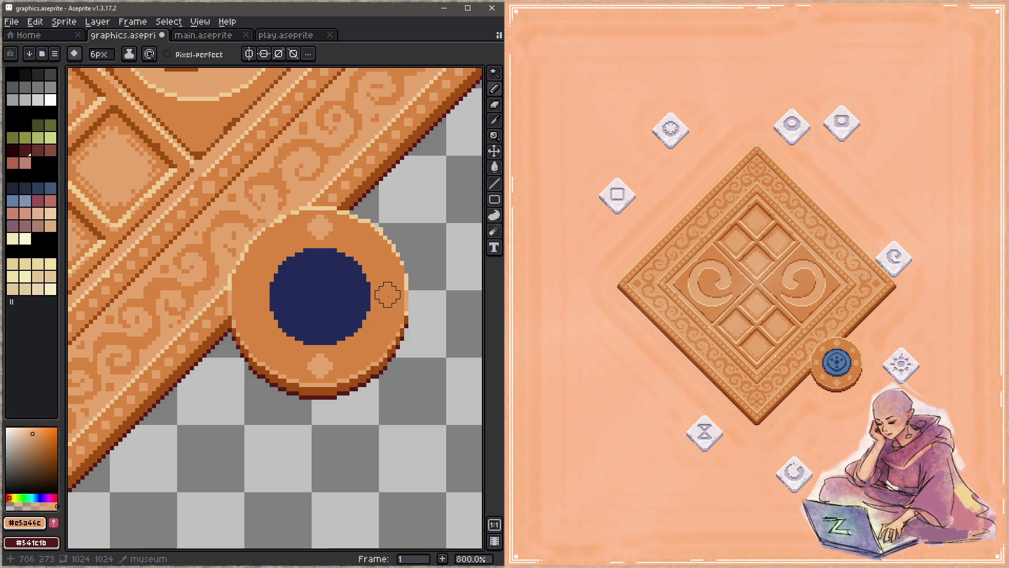
left_click(387, 294)
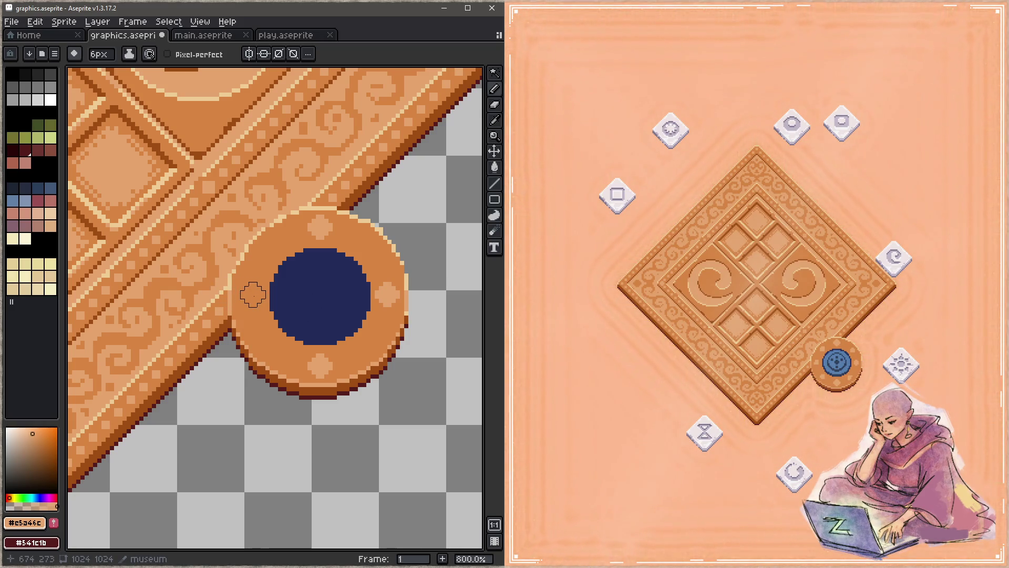
left_click(253, 294)
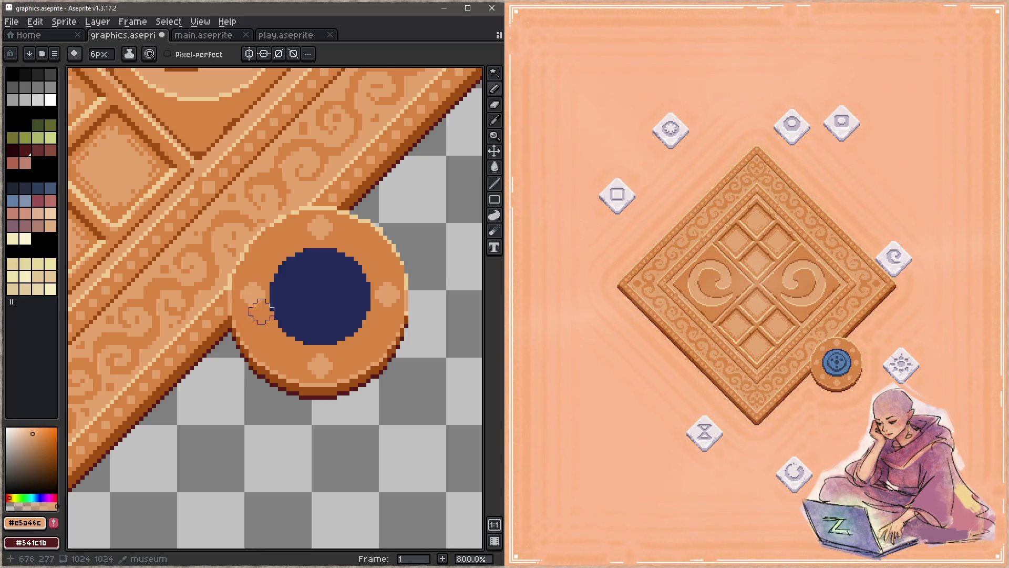
left_click(370, 248)
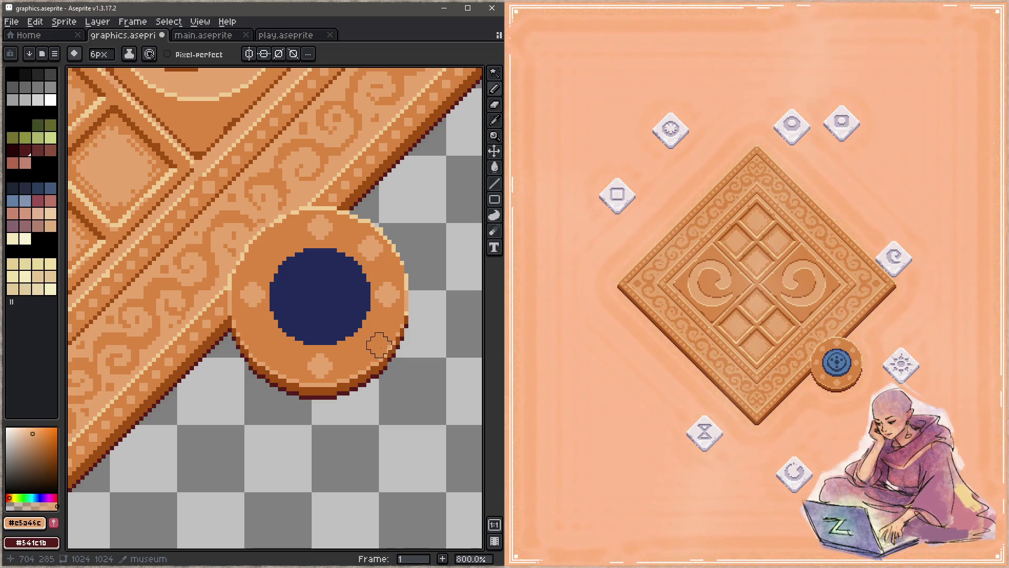
left_click(366, 344)
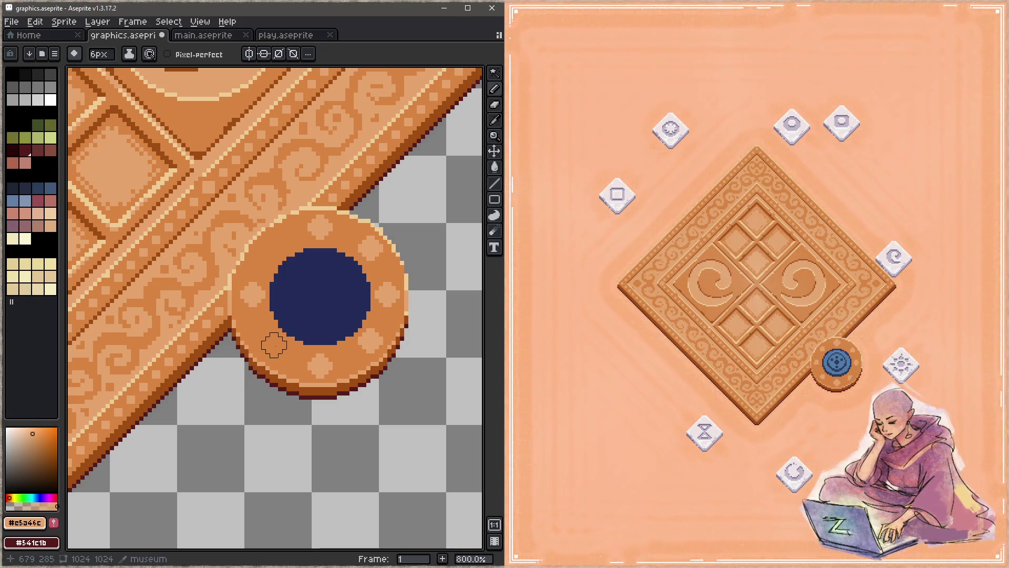
left_click(270, 341)
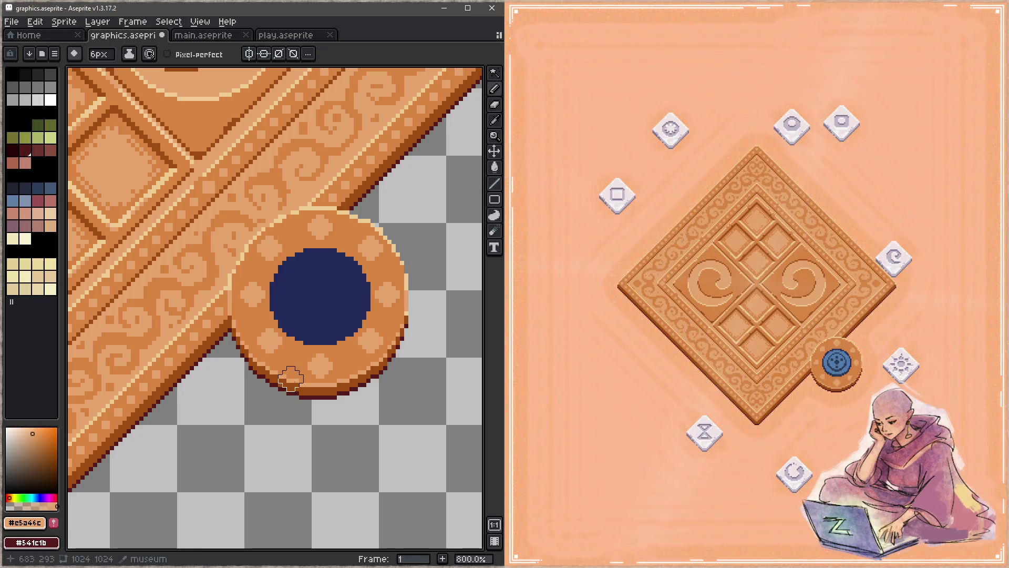
key("ctrl+s")
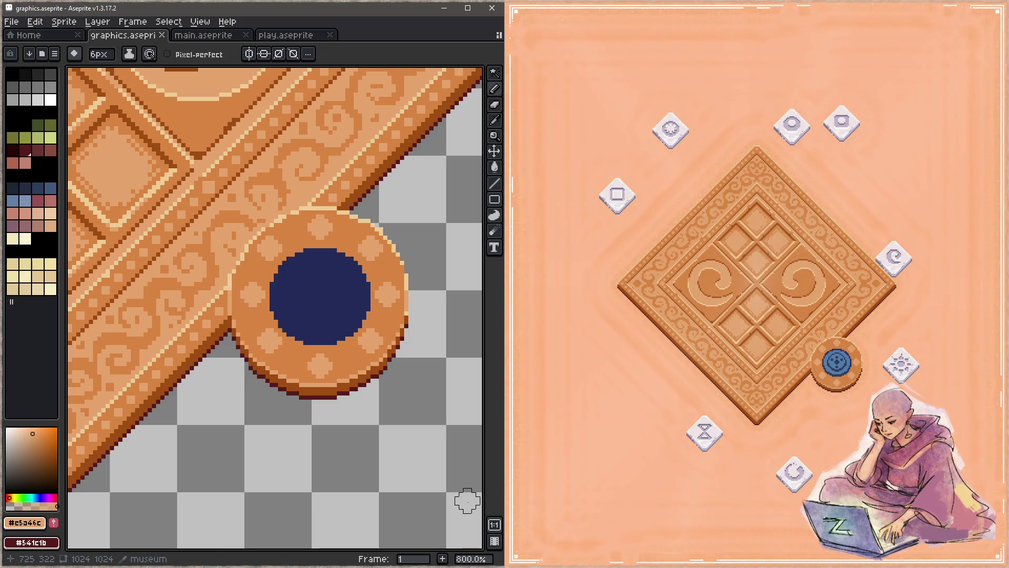
Step: Pick pale cream #efcc94 and add 1px highlight pixels to an upper-left rim stud
key("i")
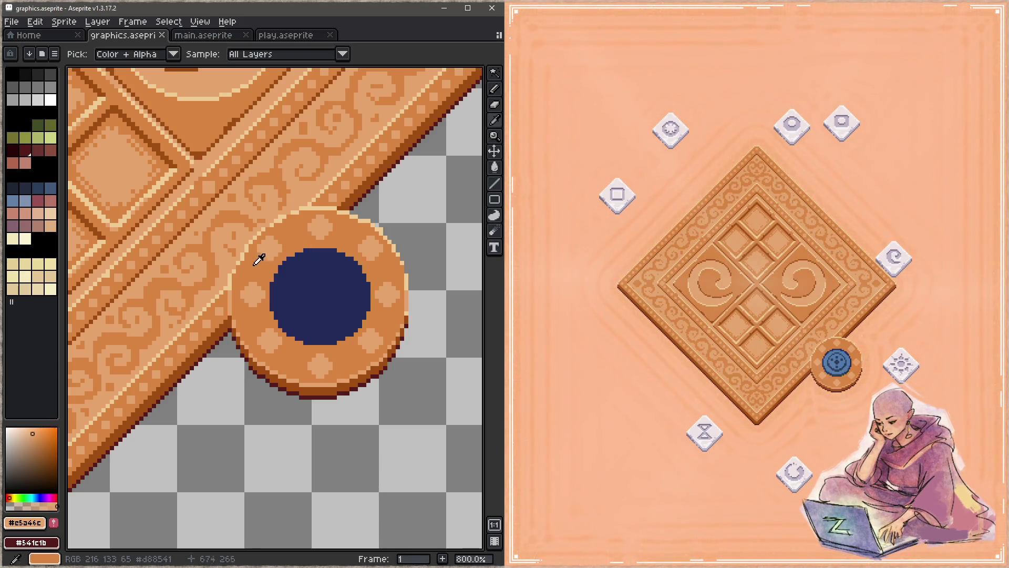
left_click(253, 251)
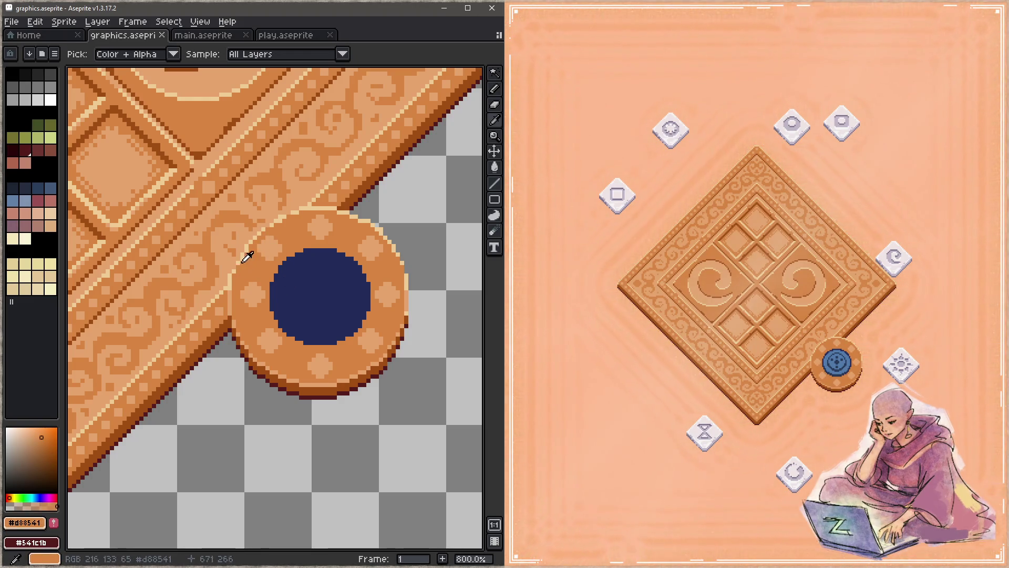
left_click(252, 252)
key("z")
key("1")
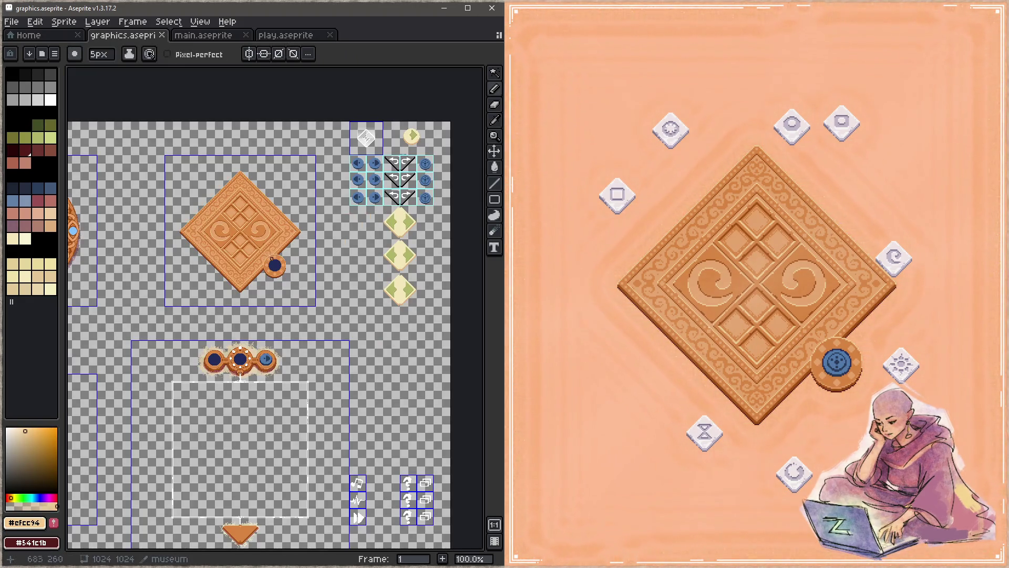
scroll(271, 259, "up", 9)
key("b")
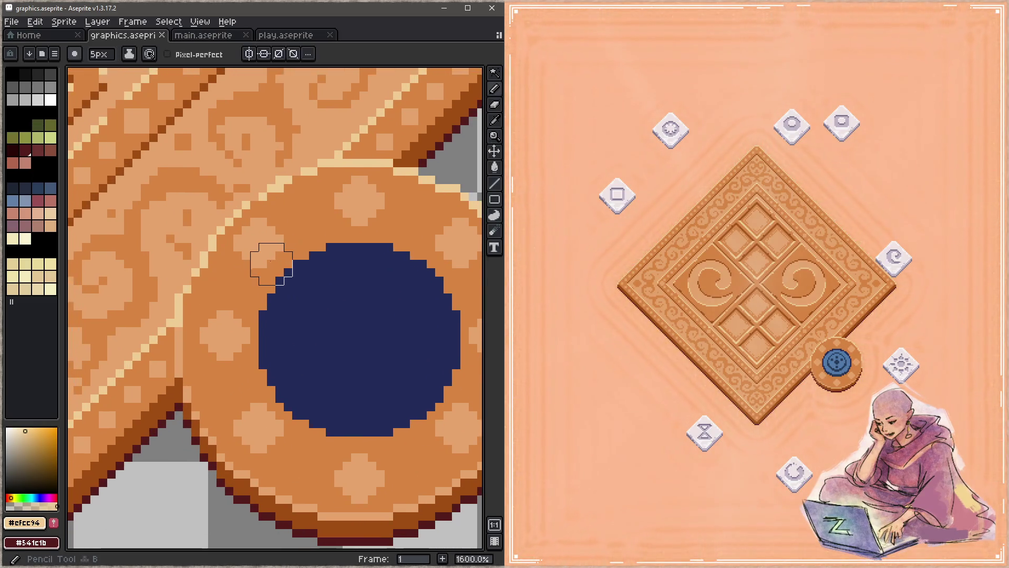
key("minus")
key("minus")
key("minus")
left_click_drag(262, 264, 254, 264)
left_click(245, 254)
Step: Add cream highlight pixels to the right and lower diamond studs
scroll(236, 248, "down", 3)
scroll(236, 249, "right", 5)
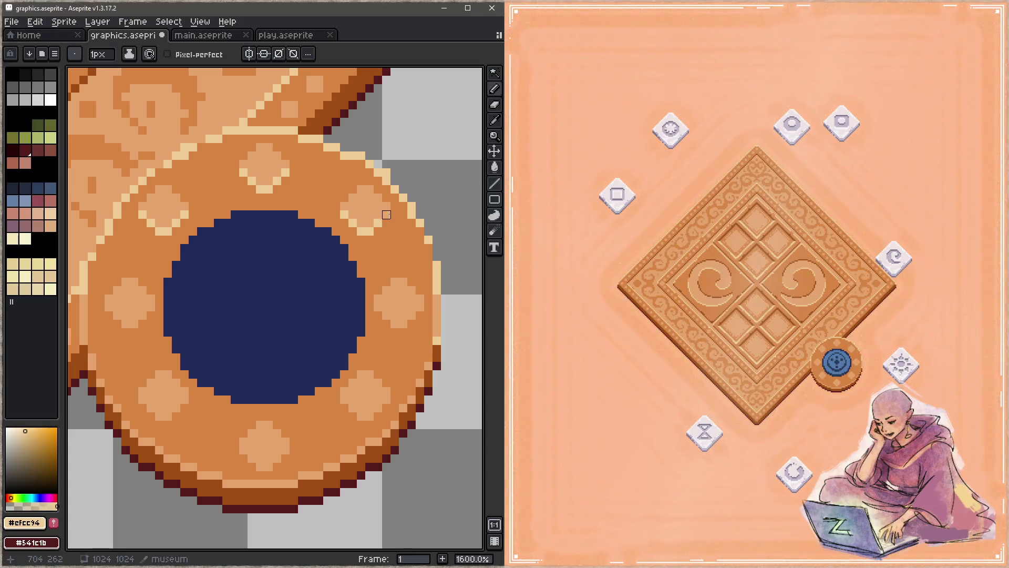
scroll(348, 246, "down", 1)
scroll(348, 247, "right", 1)
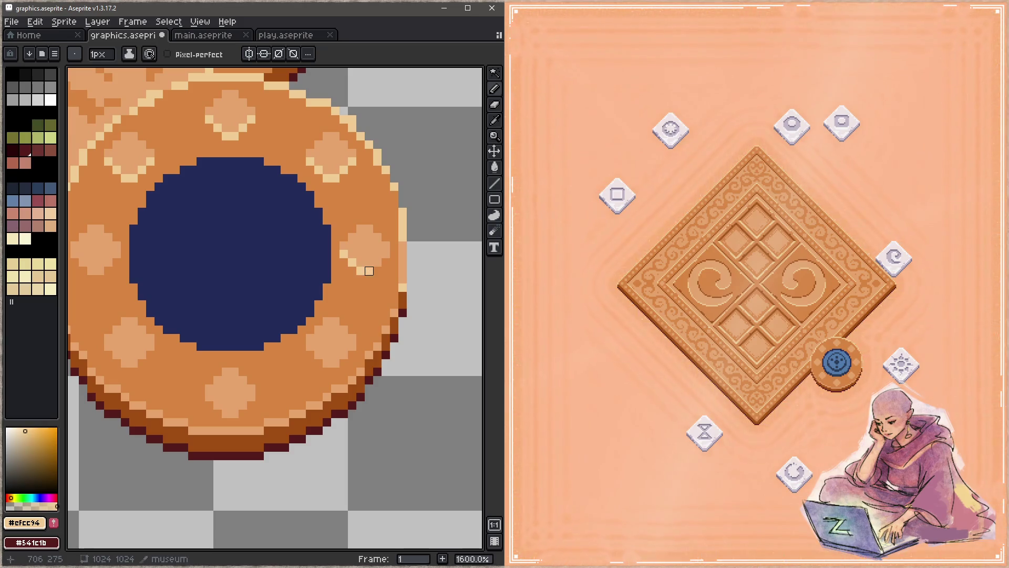
scroll(359, 298, "down", 2)
scroll(359, 298, "left", 1)
left_click(359, 306)
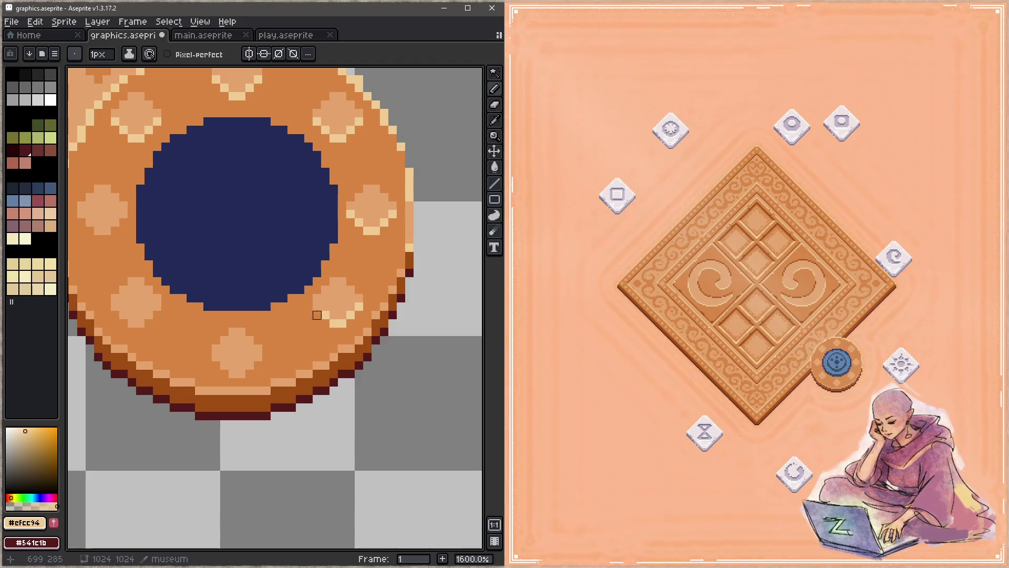
left_click_drag(260, 347, 315, 326)
left_click(307, 334)
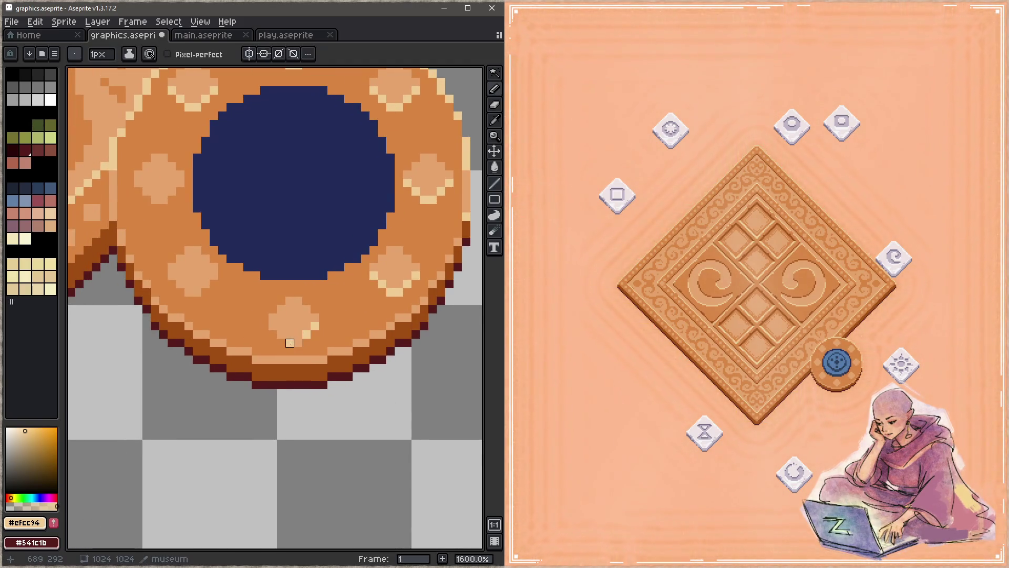
left_click(273, 329)
Step: Save the highlighted studs and pan around the rim to review them
left_click_drag(215, 274, 265, 321)
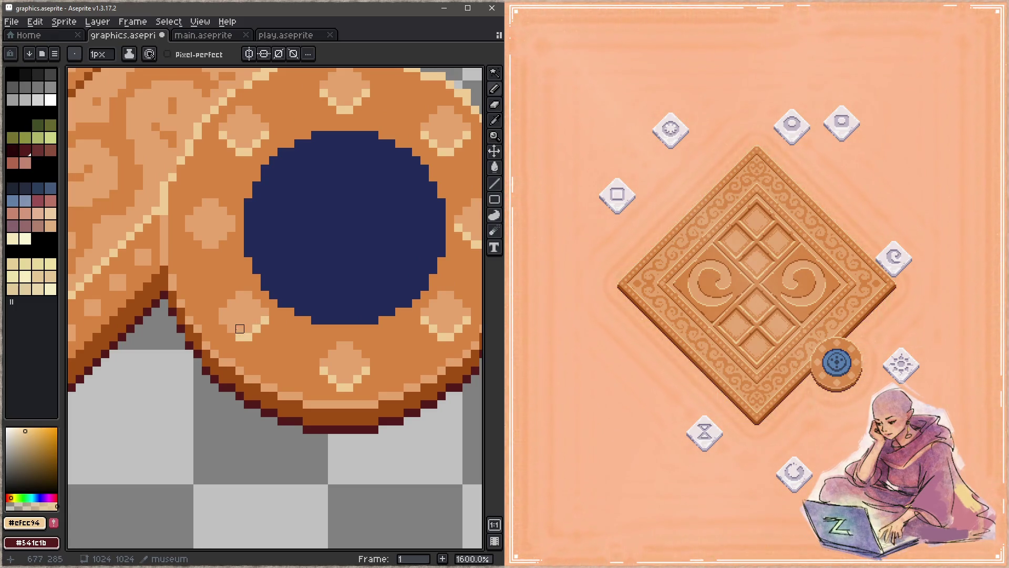
mouse_move(211, 264)
left_mouse_down()
mouse_move(230, 323)
mouse_move(241, 294)
left_mouse_up()
key("ctrl+s")
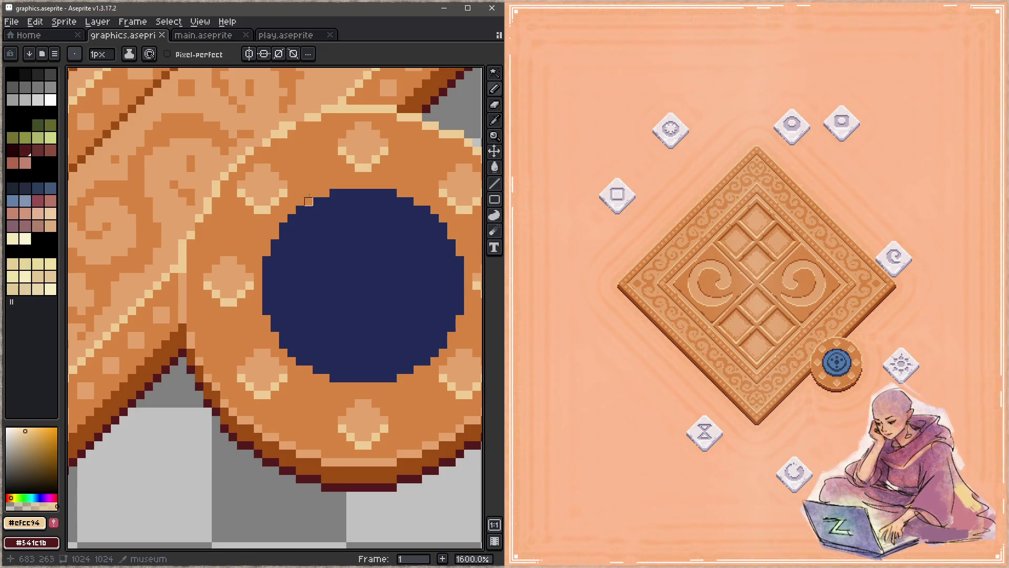
left_click_drag(282, 203, 293, 315)
key("z")
scroll(301, 281, "down", 4)
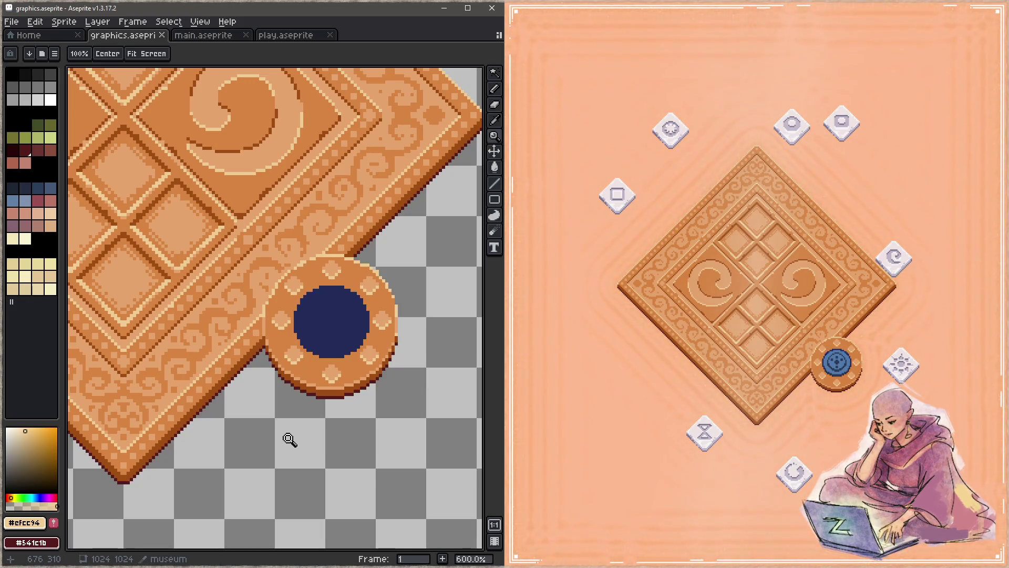
scroll(347, 189, "up", 2)
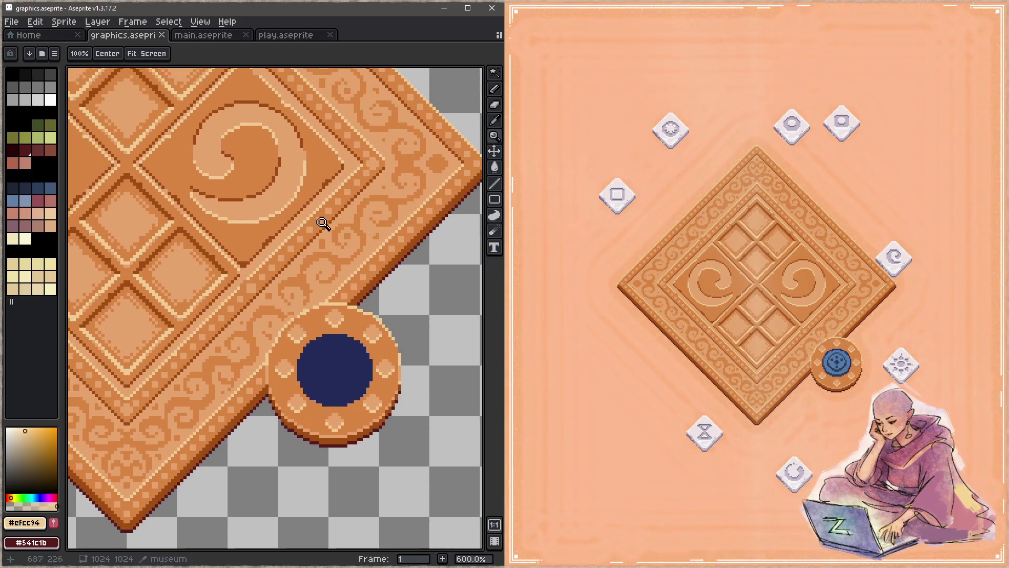
Step: Zoom in and outline the upper-left and upper-right rim studs in dark brown with the 1px pencil
key("i")
key("z")
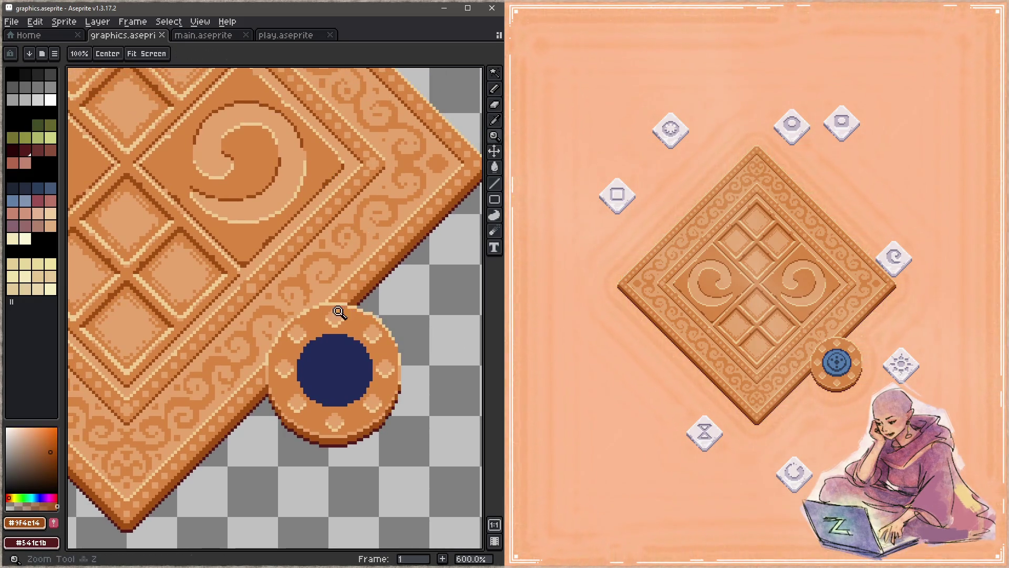
scroll(351, 312, "up", 4)
key("b")
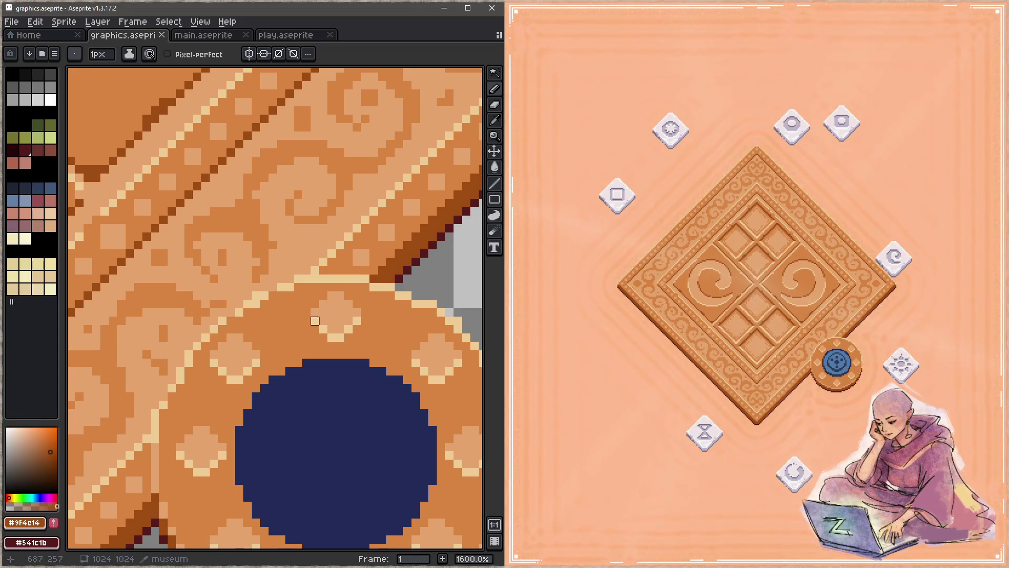
mouse_move(315, 313)
left_mouse_down()
mouse_move(322, 295)
mouse_move(340, 304)
left_mouse_up()
left_click(356, 313)
scroll(347, 308, "down", 3)
scroll(347, 307, "right", 3)
mouse_move(317, 277)
left_mouse_down()
mouse_move(335, 260)
mouse_move(360, 277)
left_mouse_up()
left_click(360, 277)
Step: Trace dark-brown outlines around the remaining diamond studs on the rim
scroll(364, 342, "down", 2)
mouse_move(337, 319)
left_mouse_down()
mouse_move(363, 303)
mouse_move(379, 319)
left_mouse_up()
scroll(353, 354, "down", 2)
mouse_move(355, 354)
left_mouse_down()
mouse_move(331, 345)
mouse_move(314, 363)
mouse_move(293, 356)
mouse_move(275, 372)
mouse_move(237, 347)
mouse_move(219, 364)
left_mouse_up()
scroll(331, 354, "down", 2)
scroll(332, 354, "left", 2)
scroll(278, 364, "up", 2)
scroll(278, 364, "left", 2)
scroll(265, 349, "up", 3)
scroll(266, 349, "left", 2)
mouse_move(274, 340)
left_mouse_down()
mouse_move(249, 322)
mouse_move(232, 342)
left_mouse_up()
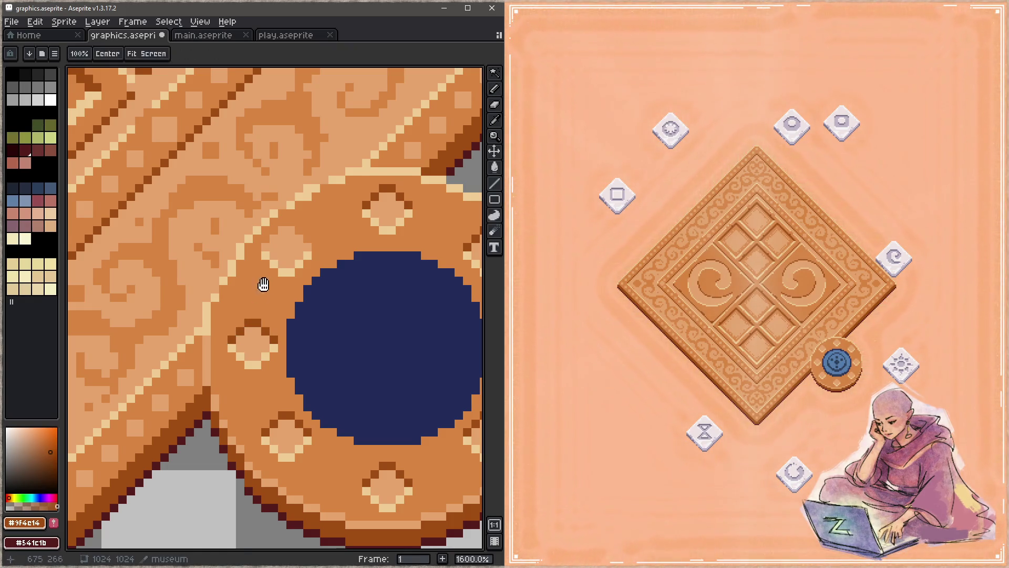
scroll(263, 286, "up", 3)
mouse_move(274, 309)
left_mouse_down()
mouse_move(304, 293)
mouse_move(323, 336)
left_mouse_up()
Step: Save the sprite, check the pedestal in the game, and sample the lighter orange
key("z")
key("ctrl+s")
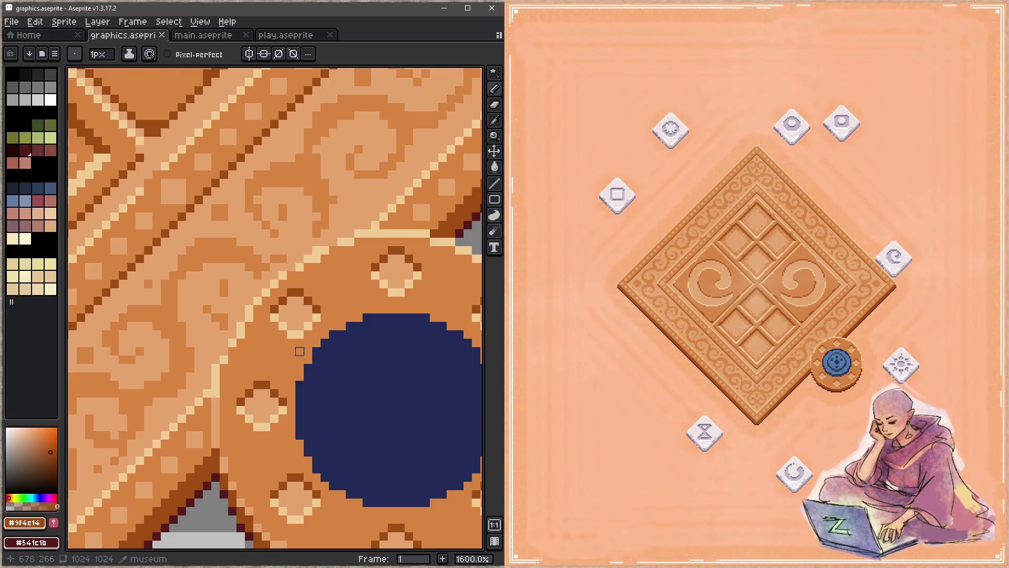
left_click(560, 355)
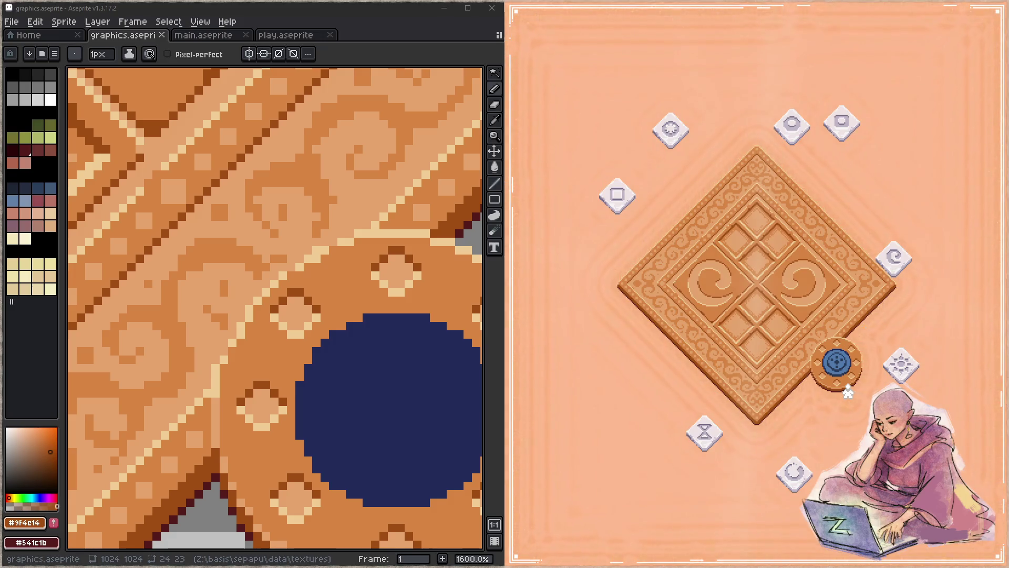
scroll(263, 268, "down", 3)
left_click(266, 219, "alt")
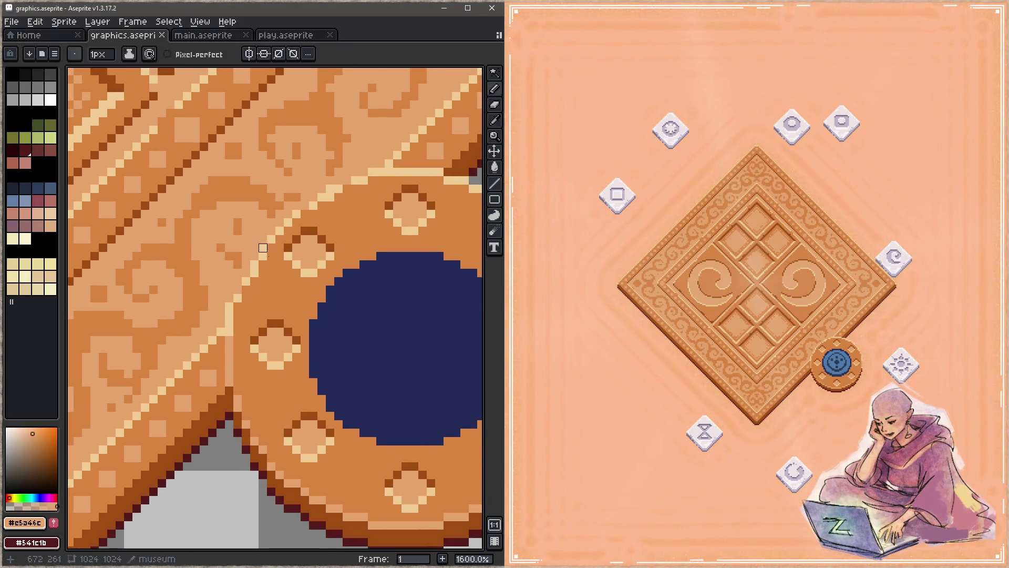
Step: Bucket-fill the pedestal rim with the lighter orange and save
key("g")
left_click(288, 289)
key("ctrl+s")
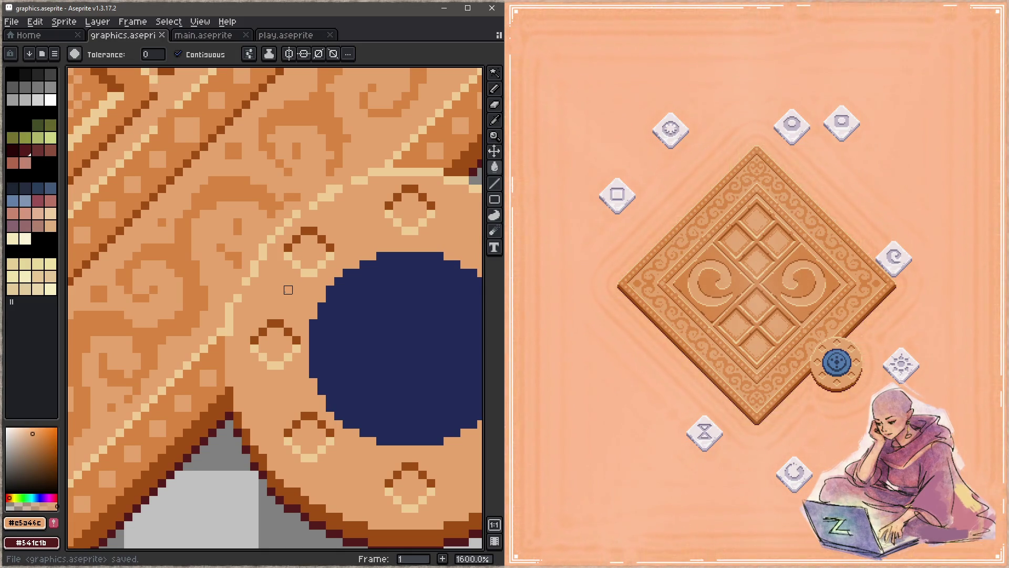
Step: Fill all eight stud centres with darker orange #d88541 and save
left_click(266, 187, "alt")
left_click(310, 252)
left_click_drag(422, 302, 272, 283)
left_click(261, 190)
left_click(362, 231)
left_click(400, 329)
left_click(368, 418)
left_click(249, 472)
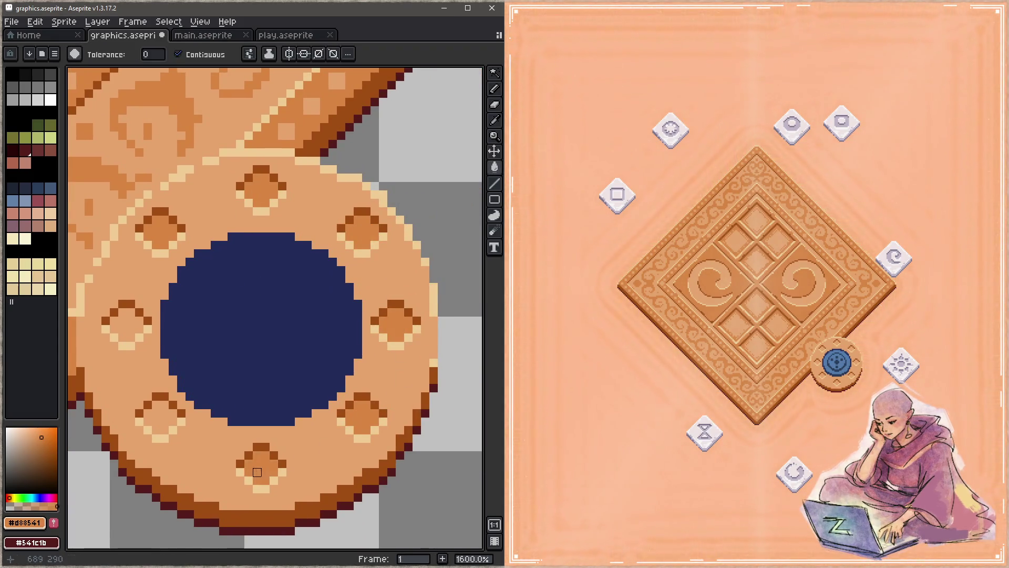
left_click(162, 422)
left_click(139, 329)
key("ctrl+s")
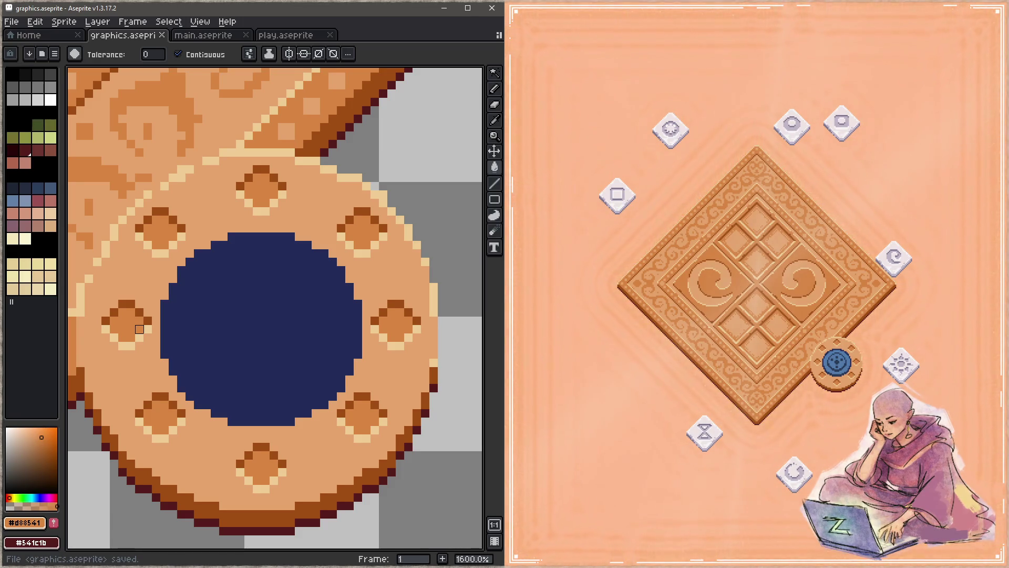
Step: Undo the stud centre fills, fill the rim itself with darker orange, and save
key("ctrl+z")
key("ctrl+z")
key("ctrl+z")
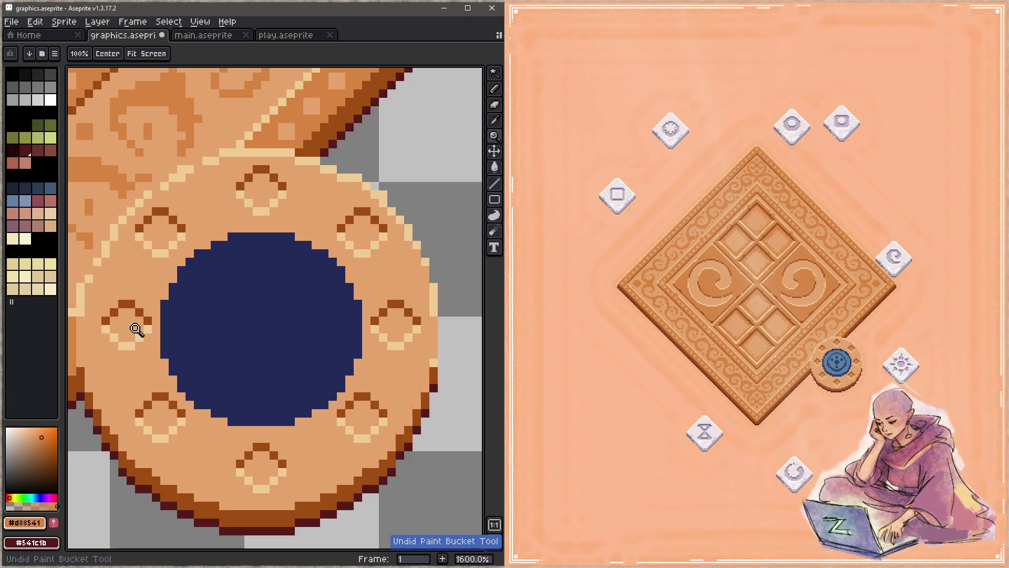
left_click(137, 329)
key("ctrl+s")
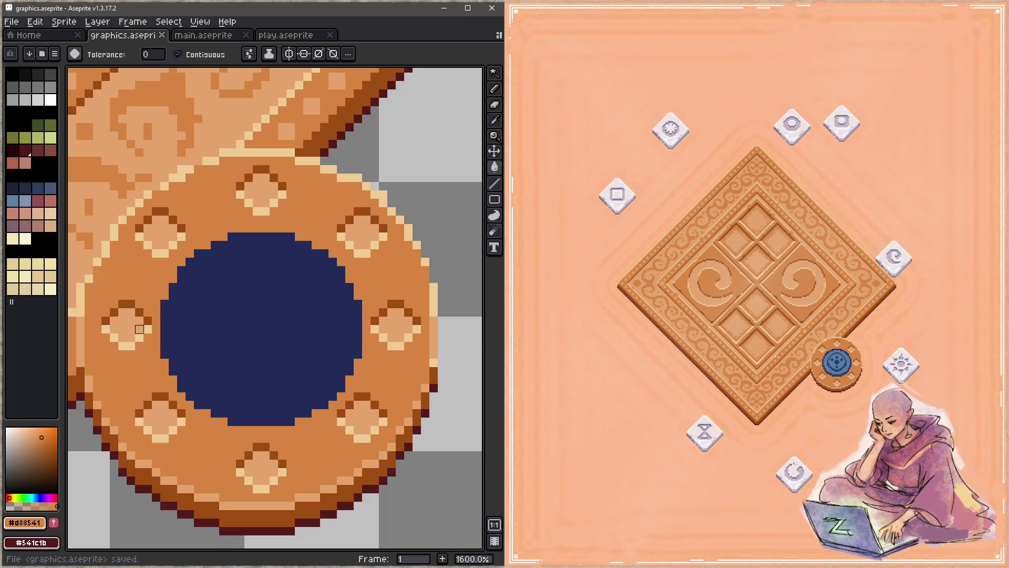
Step: Try painting a light-tan band around the rim with a 4px brush, then undo it
left_click_drag(300, 214, 338, 171)
left_click(300, 149, "alt")
key("b")
mouse_move(289, 145)
left_mouse_down()
mouse_move(252, 149)
mouse_move(221, 178)
mouse_move(254, 159)
mouse_move(259, 142)
left_mouse_up()
mouse_move(189, 202)
left_mouse_down()
mouse_move(205, 200)
mouse_move(157, 263)
mouse_move(184, 358)
mouse_move(263, 421)
left_mouse_up()
key("ctrl+z")
key("plus")
key("plus")
key("plus")
key("minus")
mouse_move(300, 148)
left_mouse_down()
mouse_move(322, 142)
mouse_move(372, 165)
mouse_move(426, 233)
mouse_move(434, 300)
mouse_move(405, 372)
mouse_move(331, 412)
mouse_move(233, 408)
mouse_move(173, 348)
mouse_move(158, 247)
mouse_move(258, 155)
mouse_move(164, 264)
mouse_move(196, 354)
mouse_move(263, 417)
mouse_move(367, 408)
mouse_move(417, 354)
left_mouse_up()
key("ctrl+s")
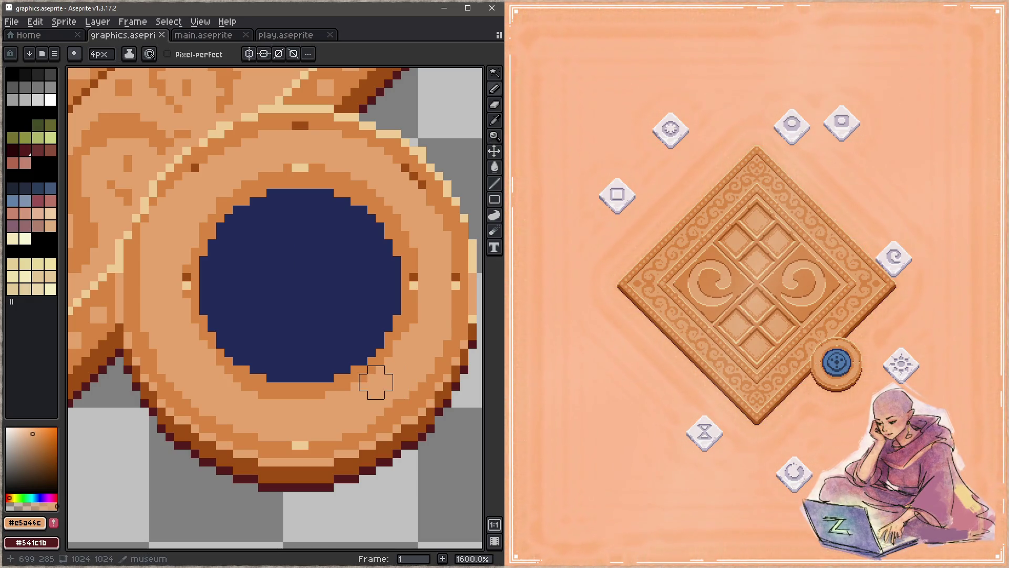
key("ctrl+z")
Step: Paint over the rim studs with darker orange #d88541 and save
left_click(225, 174, "alt")
mouse_move(166, 281)
left_mouse_down()
mouse_move(228, 405)
mouse_move(180, 372)
mouse_move(267, 424)
mouse_move(356, 405)
mouse_move(291, 412)
mouse_move(418, 349)
left_mouse_up()
mouse_move(434, 286)
left_mouse_down()
mouse_move(435, 247)
mouse_move(444, 264)
mouse_move(401, 181)
left_mouse_up()
mouse_move(300, 152)
left_mouse_down()
mouse_move(308, 136)
mouse_move(318, 153)
left_mouse_up()
key("ctrl+s")
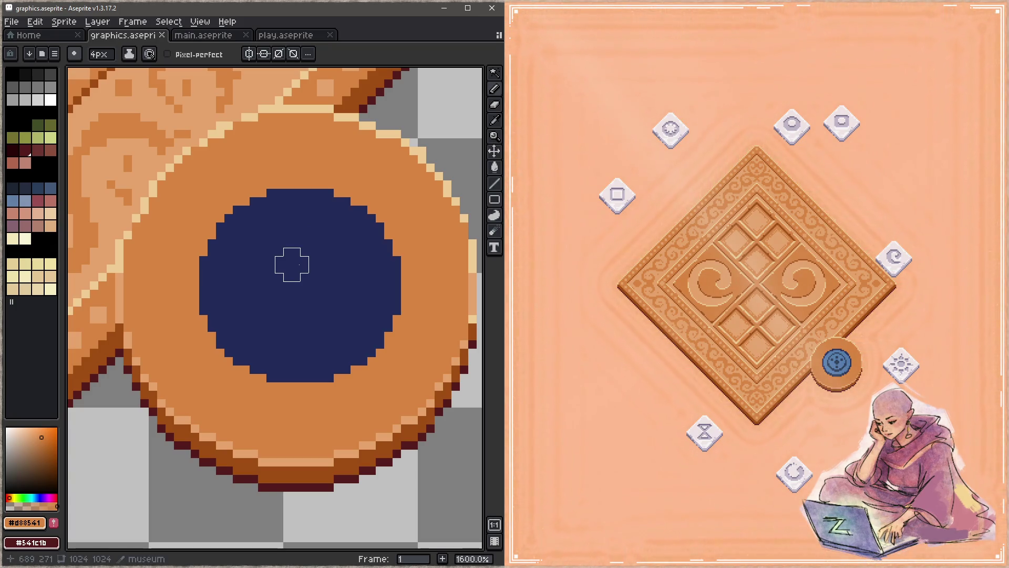
Step: Sample the light orange, paint a band above the navy inset, and save
key("i")
left_click(143, 172)
key("b")
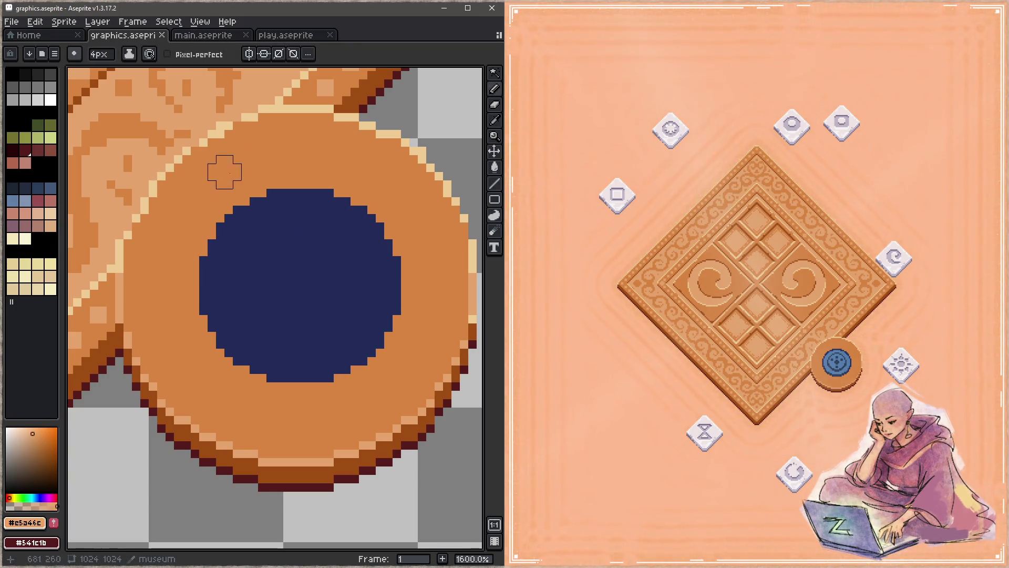
mouse_move(288, 152)
left_mouse_down()
mouse_move(342, 164)
mouse_move(407, 204)
mouse_move(435, 280)
mouse_move(415, 354)
mouse_move(334, 415)
mouse_move(226, 399)
mouse_move(162, 338)
mouse_move(162, 270)
mouse_move(207, 190)
mouse_move(293, 153)
left_mouse_up()
key("ctrl+s")
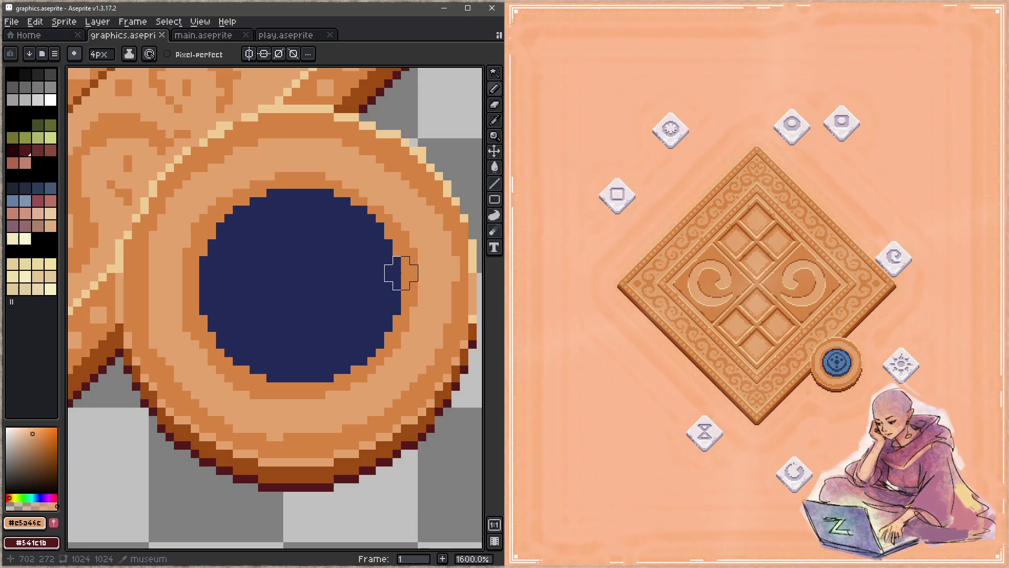
Step: Flatten the rim to one orange, then paint a 3px light-orange band around the inset
key("g")
left_click(401, 273)
key("b")
key("minus")
mouse_move(302, 150)
left_mouse_down()
mouse_move(388, 184)
mouse_move(421, 216)
mouse_move(436, 273)
mouse_move(421, 333)
mouse_move(380, 395)
mouse_move(295, 419)
mouse_move(214, 396)
mouse_move(153, 329)
mouse_move(203, 193)
mouse_move(305, 151)
mouse_move(187, 223)
mouse_move(178, 315)
mouse_move(228, 395)
left_mouse_up()
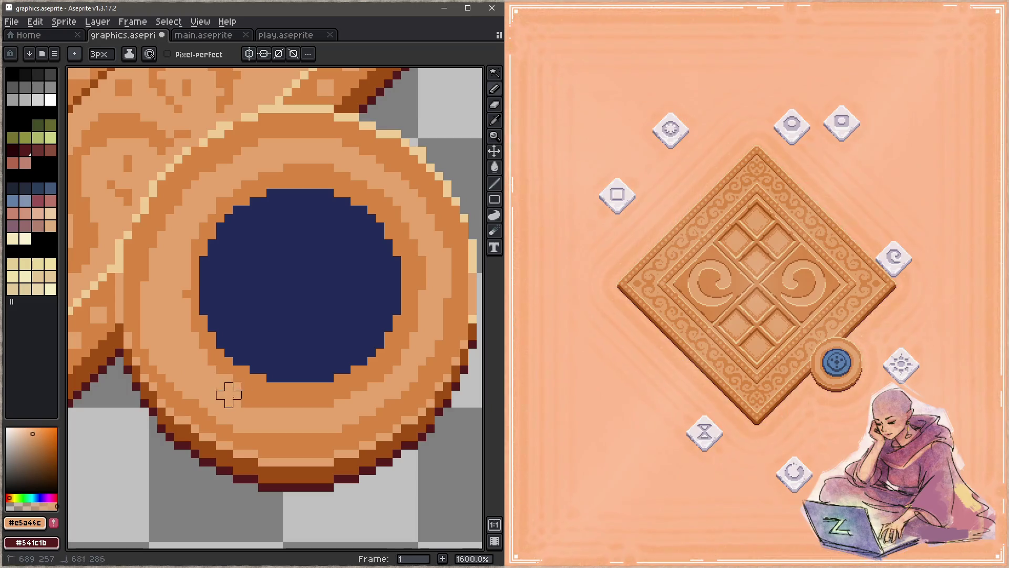
Step: Touch up the light band's edges with darker orange using a 1px pencil
left_click(157, 277, "alt")
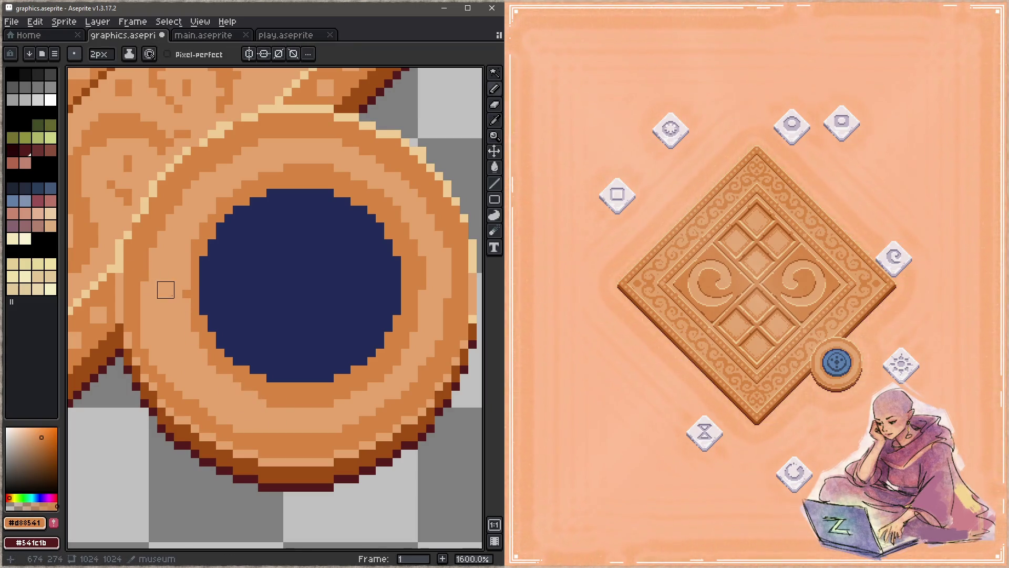
key("minus")
key("minus")
mouse_move(144, 300)
left_mouse_down()
mouse_move(153, 361)
mouse_move(245, 429)
mouse_move(169, 369)
left_mouse_up()
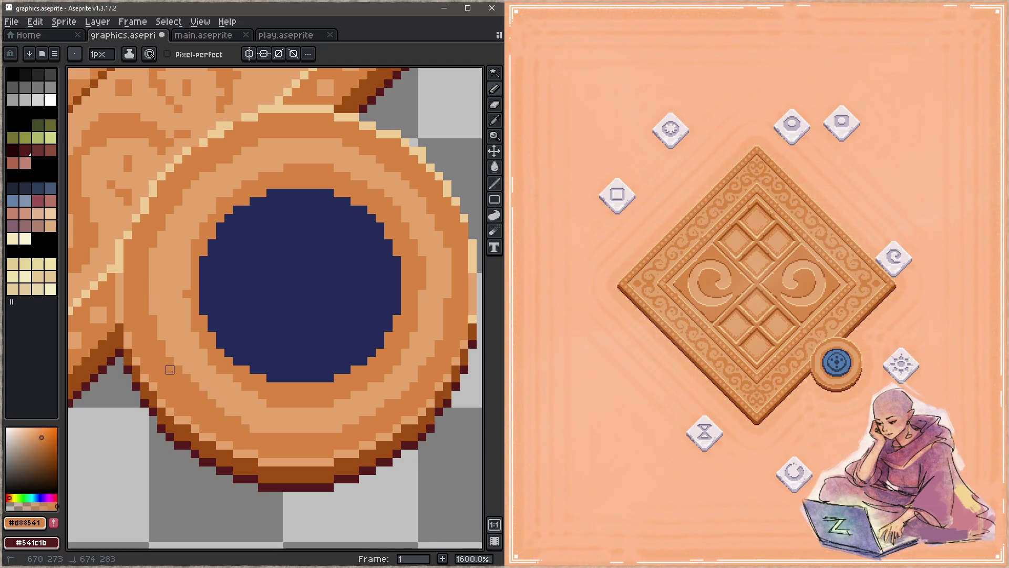
left_click(223, 381, "alt")
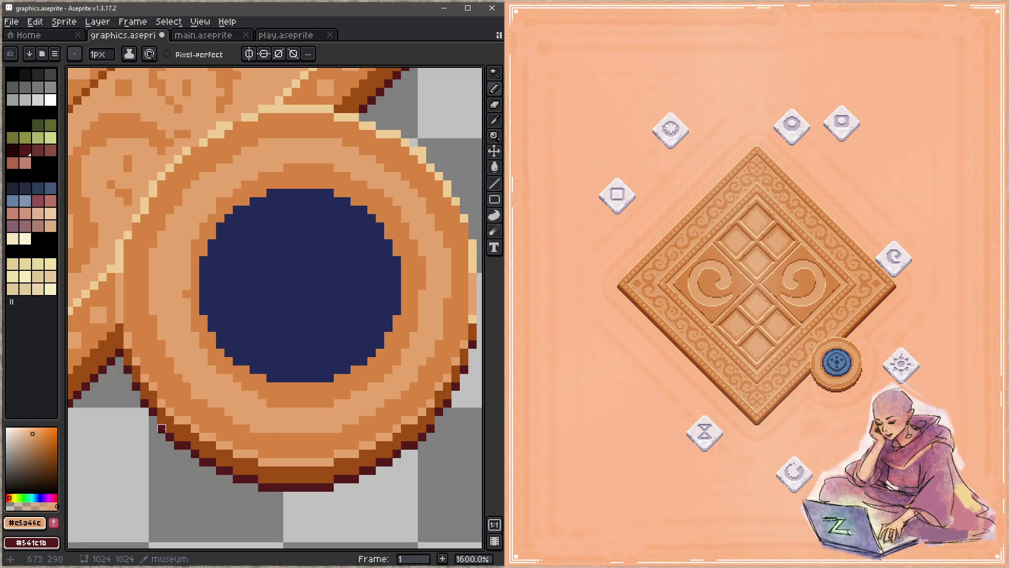
left_click(266, 180, "alt")
mouse_move(214, 210)
left_mouse_down()
mouse_move(187, 294)
mouse_move(200, 341)
mouse_move(241, 378)
left_mouse_up()
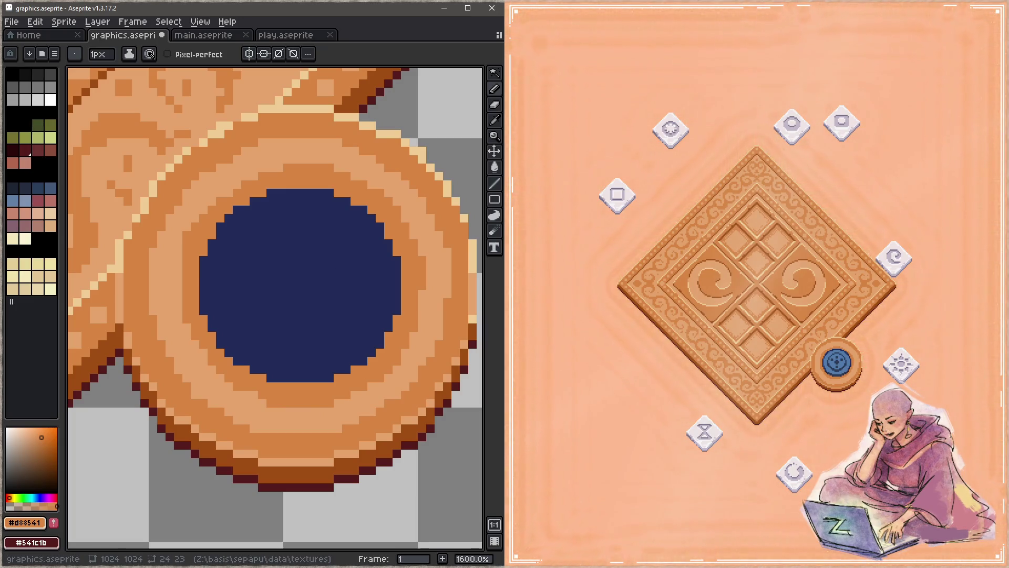
key("alt+Tab")
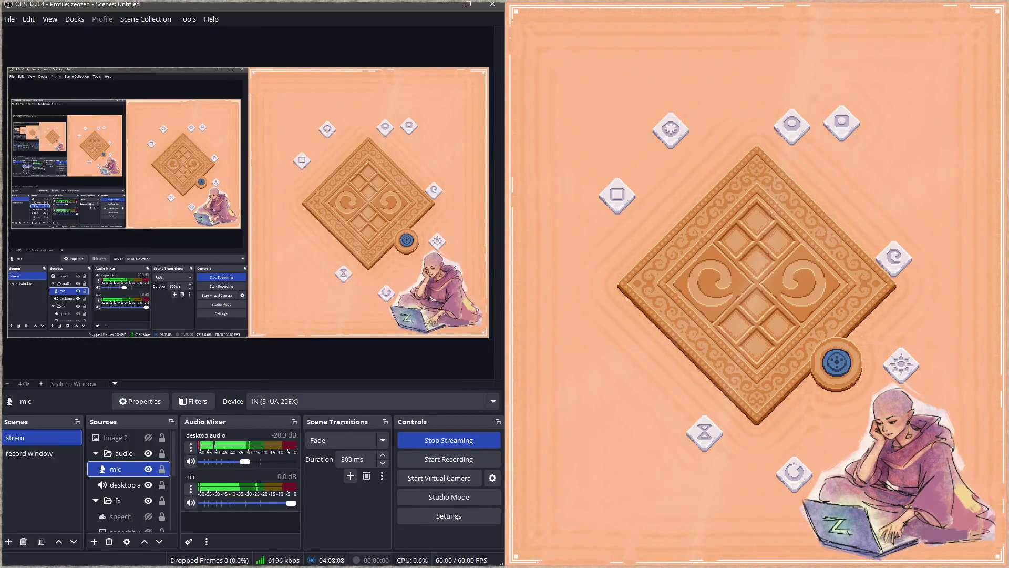
key("alt+Tab")
left_click(371, 4)
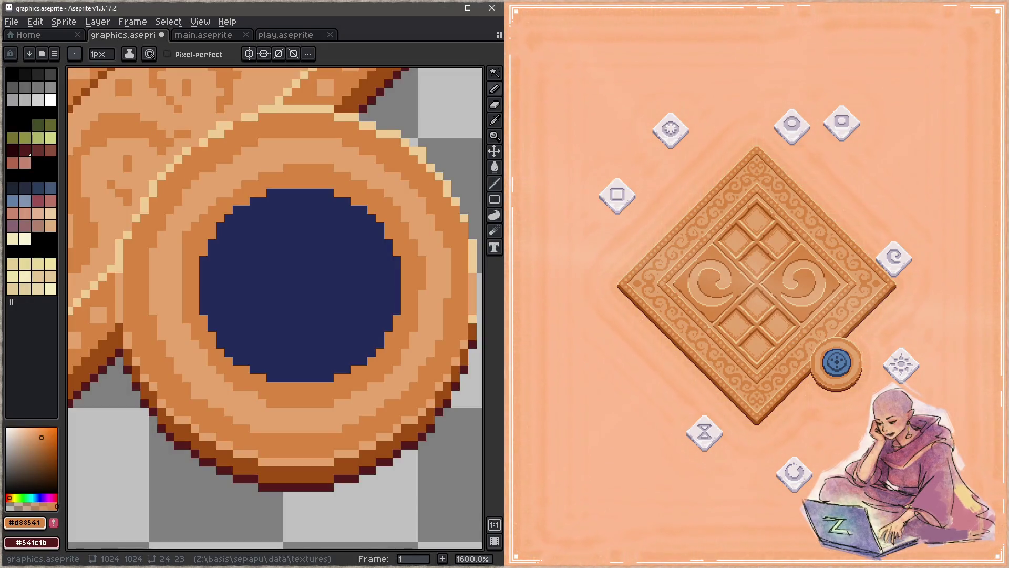
Step: Draw a dark brown line on the ring's upper-left edge, then cover the upper rim's dark edge with tan
scroll(371, 369, "down", 3)
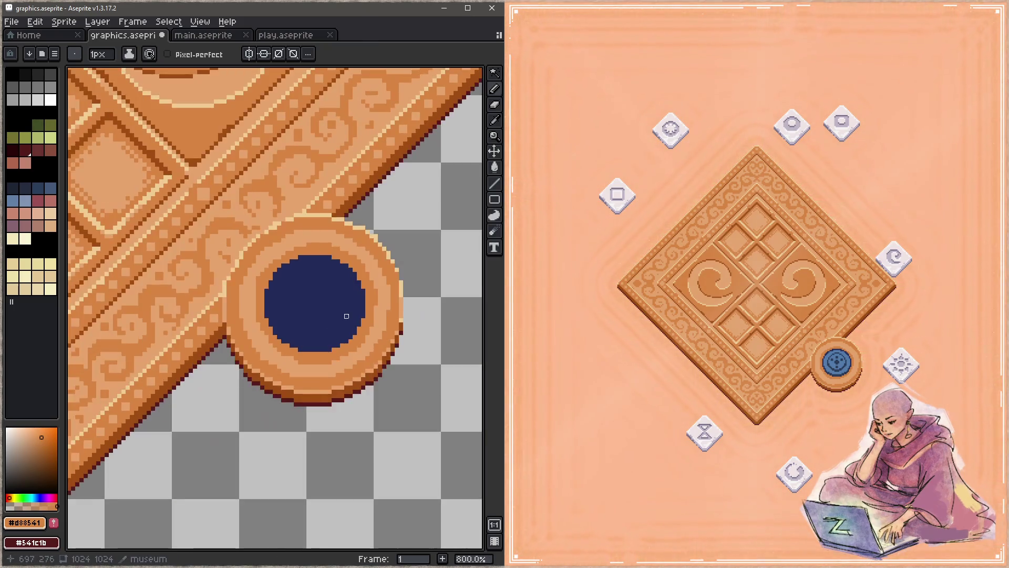
scroll(347, 315, "up", 1)
key("ctrl+s")
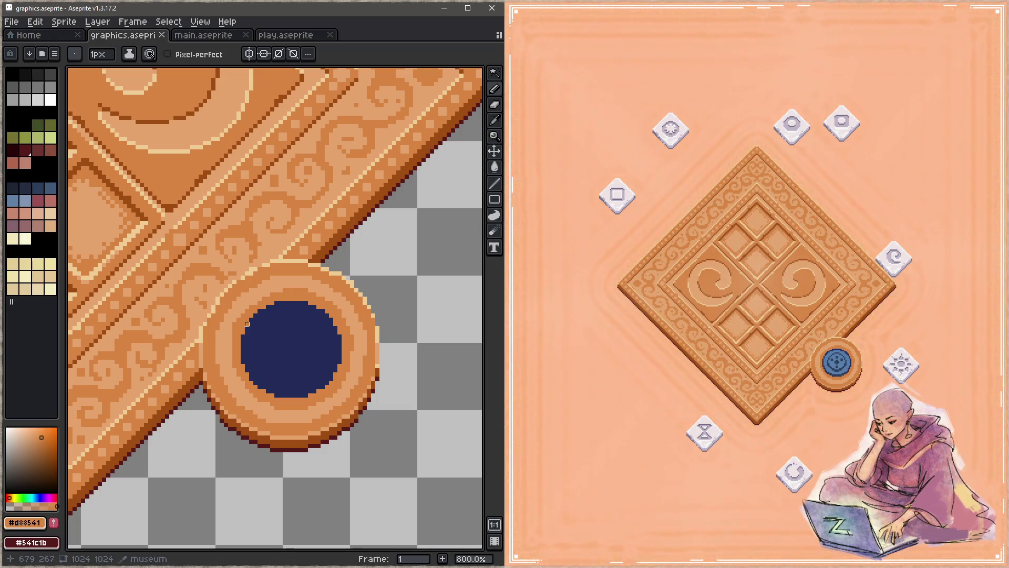
left_click(205, 368, "alt")
mouse_move(234, 324)
left_mouse_down()
mouse_move(247, 307)
mouse_move(317, 291)
mouse_move(342, 309)
mouse_move(353, 337)
left_mouse_up()
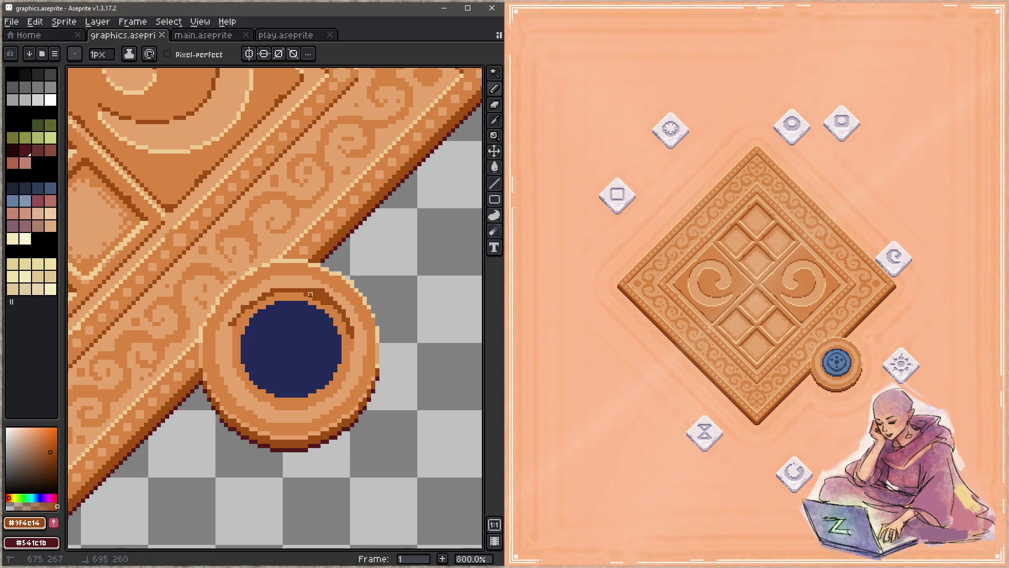
left_click(234, 315, "alt")
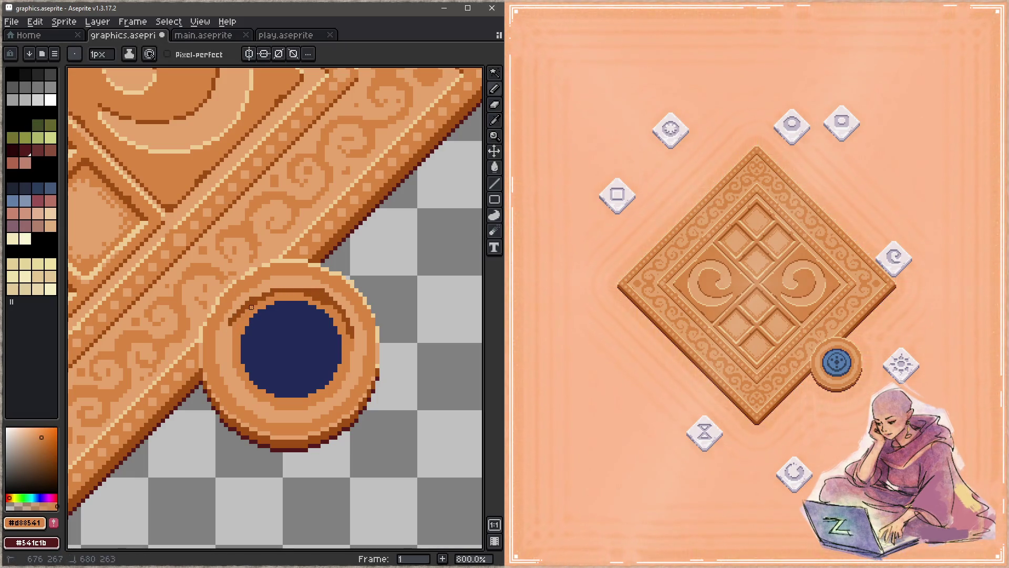
left_click_drag(314, 294, 331, 306)
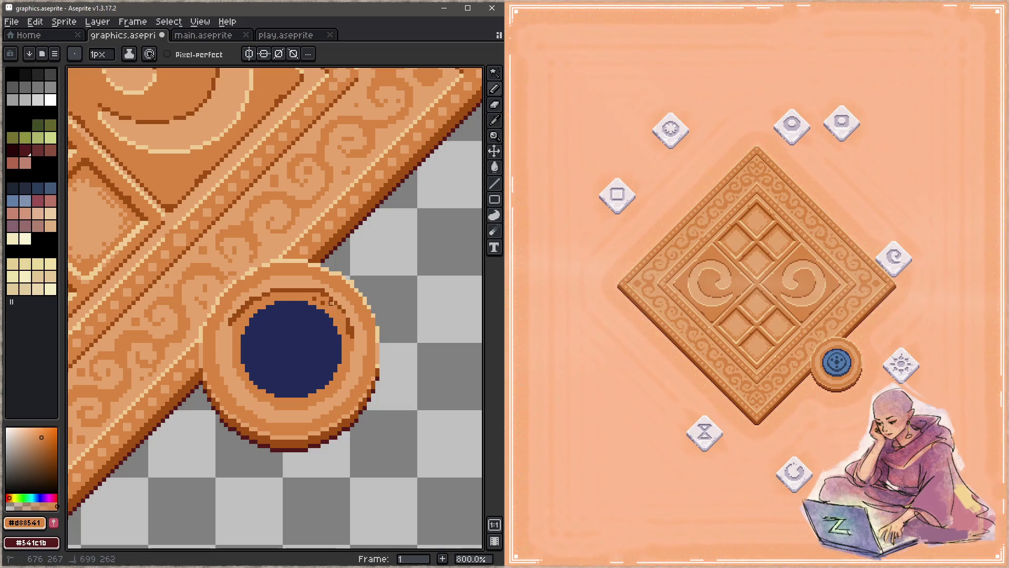
Step: Draw dark brown arcs along the ring's left and lower-left edges
left_click(332, 289, "alt")
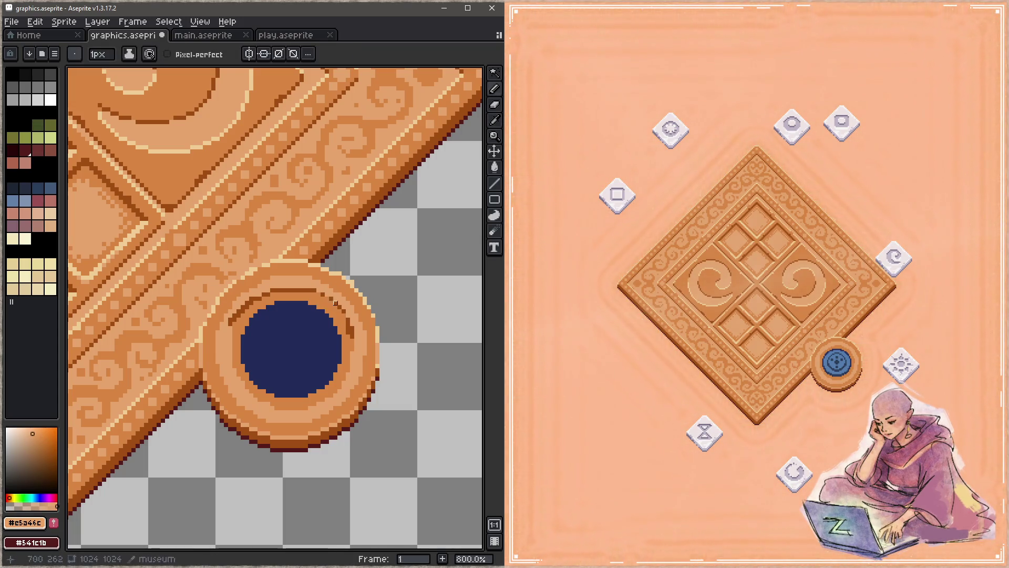
left_click(327, 289, "alt")
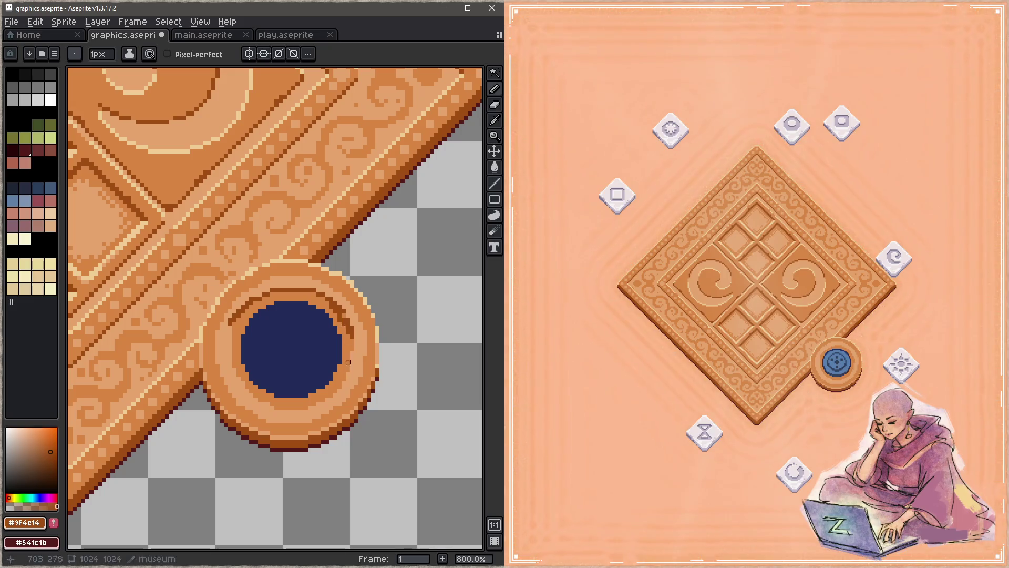
left_click(348, 332, "alt")
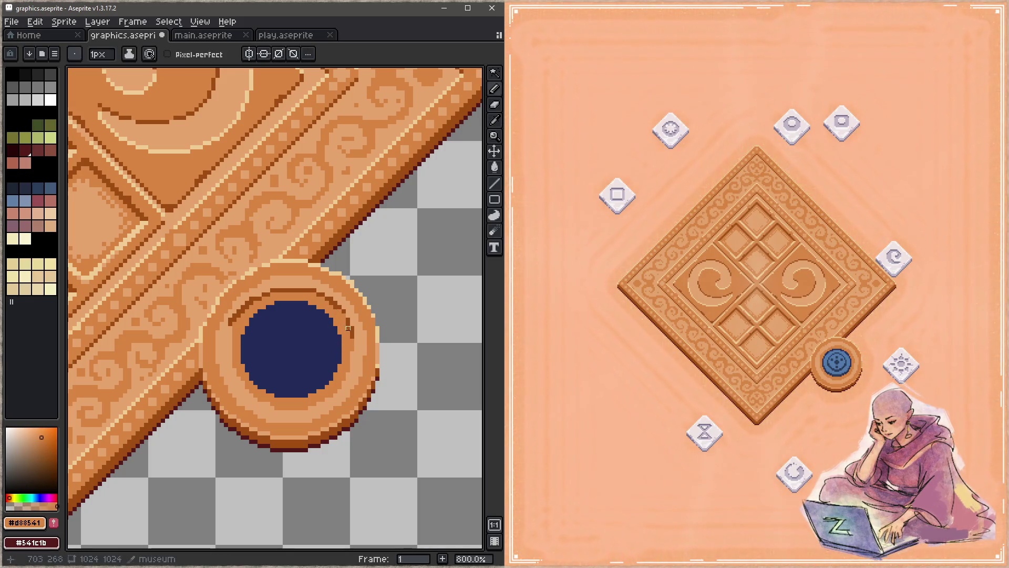
left_click(349, 315, "alt")
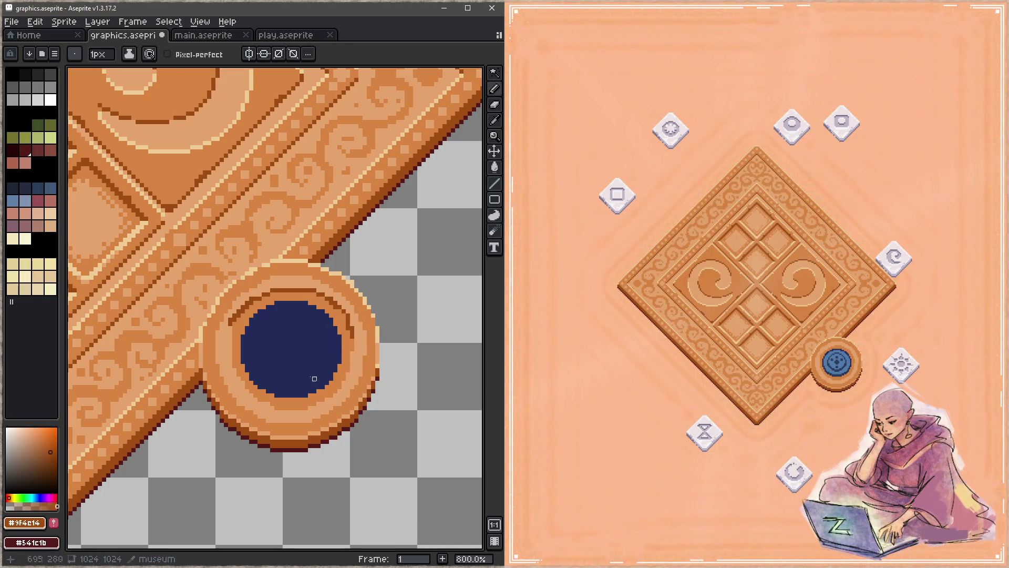
left_click_drag(231, 328, 226, 345)
mouse_move(226, 391)
left_mouse_down()
mouse_move(272, 420)
mouse_move(344, 401)
mouse_move(364, 369)
mouse_move(302, 408)
left_mouse_up()
Step: Add a cream #efcc94 highlight along the ring's edge and save
left_click(382, 329, "alt")
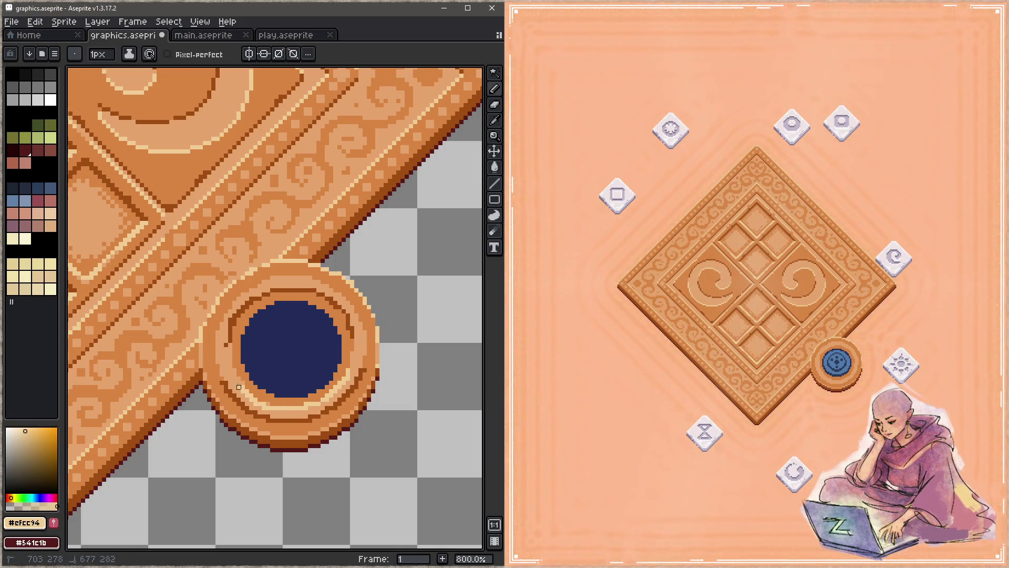
mouse_move(234, 299)
left_mouse_down()
mouse_move(263, 276)
mouse_move(300, 272)
mouse_move(360, 316)
left_mouse_up()
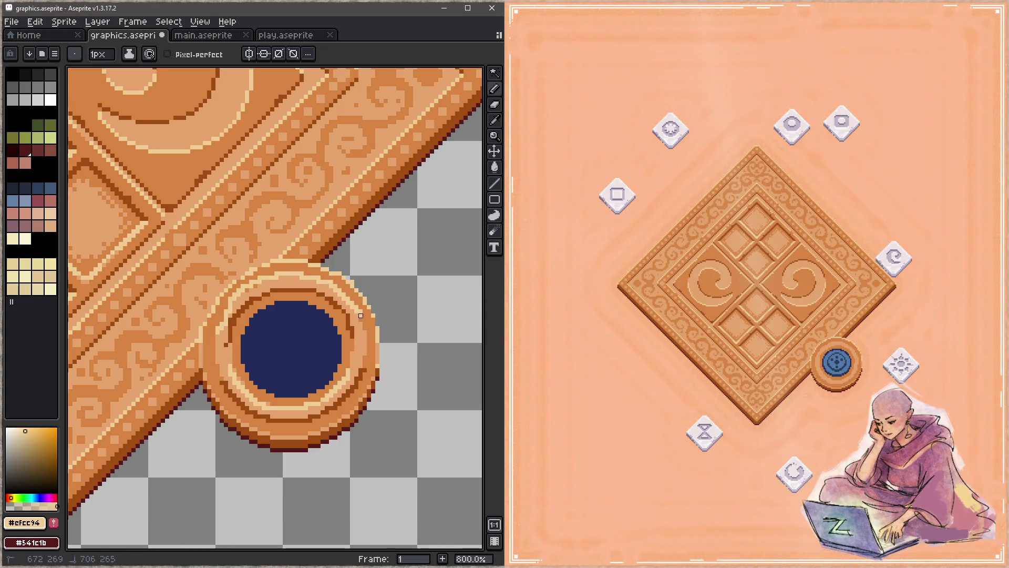
key("ctrl+s")
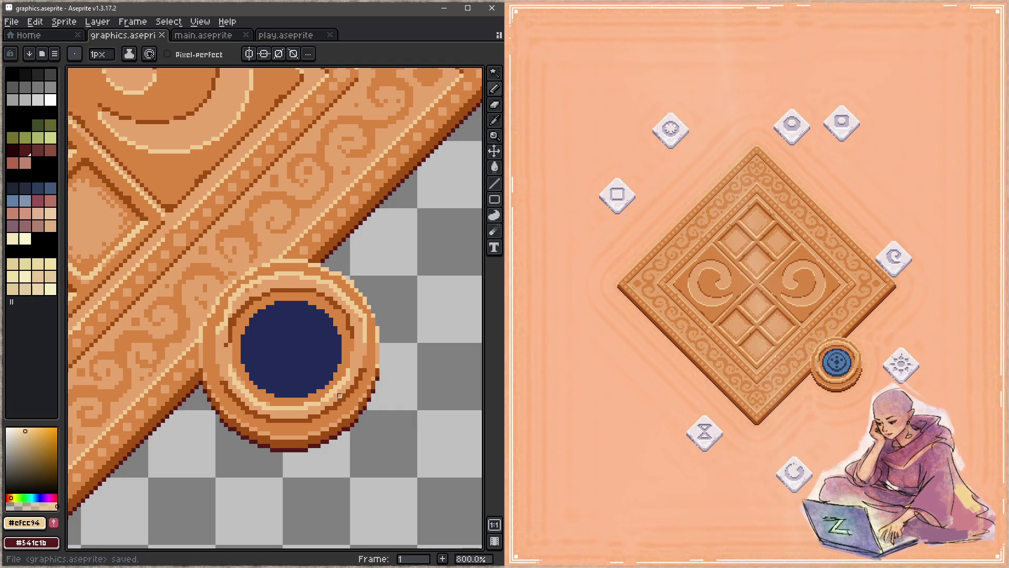
Step: Undo the shading strokes to return the ring to flat orange, and save
key("ctrl+z")
key("ctrl+z")
key("z")
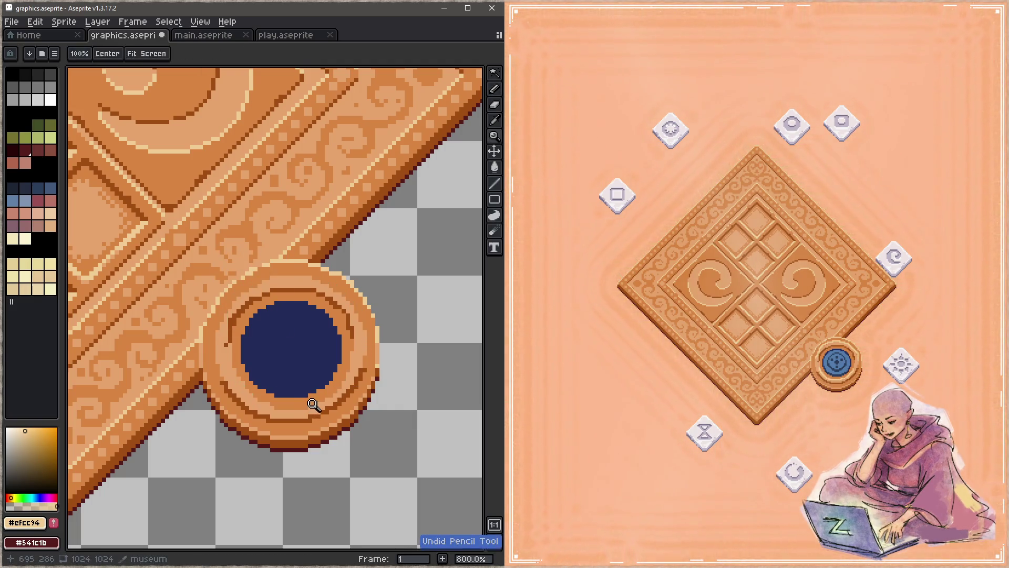
key("ctrl+z")
key("b")
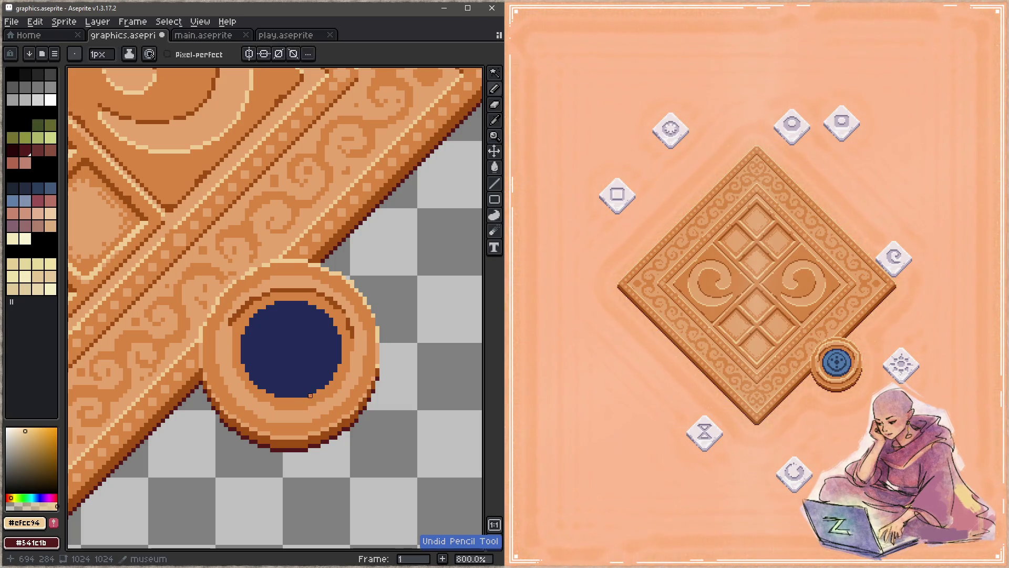
key("ctrl+s")
key("z")
key("ctrl+z")
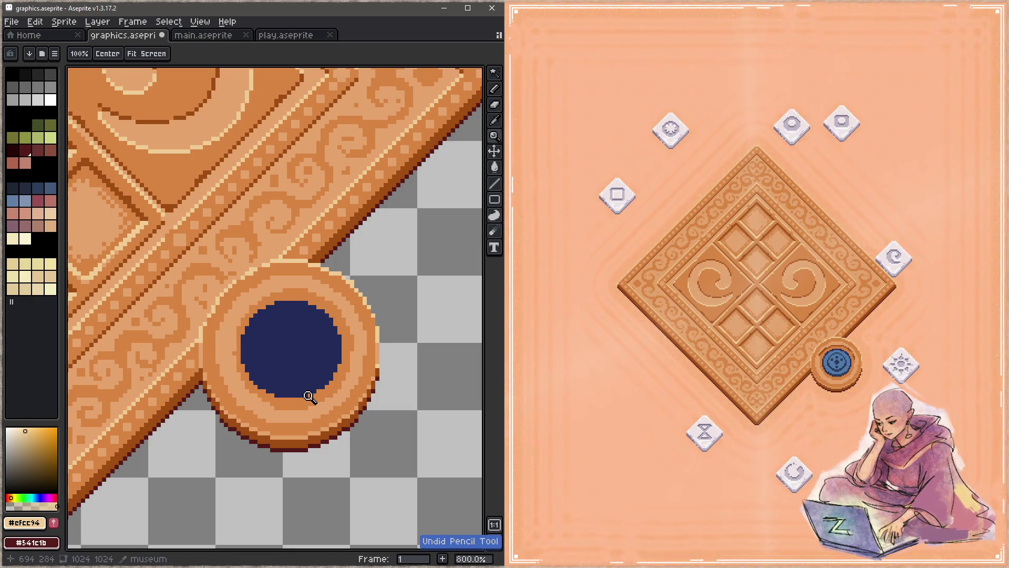
key("b")
key("ctrl+z")
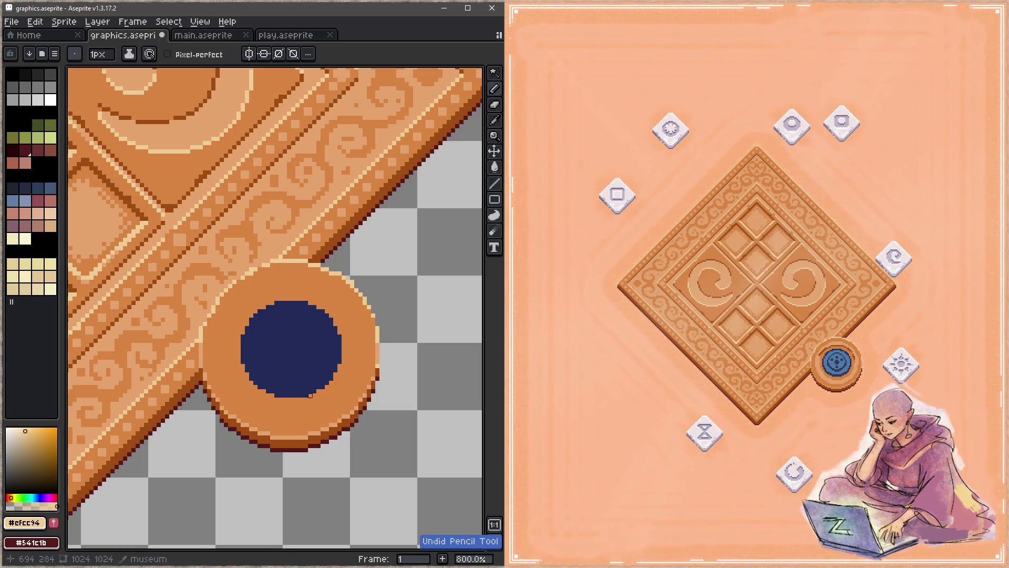
key("ctrl+s")
Step: Pick a light tan and paint studs on the ring's top and right
left_click(278, 247, "alt")
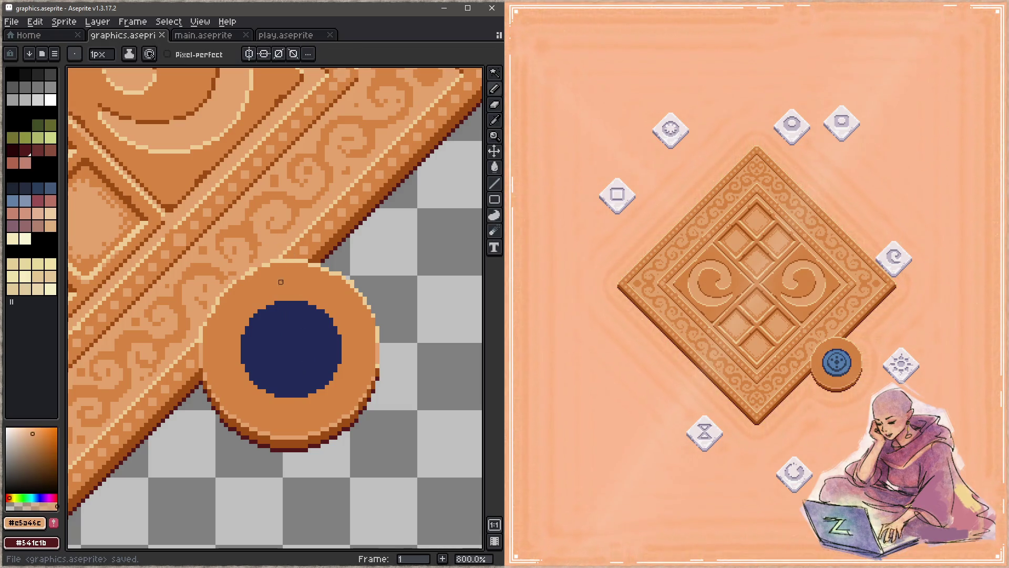
left_click_drag(284, 282, 301, 283)
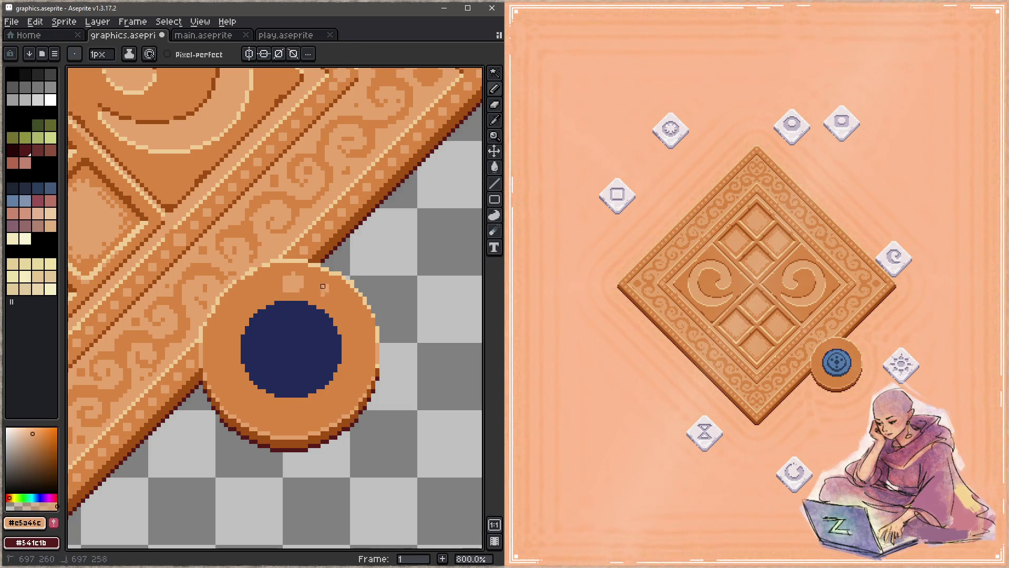
left_click_drag(345, 316, 354, 321)
key("ctrl+z")
key("ctrl+z")
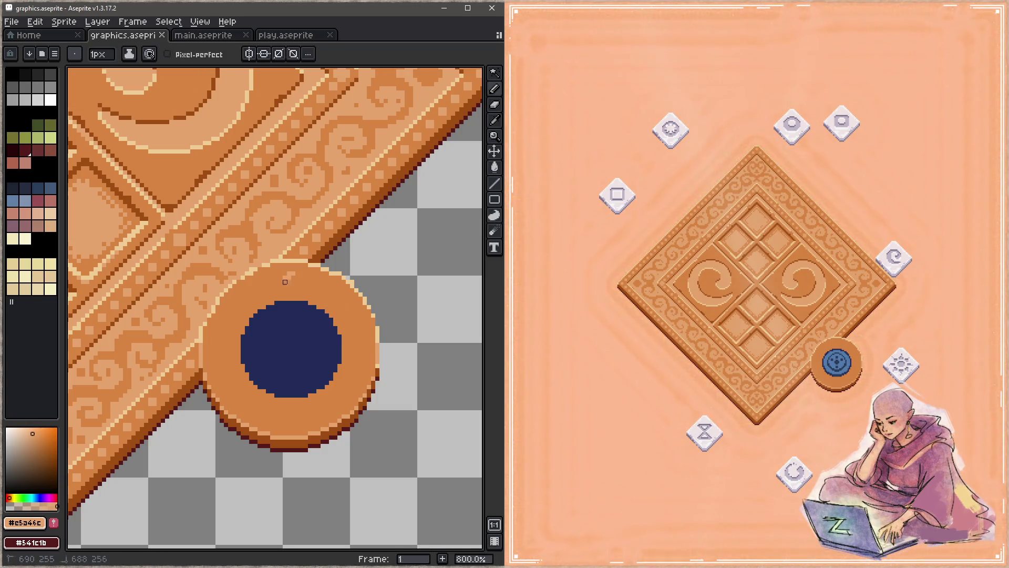
key("ctrl+y")
Step: Paint light studs on the right, left, bottom, lower-right, upper-right, upper-left and lower-left, and save
left_click_drag(360, 349, 365, 354)
left_click_drag(226, 345, 220, 352)
left_click_drag(289, 412, 289, 413)
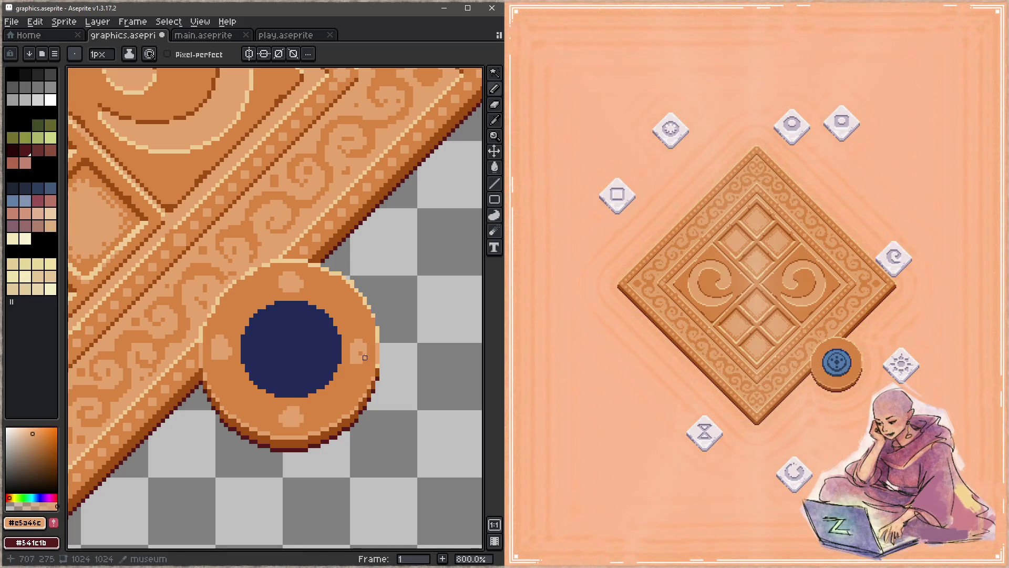
left_click_drag(338, 390, 336, 404)
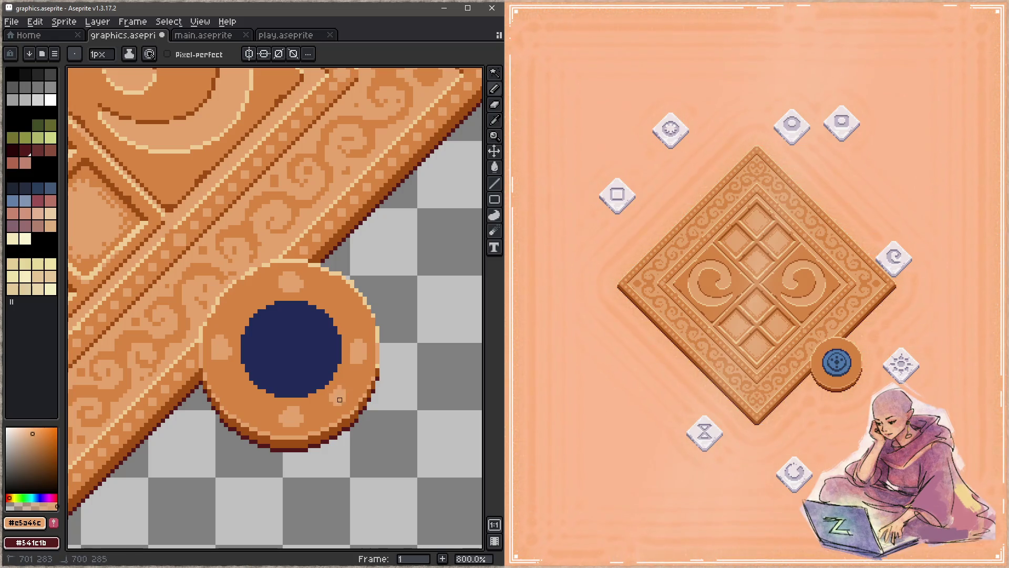
left_click(335, 302)
left_click_drag(335, 302, 335, 294)
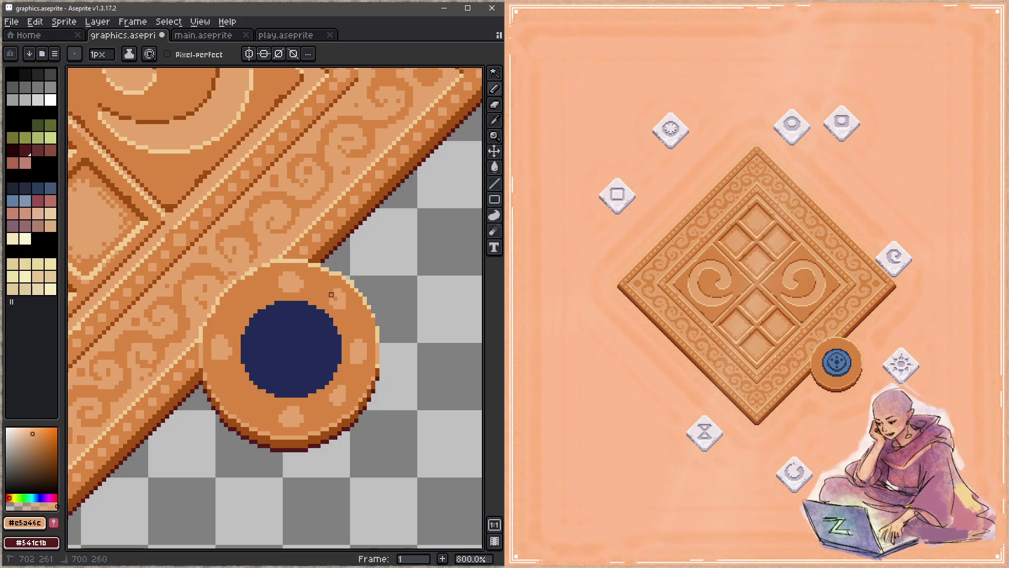
left_click(242, 294)
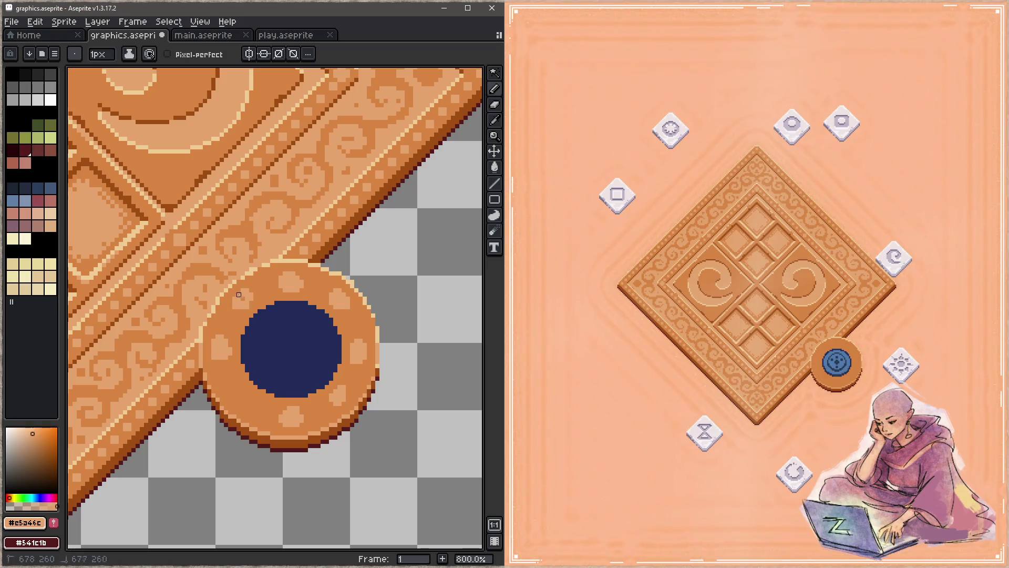
left_click(242, 395)
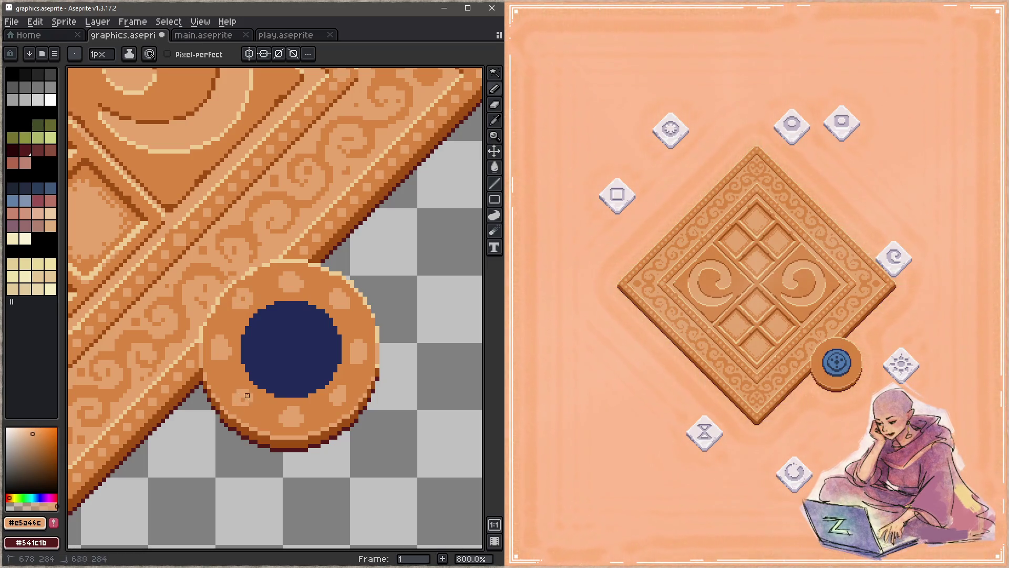
key("ctrl+s")
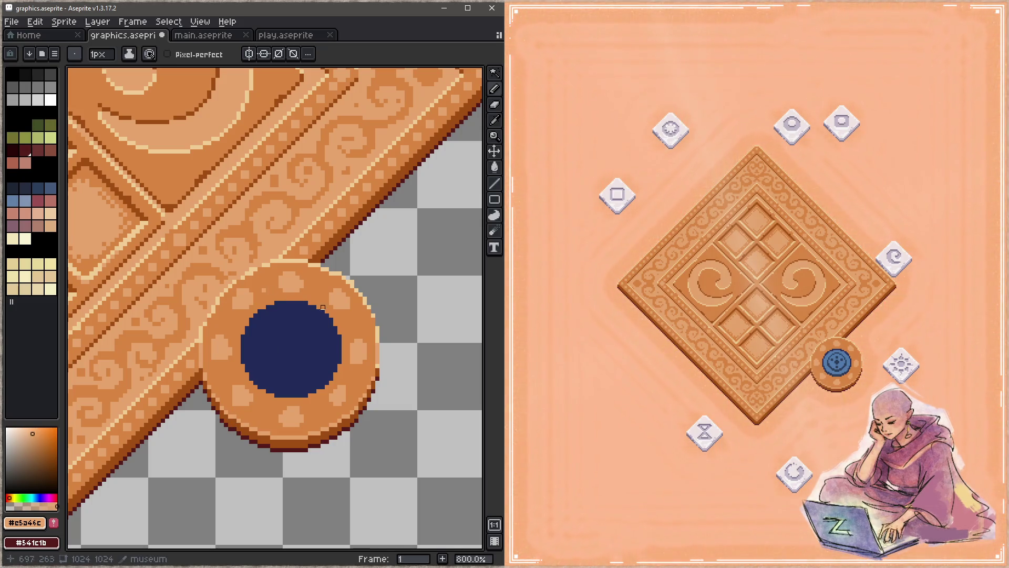
Step: Touch up the ring's left rim pixels with its orange and save the studded ring
left_click(360, 328)
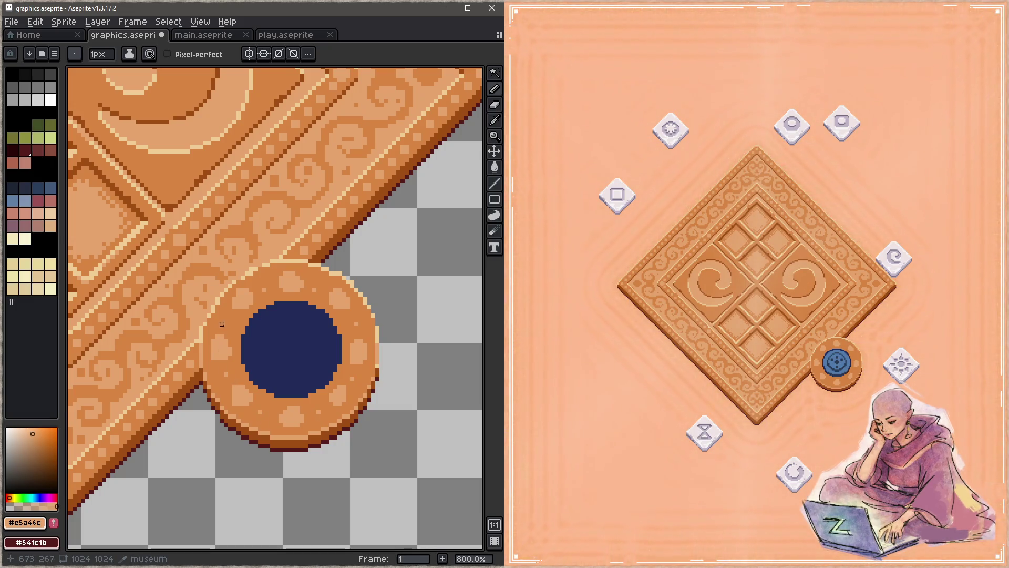
key("ctrl+s")
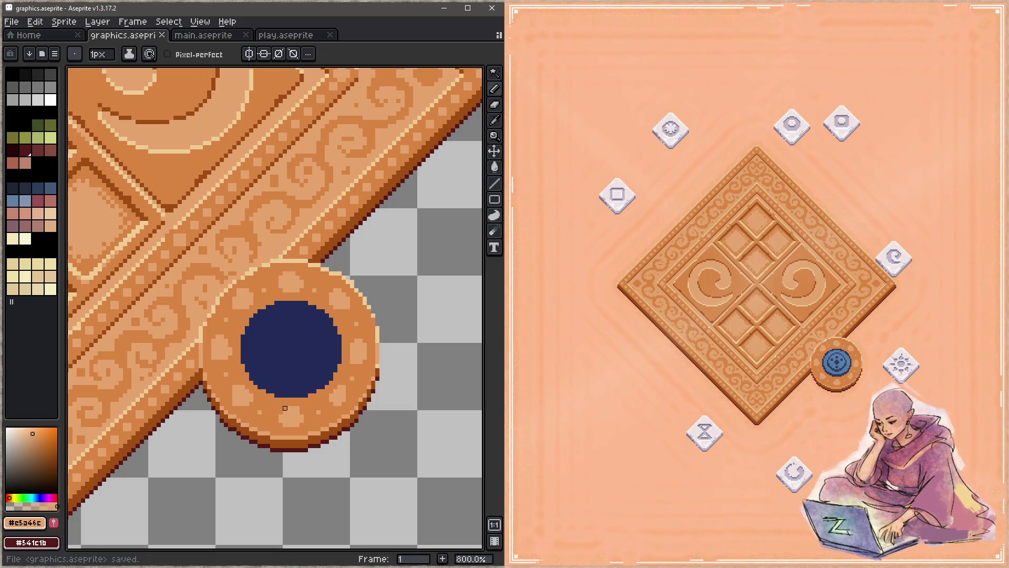
left_click(241, 310, "alt")
key("ctrl+s")
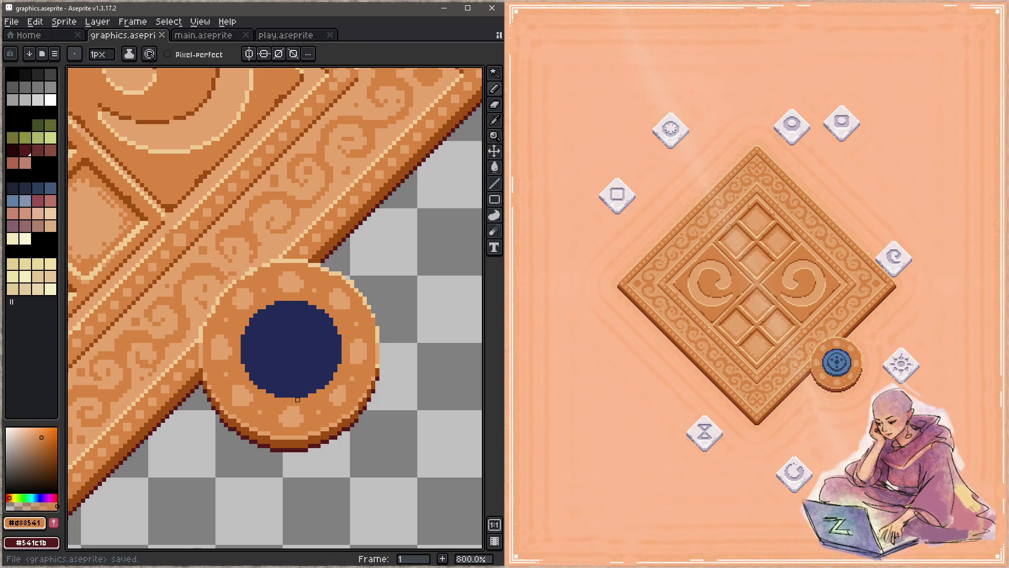
left_click(209, 366)
left_click(222, 358)
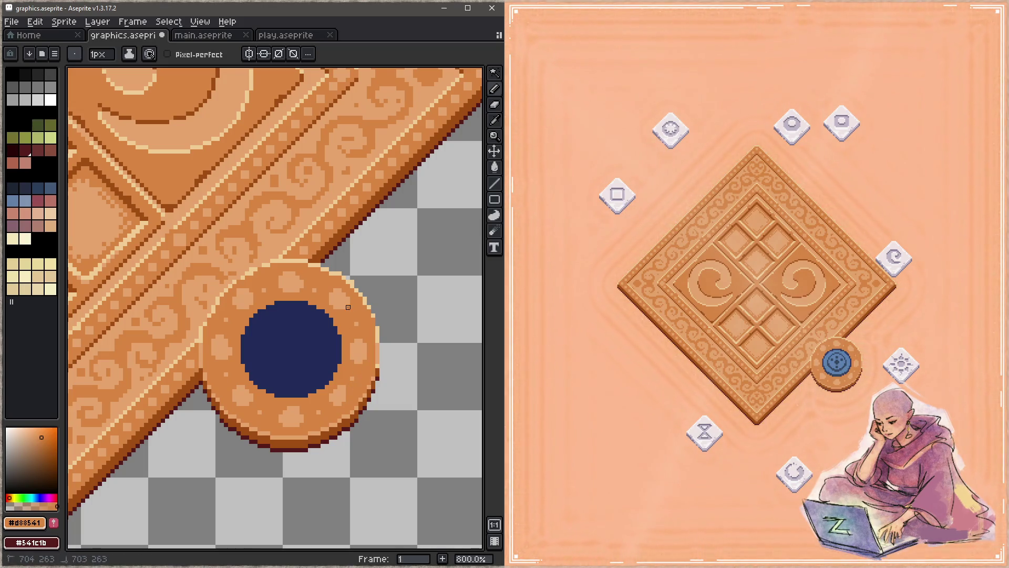
key("ctrl+s")
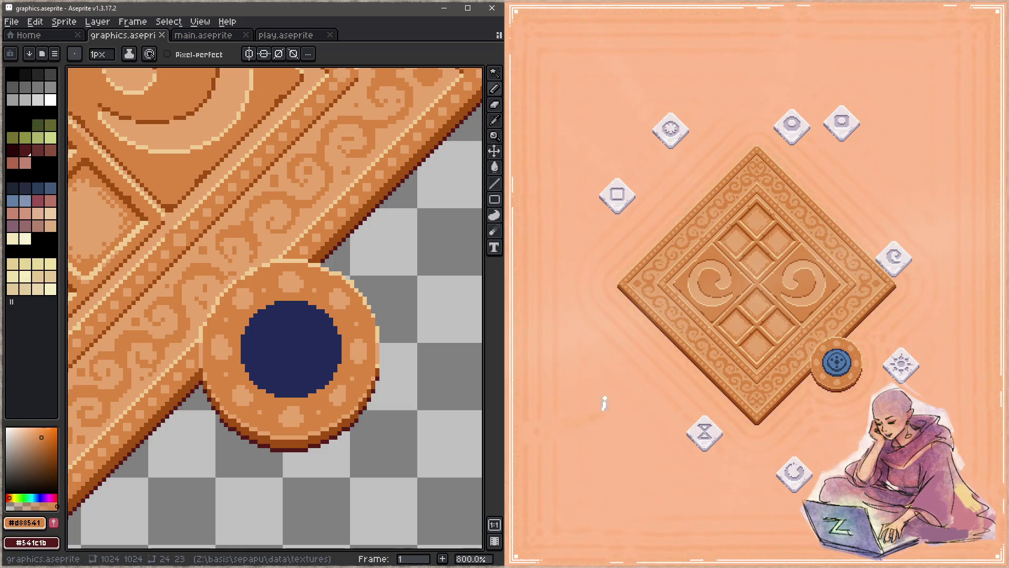
Step: Bring the game preview window to the front
left_click(864, 407)
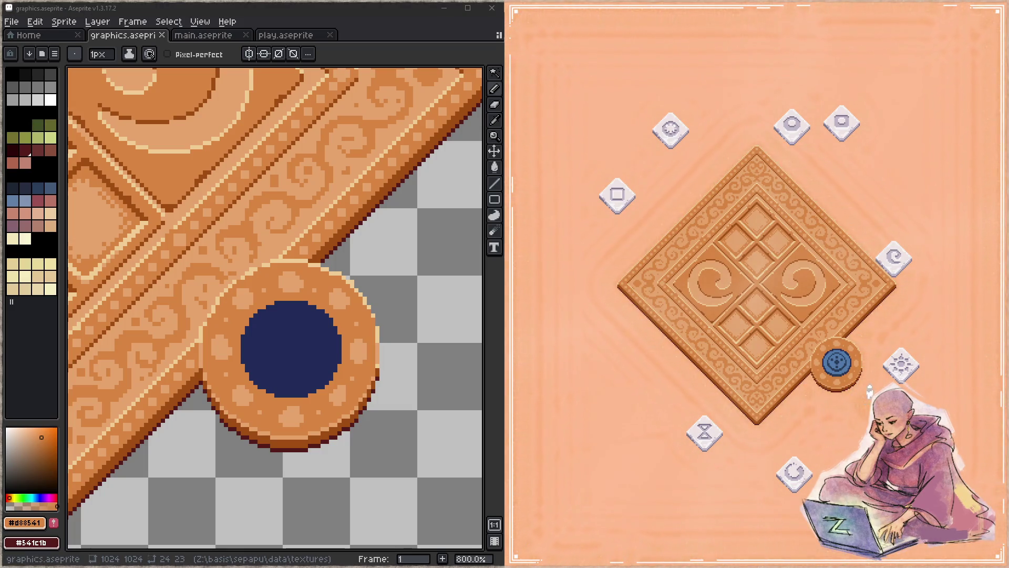
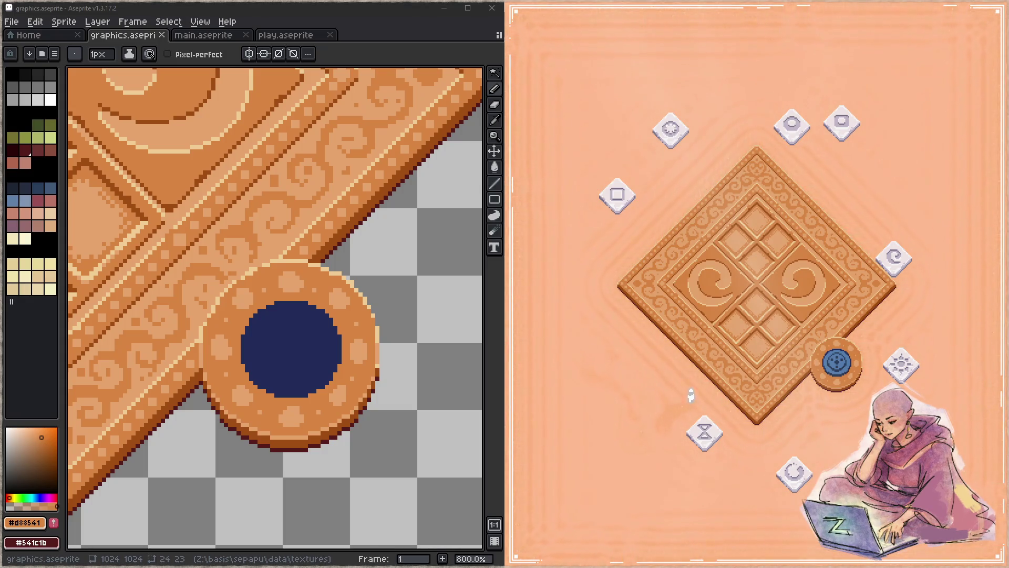
Step: Place the first symbol tiles on the board, with the sun in an upper cell and the square in the centre
mouse_move(792, 458)
left_mouse_down()
mouse_move(816, 428)
mouse_move(865, 413)
left_mouse_up()
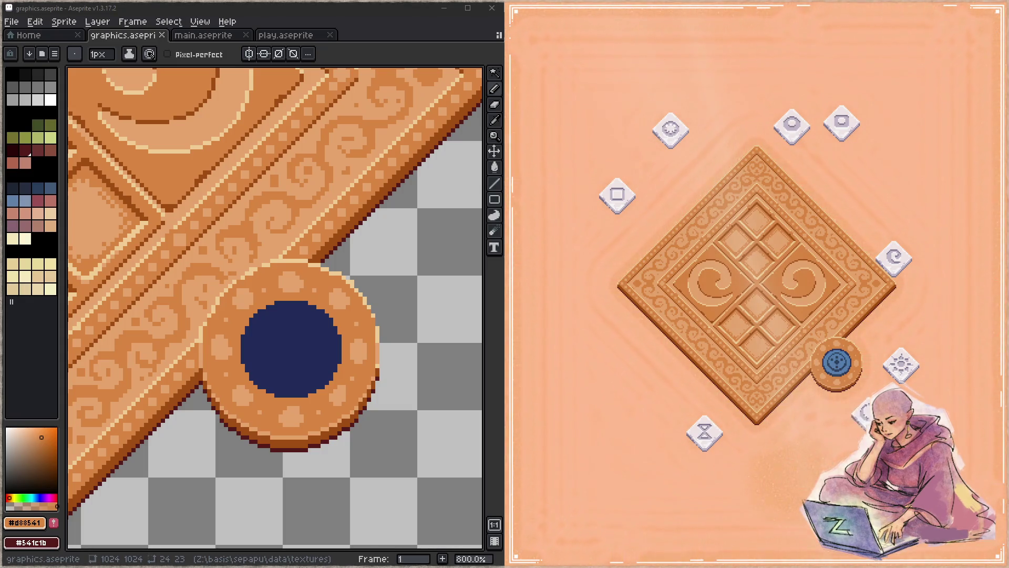
mouse_move(762, 461)
left_mouse_down()
mouse_move(620, 431)
mouse_move(579, 383)
mouse_move(630, 414)
mouse_move(627, 474)
mouse_move(660, 449)
mouse_move(595, 352)
mouse_move(579, 227)
mouse_move(583, 137)
left_mouse_up()
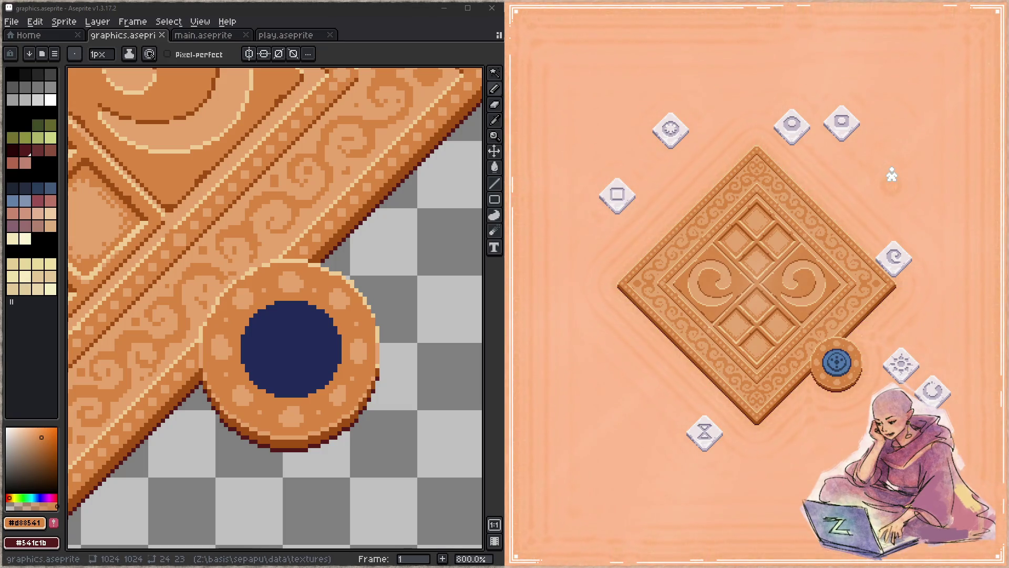
left_click(844, 111)
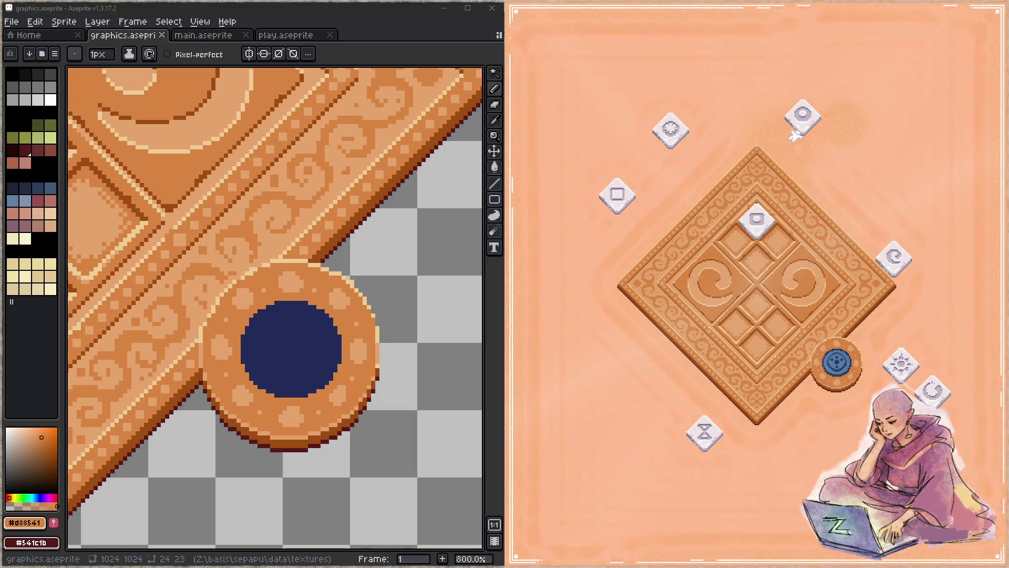
left_click(776, 247)
left_click(686, 138)
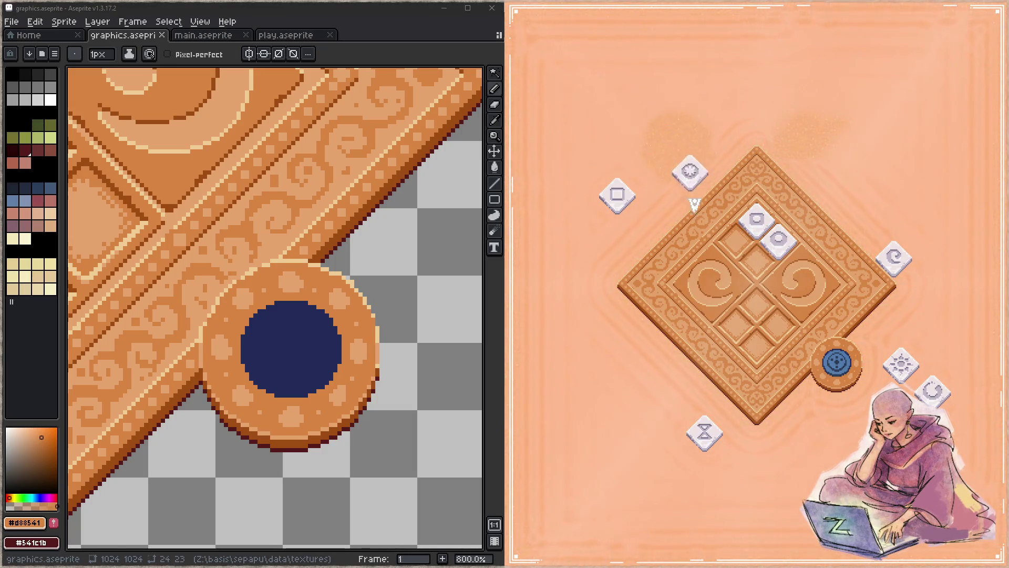
left_click(728, 240)
left_click(624, 203)
left_click(751, 279)
Step: Fill the remaining cells with the hourglass, spiral, sun and last spiral tiles, then quit the game
left_click(703, 430)
left_click(749, 318)
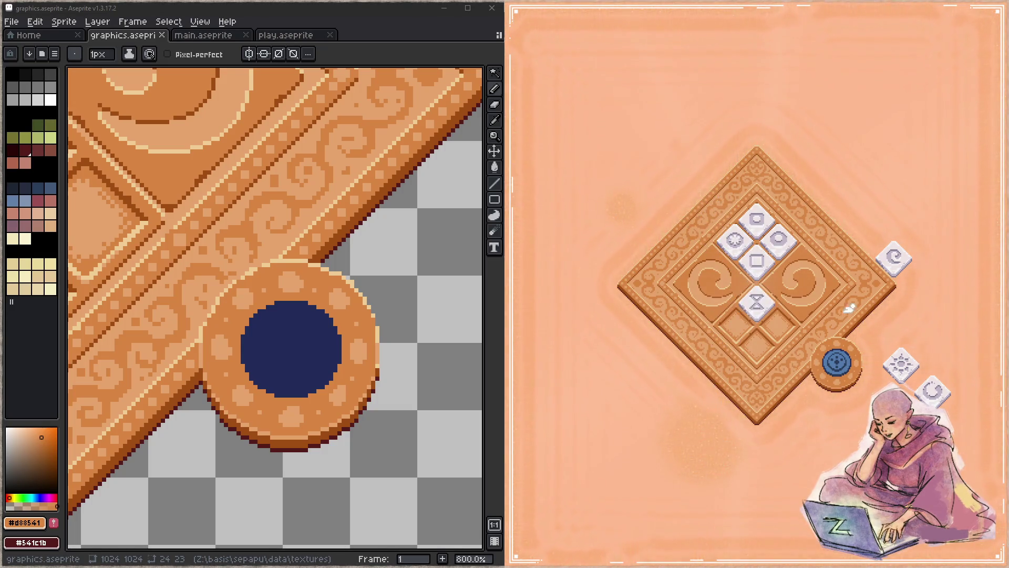
left_click(893, 261)
left_click(780, 325)
left_click(901, 363)
left_click(736, 326)
left_click(933, 392)
left_click(764, 347)
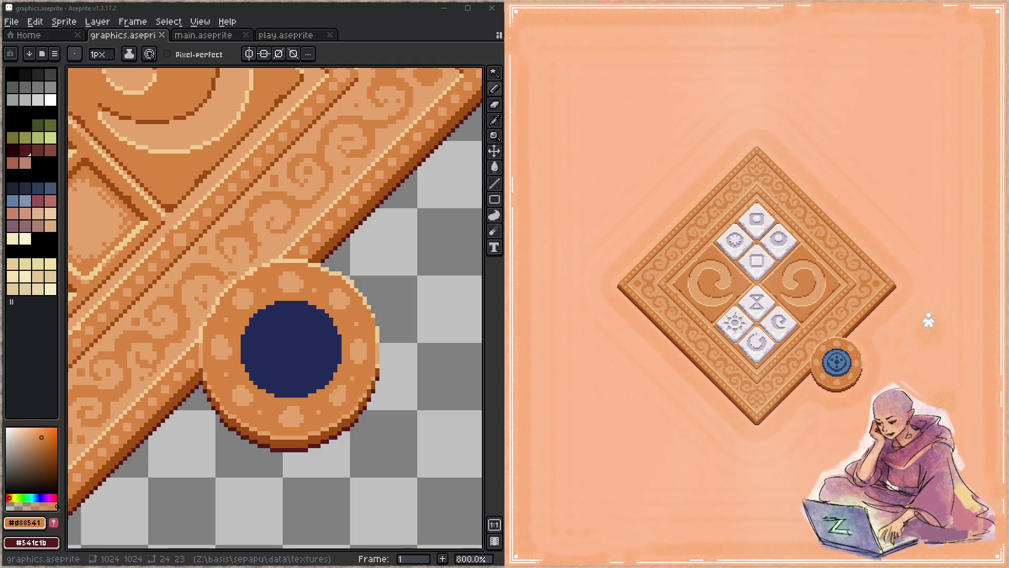
key("Escape")
left_click(914, 313)
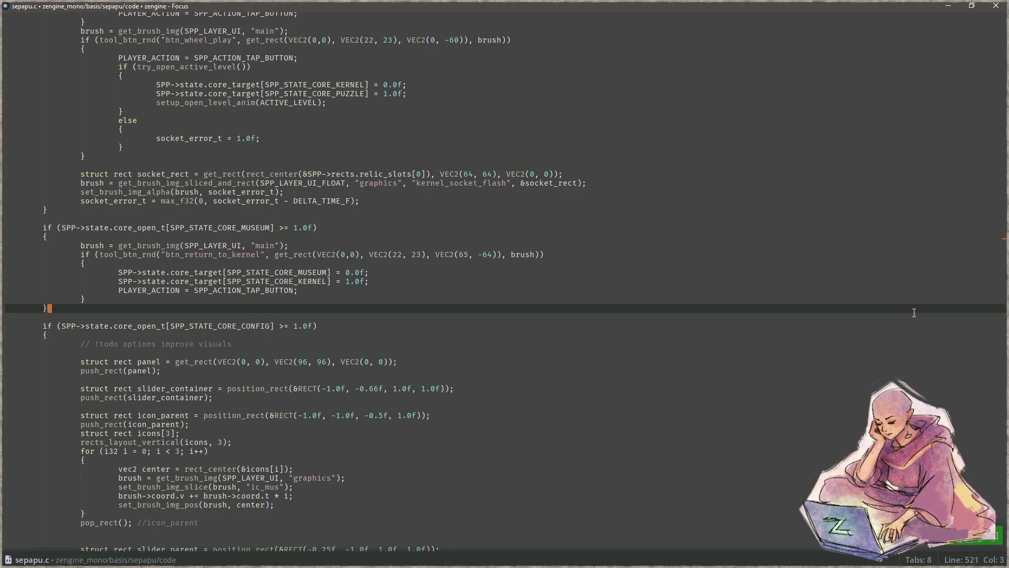
Step: Search sepapu.c for init and stop at the init_sand_noise_lut match
key("ctrl+p")
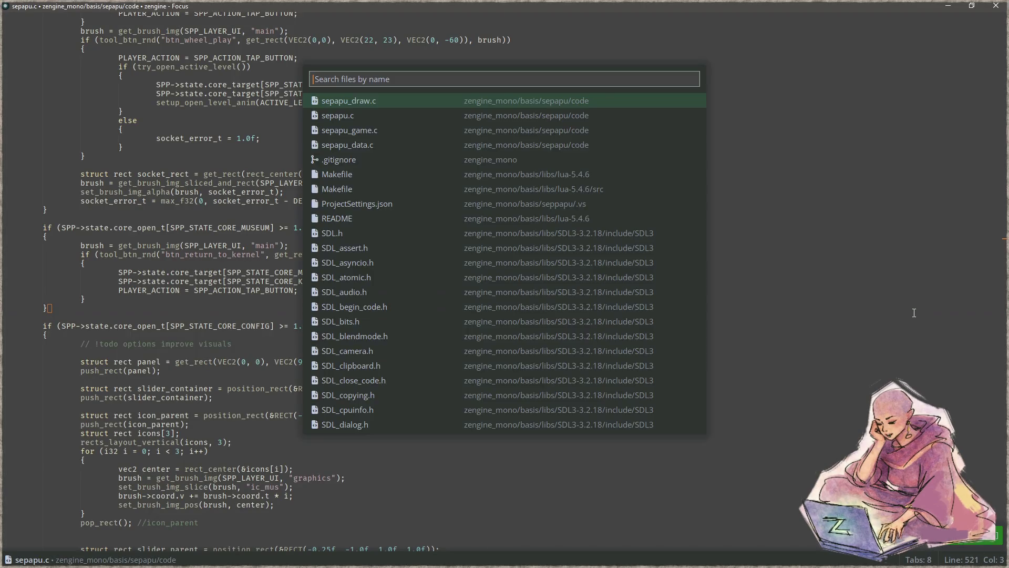
type("s")
key("Escape")
key("ctrl+f")
type("tick_main")
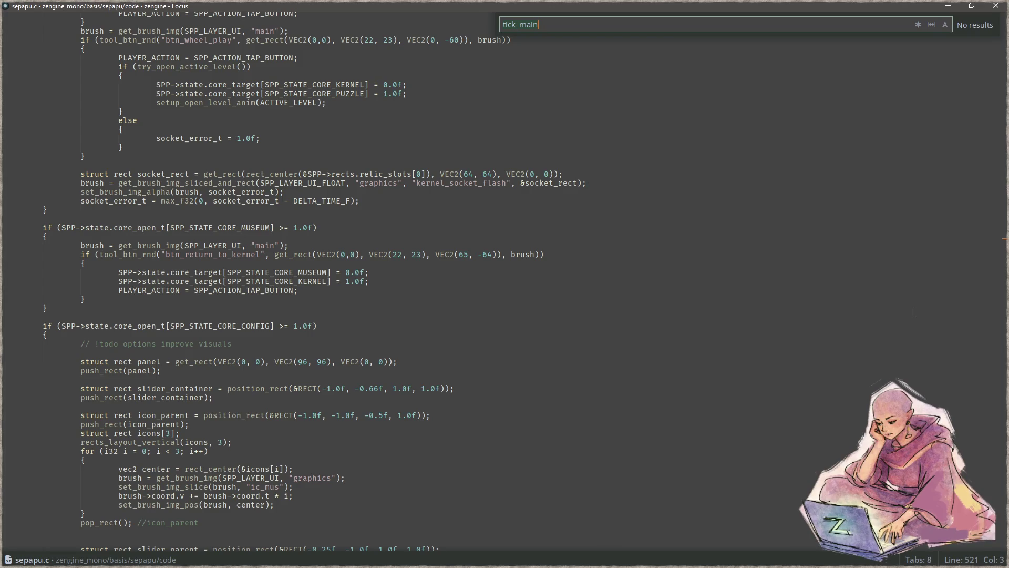
key("ctrl+a")
type("init")
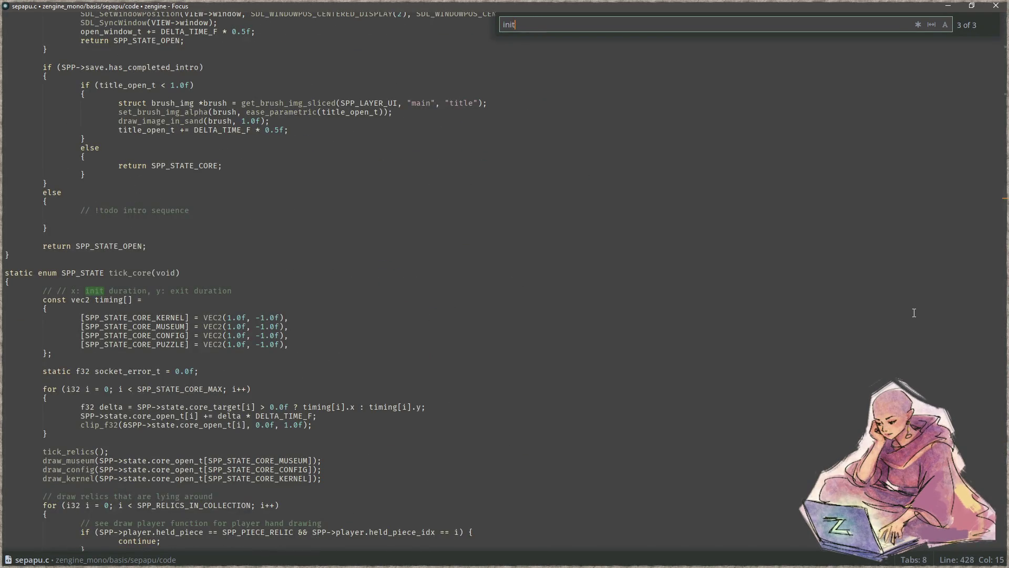
key("shift+Return")
key("shift+Return")
key("Return")
key("Escape")
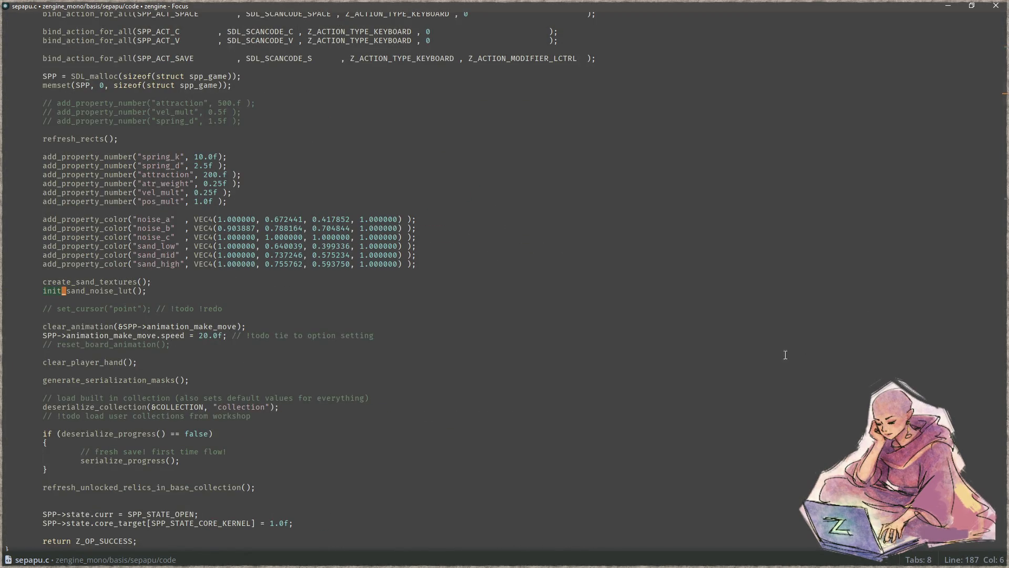
Step: Open refresh_unlocked_relics_in_base_collection's definition in sepapu_game.c and delete its enabled = true line
left_click(196, 487)
double_click(216, 483)
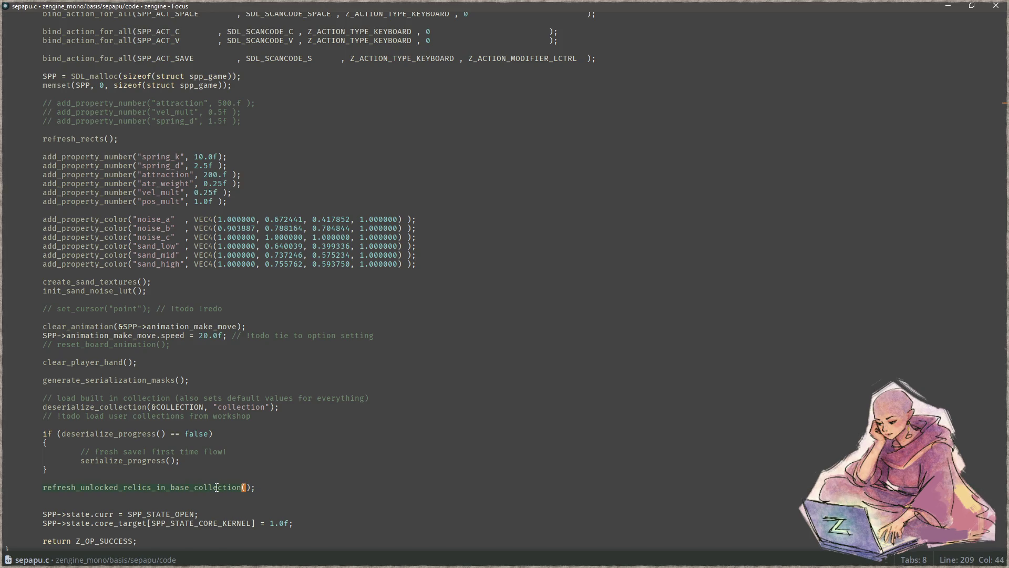
key("ctrl+shift+f")
key("Return")
key("Down")
key("Down")
key("Down")
key("ctrl+shift+k")
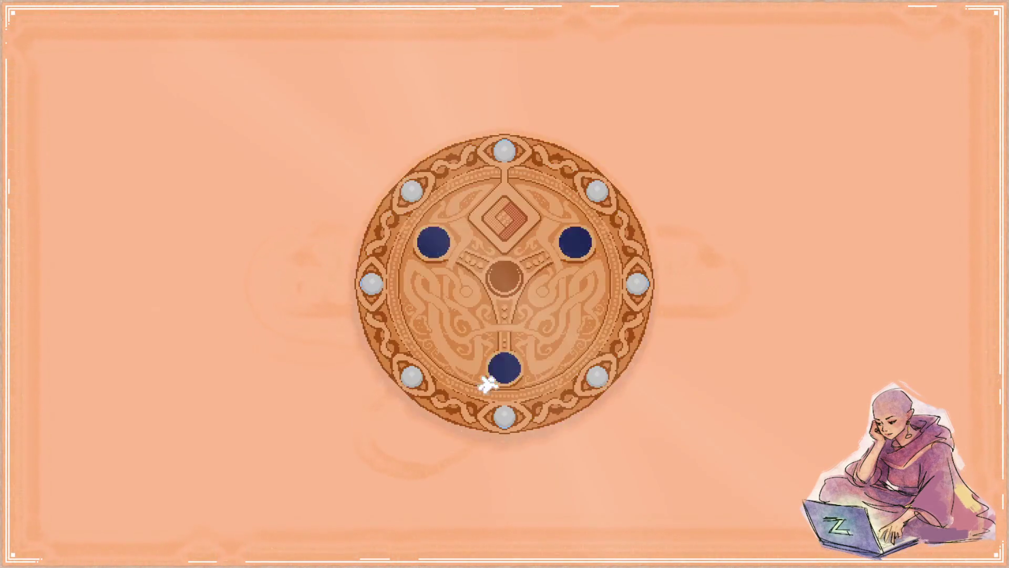
Step: Open the top-left relic's diamond puzzle board from the level disc, then return to Focus
left_click(433, 243)
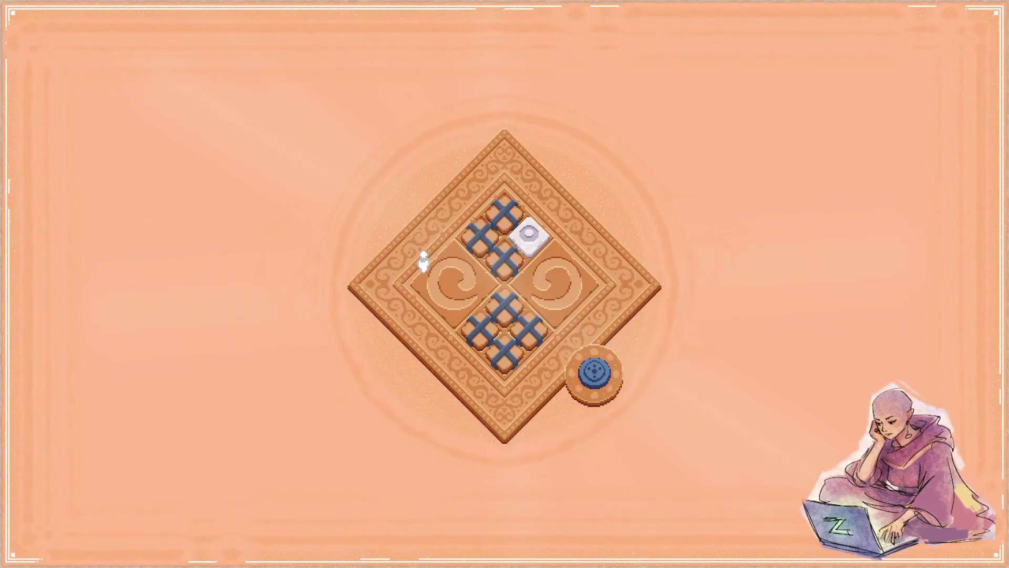
key("Up")
key("Up")
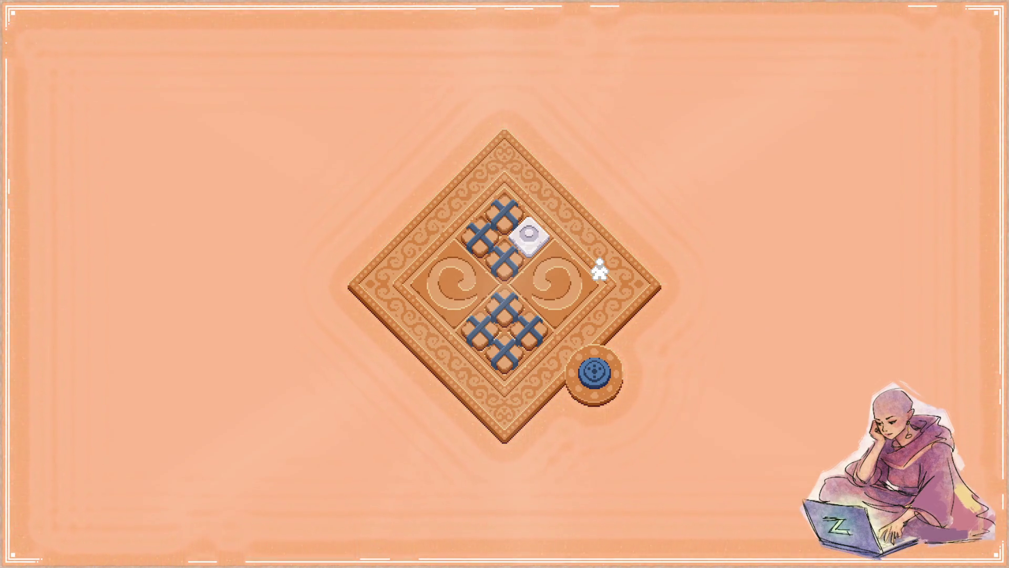
key("alt+Tab")
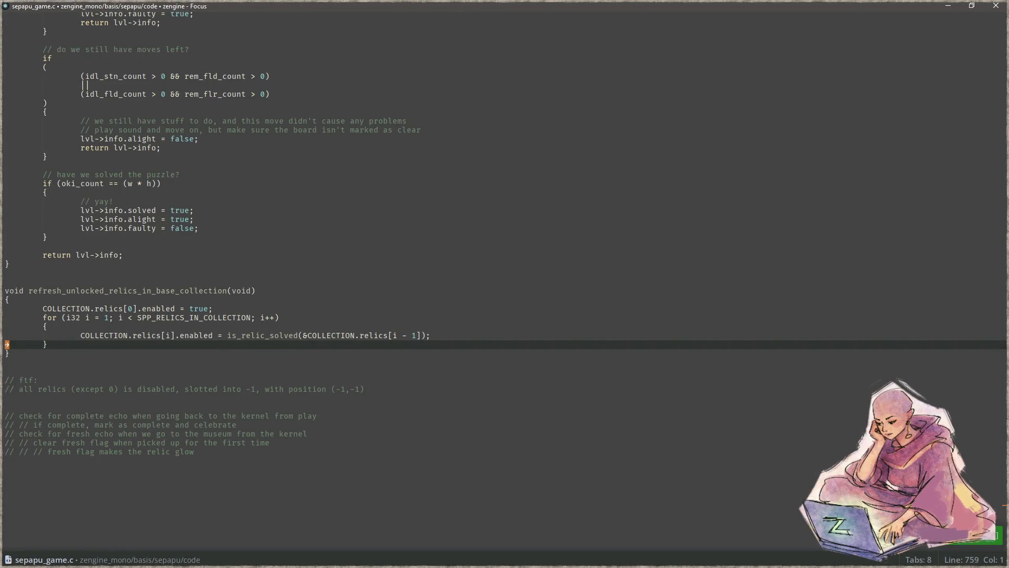
Step: Go back to the refresh_unlocked_relics_in_base_collection definition line in sepapu_game.c
key("alt+Tab")
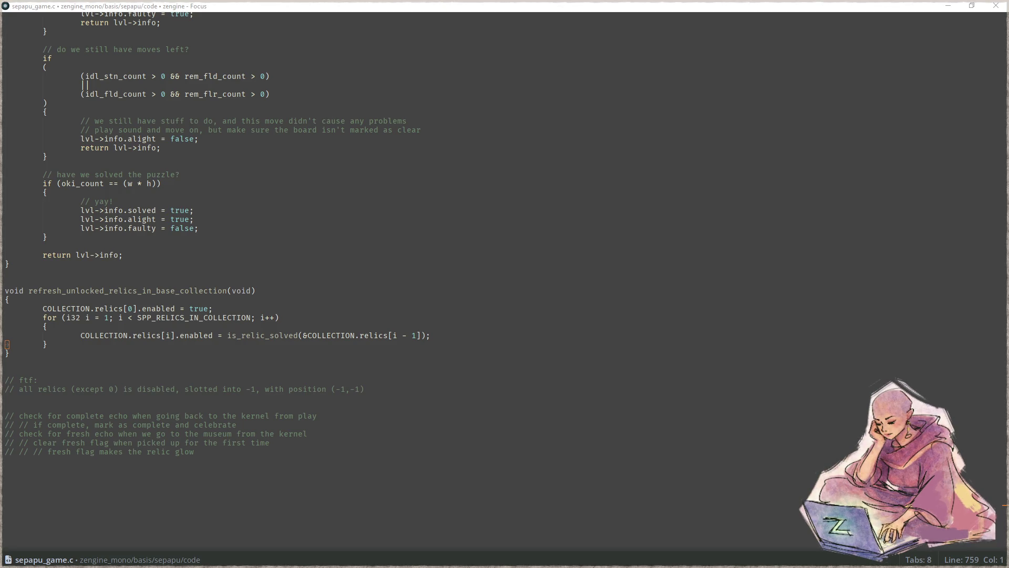
left_click(406, 288)
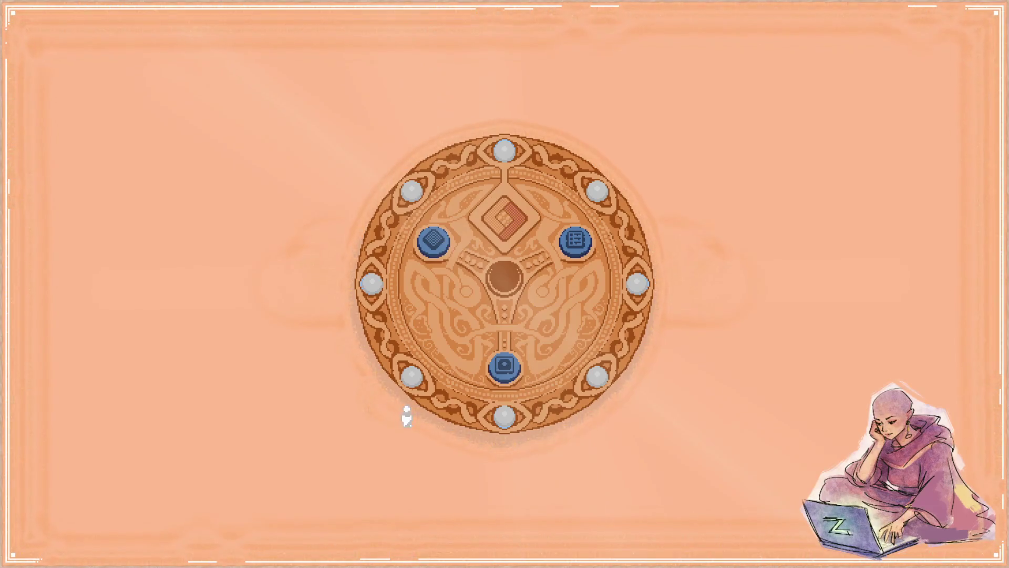
Step: Open a relic's puzzle, press the side coin, then snap the game right with Focus on the left
left_click(433, 239)
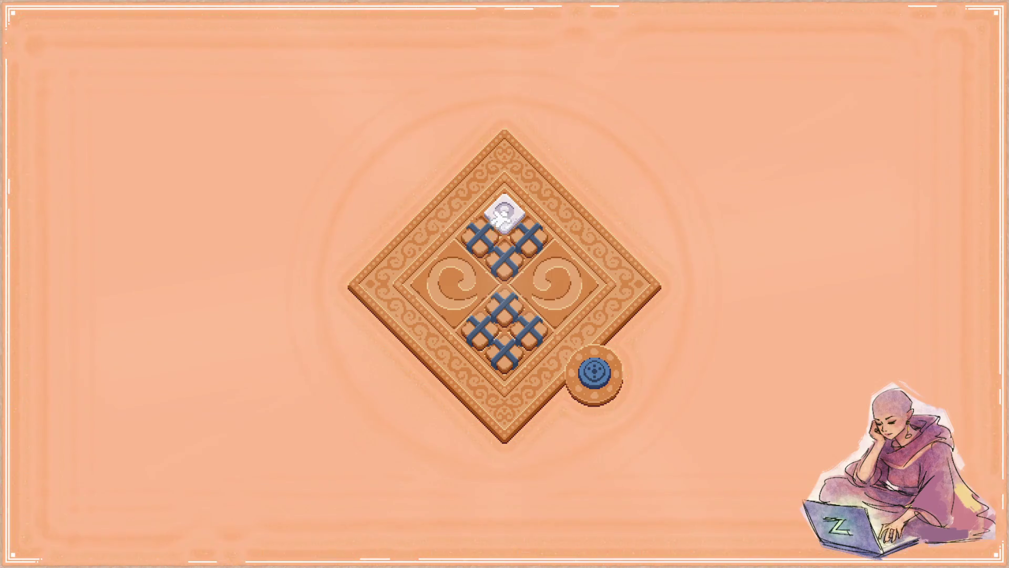
left_click(596, 373)
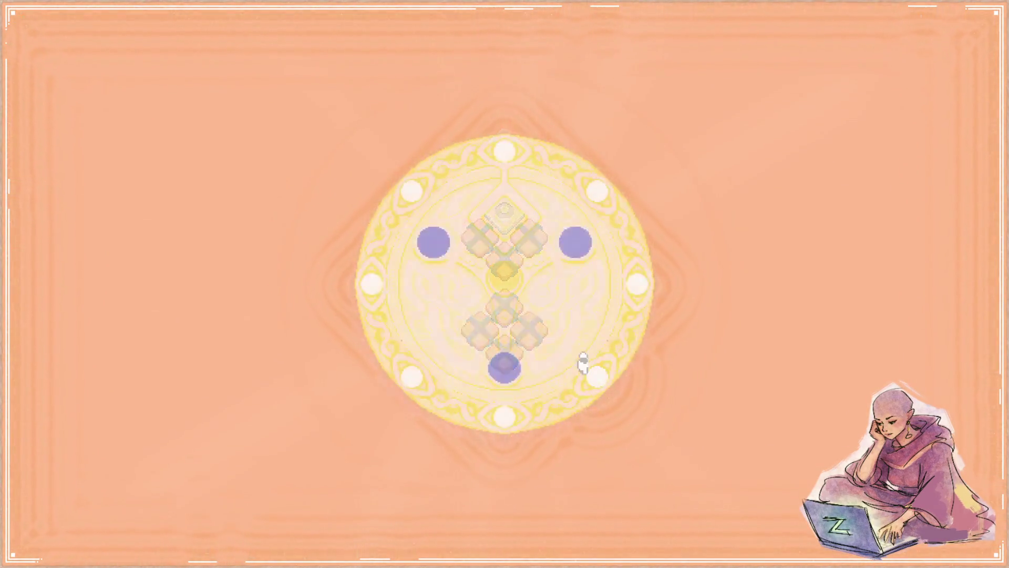
left_click(436, 241)
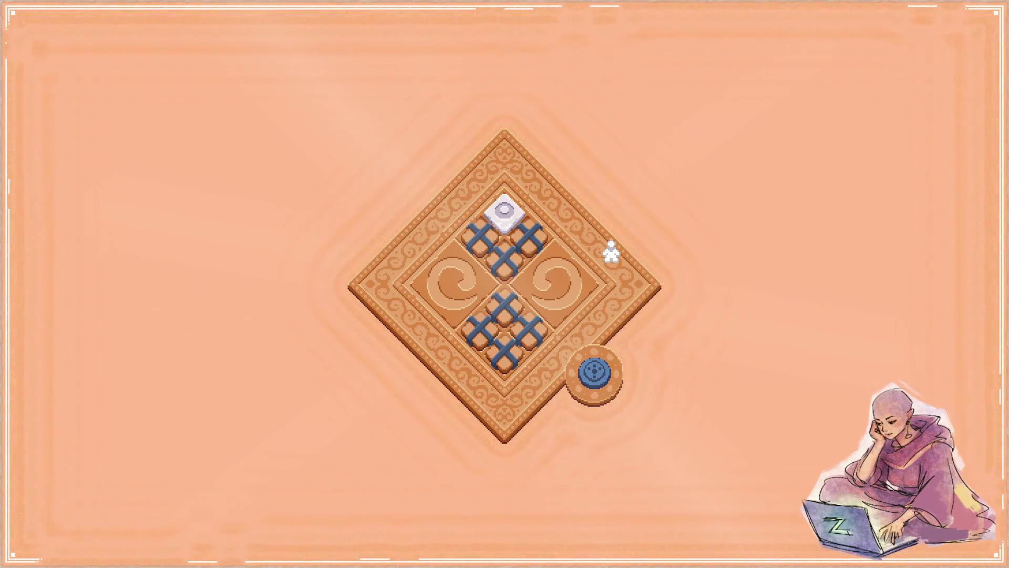
key("super+Right")
key("Return")
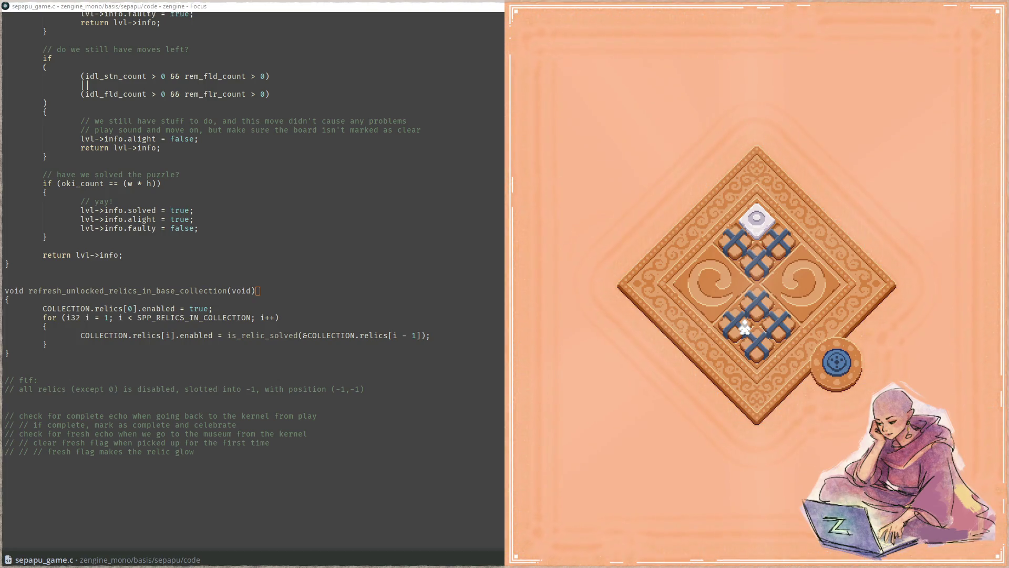
Step: Restore the code editor to the left half beside the game
left_click(334, 283)
key("super+Up")
key("super+Left")
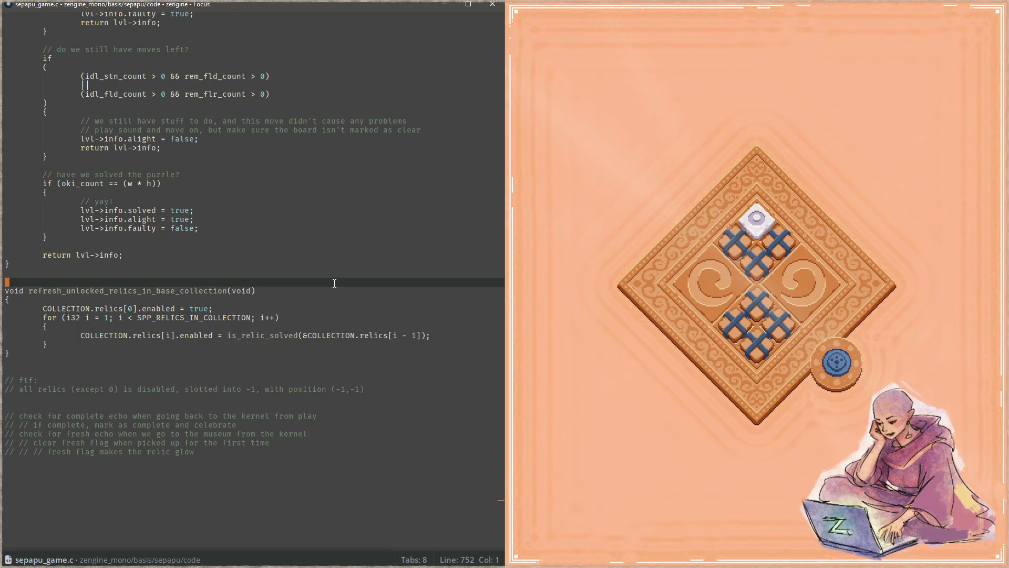
Step: Open sepapu_draw.c and search it for draw_museum
key("ctrl+p")
type("_draw")
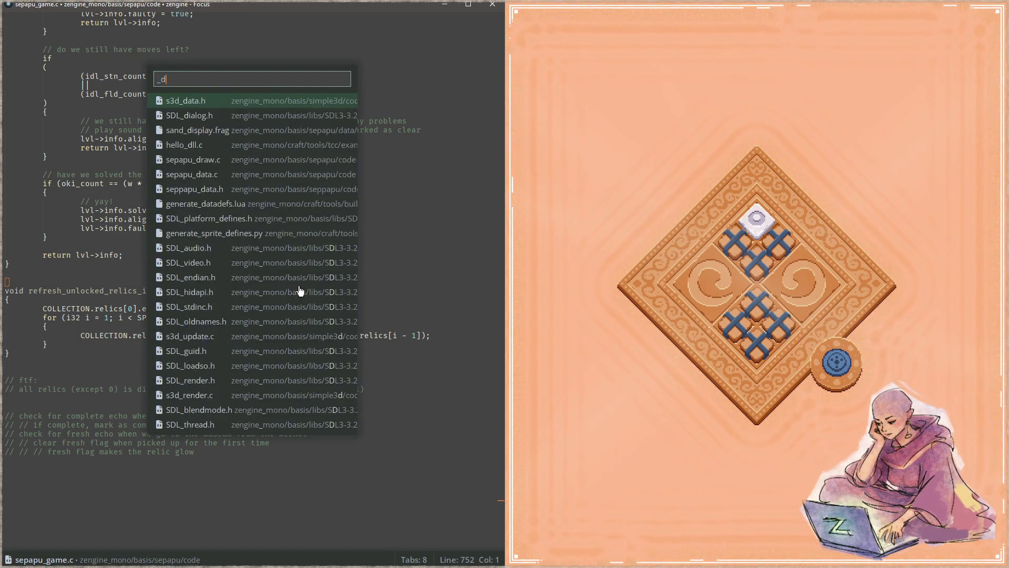
key("Return")
key("ctrl+f")
type("draw_")
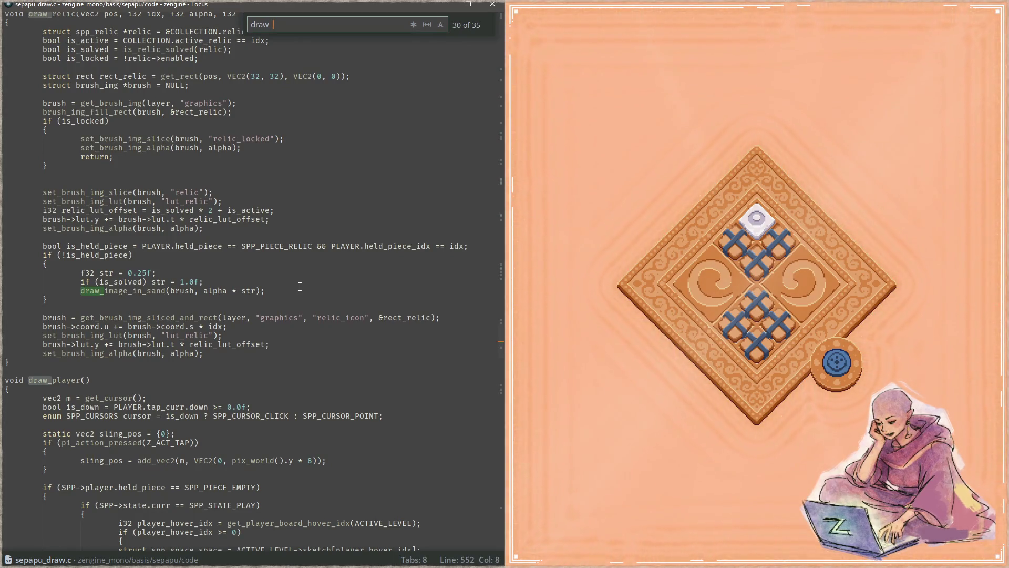
type("museum")
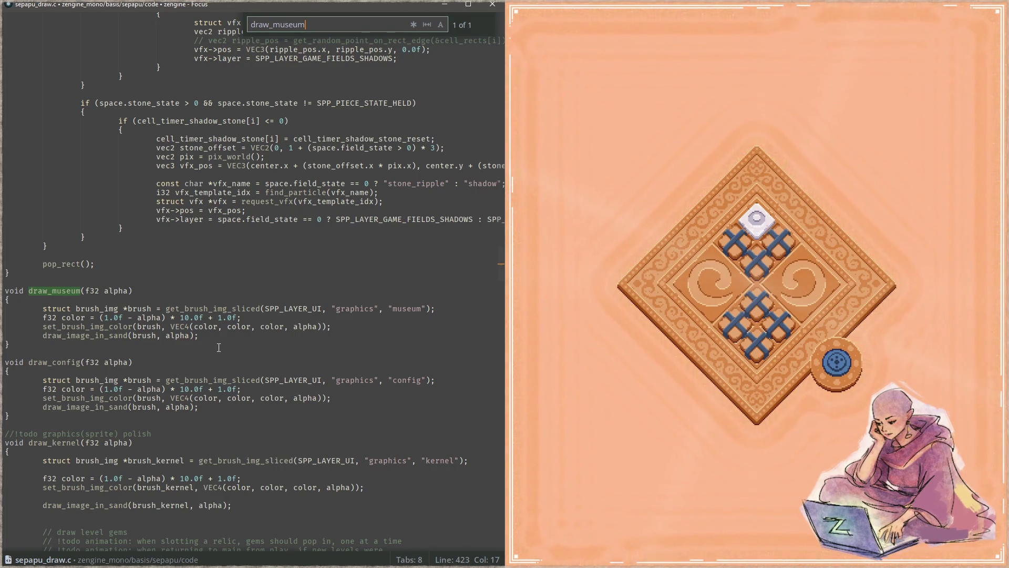
scroll(219, 347, "down", 5)
scroll(226, 345, "up", 4)
scroll(234, 342, "down", 1)
scroll(233, 342, "up", 15)
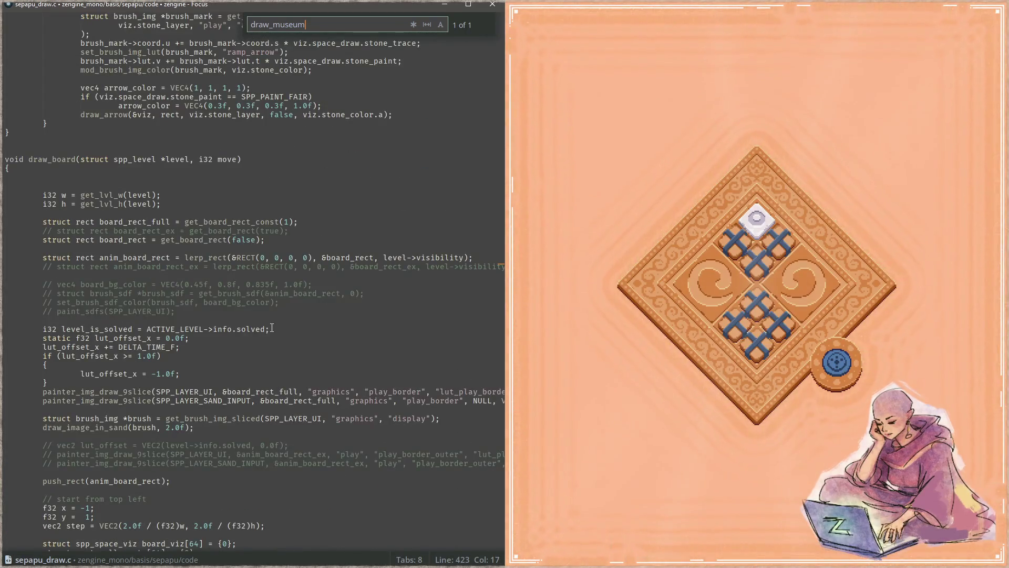
scroll(271, 328, "up", 20)
left_click(295, 246)
Step: Find tick_relics project-wide, jump to its definition in sepapu_main.c, and scroll to refresh_rects
key("ctrl+shift+f")
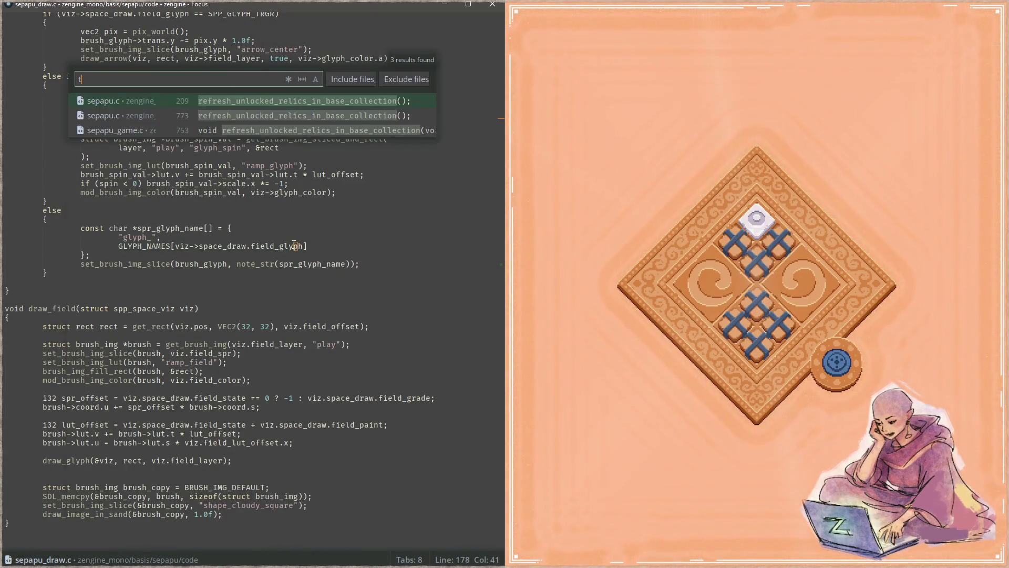
type("tick_relics")
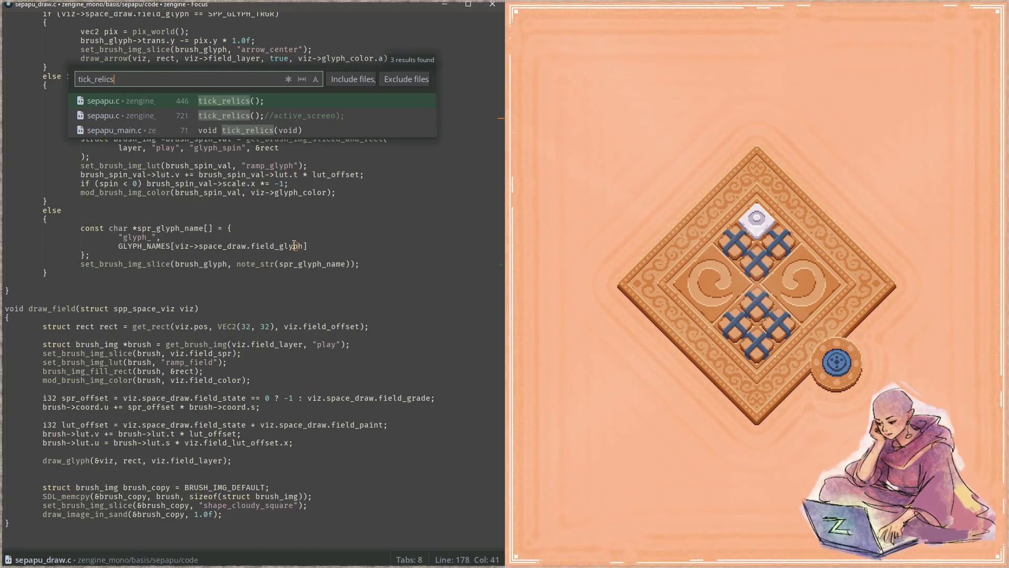
key("Down")
key("Return")
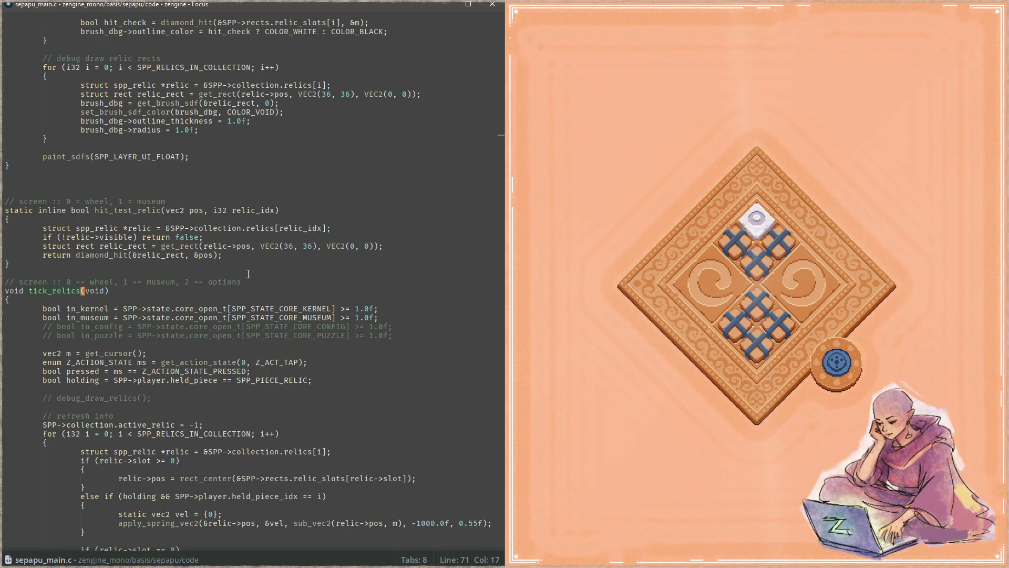
scroll(247, 286, "down", 5)
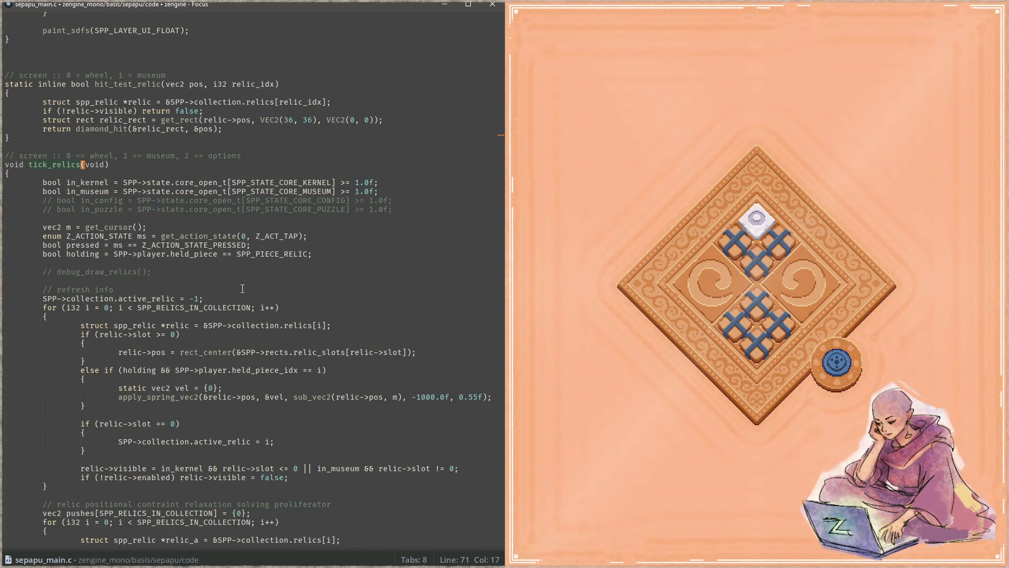
scroll(245, 286, "down", 14)
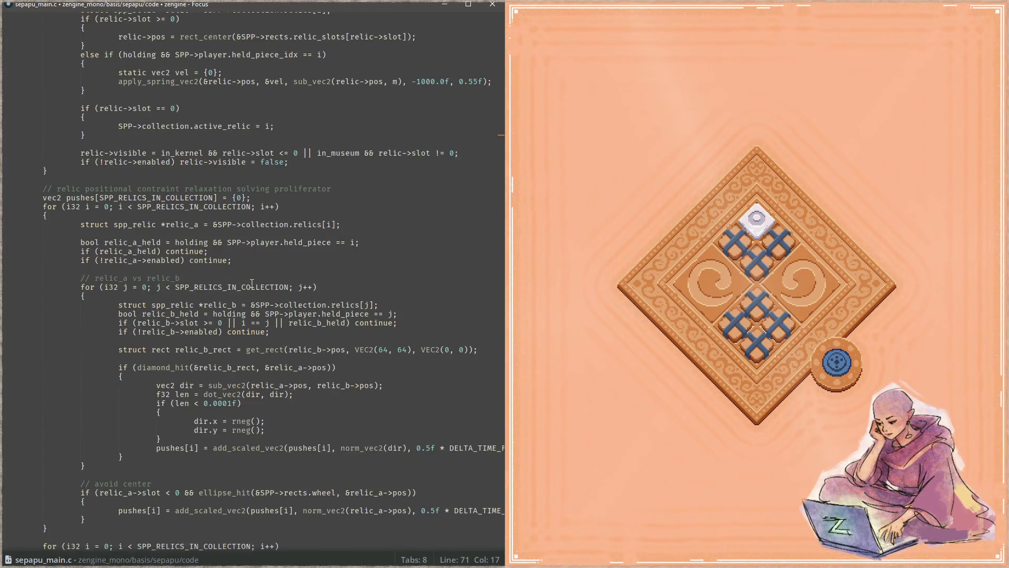
scroll(253, 282, "down", 5)
scroll(256, 276, "up", 10)
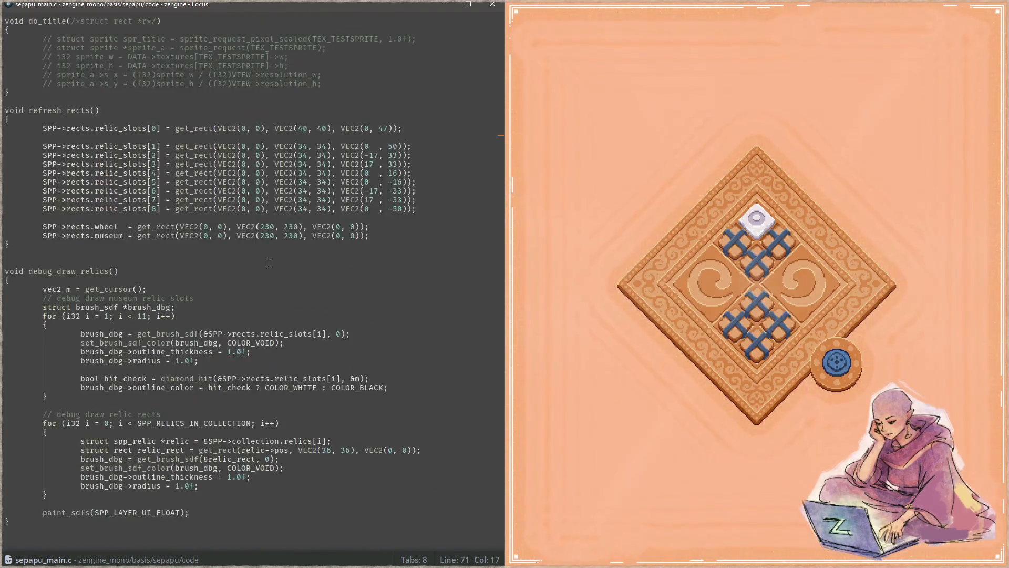
Step: Set relic_slots[2], [3], [6], [7] to VEC2(-16,34), (16,34), (-16,-33), (16,-33)
left_click(424, 200)
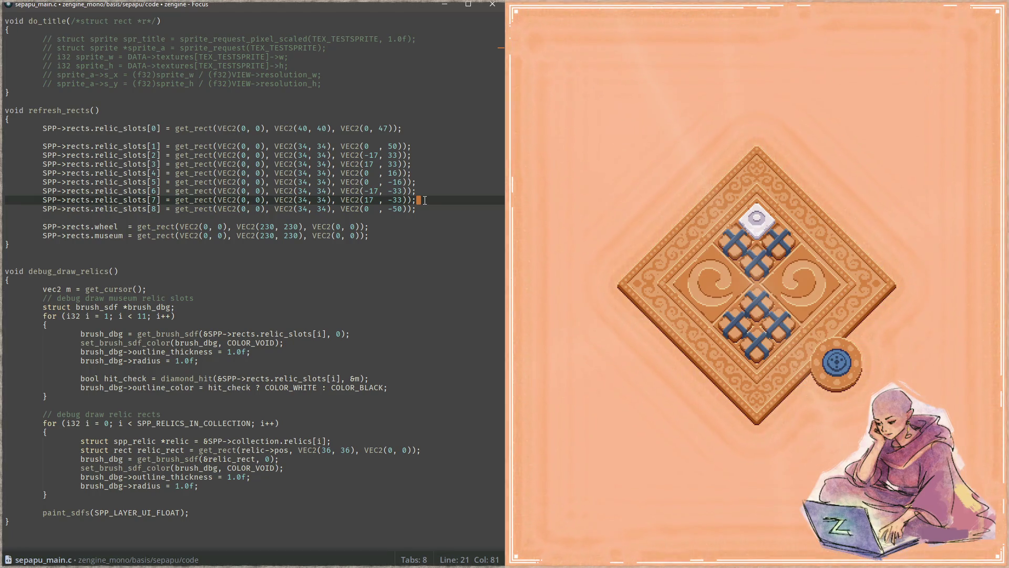
key("Up")
key("Up")
key("Up")
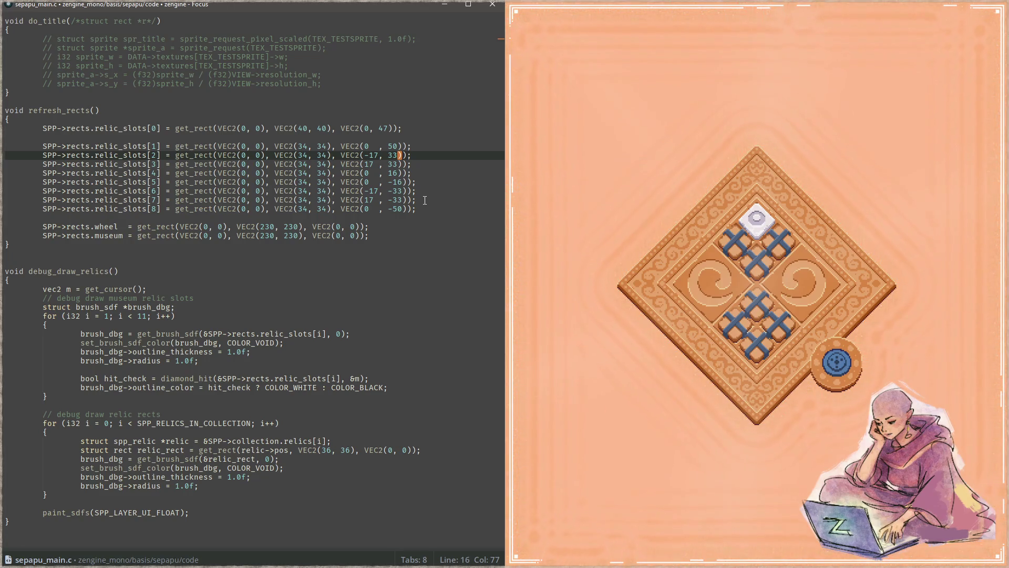
key("Delete")
type("4")
key("Down")
key("BackSpace")
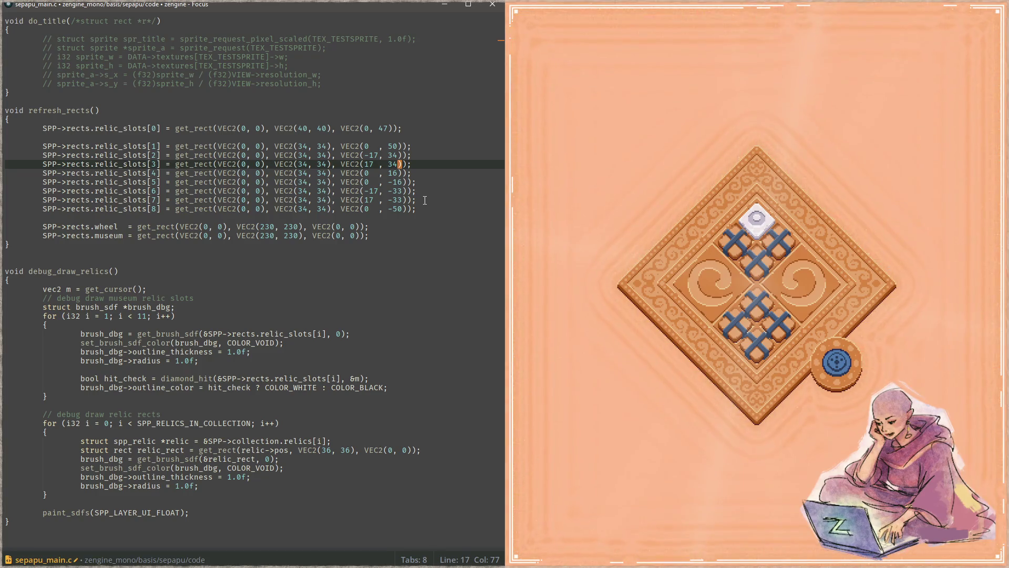
key("Left")
key("Up")
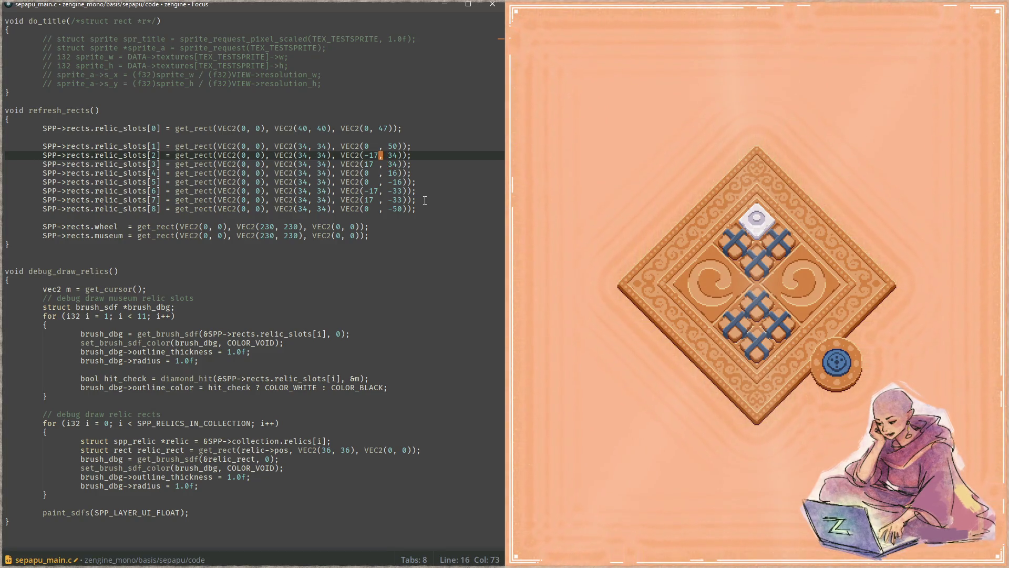
key("Down")
key("Left")
key("Left")
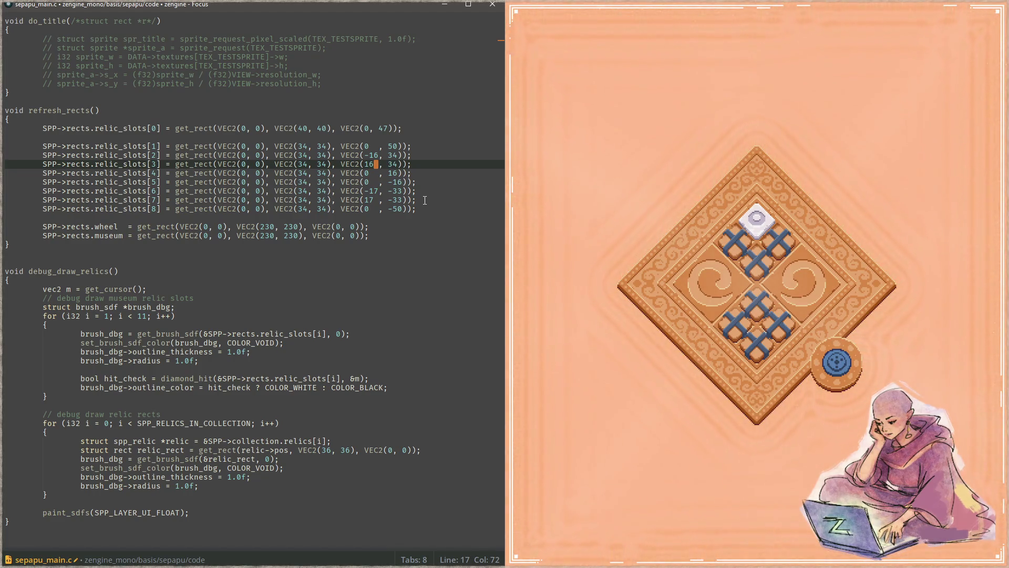
key("Down")
key("Down")
key("Down")
key("Down")
key("Left")
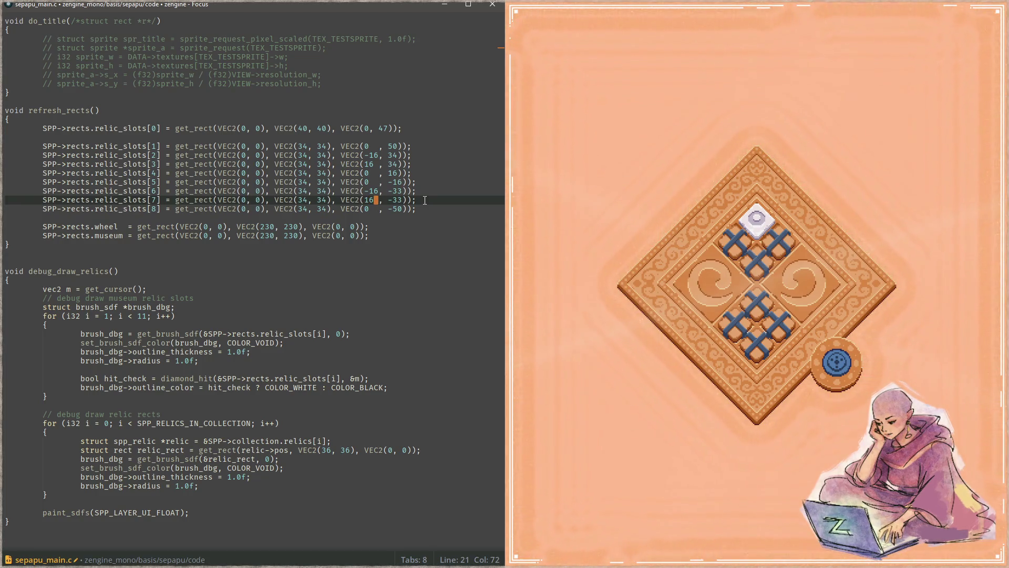
Step: Save sepapu_main.c, close the running game, and rebuild with F5
key("ctrl+s")
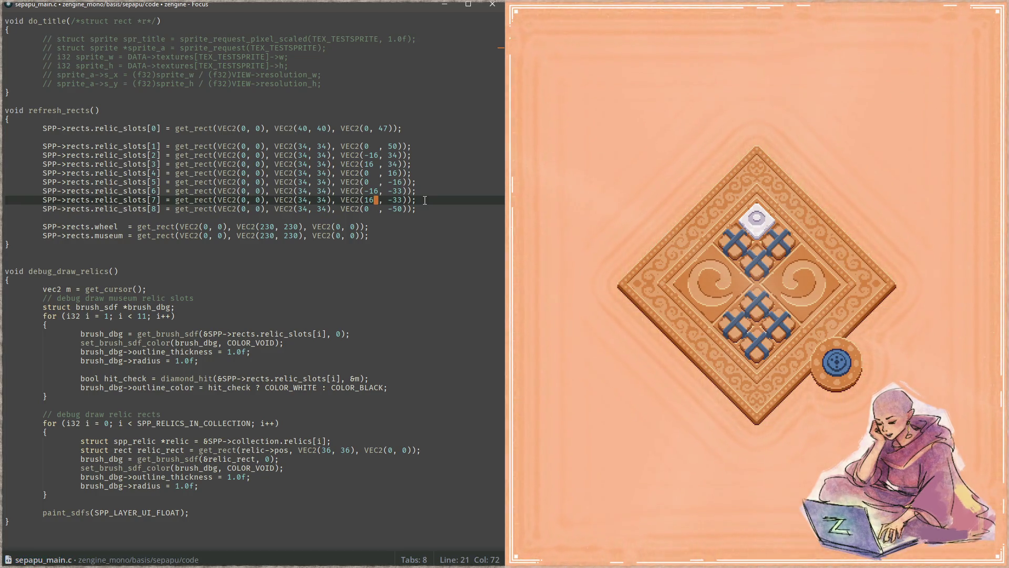
left_click(579, 191)
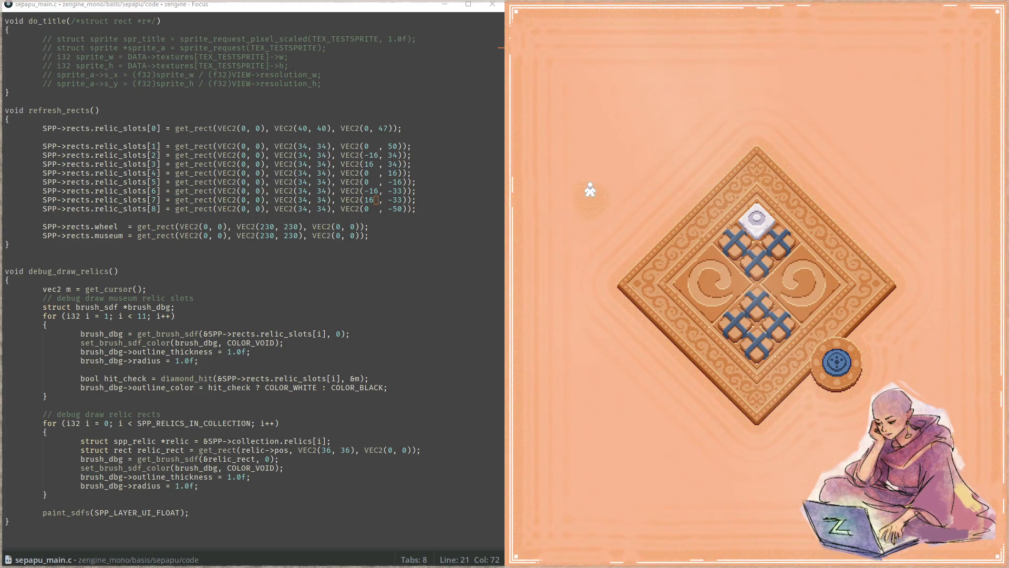
key("Escape")
left_click(366, 235)
key("F5")
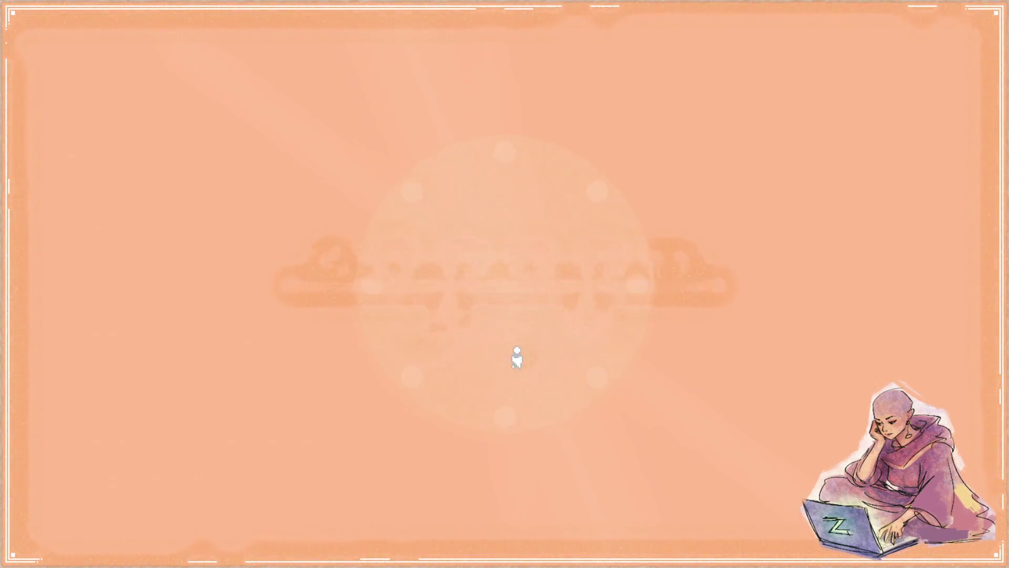
Step: Open the diamond relic board and dock Sepapu on the right with Focus on the left half
left_click(434, 243)
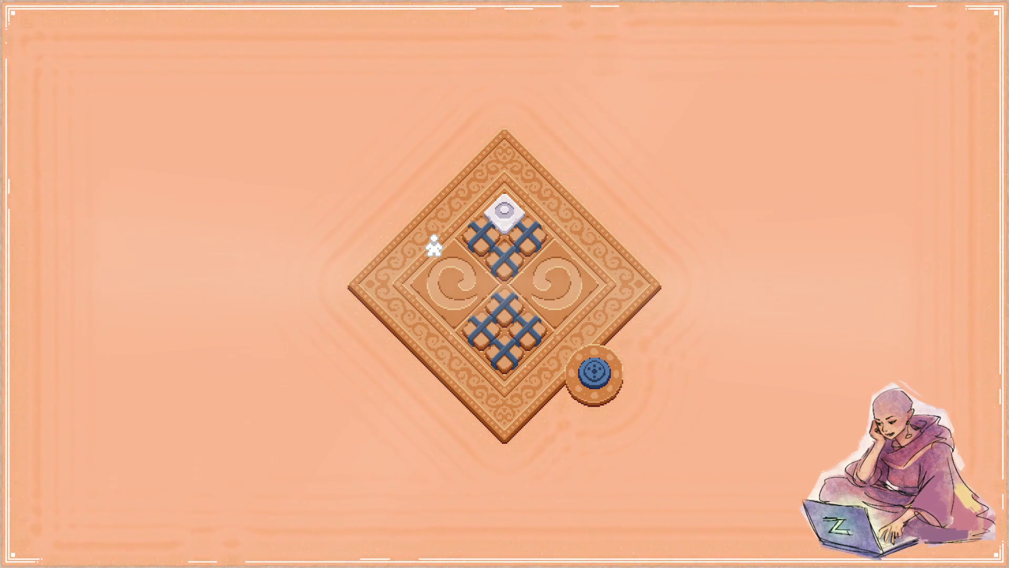
key("super+Right")
left_click(236, 239)
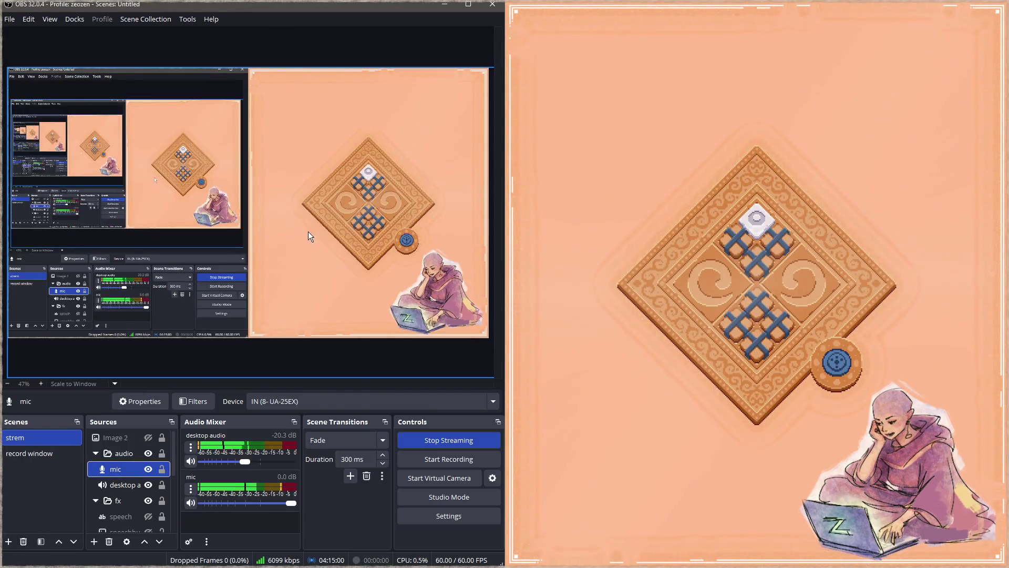
left_click(444, 4)
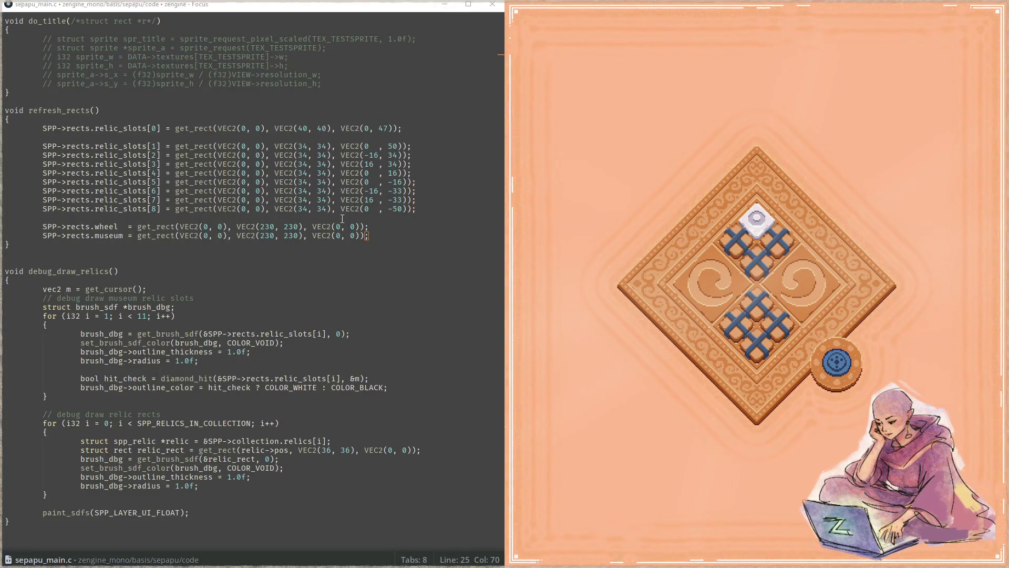
Step: Make the museum_shadow layer visible in graphics.aseprite and save the file
left_click(445, 4)
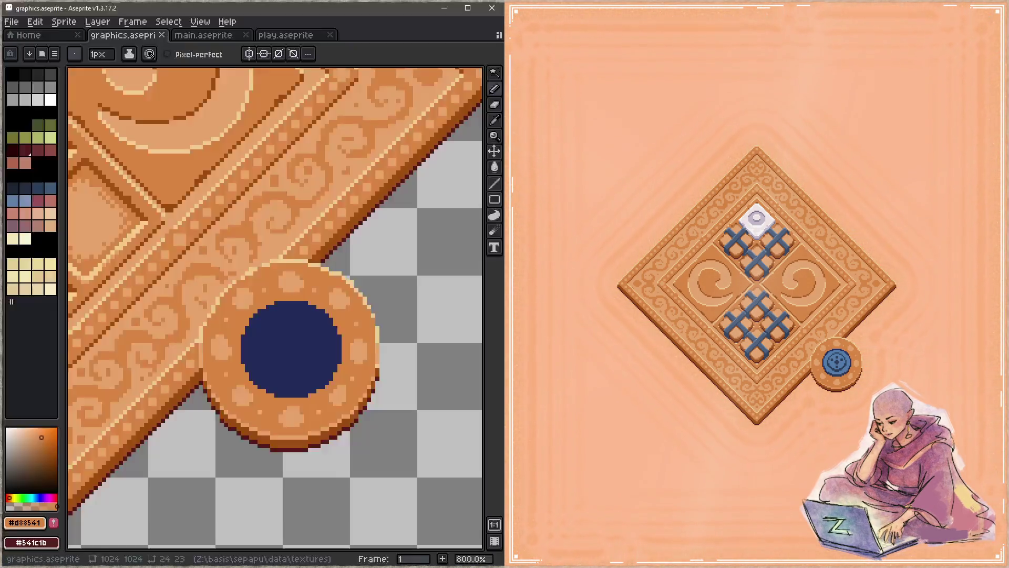
scroll(284, 247, "down", 3)
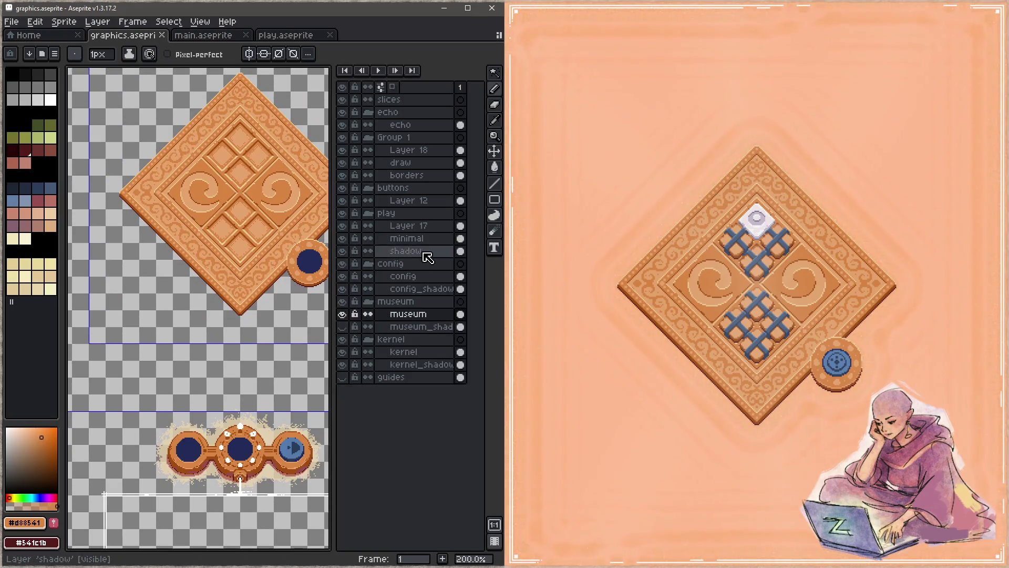
left_click(342, 327)
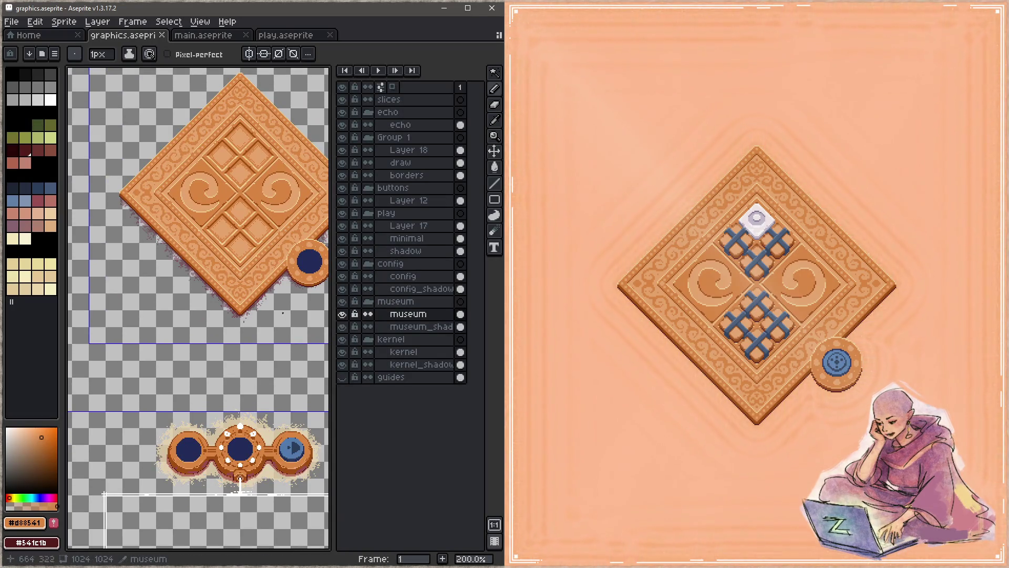
key("Tab")
key("ctrl+s")
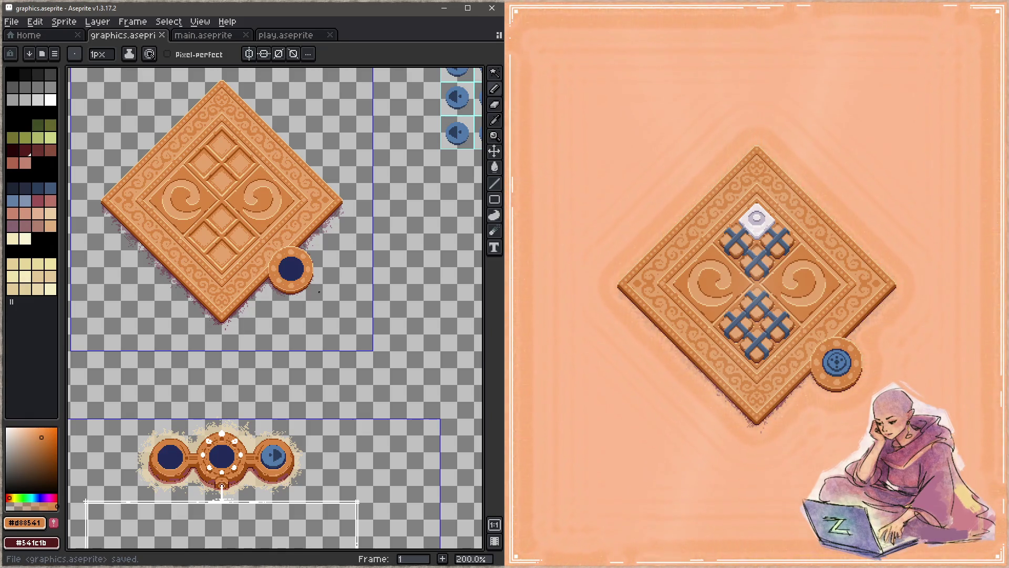
scroll(349, 263, "up", 8)
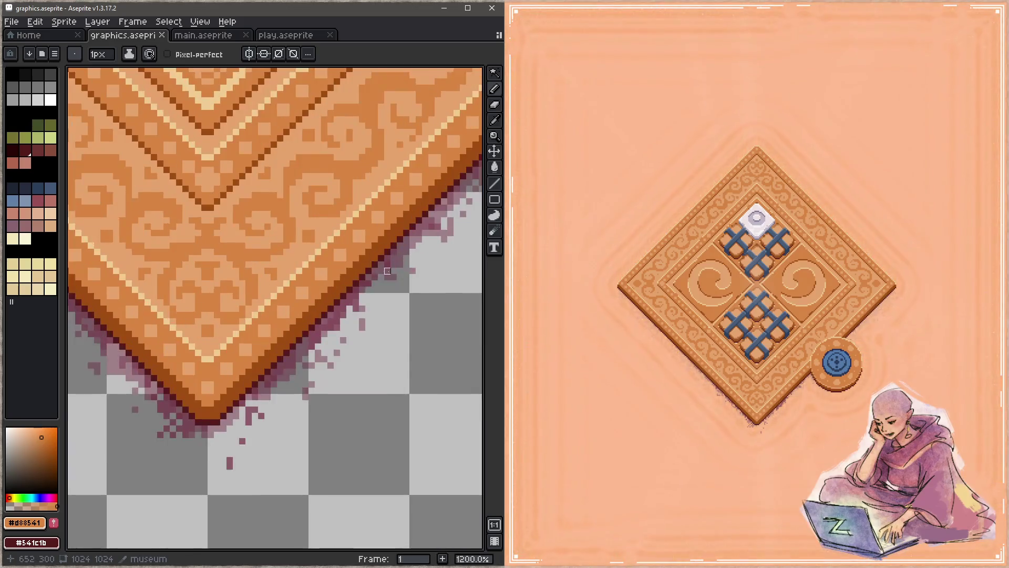
scroll(350, 304, "up", 1)
Step: Sample the shadow colour, then erase shadow along the board's lower-left edge on museum_shadow with a 13px eraser
left_click(315, 288, "alt")
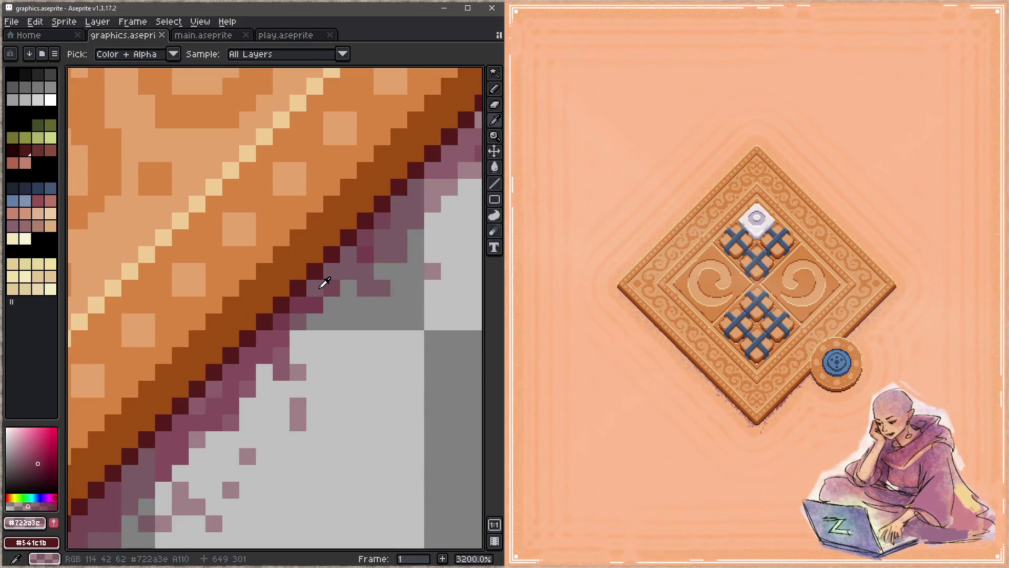
scroll(315, 288, "down", 12)
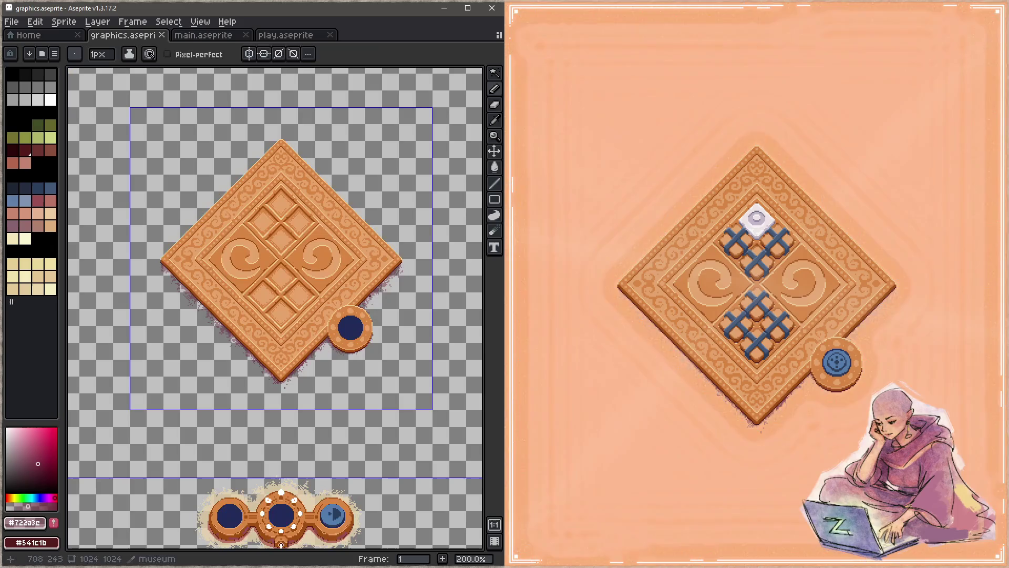
key("e")
key("plus")
key("plus")
key("plus")
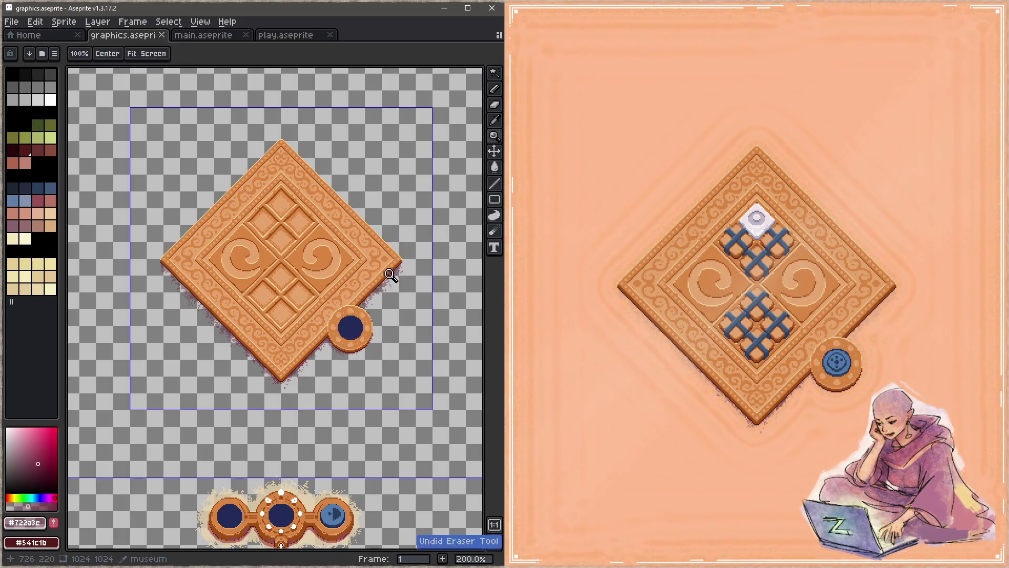
key("Tab")
left_click(419, 327)
key("Tab")
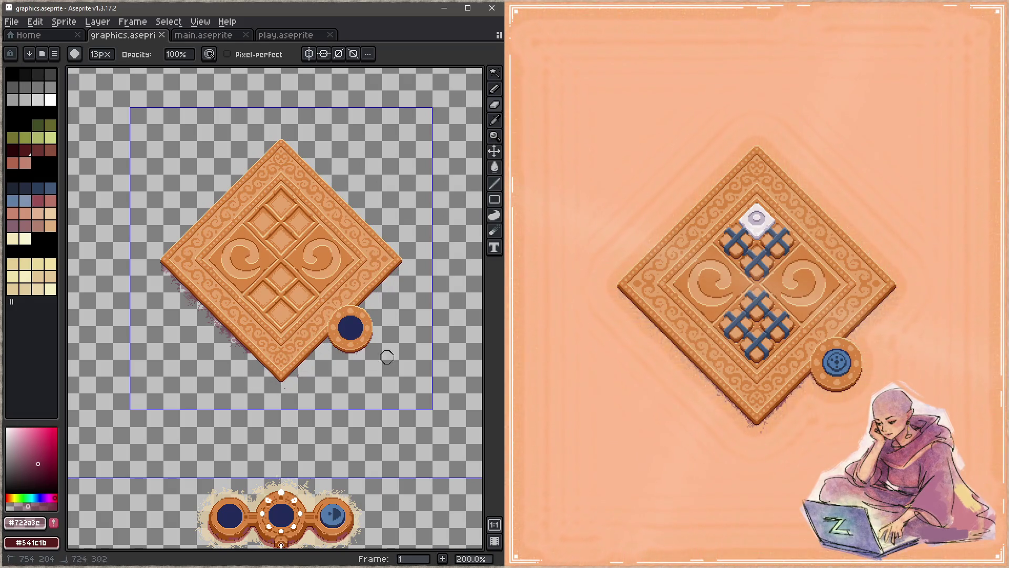
mouse_move(246, 384)
left_mouse_down()
mouse_move(242, 316)
mouse_move(149, 288)
mouse_move(343, 269)
mouse_move(272, 283)
mouse_move(273, 366)
mouse_move(409, 274)
left_mouse_up()
scroll(409, 274, "up", 3)
key("b")
key("plus")
key("plus")
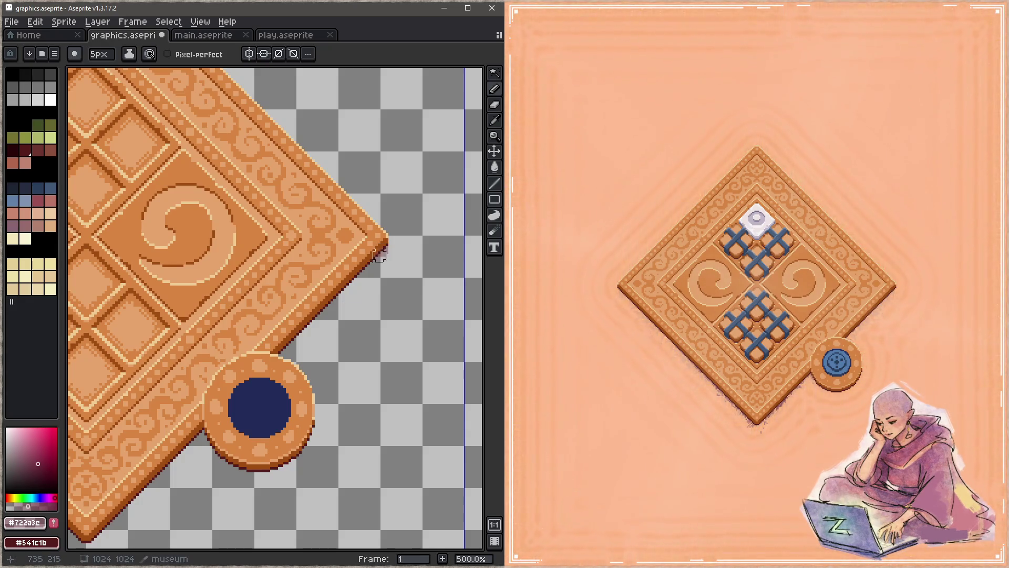
Step: Undo the last pencil strokes and try shadow lines along the board's lower-right edge, then cancel
scroll(382, 250, "down", 5)
scroll(381, 250, "left", 5)
scroll(239, 405, "up", 3)
scroll(238, 405, "right", 5)
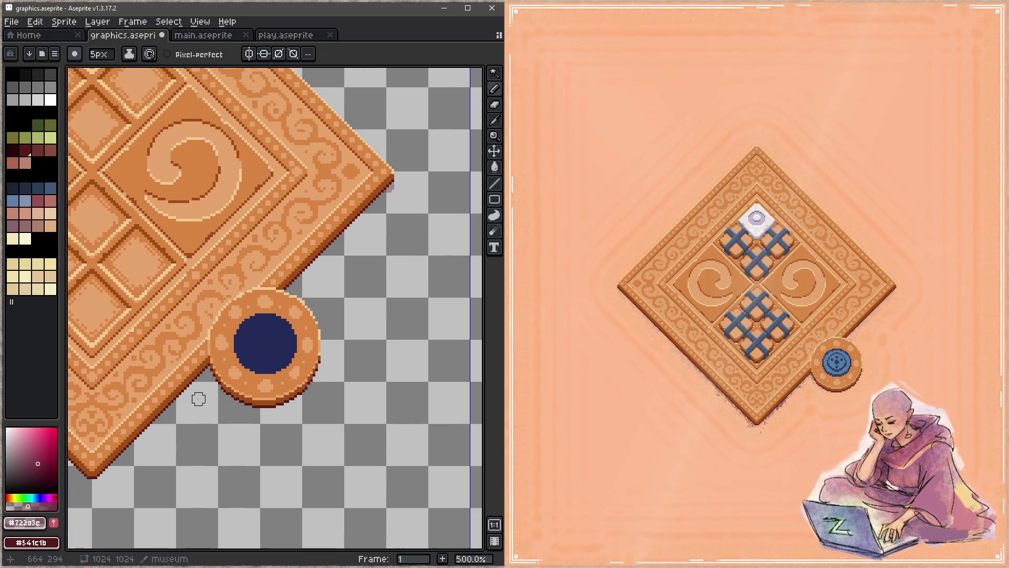
key("ctrl+z")
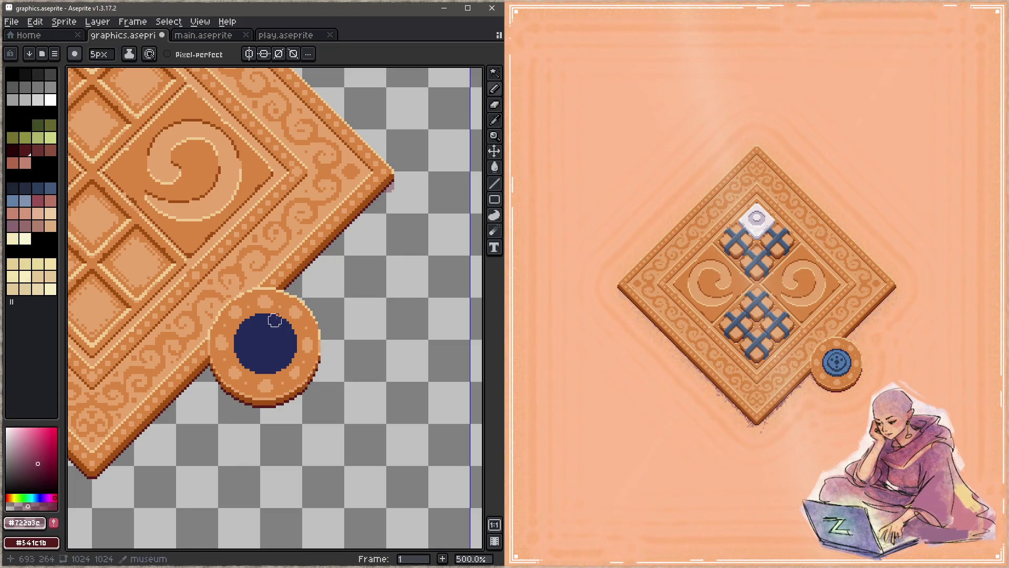
key("ctrl+z")
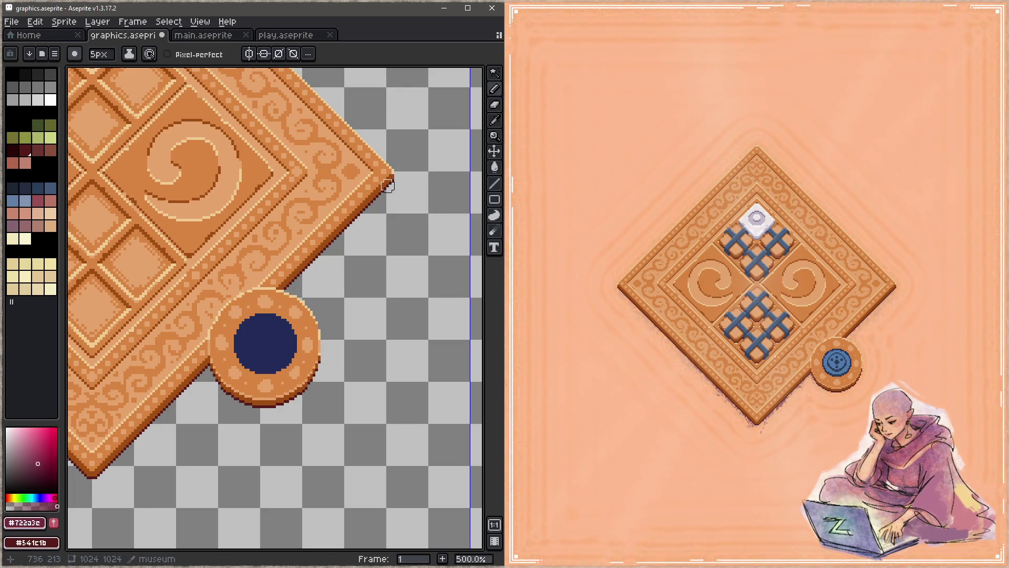
left_click_drag(286, 296, 473, 199)
left_click_drag(285, 383, 285, 382)
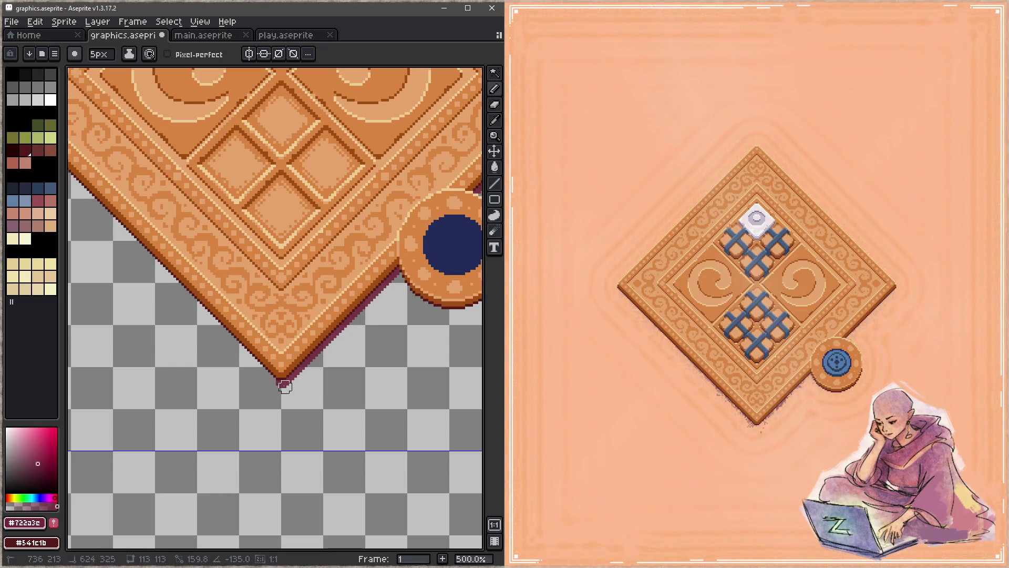
left_click_drag(279, 388, 354, 401)
key("Escape")
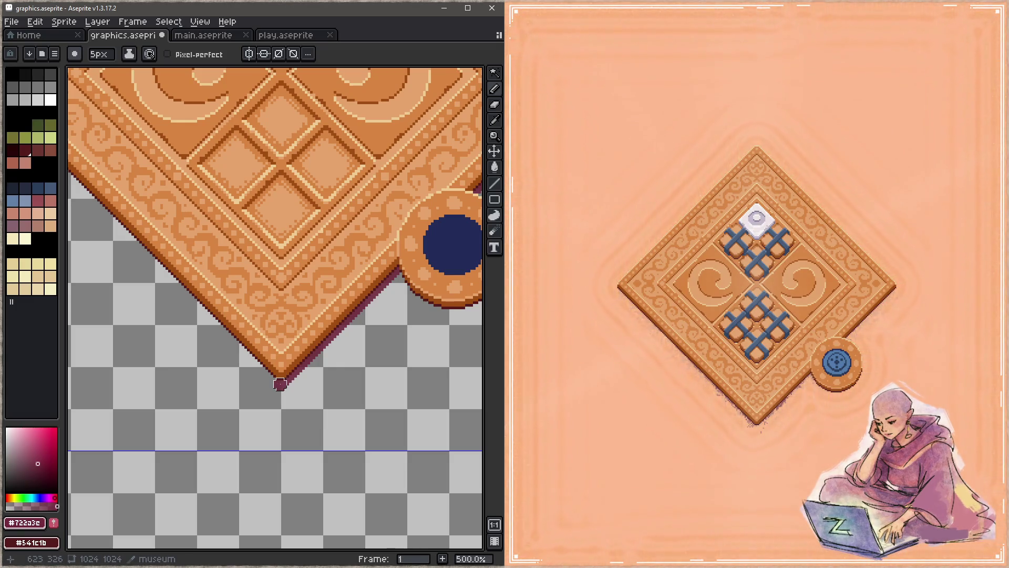
Step: With the 13px eraser, pan to the board's bottom and right corners and save graphics.aseprite
scroll(237, 326, "up", 5)
scroll(198, 278, "left", 5)
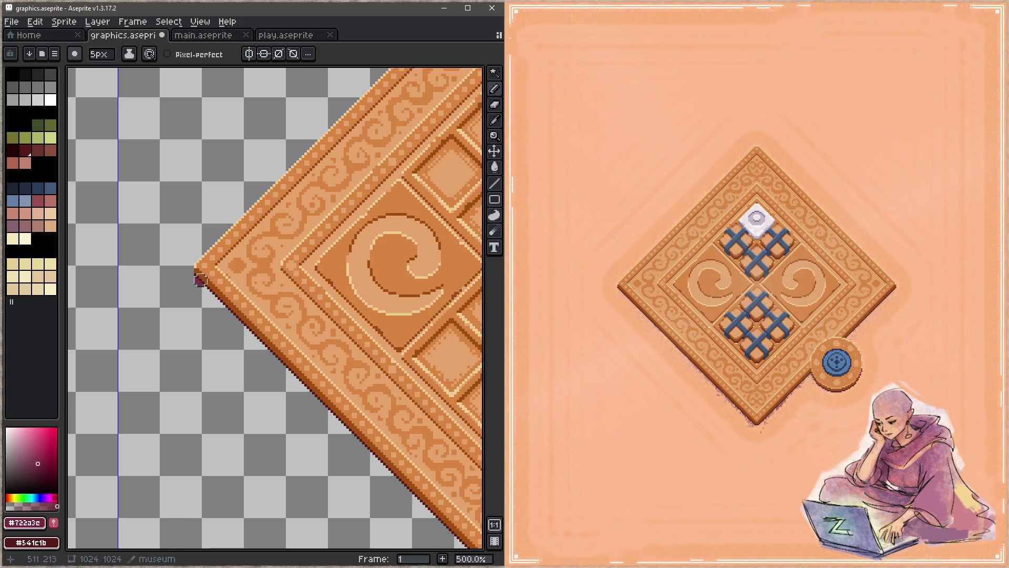
scroll(200, 279, "down", 5)
scroll(201, 279, "right", 5)
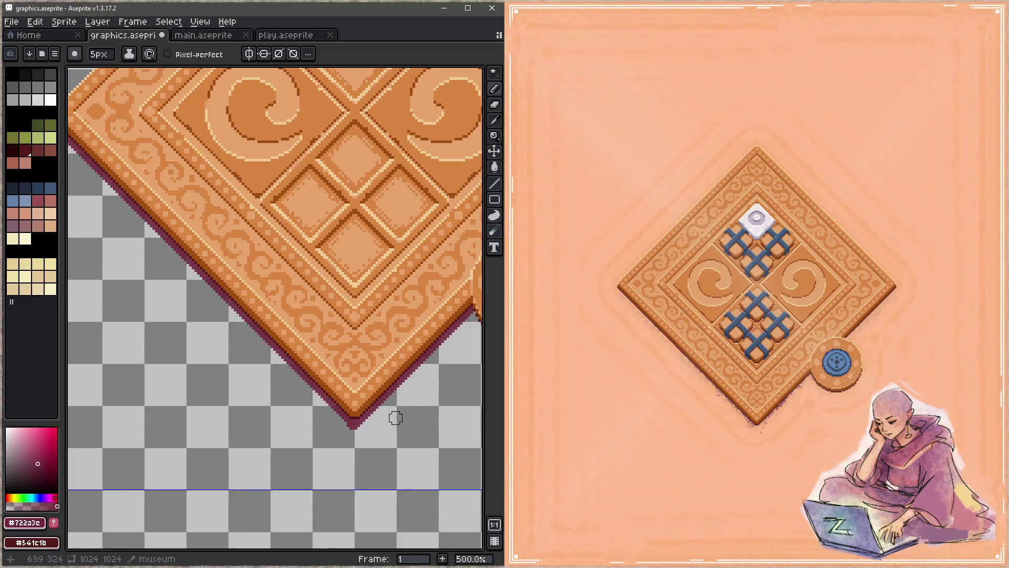
key("e")
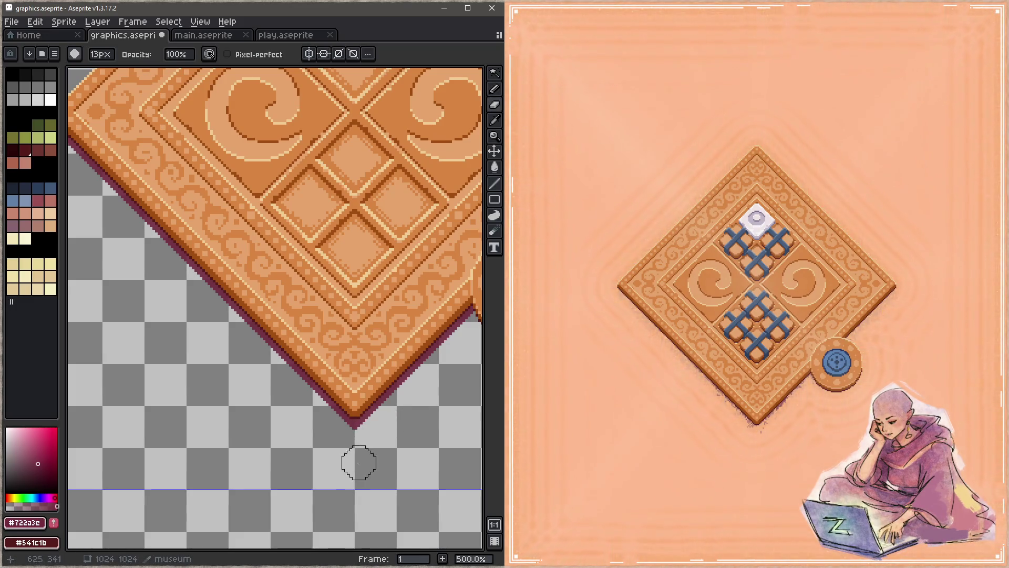
left_click_drag(356, 462, 300, 493)
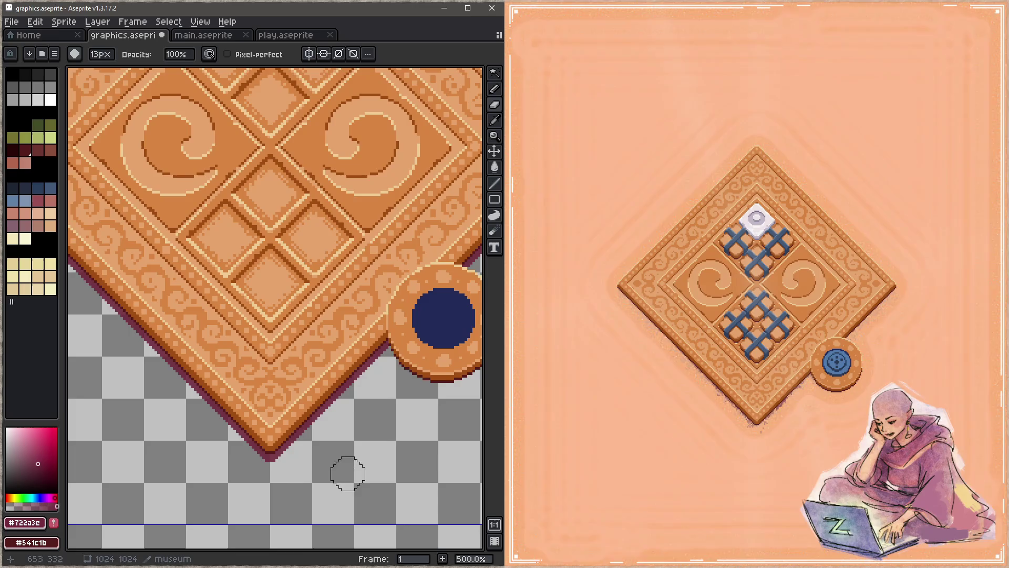
left_click_drag(377, 399, 266, 450)
key("ctrl+s")
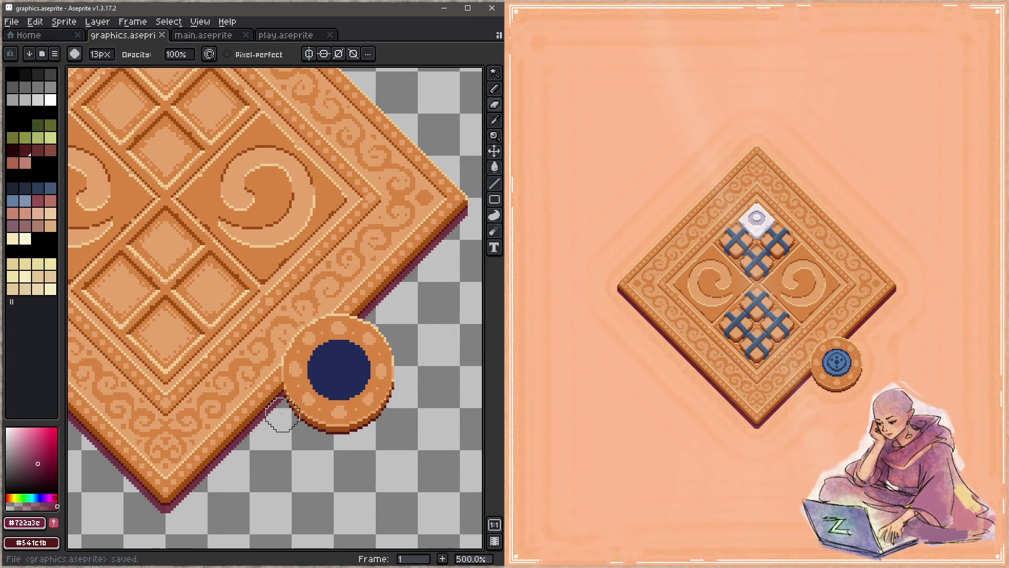
key("Tab")
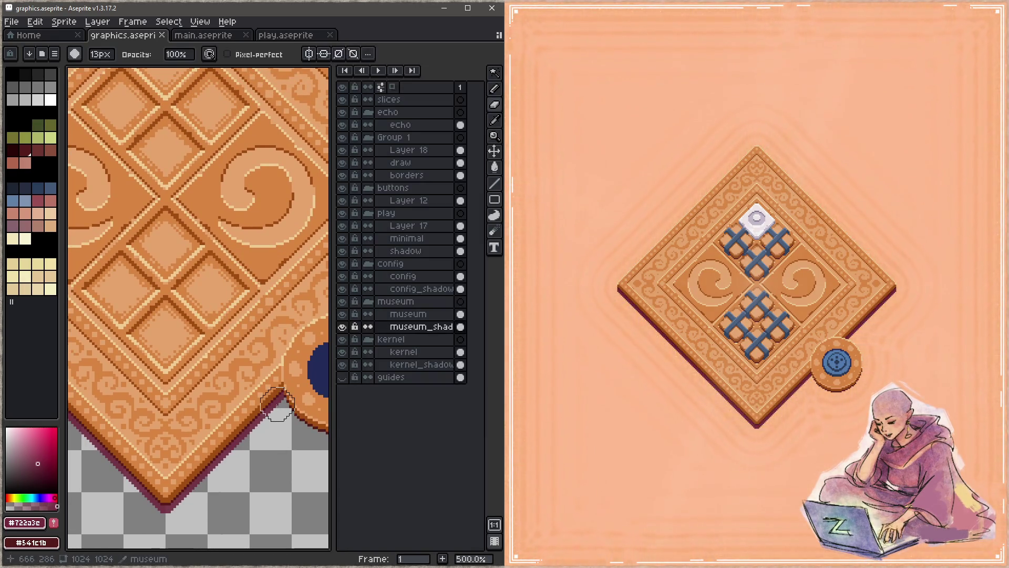
Step: Lower the museum_shadow layer's opacity to 41% and save graphics.aseprite
right_click(399, 330)
left_click(420, 332)
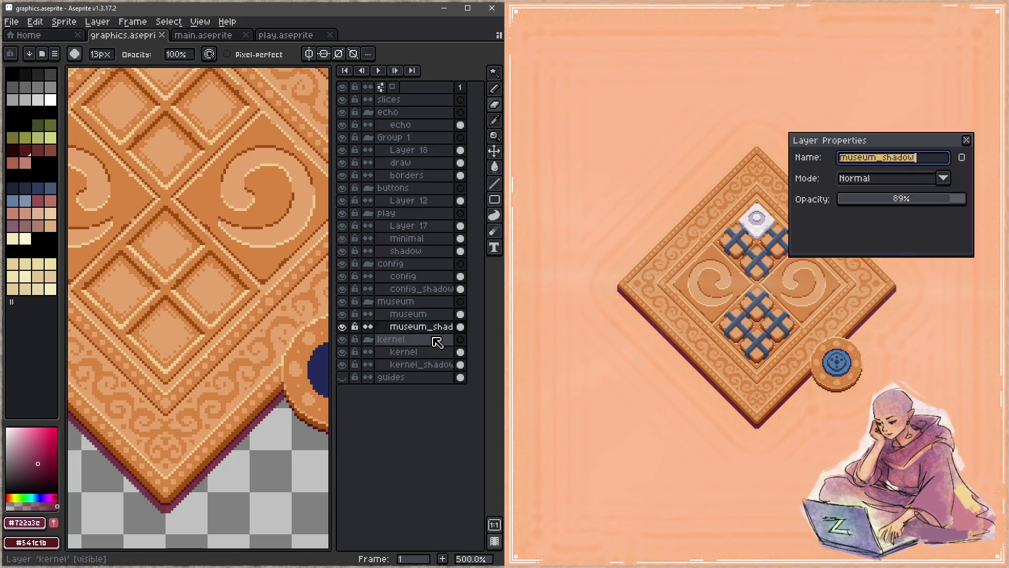
left_click_drag(919, 203, 907, 201)
left_click(901, 198)
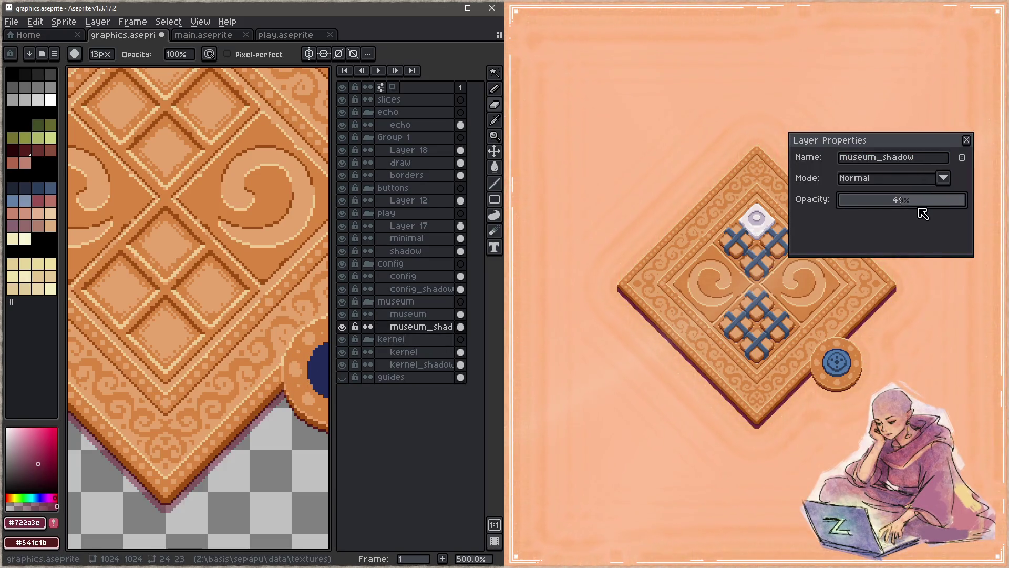
left_click(966, 140)
key("ctrl+s")
Step: Pan toward the coin and recheck the museum_shadow layer's 41% opacity in Properties
key("Tab")
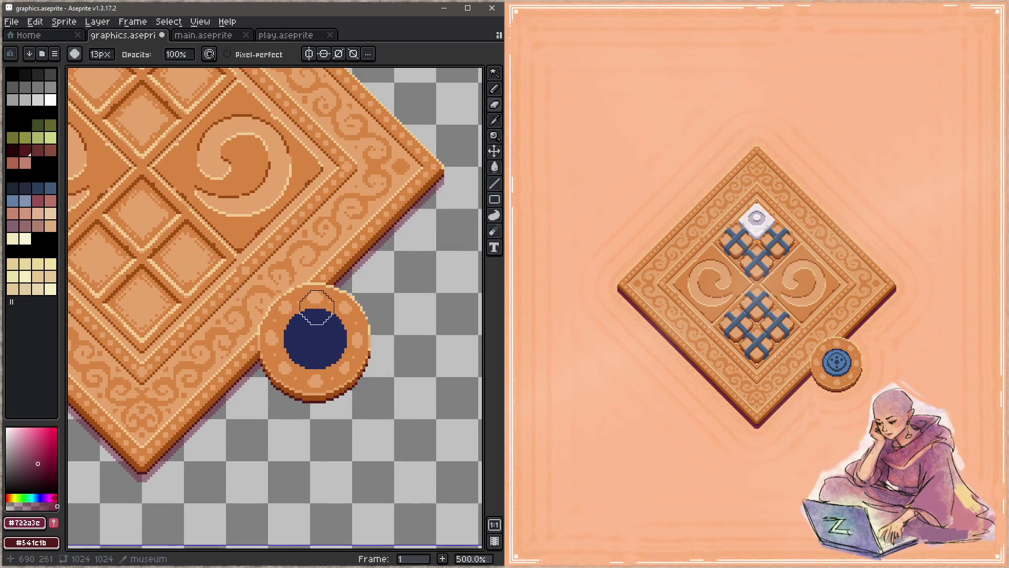
left_click_drag(401, 239, 372, 281)
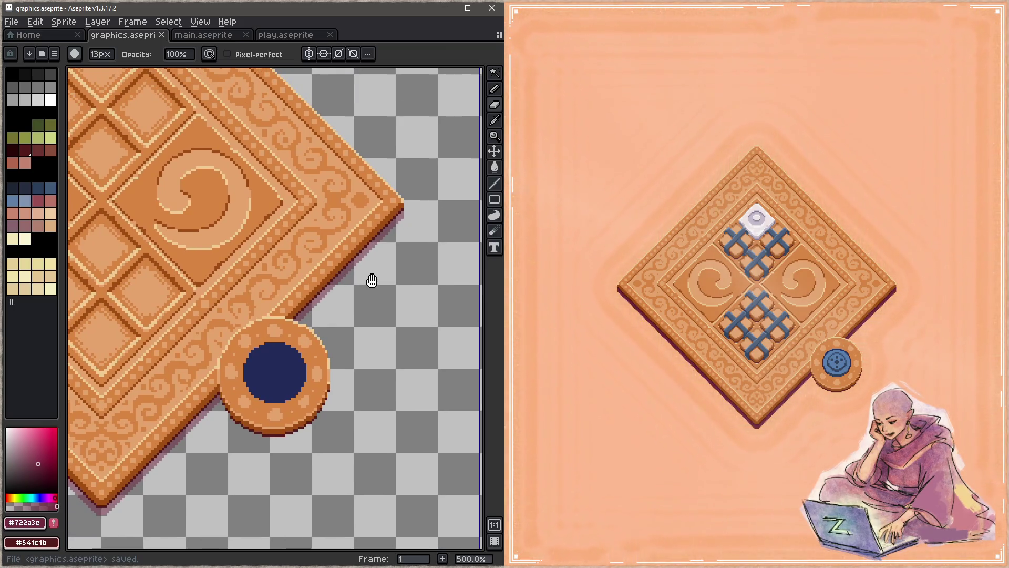
key("Tab")
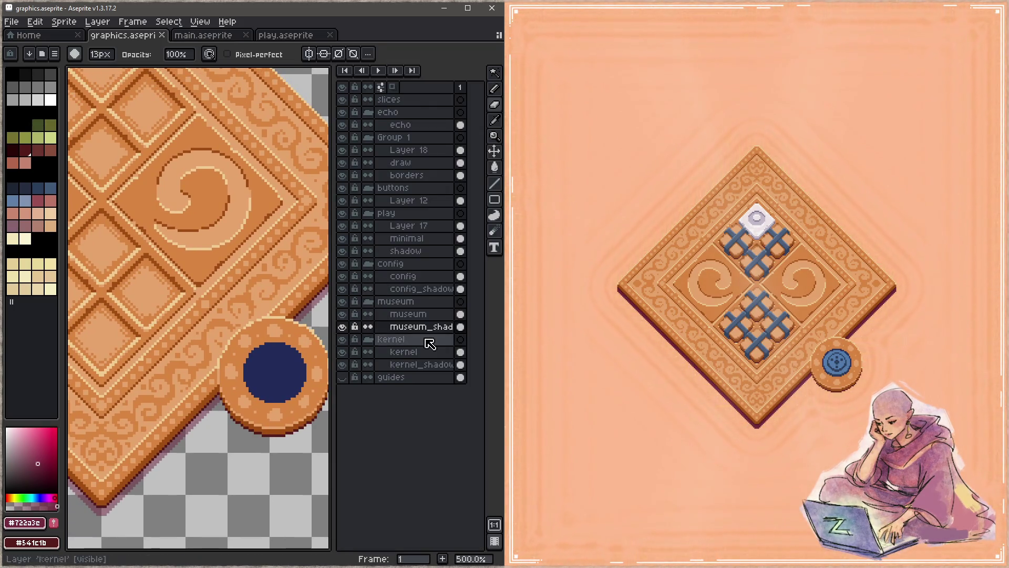
key("Tab")
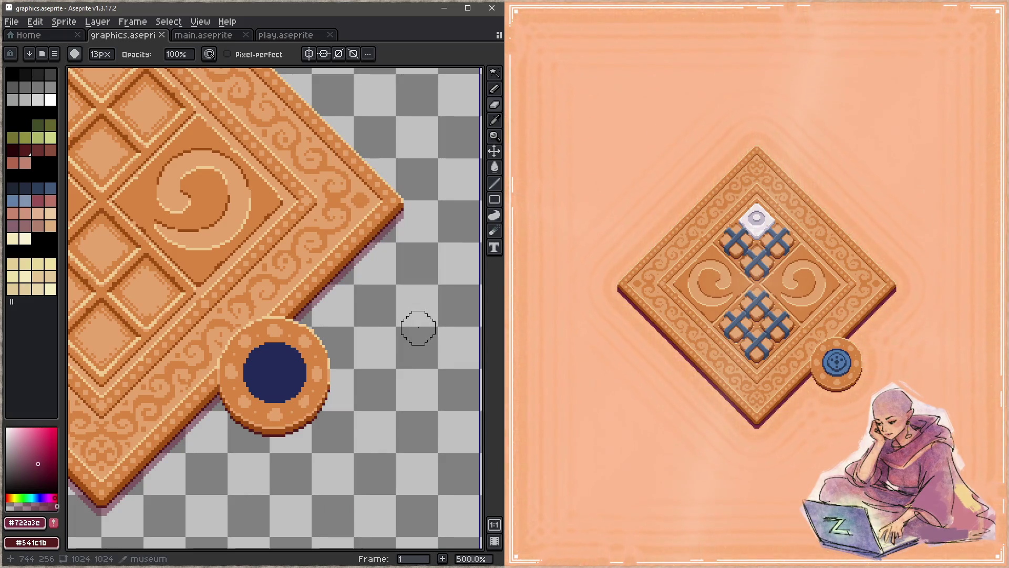
key("Tab")
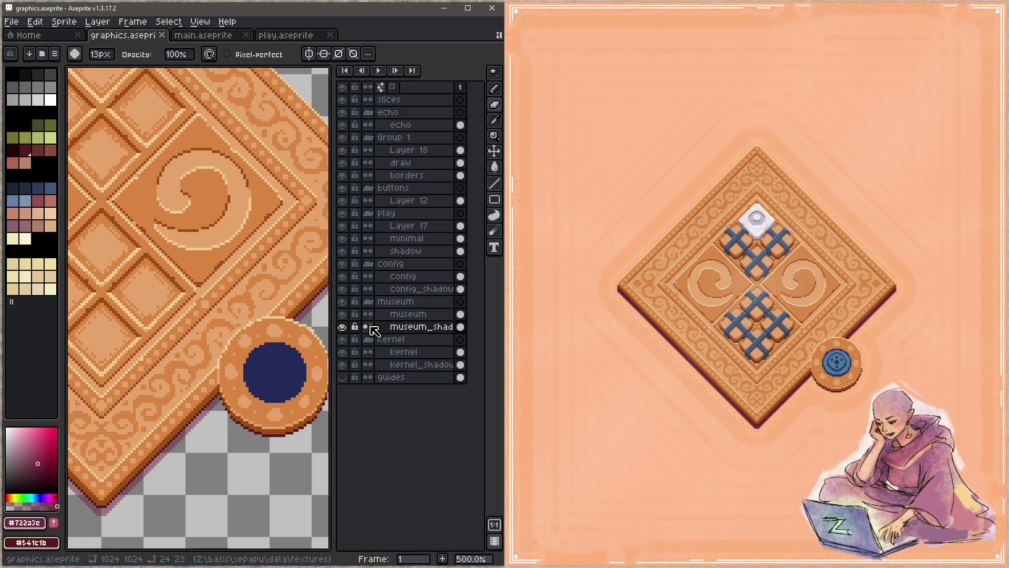
right_click(419, 330)
left_click(434, 333)
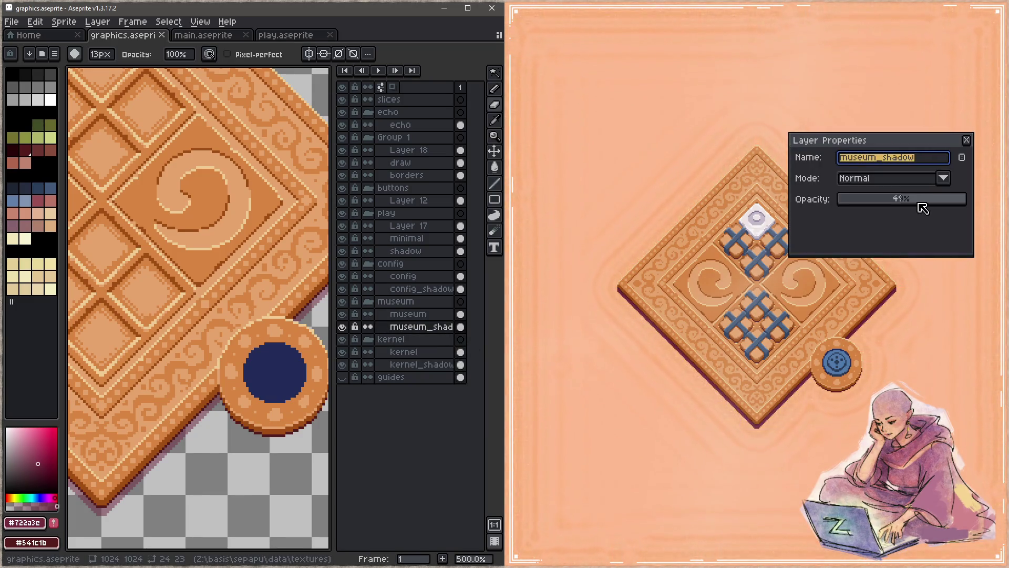
left_click(966, 140)
Step: Adjust the view around the coin and bring up Hue/Saturation with all values at 0
scroll(270, 367, "down", 3)
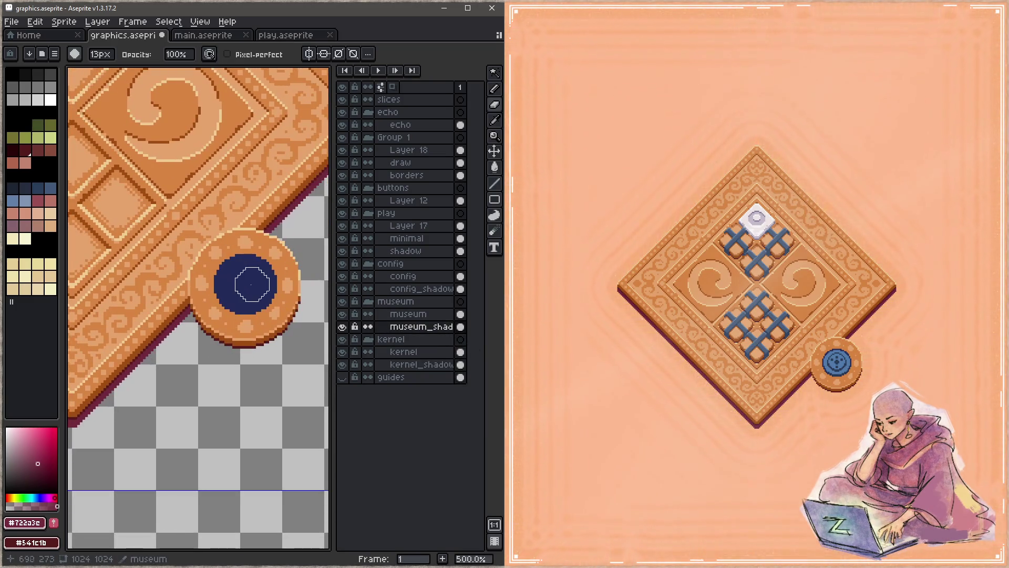
left_click_drag(265, 318, 262, 337)
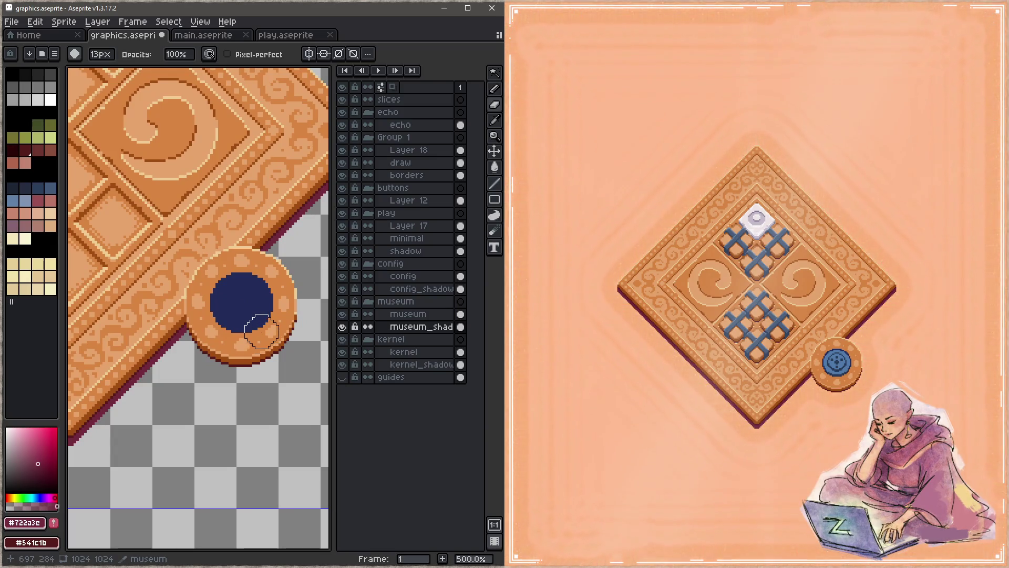
key("Tab")
key("h")
key("ctrl+u")
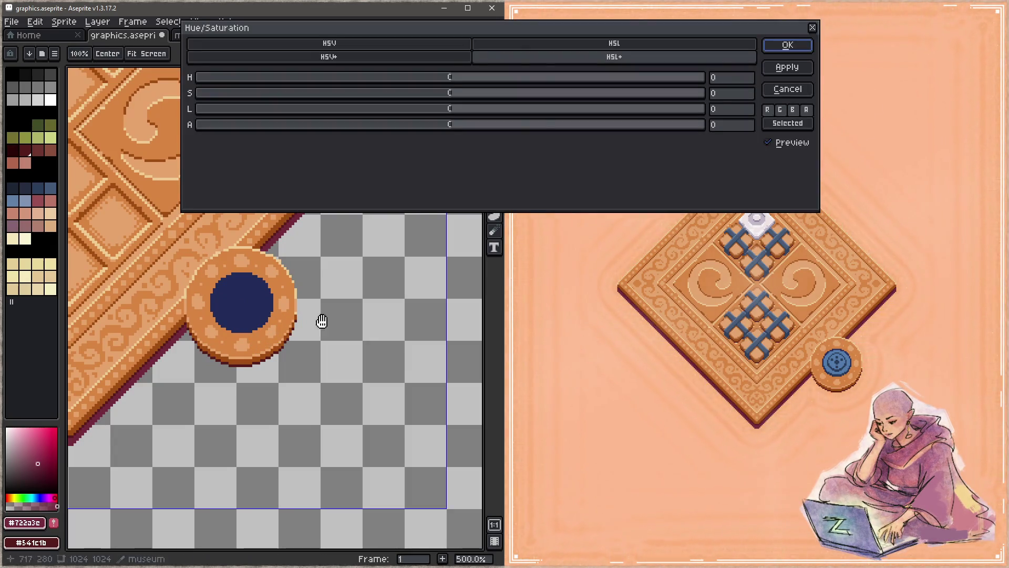
Step: Cut the shadow's alpha by 39 and save, then undo that strong reduction
left_click_drag(453, 125, 358, 138)
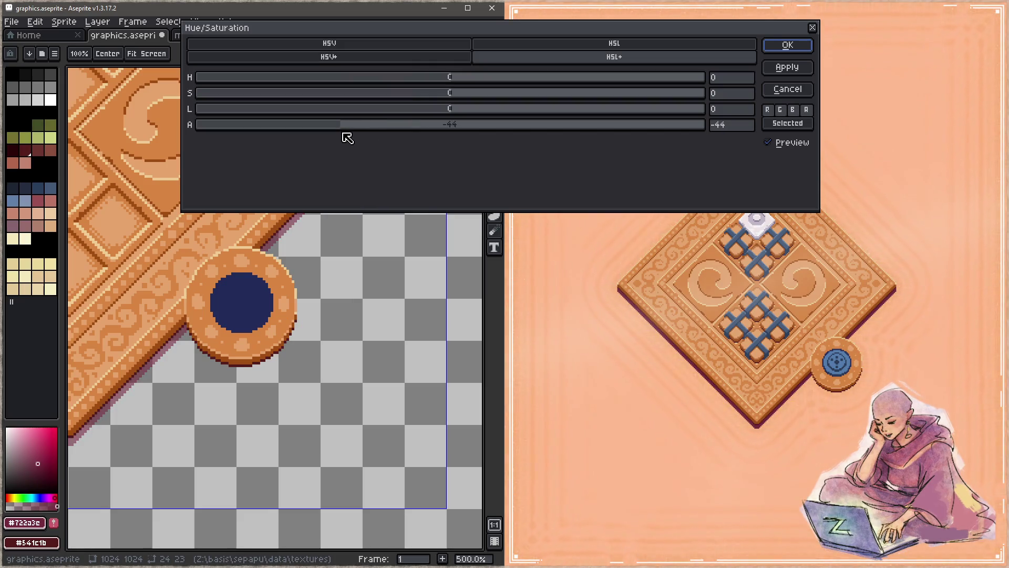
left_click(788, 45)
key("ctrl+s")
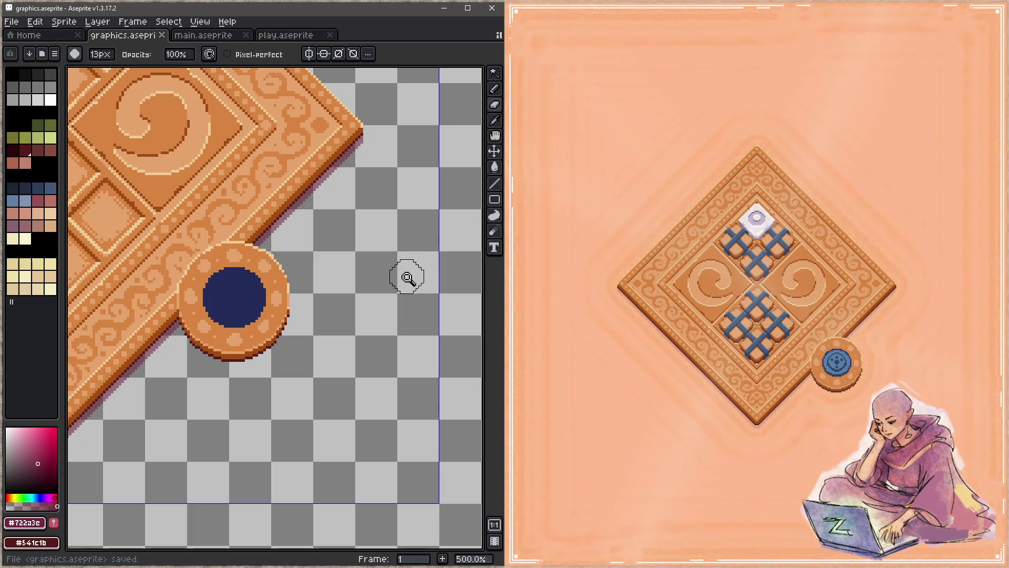
key("ctrl+shift+u")
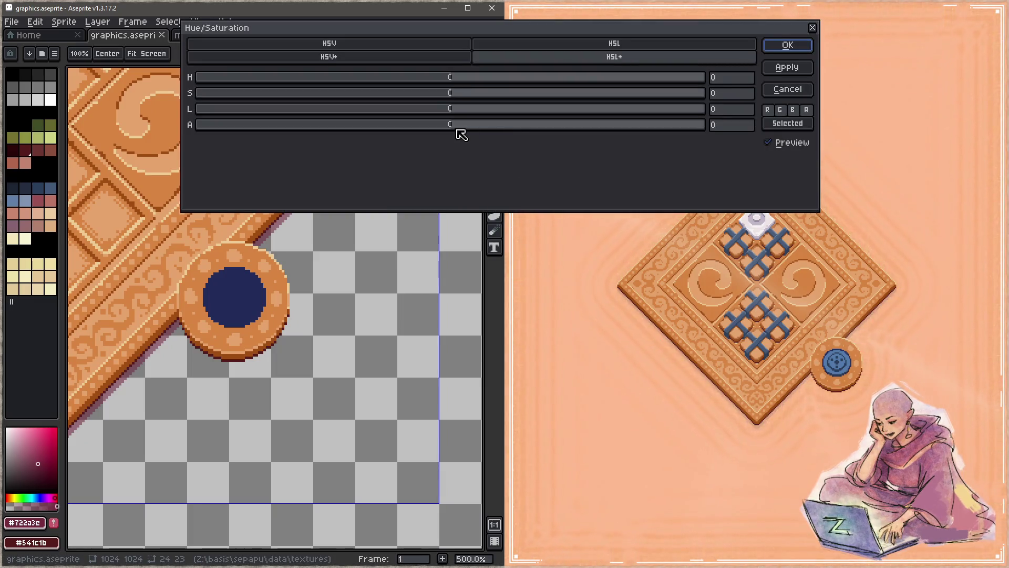
left_click(786, 50)
key("ctrl+z")
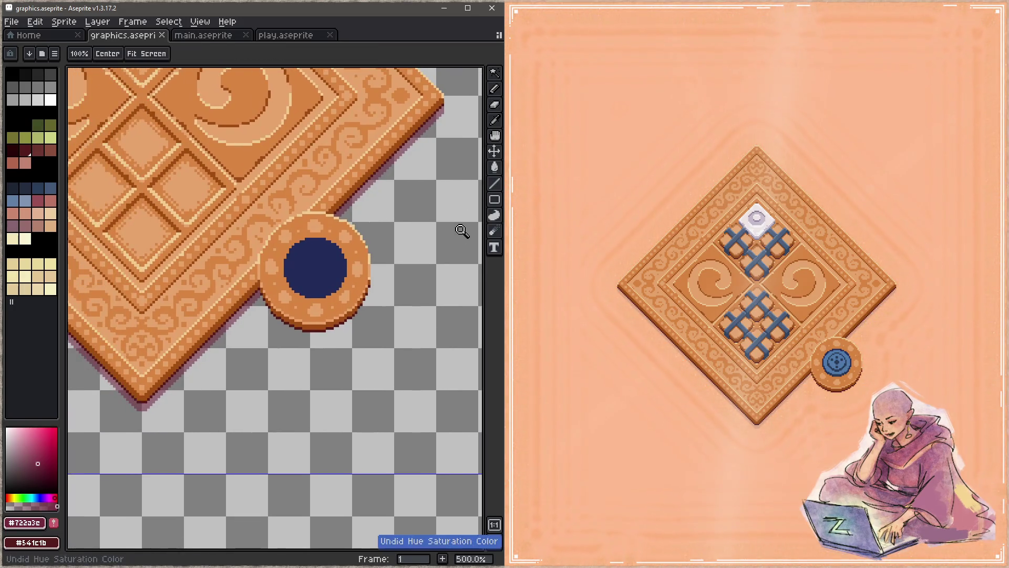
key("ctrl+y")
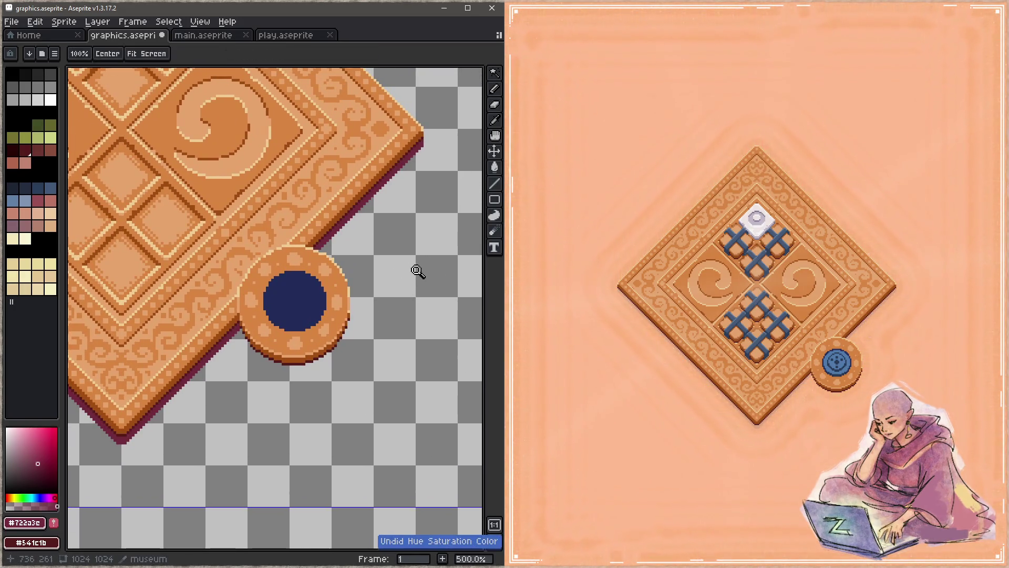
Step: Apply a milder negative alpha to the board's shadow and save
key("ctrl+shift+u")
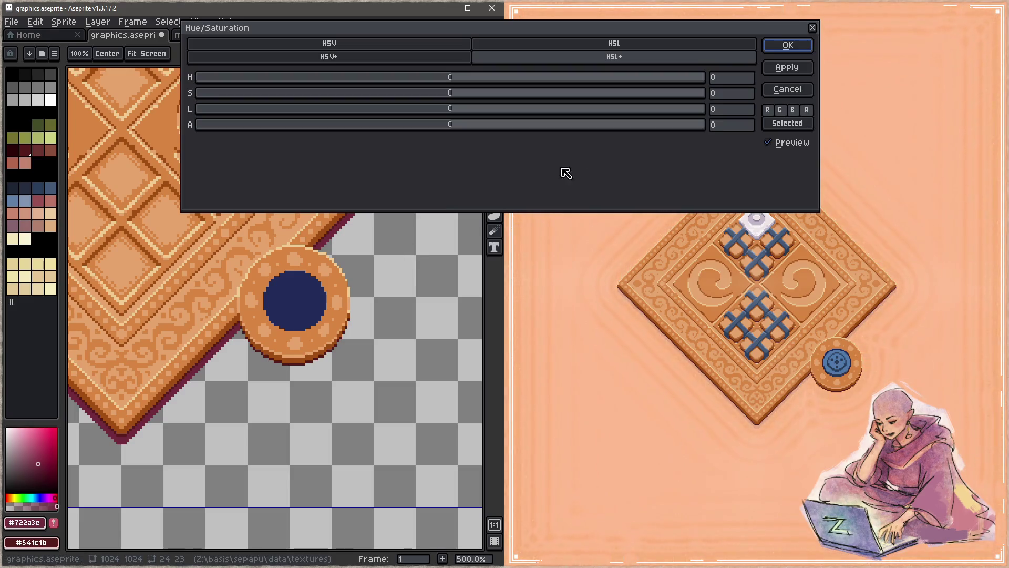
left_click_drag(452, 126, 415, 134)
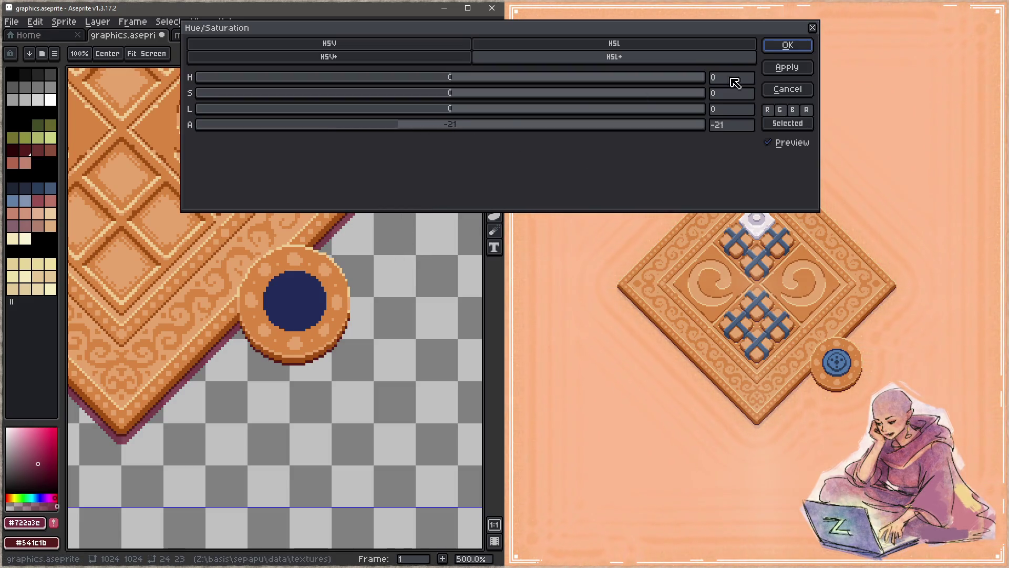
left_click(788, 45)
key("ctrl+s")
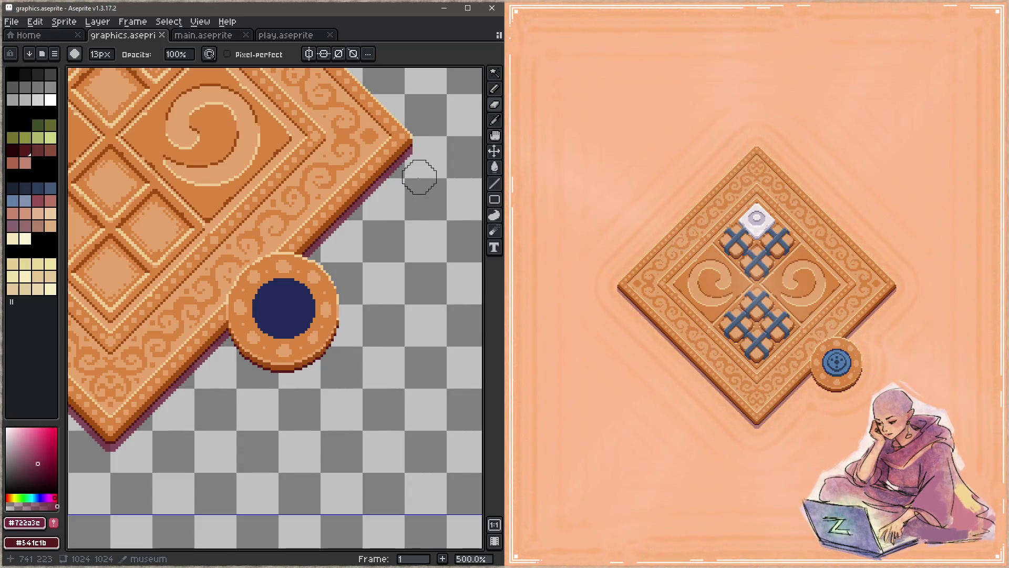
scroll(332, 295, "down", 5)
key("plus")
key("plus")
key("plus")
key("plus")
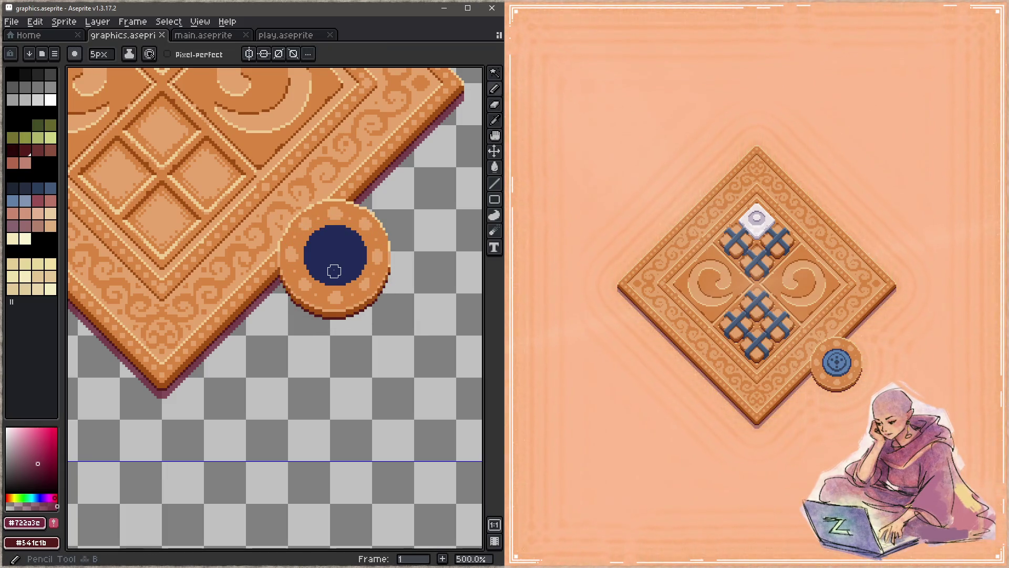
Step: Paint the maroon shadow under the side coin with the 43px pencil, repaint it, and save
scroll(333, 270, "up", 15)
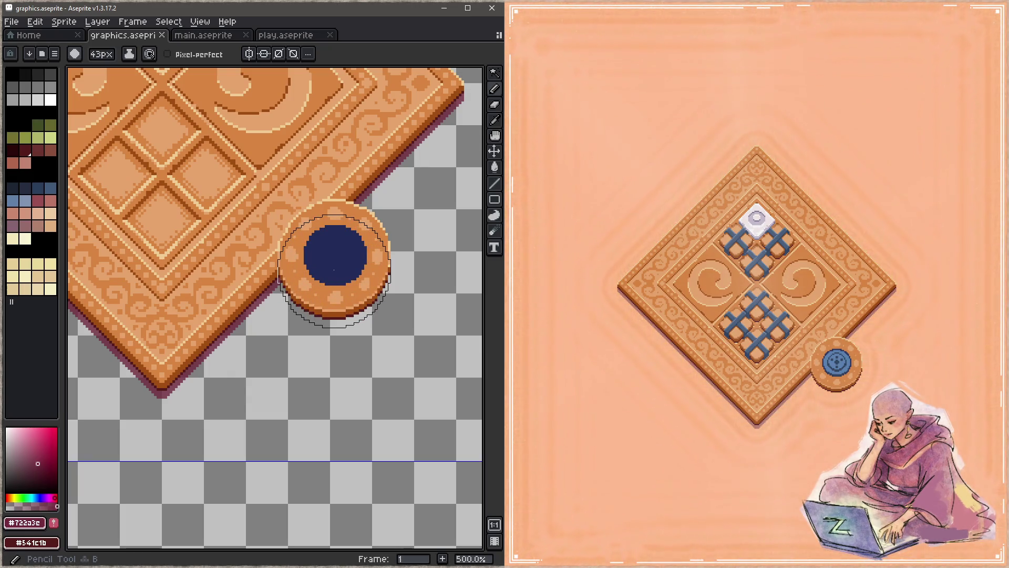
left_click(333, 270)
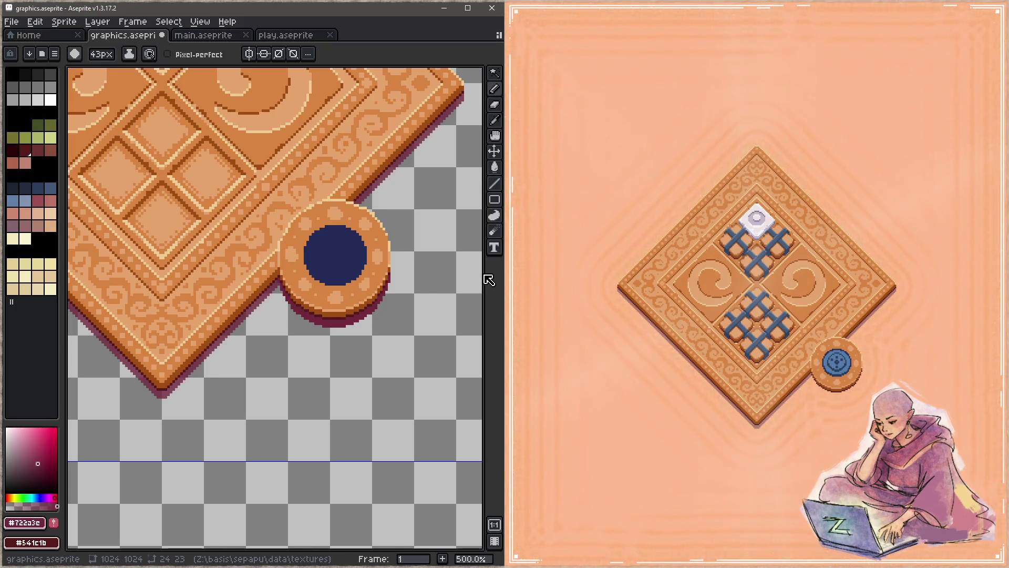
key("ctrl+z")
key("ctrl+z")
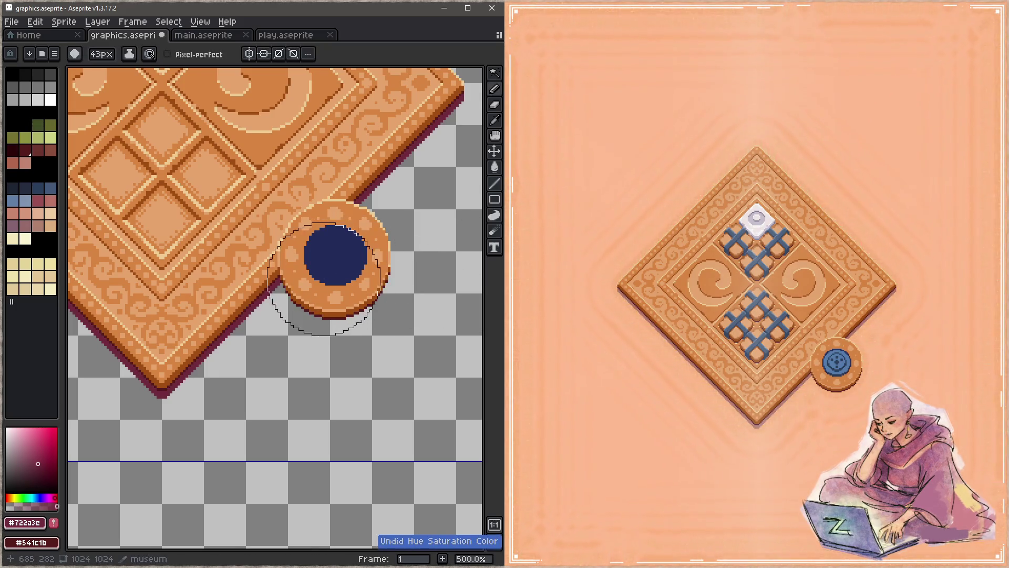
left_click(324, 279)
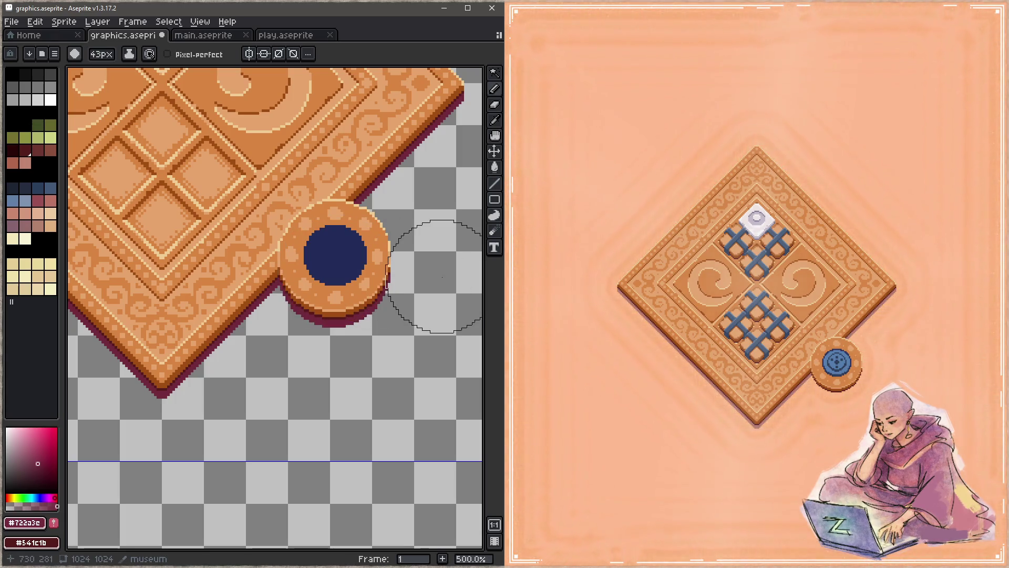
key("ctrl+s")
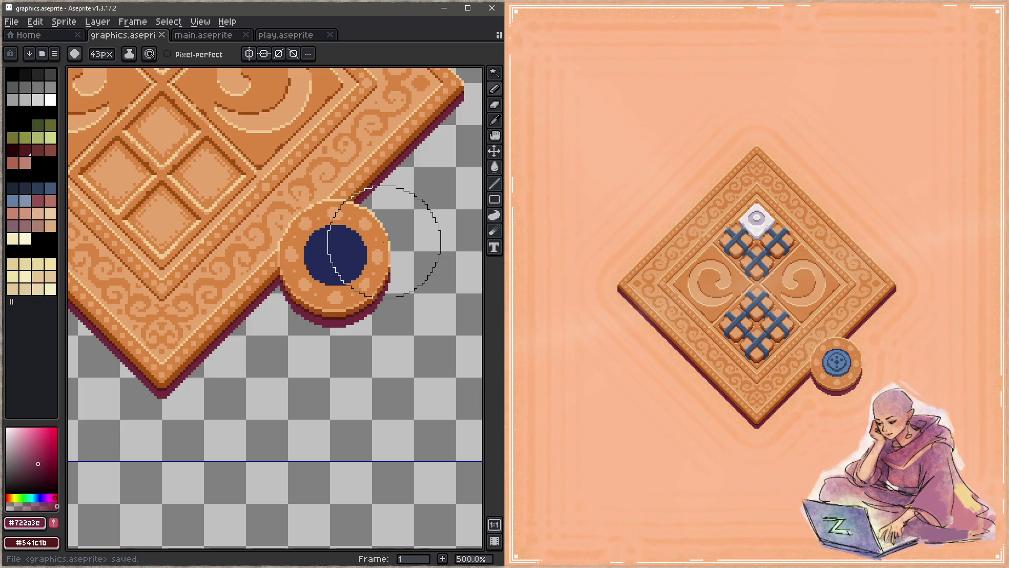
Step: Reshape and touch up the coin's shadow, saving after each edit, then open Hue/Saturation
left_click(334, 267)
key("ctrl+s")
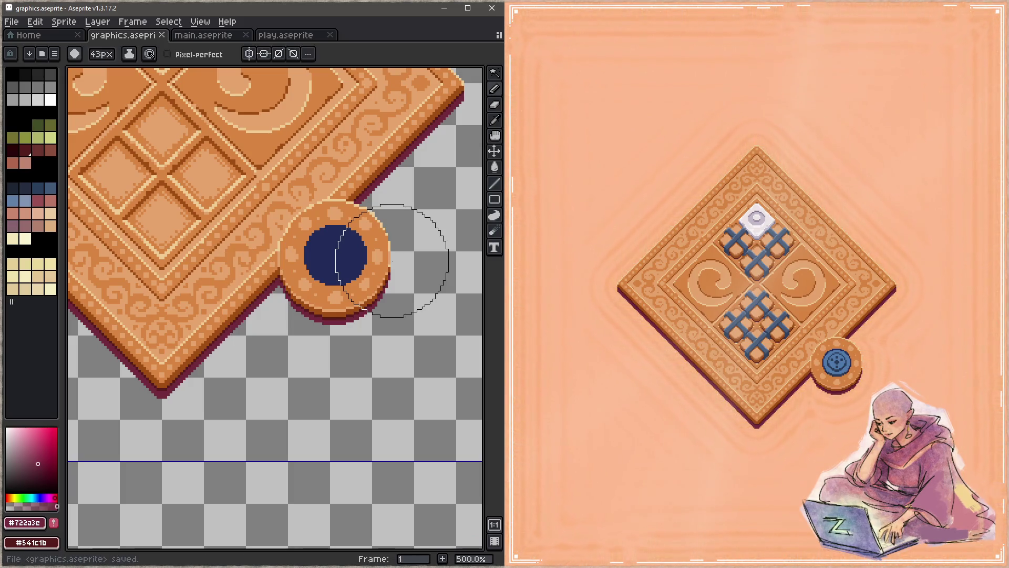
left_click(326, 260)
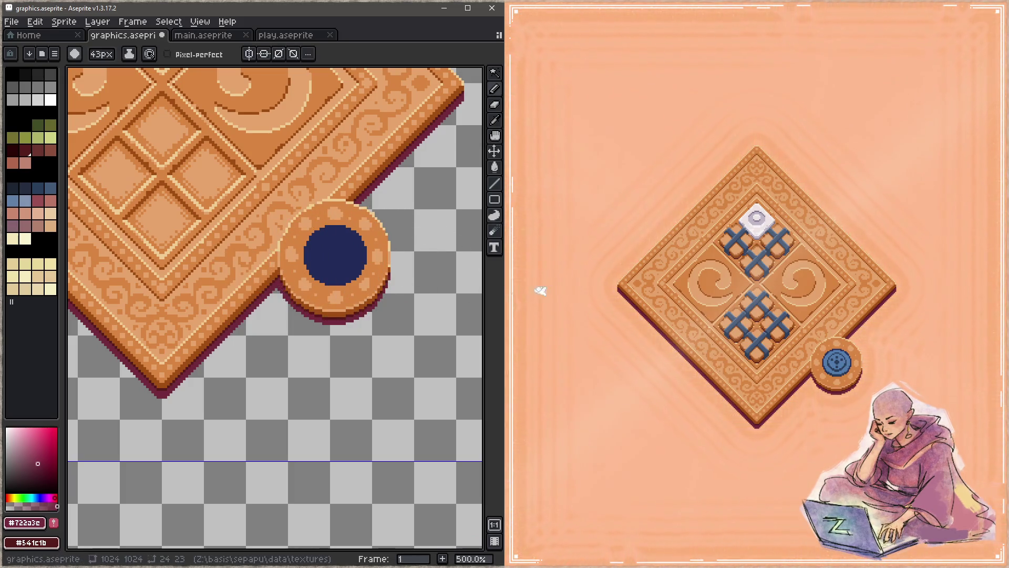
key("ctrl+s")
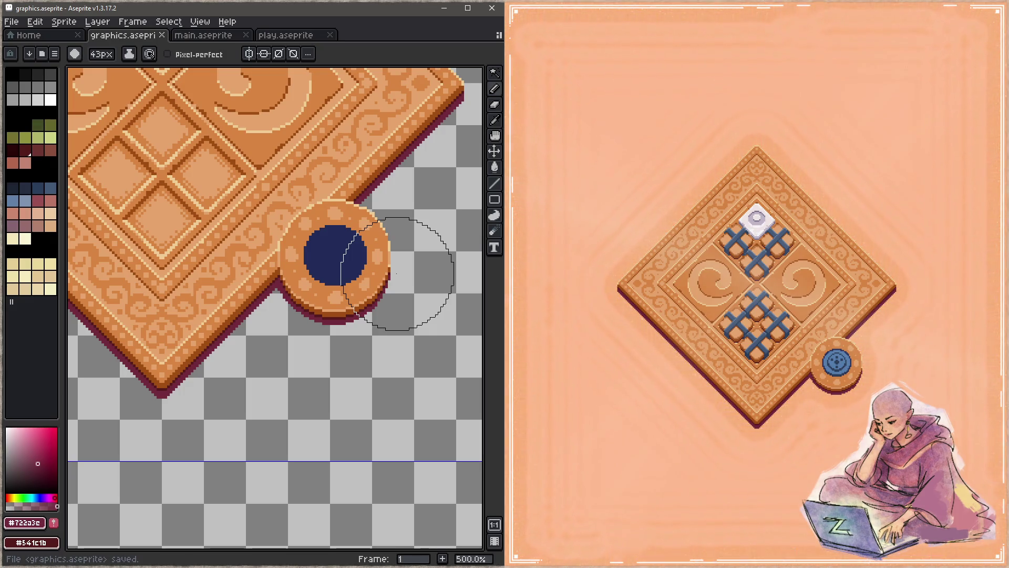
scroll(397, 273, "down", 1)
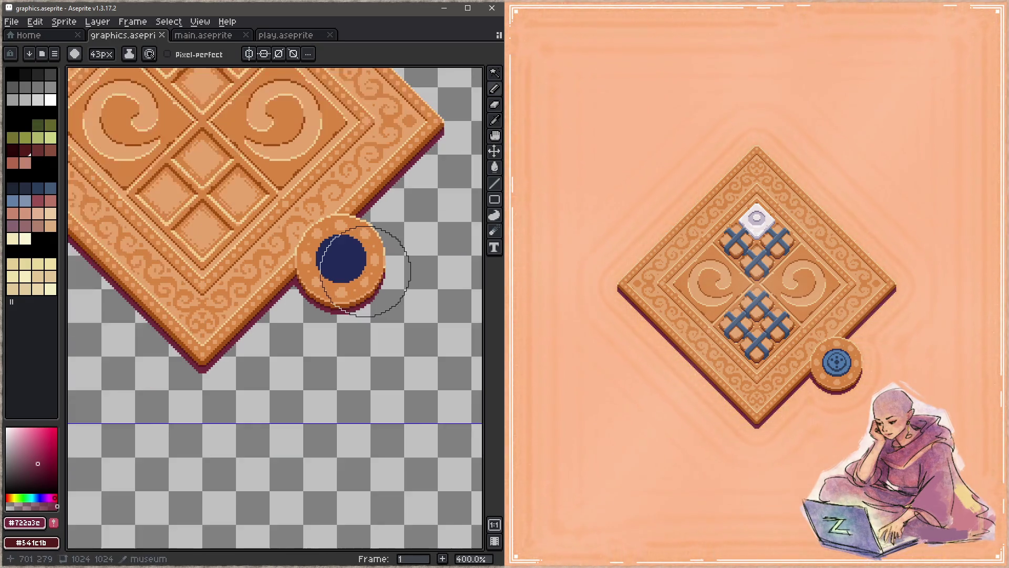
key("z")
key("ctrl+u")
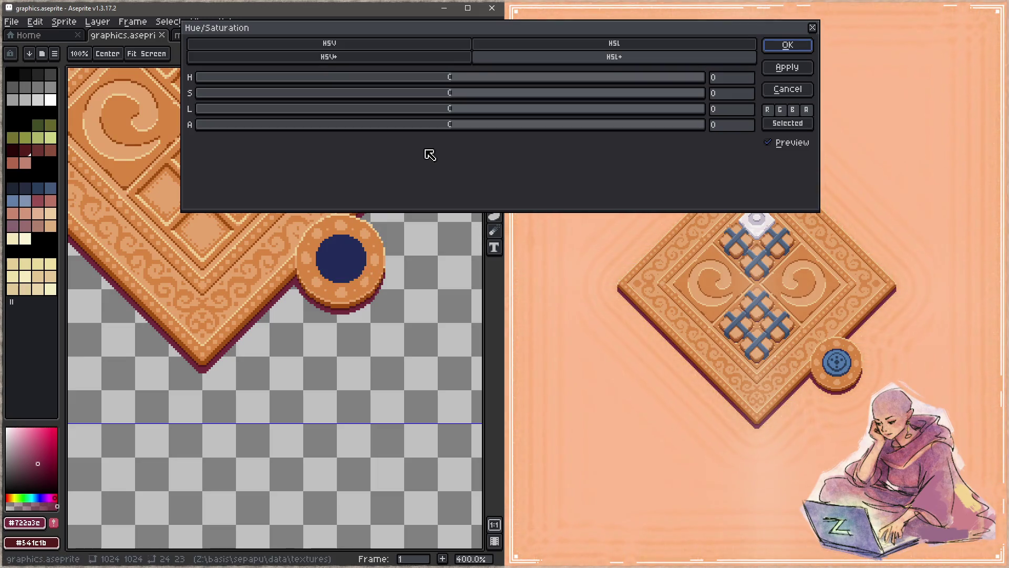
Step: Lower the shadow alpha by 21 and save the sprite
left_click(398, 125)
left_click(788, 46)
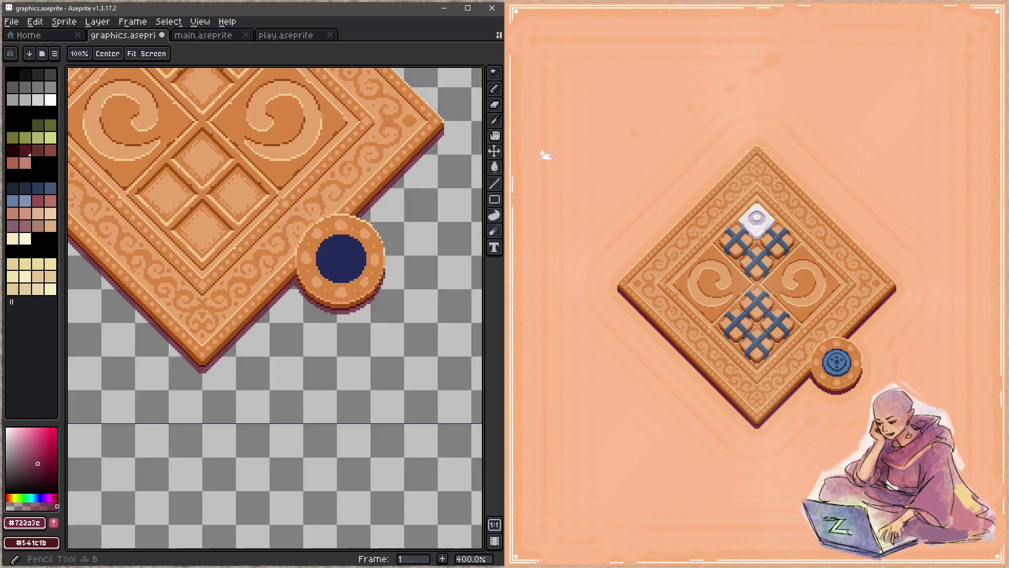
key("b")
key("ctrl+s")
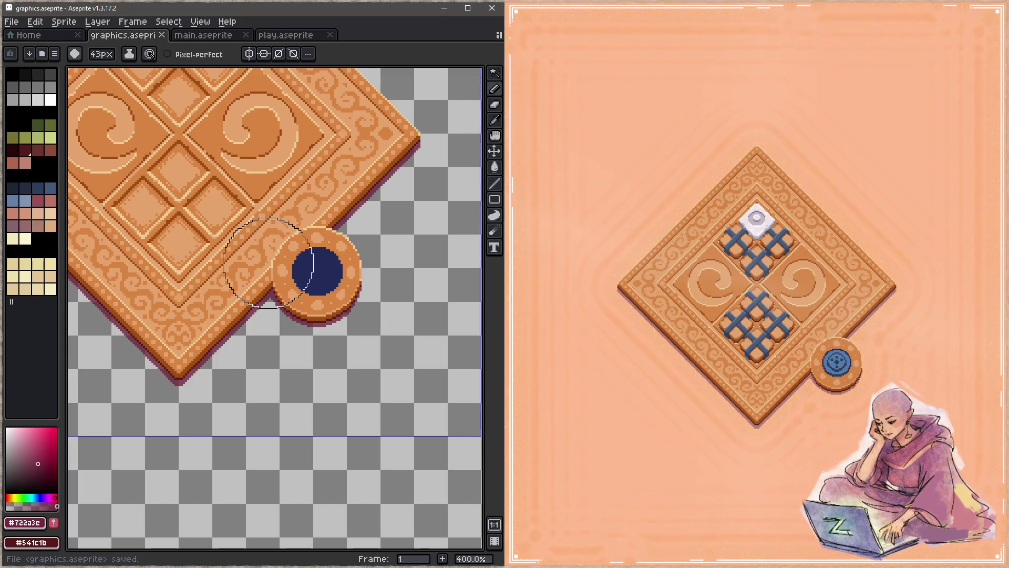
Step: Draw a 1px shadow line along the board edge, then undo it and the alpha change
key("minus")
scroll(279, 278, "up", 2)
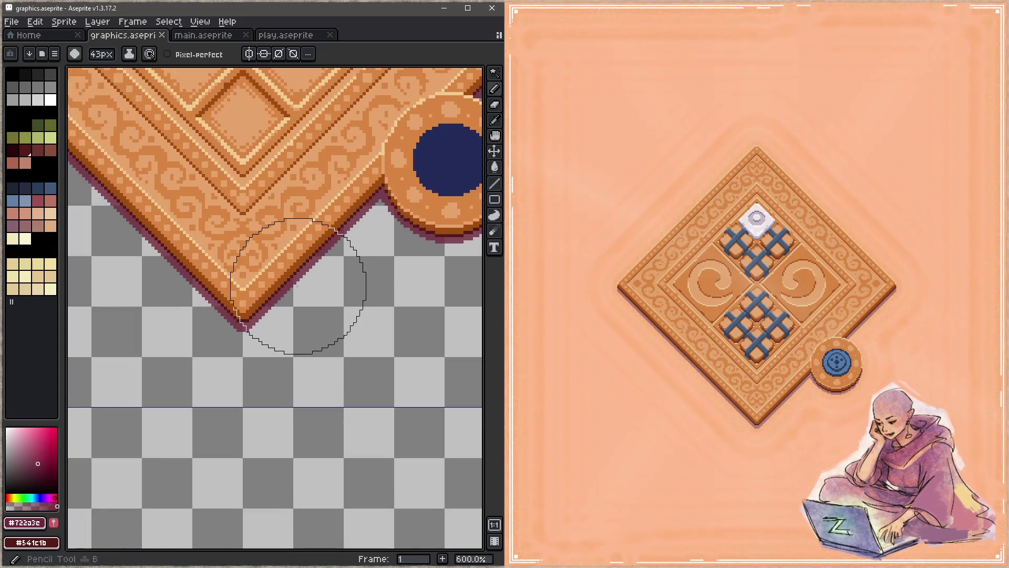
key("minus")
key("minus")
key("minus")
left_click_drag(284, 301, 317, 276)
key("ctrl+z")
key("ctrl+z")
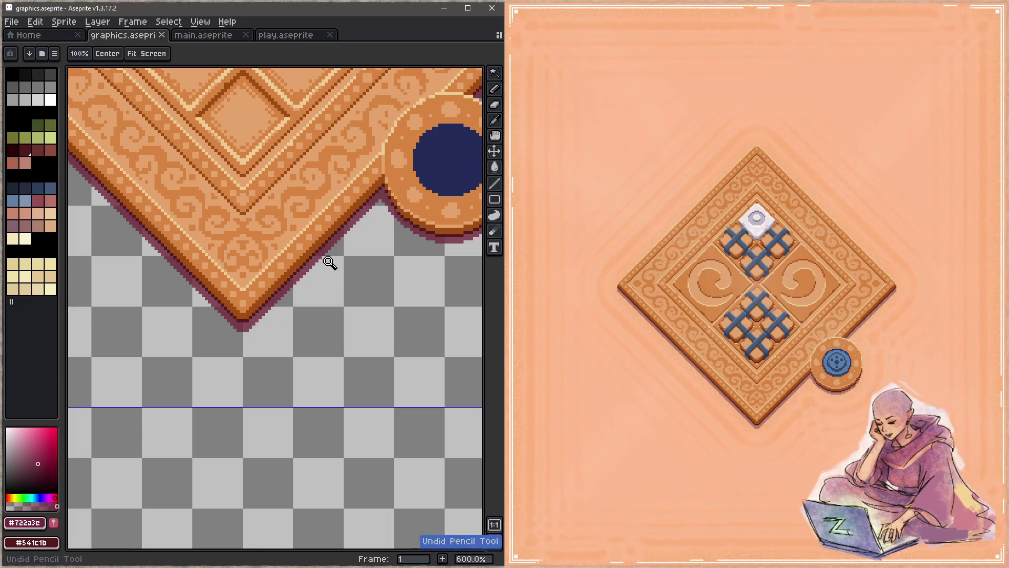
key("ctrl+z")
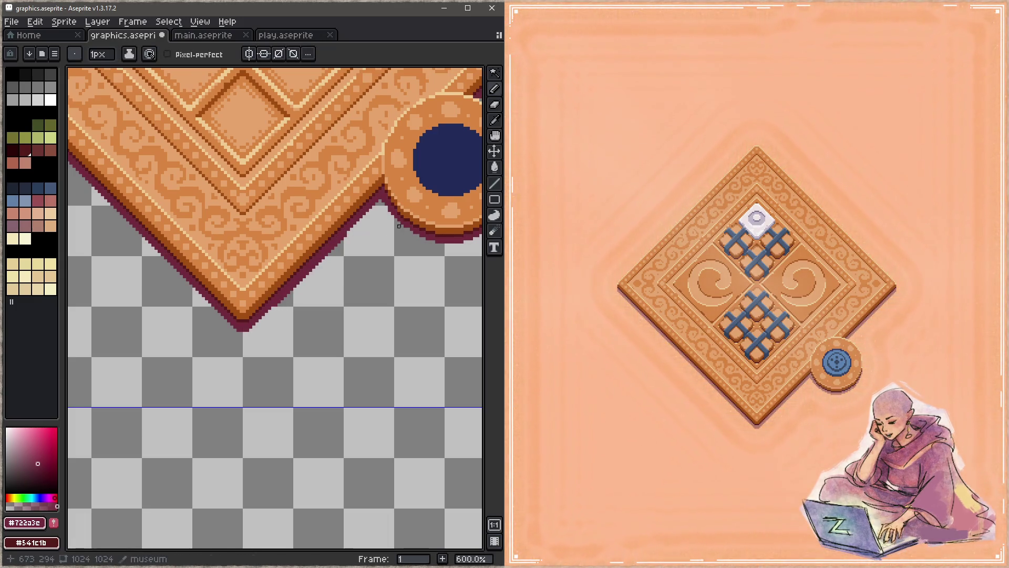
Step: Draw a straight shadow line along the board's edge and save
scroll(329, 281, "up", 3)
scroll(329, 281, "right", 2)
left_click_drag(320, 278, 342, 256)
scroll(320, 284, "up", 5)
scroll(320, 284, "right", 5)
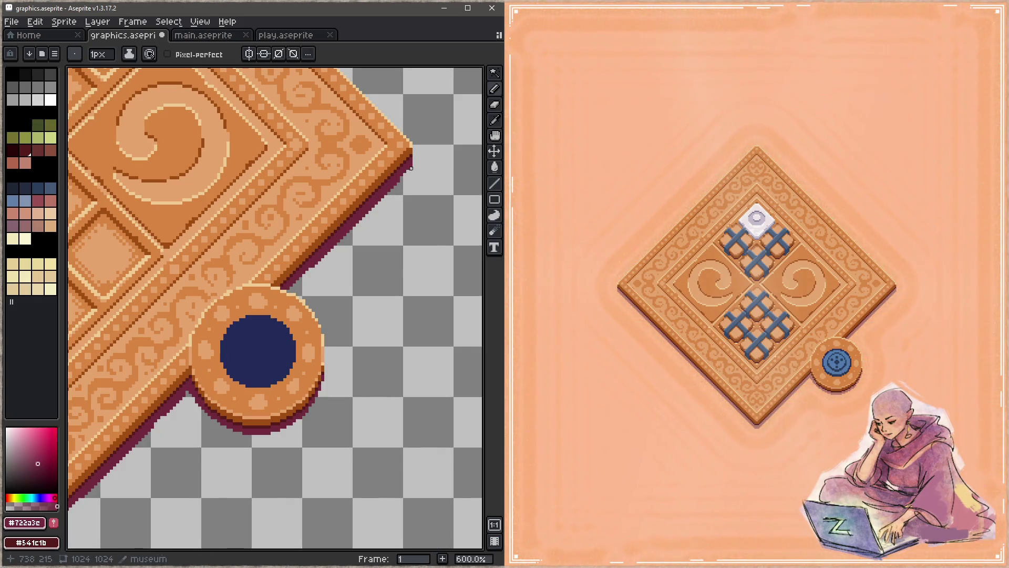
key("ctrl+s")
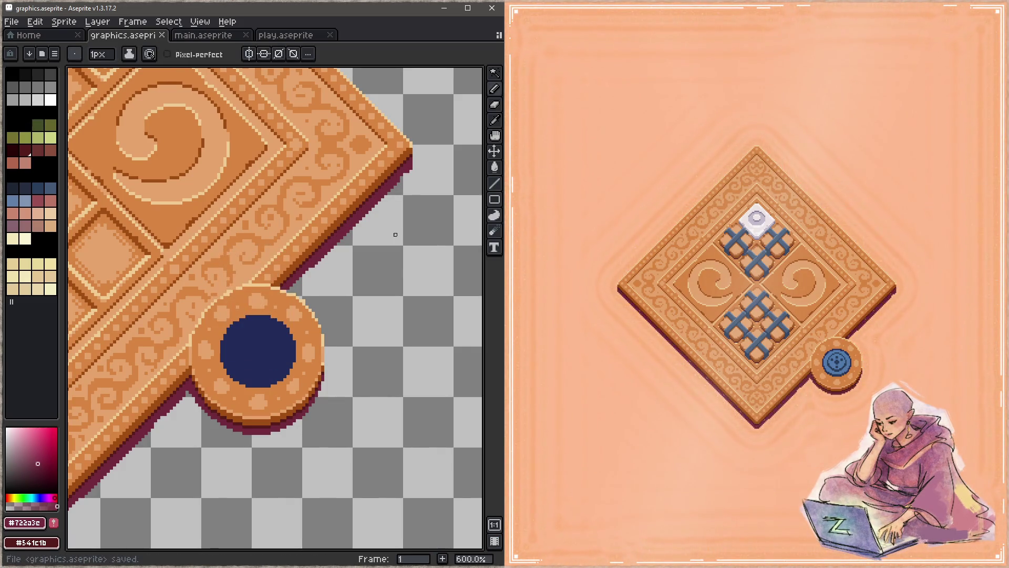
Step: Reduce the shadow alpha by 25 in Hue/Saturation and save
key("ctrl+shift+u")
left_click(393, 124)
left_click(787, 44)
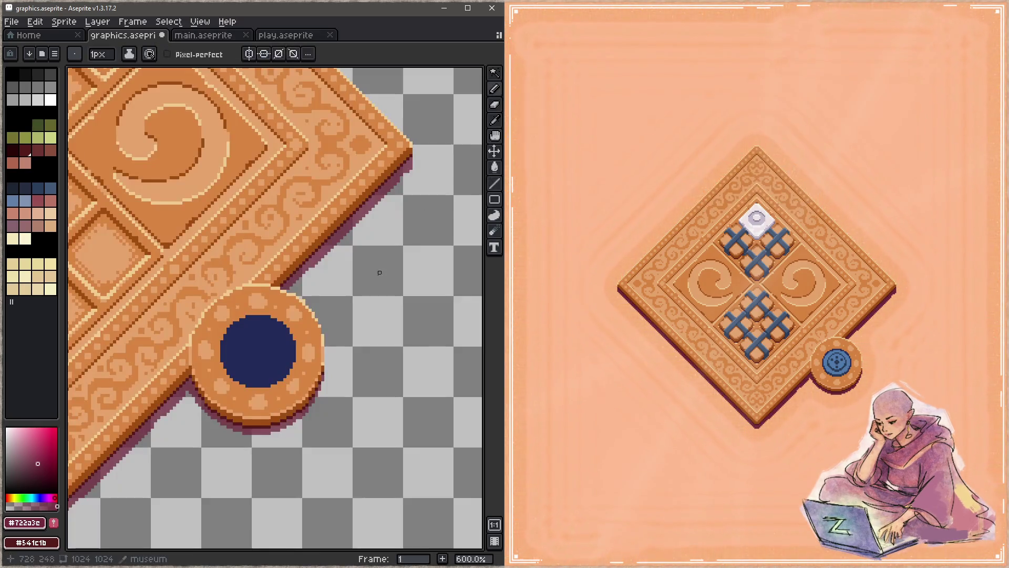
left_click_drag(377, 268, 353, 248)
key("ctrl+s")
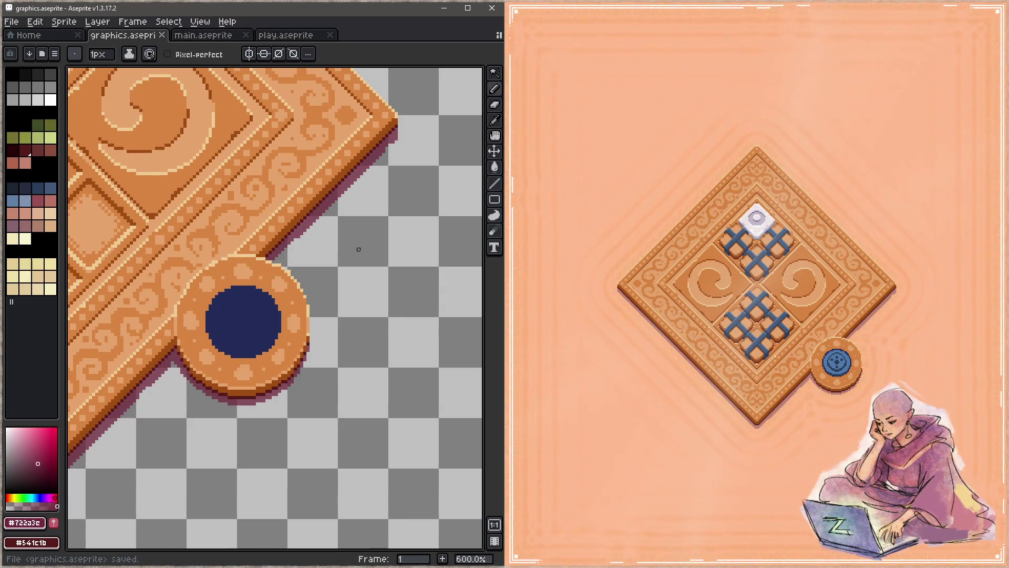
Step: Undo the last pencil stroke, save, and start a dotted shadow line on the lower-right edge
key("ctrl+z")
key("ctrl+z")
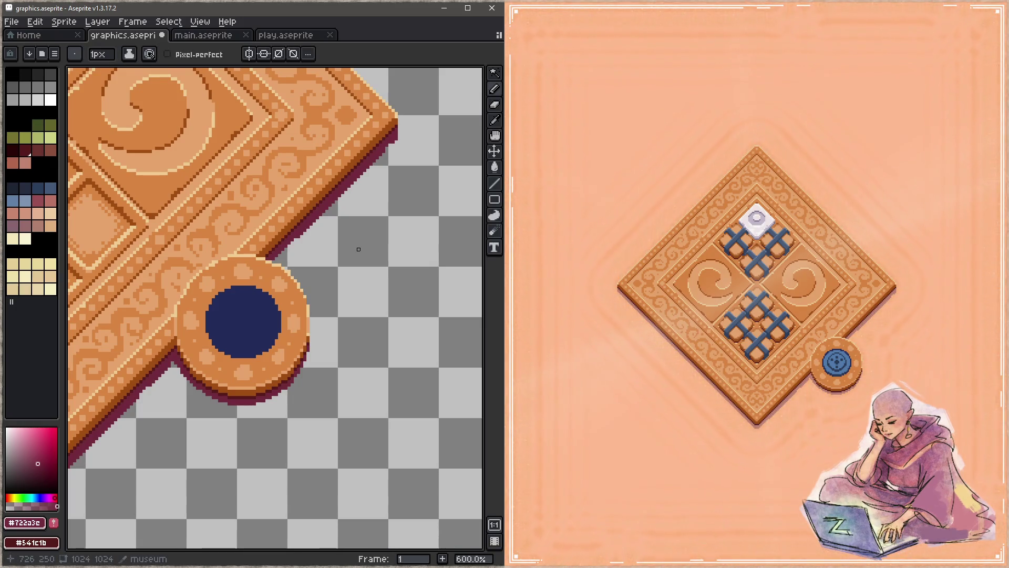
scroll(333, 247, "down", 2)
scroll(333, 247, "left", 3)
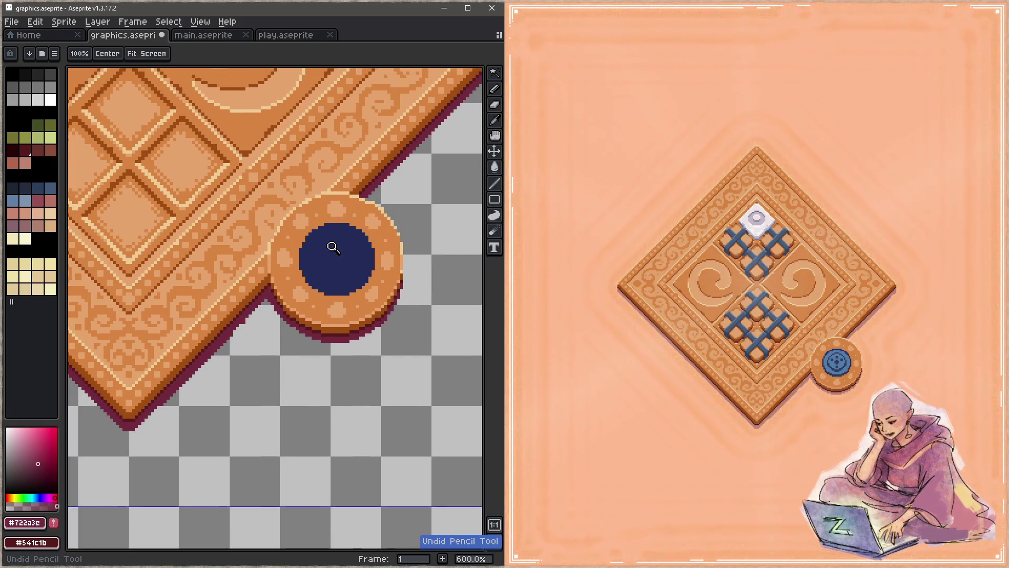
key("ctrl+s")
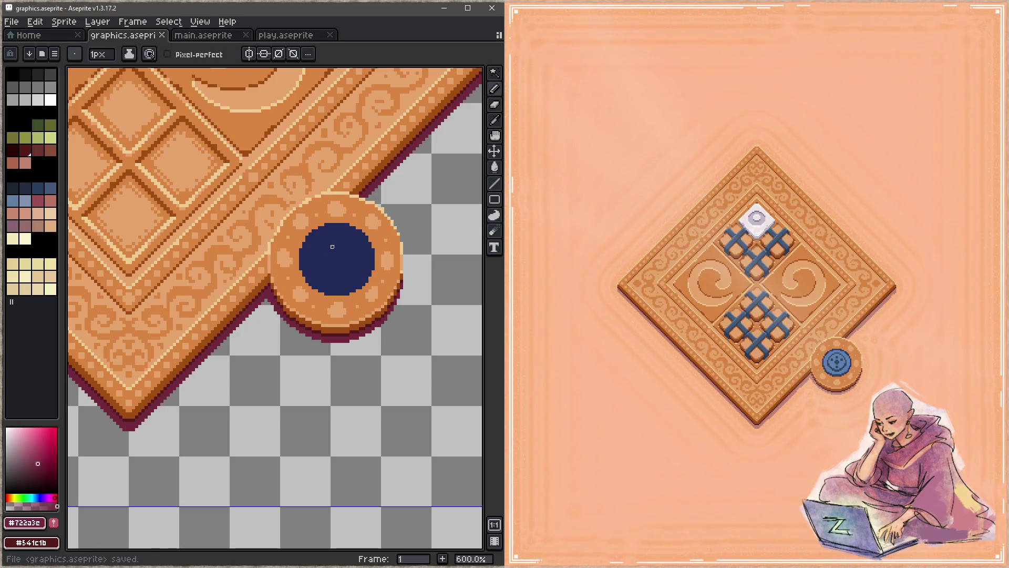
scroll(250, 315, "down", 3)
scroll(250, 316, "left", 3)
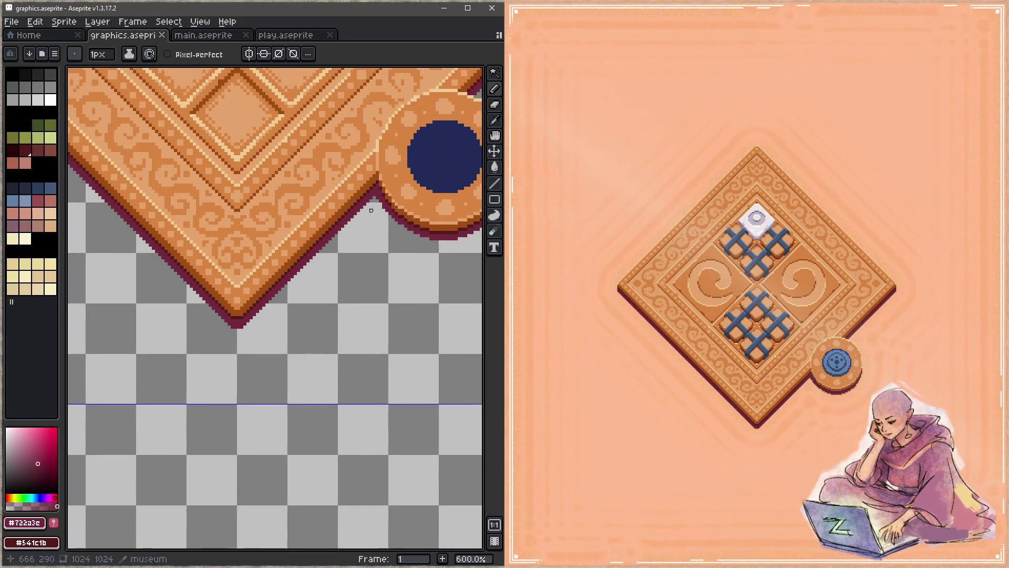
scroll(372, 203, "up", 2)
left_click(119, 463, "shift")
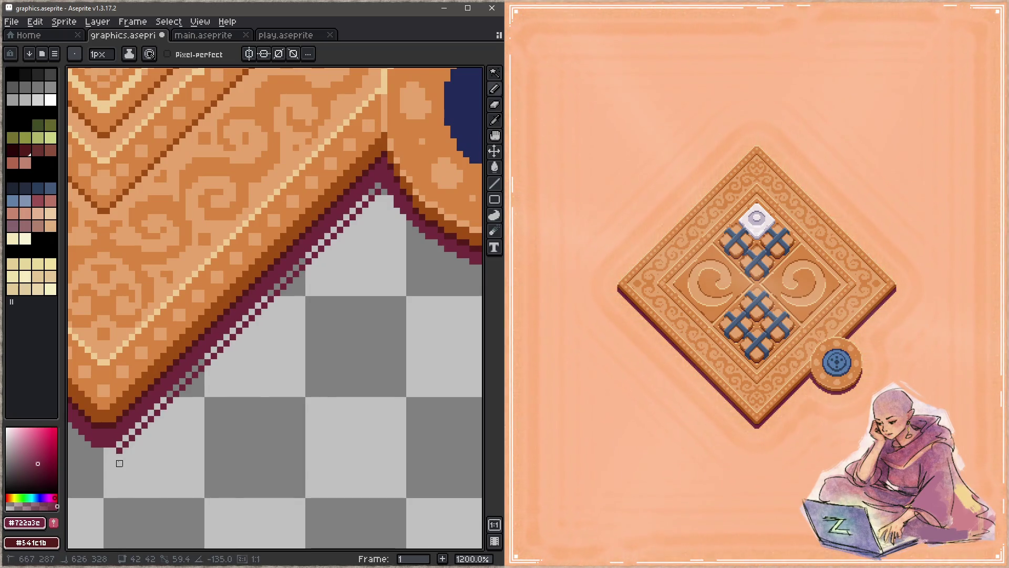
Step: Center the board's bottom corner and set the eraser and pencil to a single pixel
mouse_move(120, 457)
left_mouse_down()
mouse_move(150, 440)
mouse_move(239, 431)
left_mouse_up()
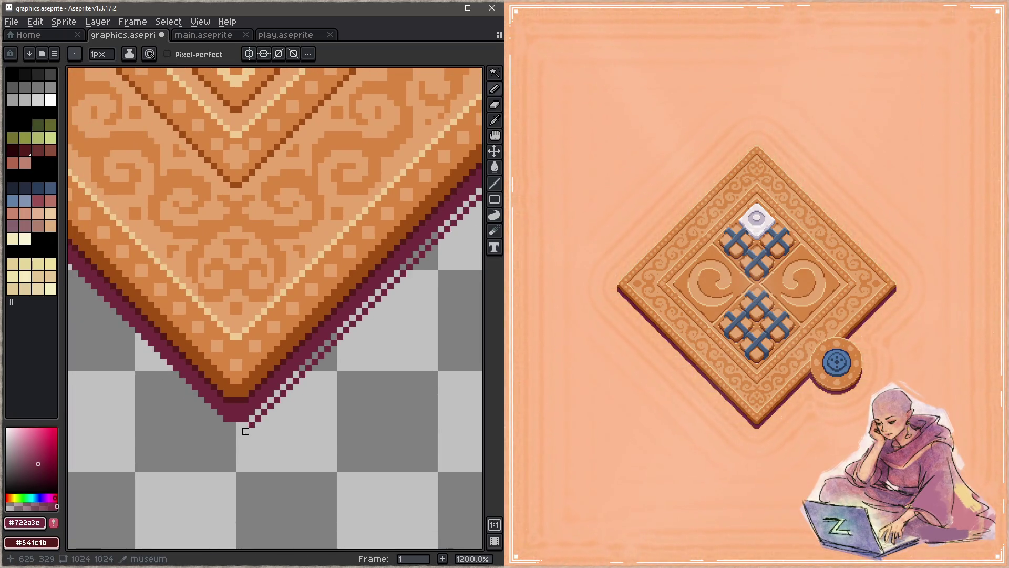
scroll(196, 410, "down", 2)
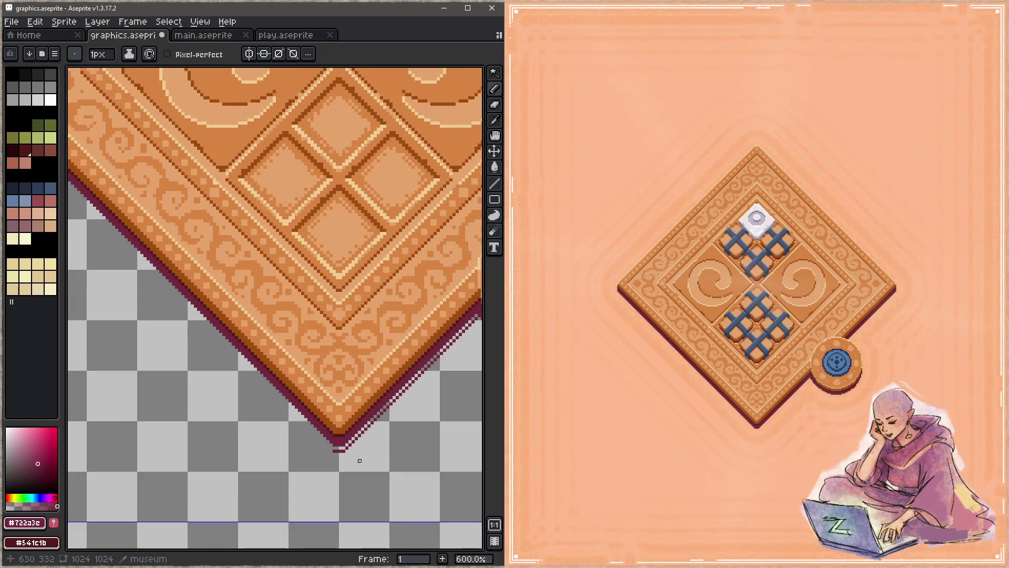
key("e")
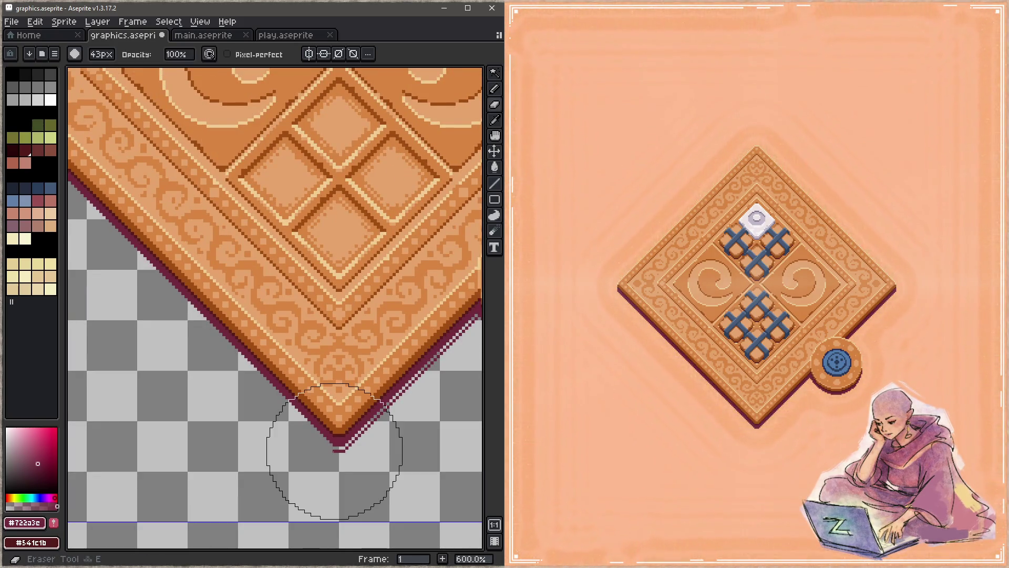
key("minus")
key("minus")
key("minus")
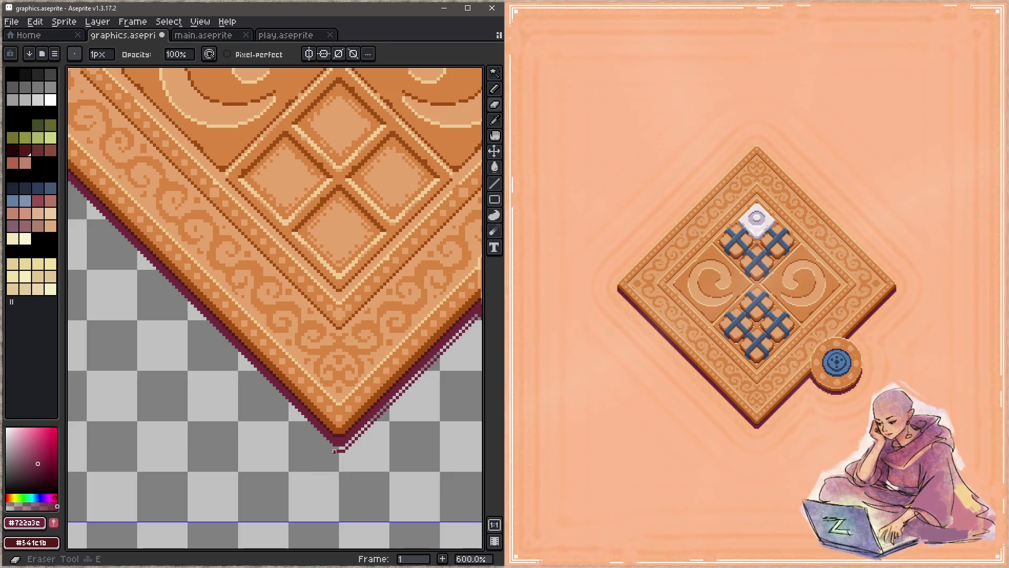
key("b")
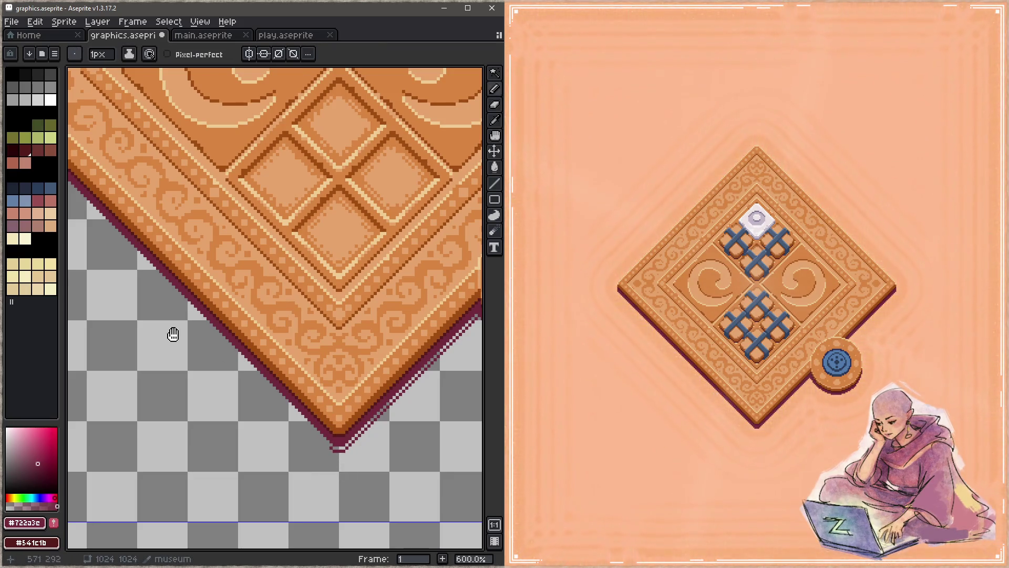
Step: Frame the whole board and coin, then bring up Hue/Saturation with all values at 0
scroll(163, 315, "up", 5)
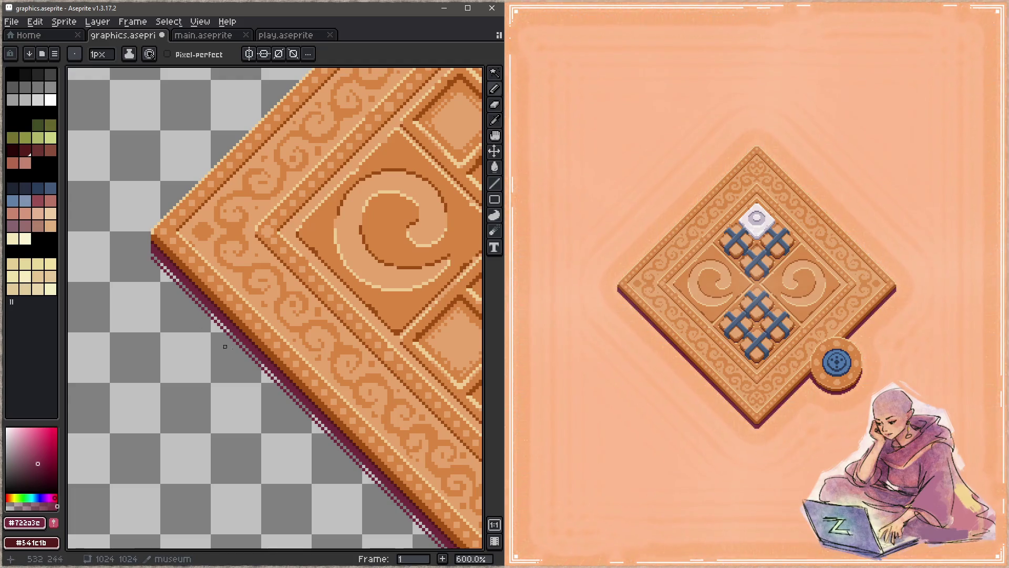
scroll(210, 295, "down", 3)
scroll(347, 273, "up", 4)
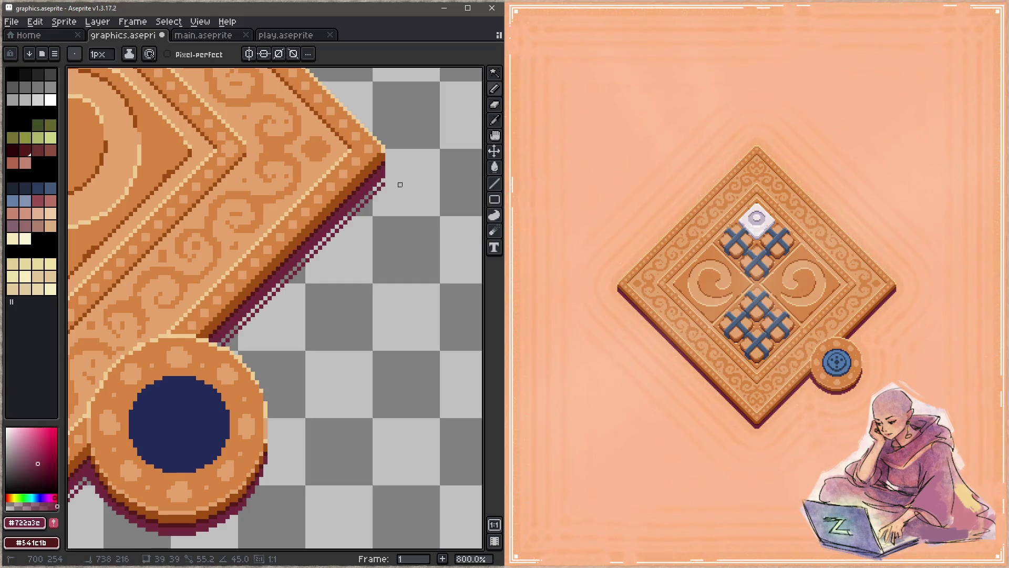
scroll(354, 244, "down", 4)
left_click_drag(300, 289, 418, 225)
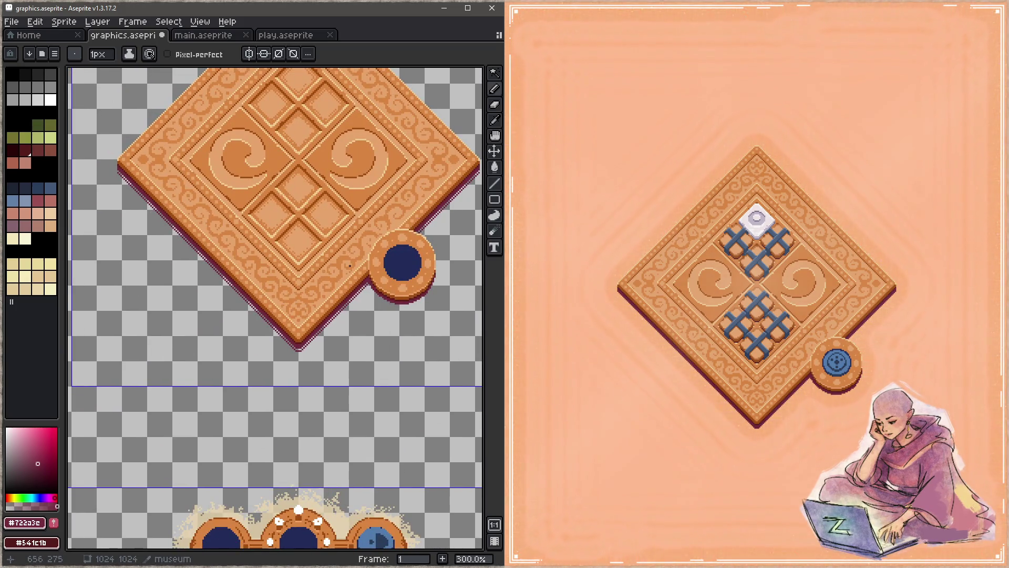
scroll(349, 266, "up", 1)
key("ctrl+u")
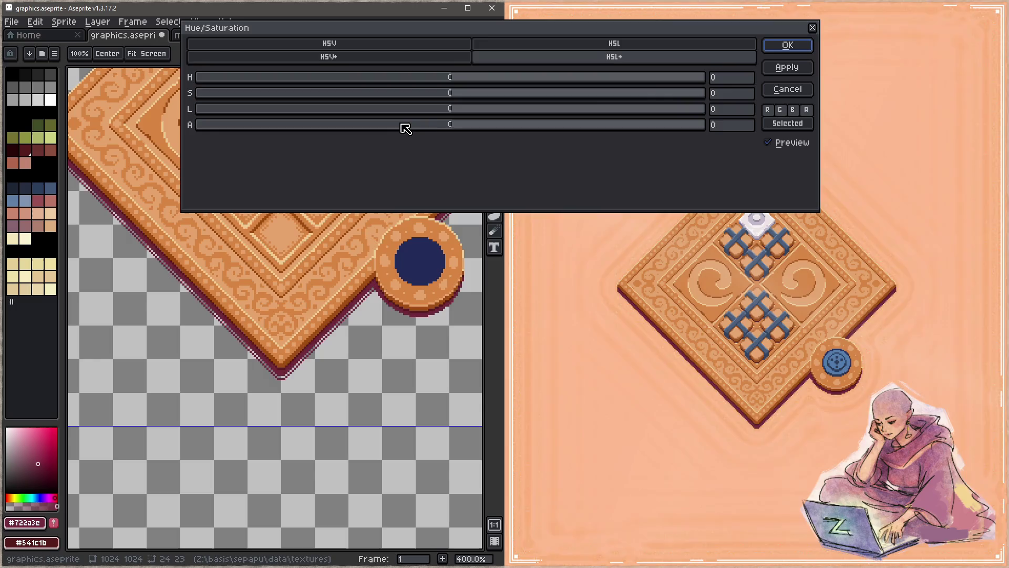
Step: Confirm the adjustment, save, and try a shadow pixel near the board edge, undoing it
left_click(785, 48)
key("ctrl+s")
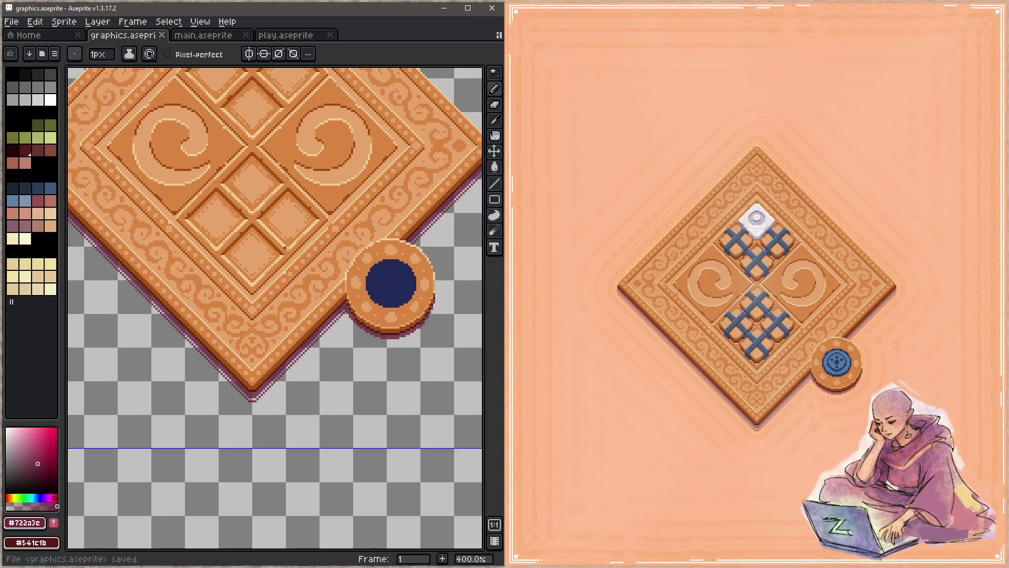
scroll(285, 247, "up", 2)
scroll(333, 241, "up", 3)
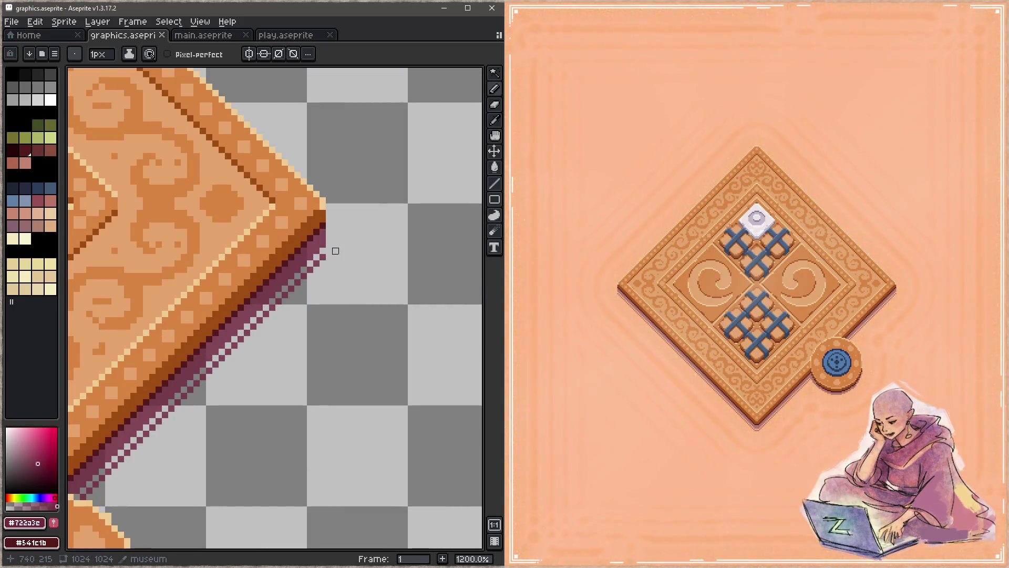
left_click(329, 242)
scroll(383, 298, "down", 5)
mouse_move(382, 298)
left_mouse_down()
mouse_move(395, 300)
mouse_move(267, 267)
left_mouse_up()
scroll(325, 229, "up", 2)
key("ctrl+z")
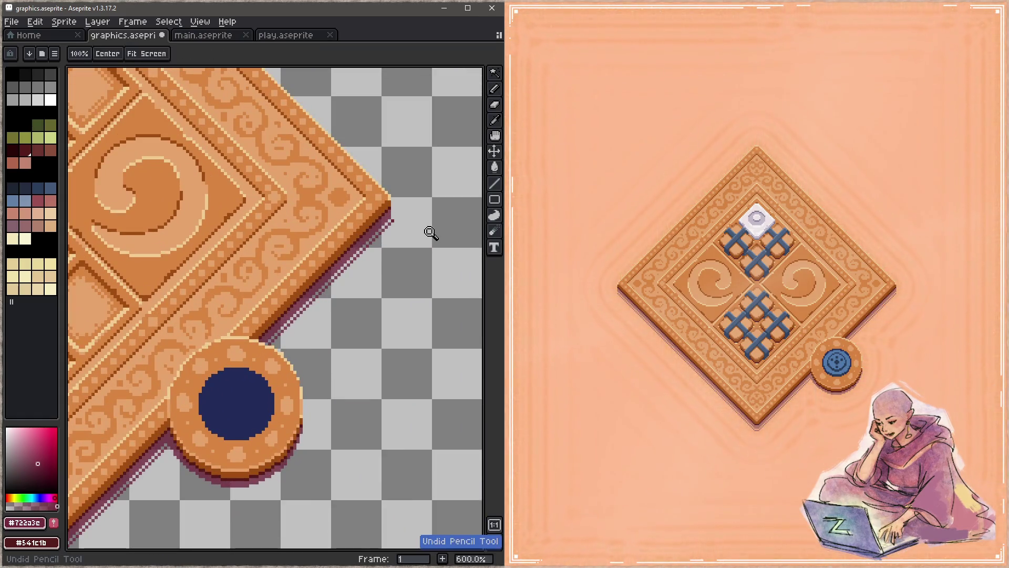
Step: Add dark maroon shadow pixels along the board's right edge
key("b")
scroll(415, 229, "up", 4)
left_click(369, 211)
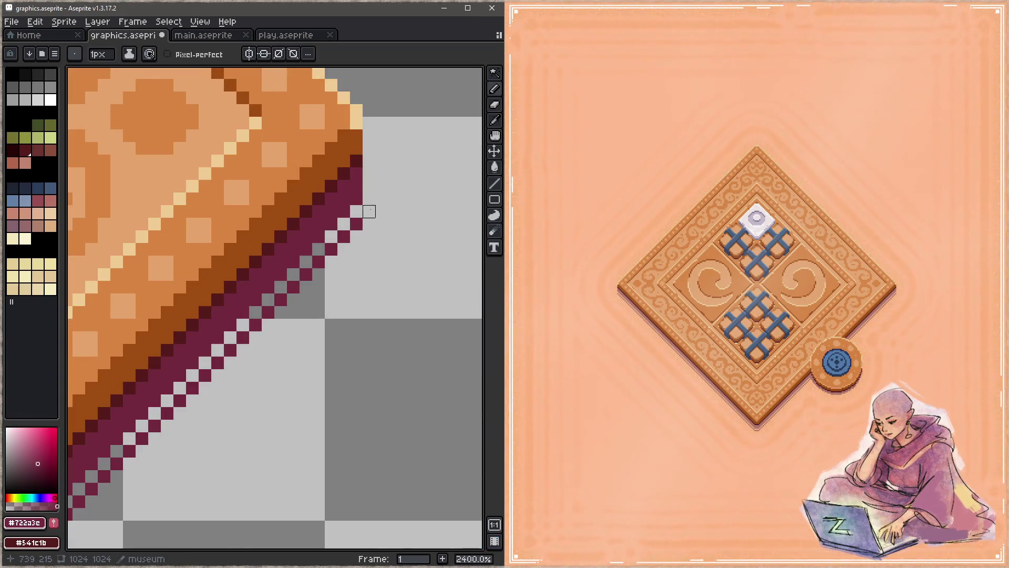
scroll(370, 210, "down", 6)
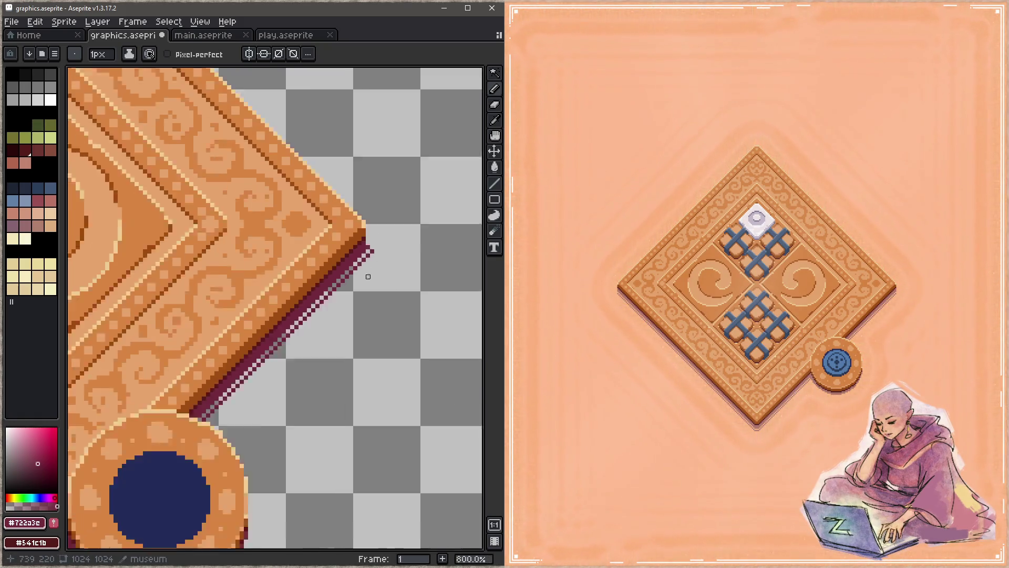
scroll(333, 287, "up", 7)
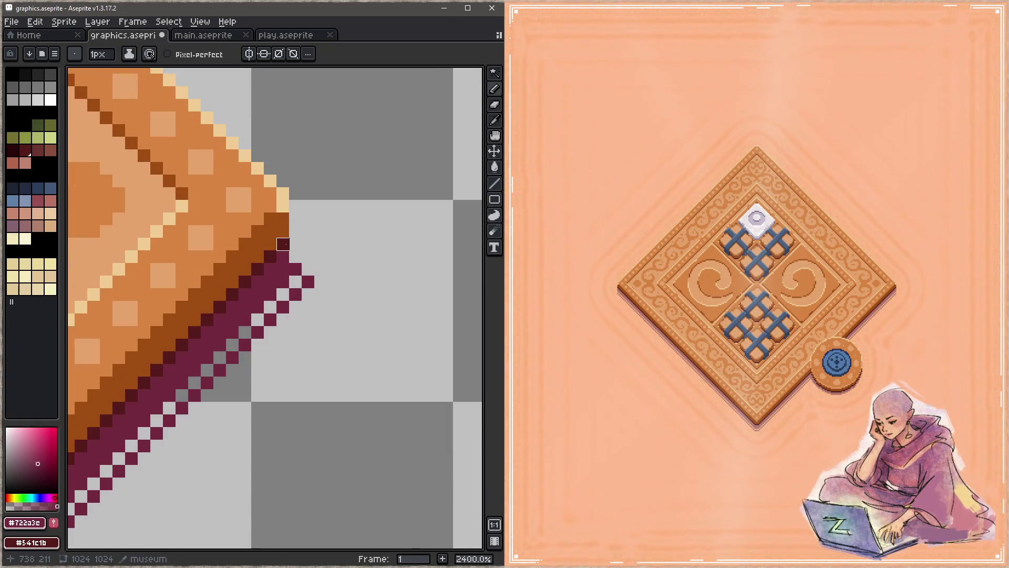
left_click_drag(295, 244, 321, 269)
scroll(342, 294, "down", 5)
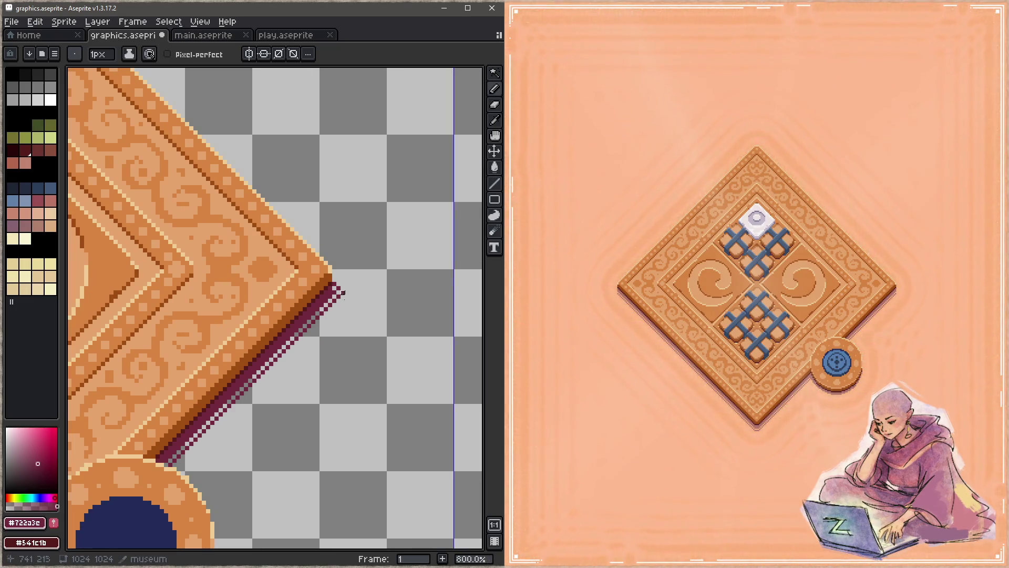
scroll(331, 310, "down", 3)
scroll(158, 268, "up", 8)
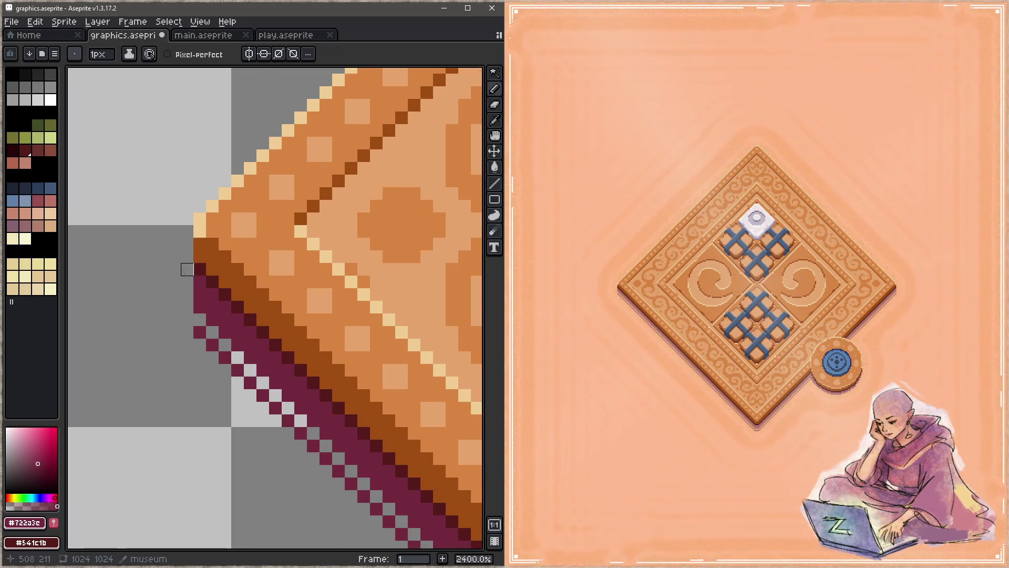
scroll(187, 269, "up", 1)
Step: Extend the checkered maroon shadow along the board's left edge and corner
left_click(188, 250)
left_click(188, 335)
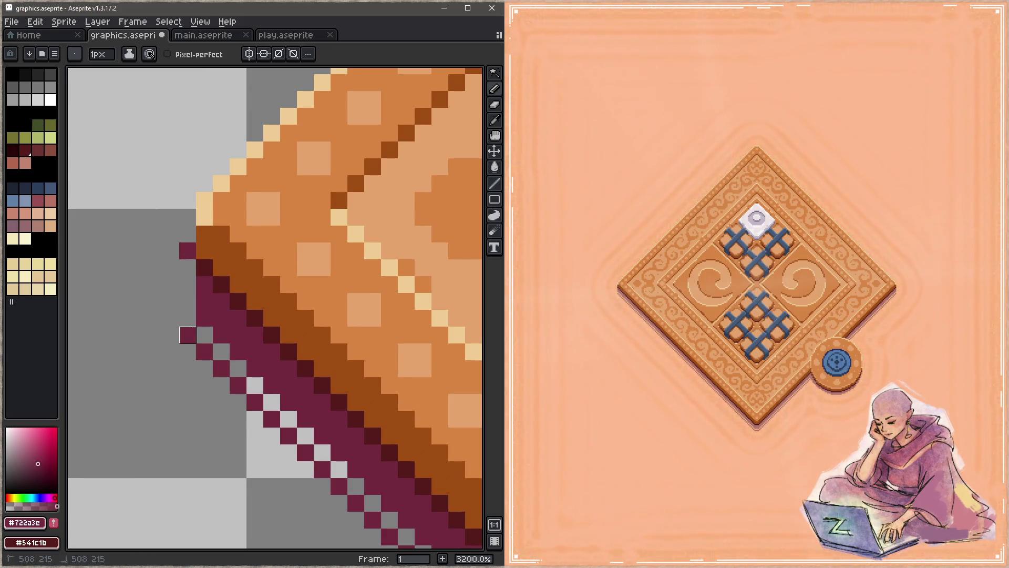
left_click(171, 318)
left_click(188, 301)
left_click(171, 284)
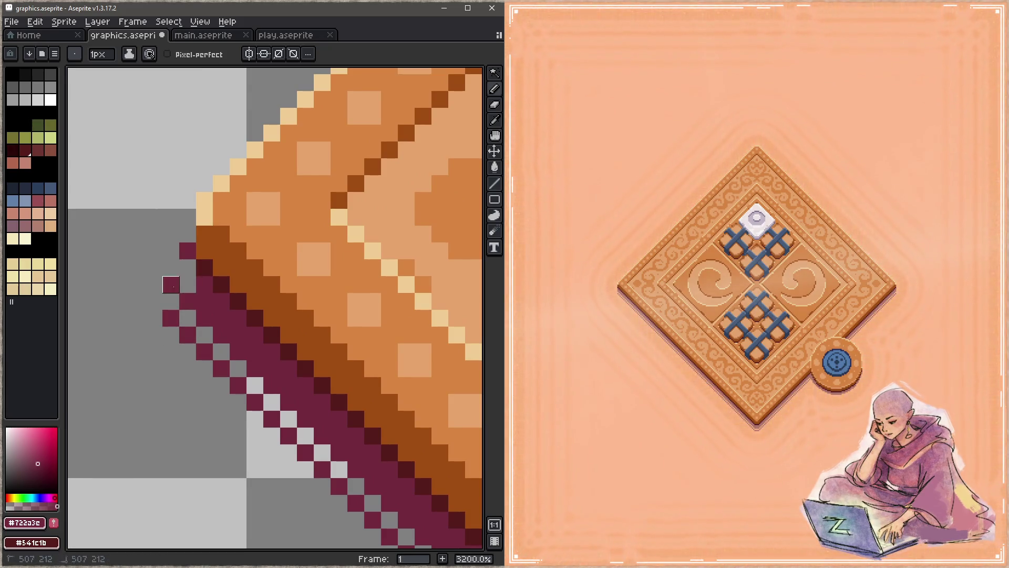
left_click(187, 268)
left_click(171, 251)
left_click(154, 268)
left_click(154, 301)
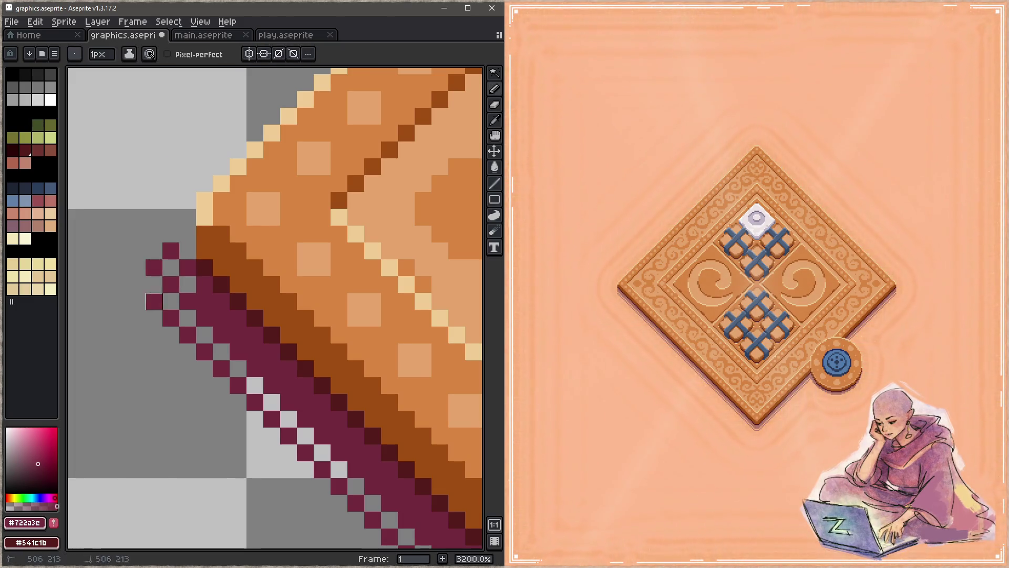
left_click(187, 234)
Step: Inspect the board's bottom tip and undo the stroke placed there
scroll(233, 320, "down", 8)
scroll(232, 319, "down", 3)
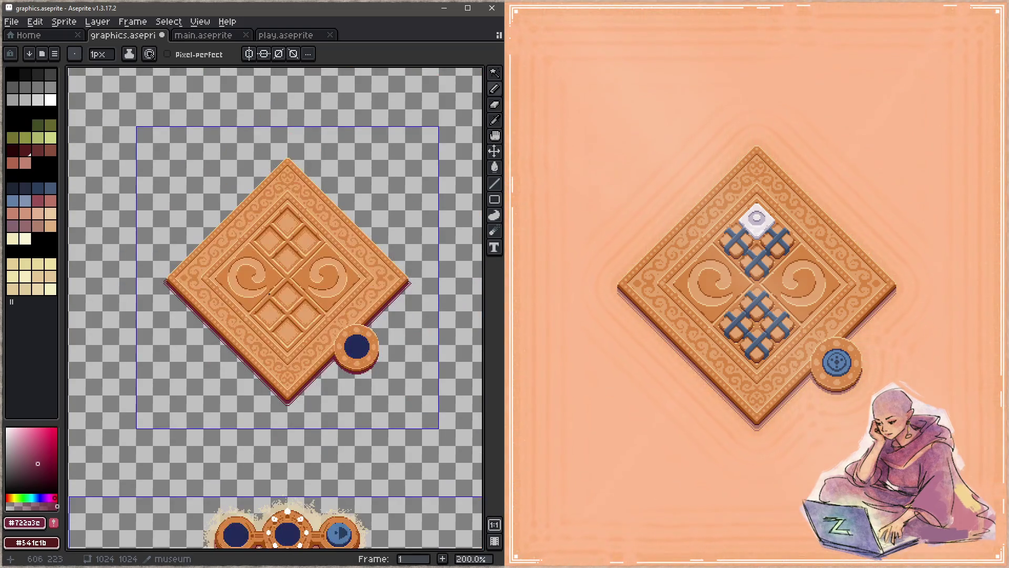
scroll(400, 290, "up", 7)
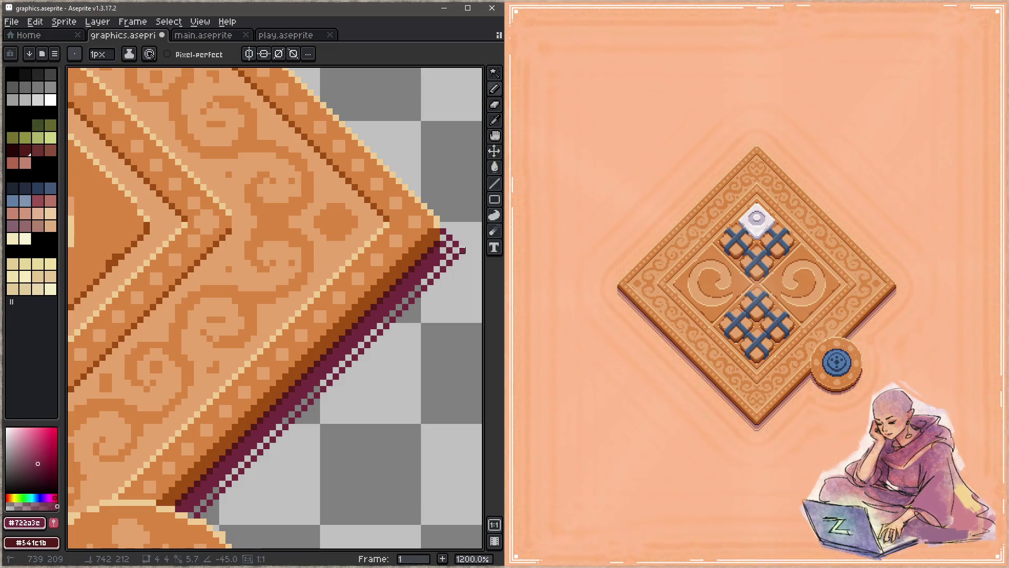
scroll(363, 310, "down", 6)
scroll(232, 315, "up", 6)
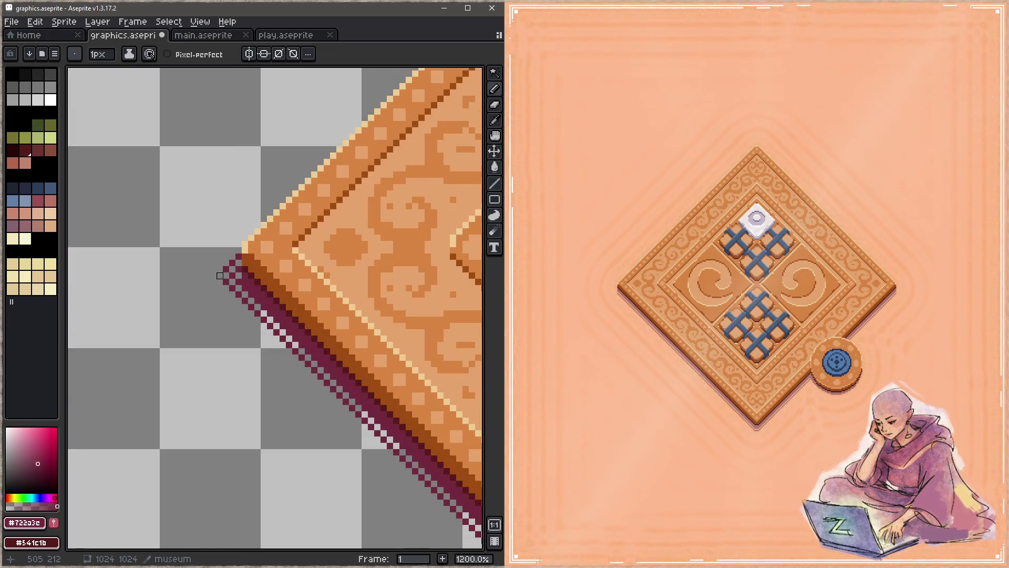
scroll(220, 276, "down", 4)
scroll(248, 252, "up", 4)
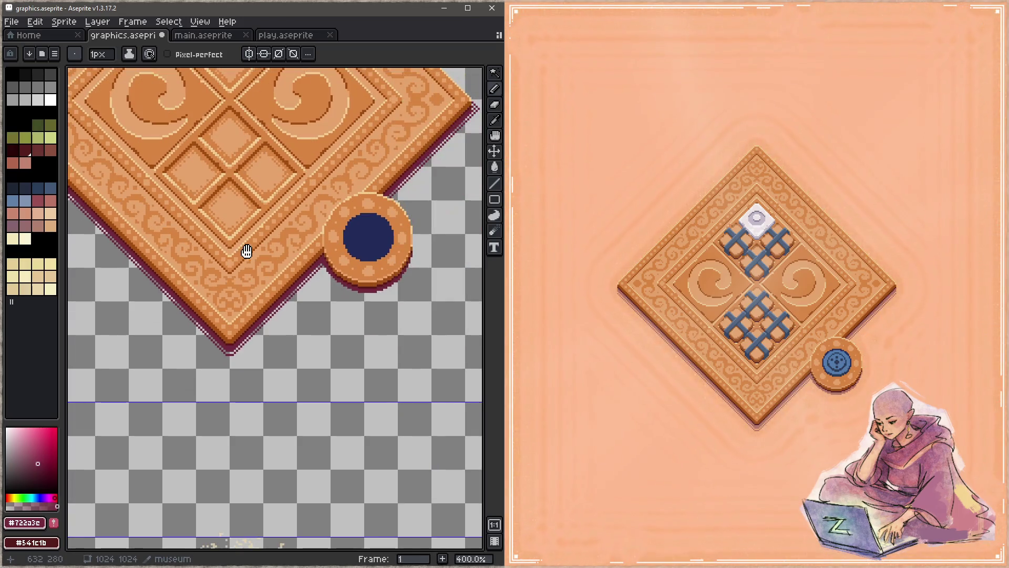
scroll(231, 341, "up", 1)
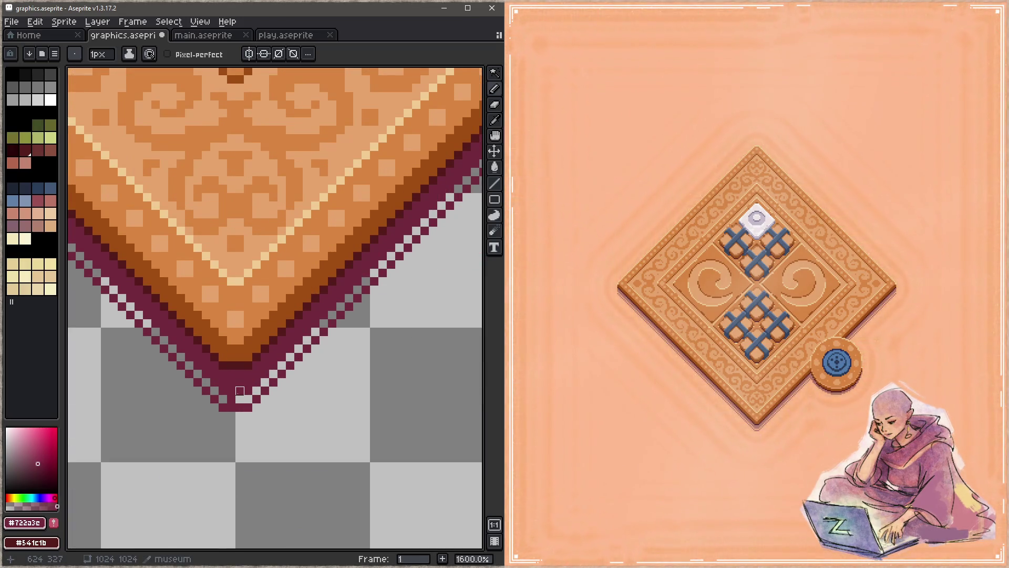
scroll(274, 399, "down", 4)
scroll(284, 400, "up", 3)
key("ctrl+z")
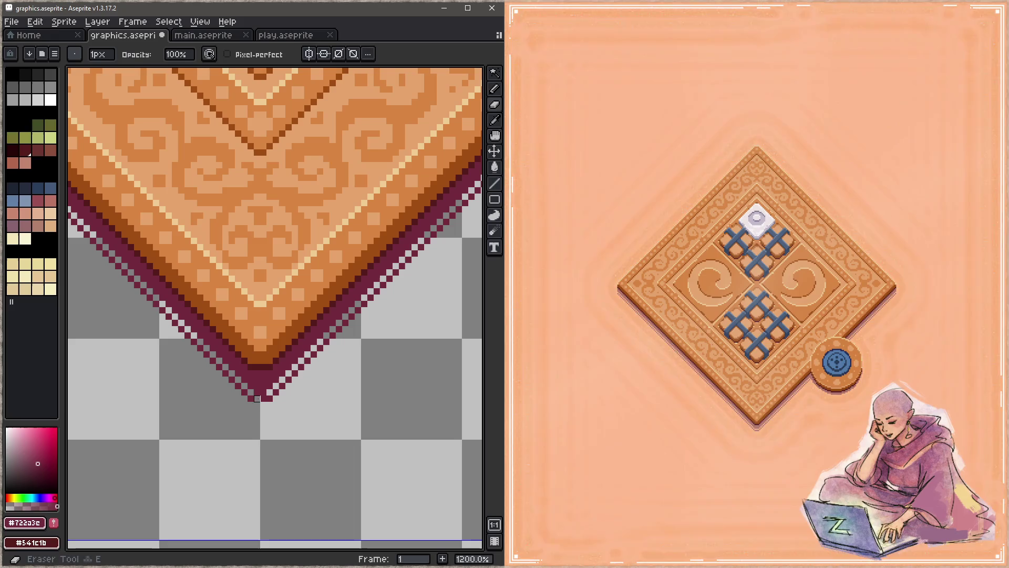
Step: Add a #722a3e pixel at the bottom tip and set the shadow's alpha to -22
key("alt")
left_click(263, 404)
scroll(301, 392, "down", 6)
key("z")
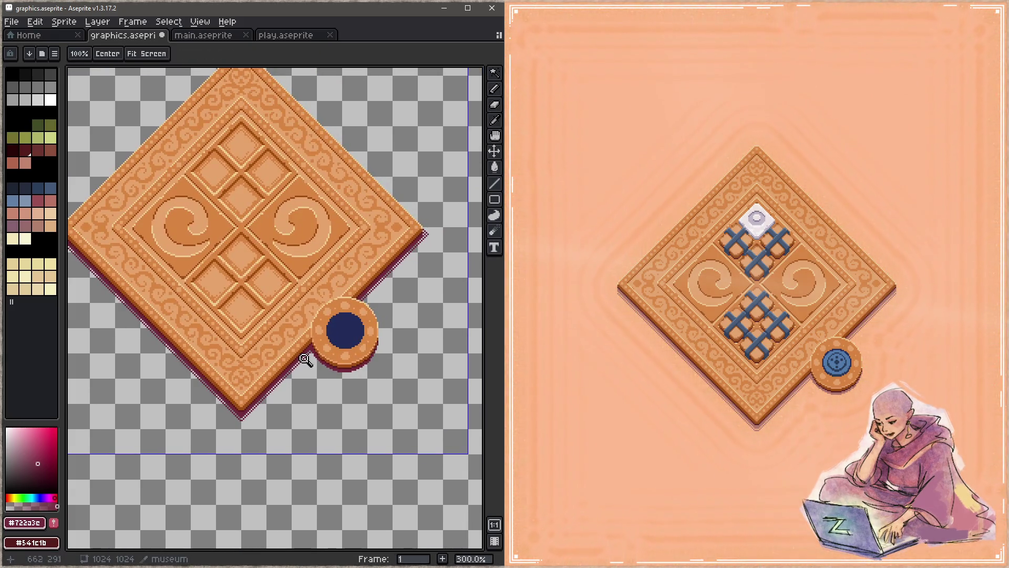
key("ctrl+u")
left_click_drag(401, 124, 439, 124)
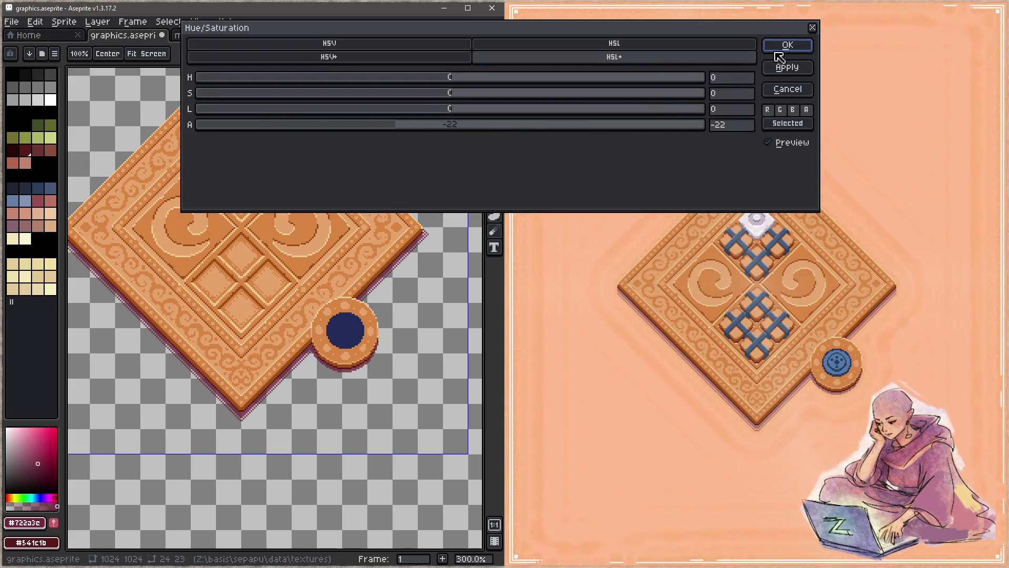
Step: Apply the reduced-alpha adjustment to the shadow and save the sprite
left_click(786, 46)
left_click_drag(378, 291, 337, 309)
key("ctrl+s")
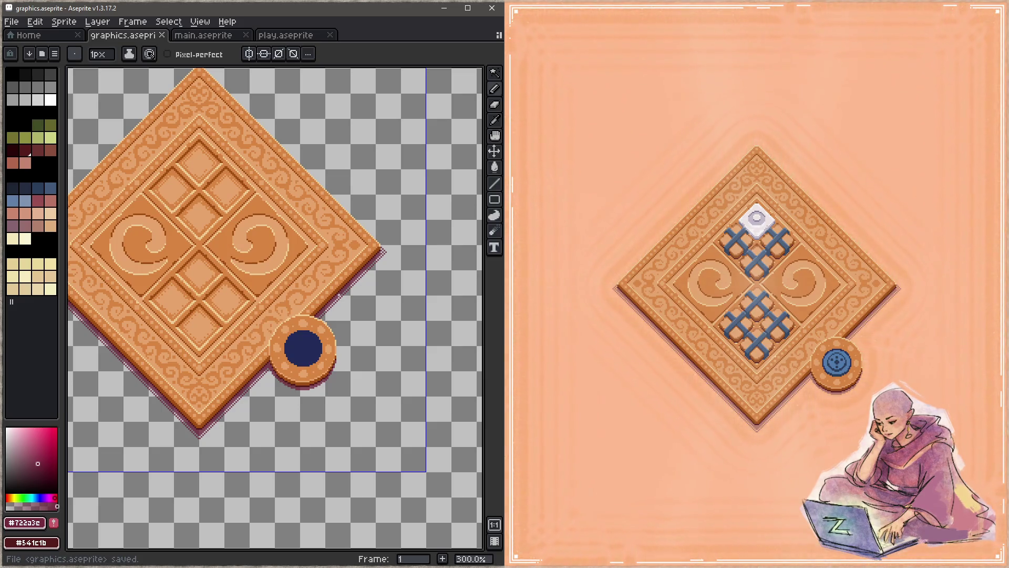
Step: Undo a trial erasure at the shadow's right corner and the alpha adjustment, returning to the pencil
scroll(338, 296, "up", 7)
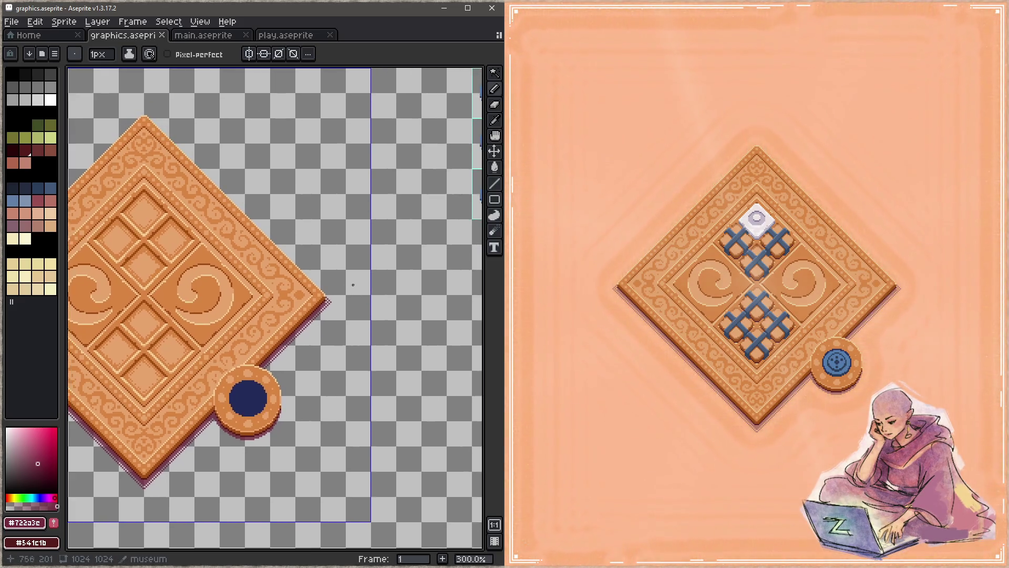
key("e")
left_click(342, 307)
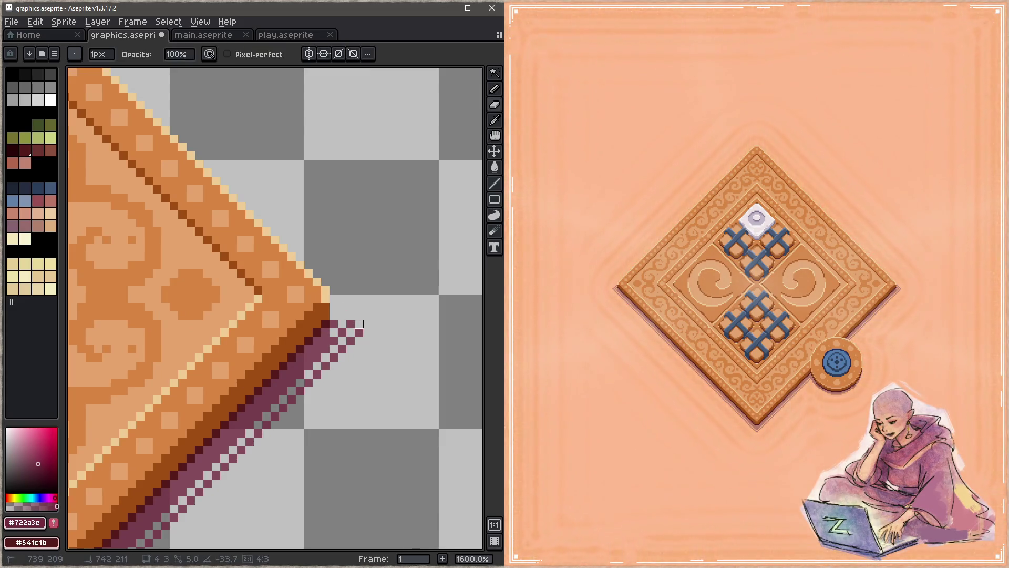
key("ctrl+z")
key("z")
key("ctrl+z")
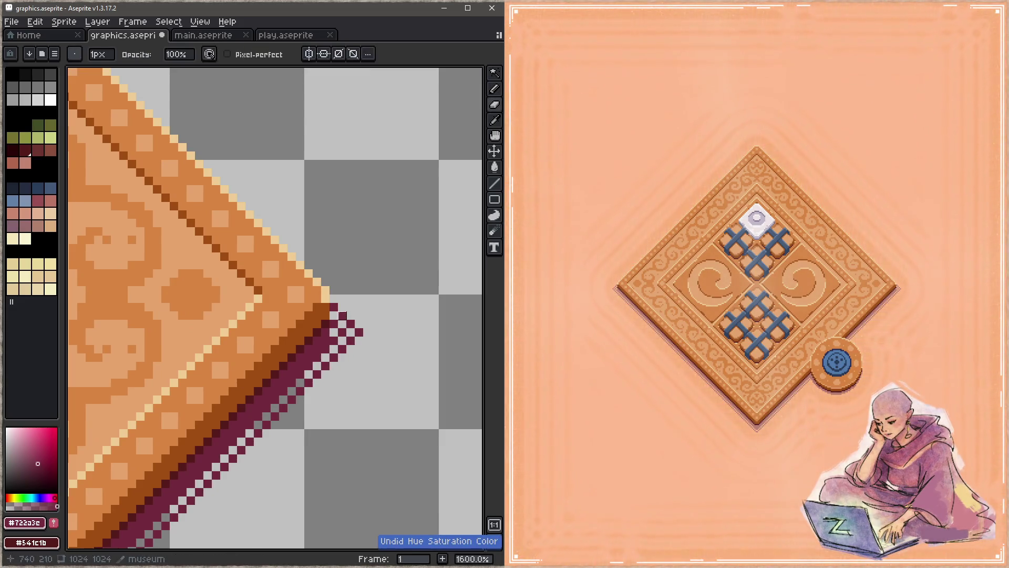
key("b")
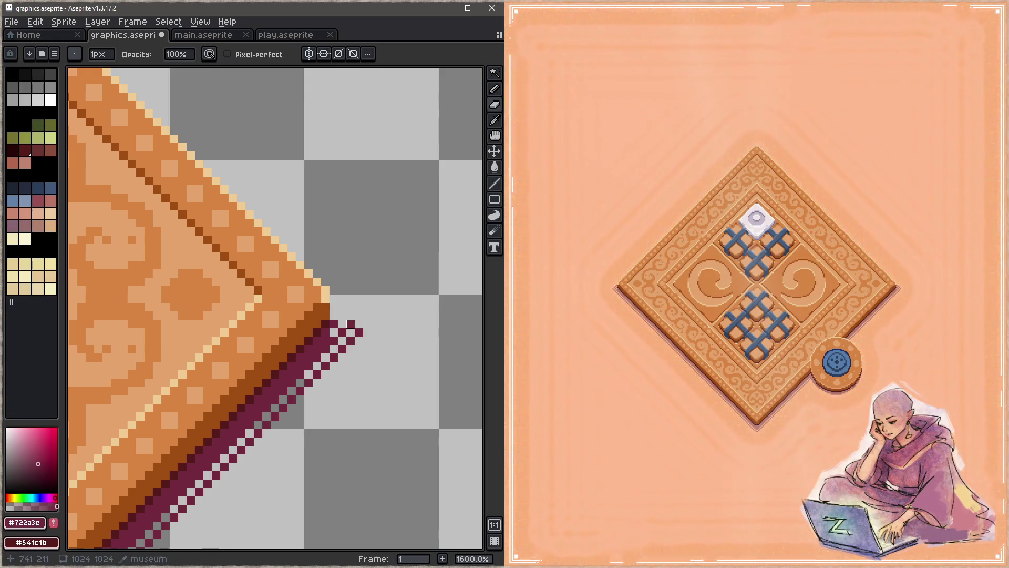
Step: Lower the drop shadow's alpha by 25 in Hue/Saturation again and save the sprite
scroll(359, 332, "down", 3)
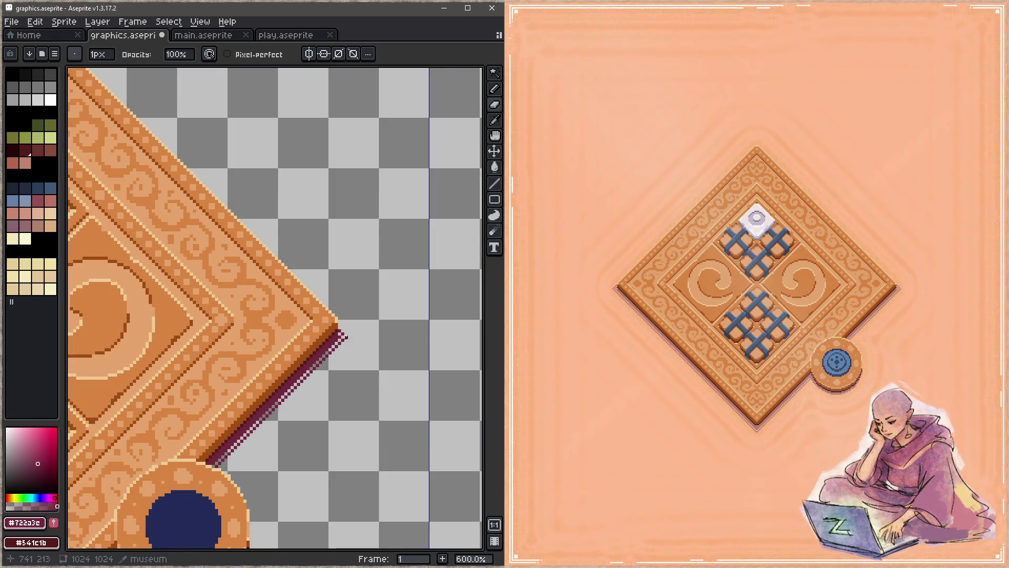
scroll(344, 337, "up", 7)
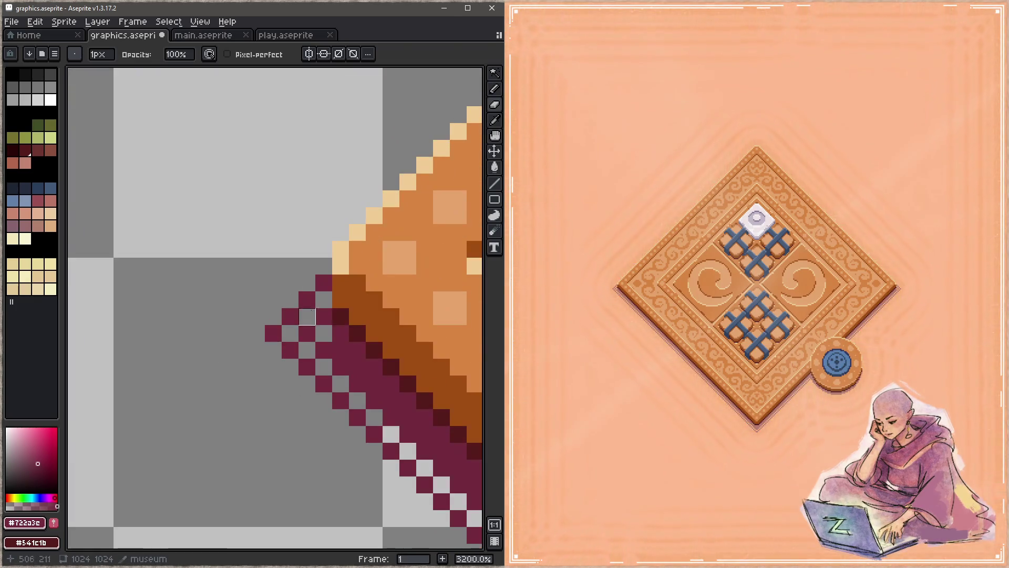
scroll(290, 316, "up", 1)
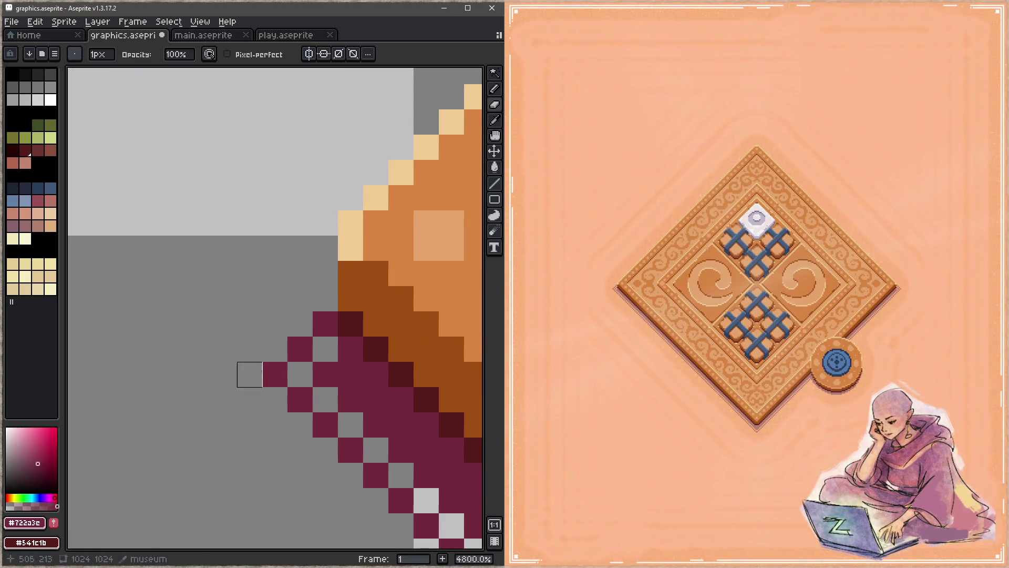
scroll(133, 275, "down", 5)
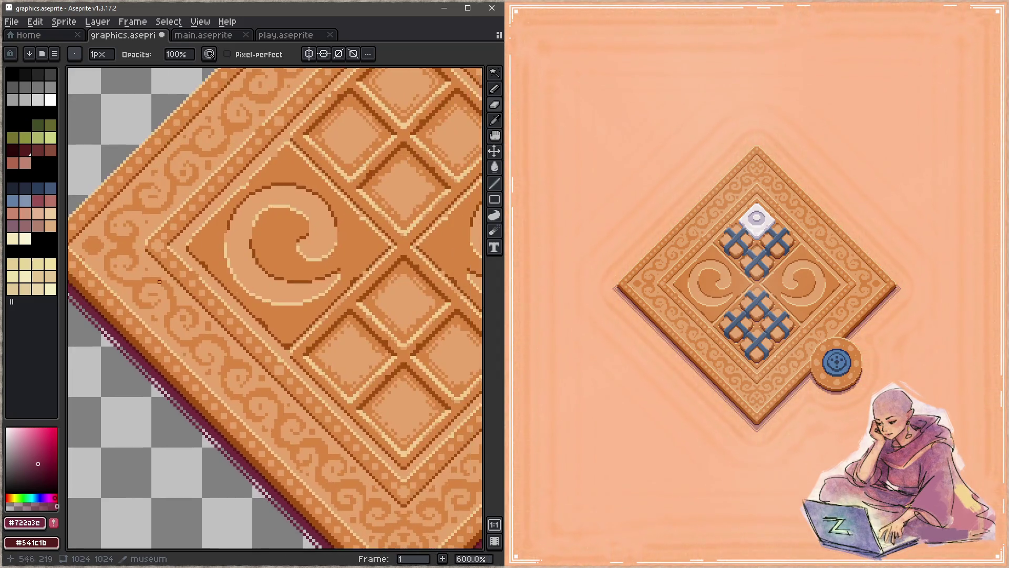
scroll(356, 305, "down", 4)
scroll(349, 308, "up", 2)
key("ctrl+s")
key("z")
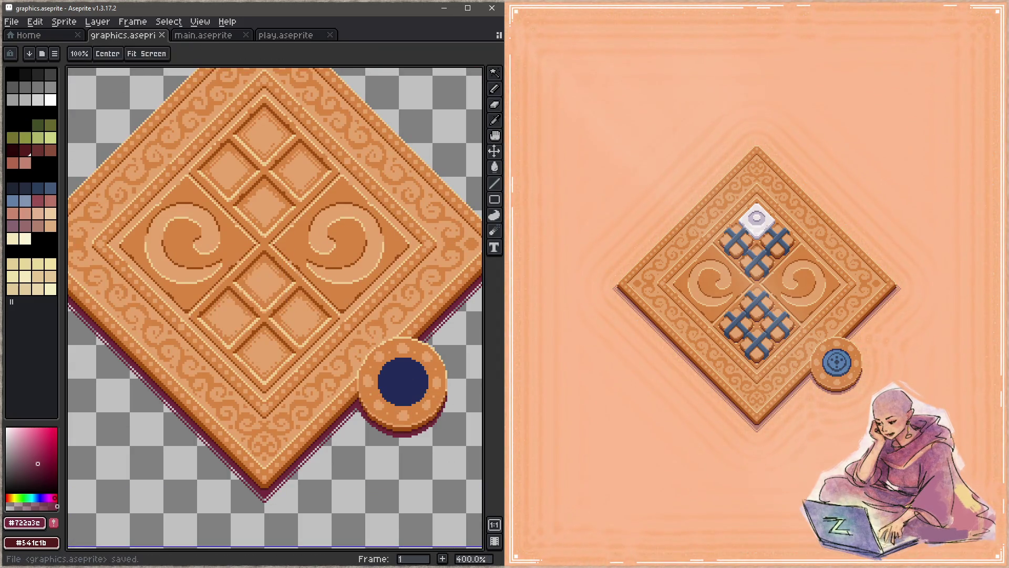
key("ctrl+u")
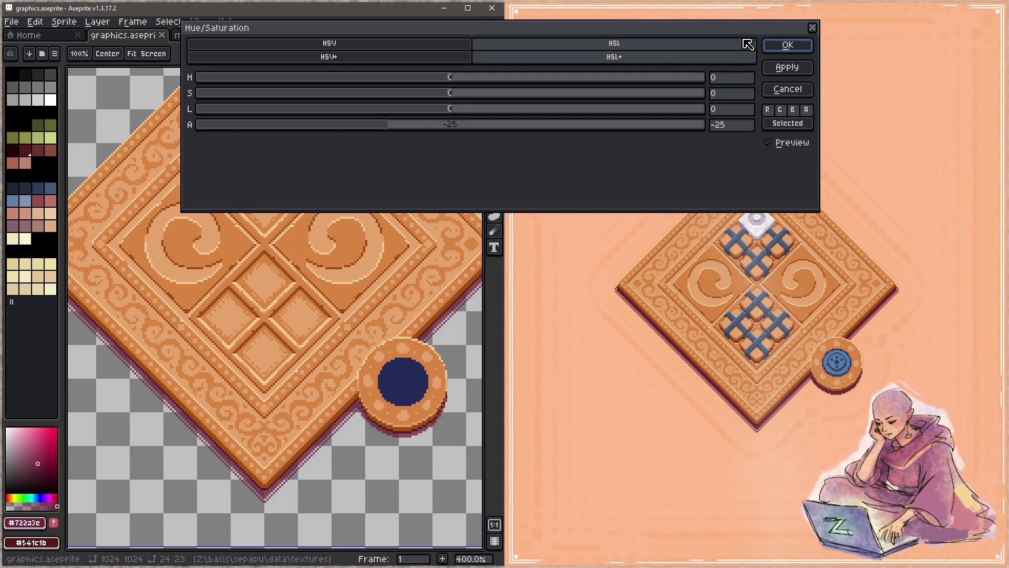
left_click(788, 45)
scroll(345, 266, "right", 3)
key("ctrl+s")
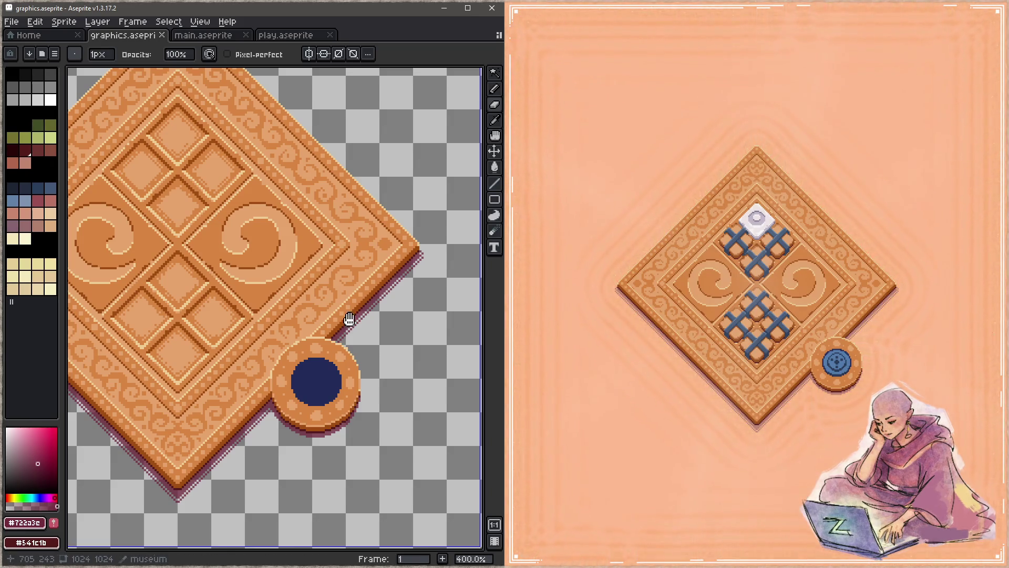
Step: Sample the dark shadow colour from the canvas beside the coin
scroll(363, 314, "up", 5)
key("i")
scroll(367, 234, "down", 5)
scroll(381, 227, "left", 2)
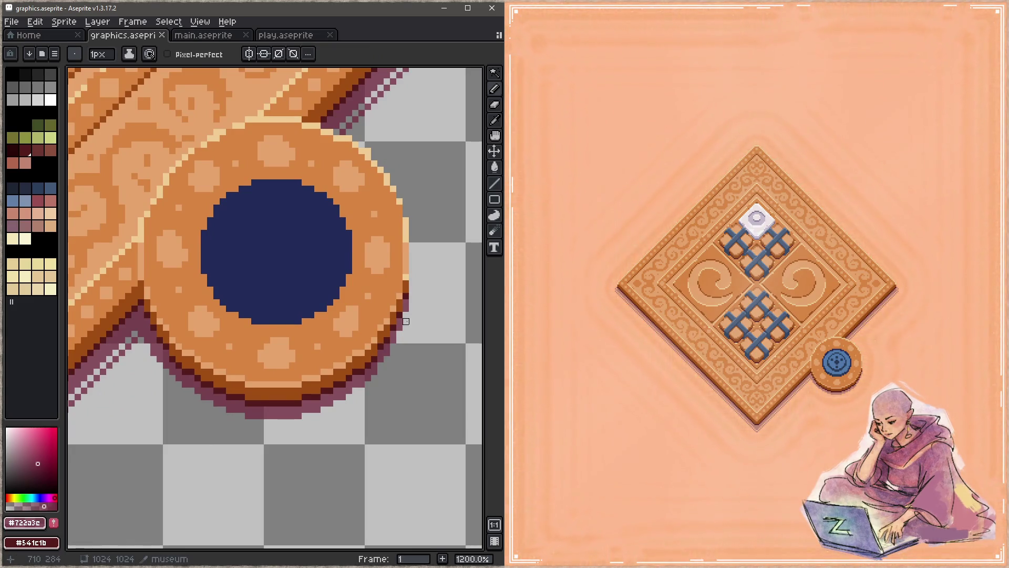
left_click(412, 321)
Step: Turn on Pixel-perfect and draw shadow along the coin's lower-right edge
scroll(425, 321, "down", 1)
scroll(431, 315, "left", 1)
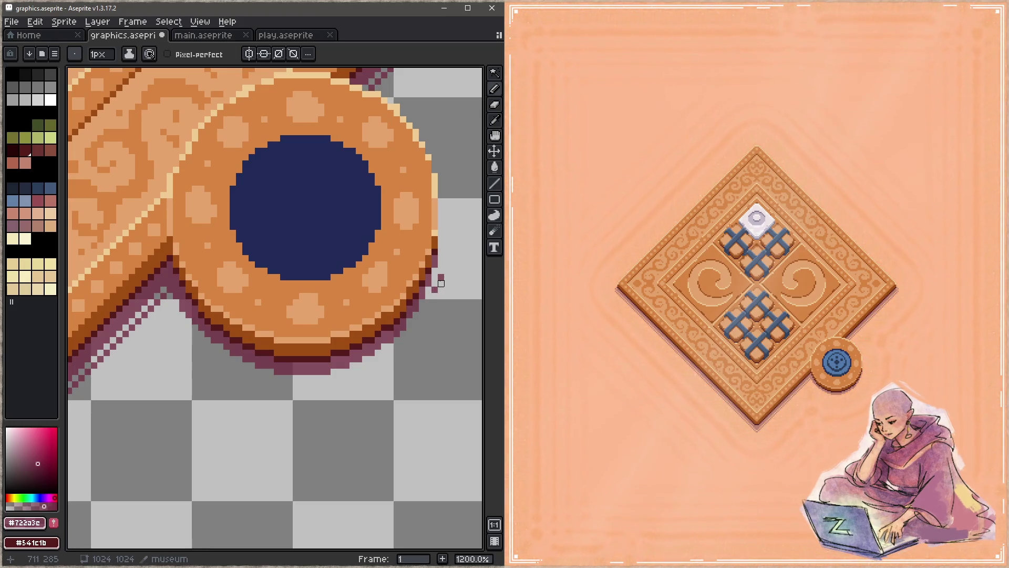
scroll(441, 279, "down", 1)
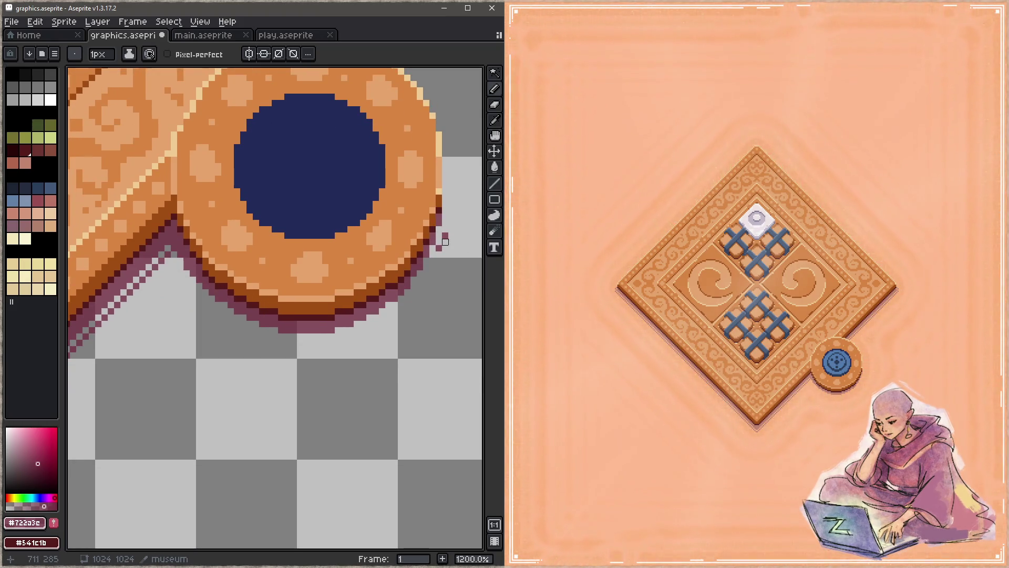
left_click(180, 54)
mouse_move(444, 235)
left_mouse_down()
mouse_move(405, 300)
mouse_move(356, 331)
mouse_move(298, 343)
mouse_move(237, 330)
mouse_move(187, 292)
mouse_move(174, 259)
mouse_move(192, 299)
mouse_move(211, 305)
left_mouse_up()
Step: Erase the stray stroke under the coin and try a diagonal shadow line along its lower-left edge, then undo it
key("e")
mouse_move(176, 271)
left_mouse_down()
mouse_move(223, 321)
mouse_move(210, 315)
left_mouse_up()
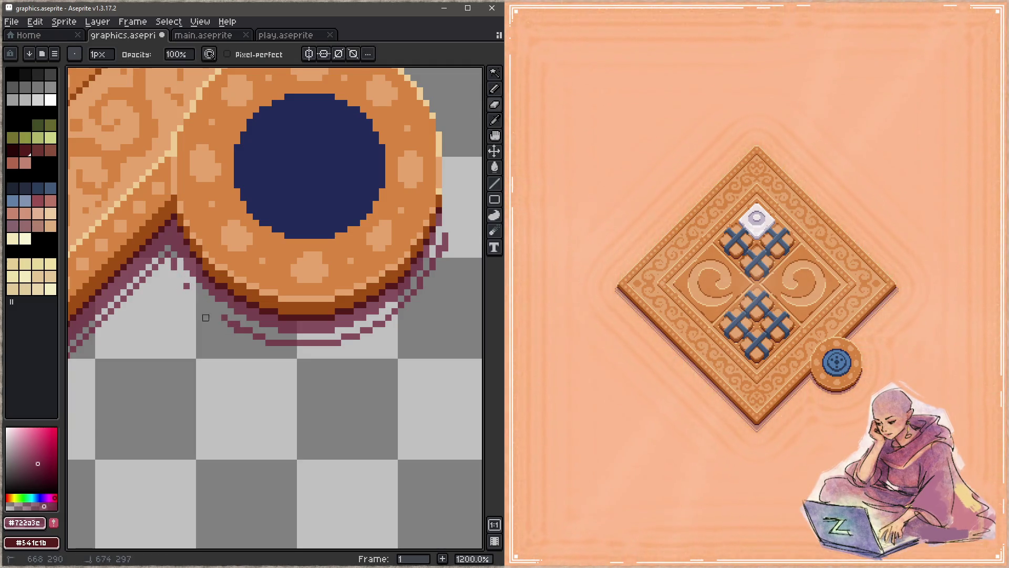
key("b")
left_click_drag(174, 267, 226, 321)
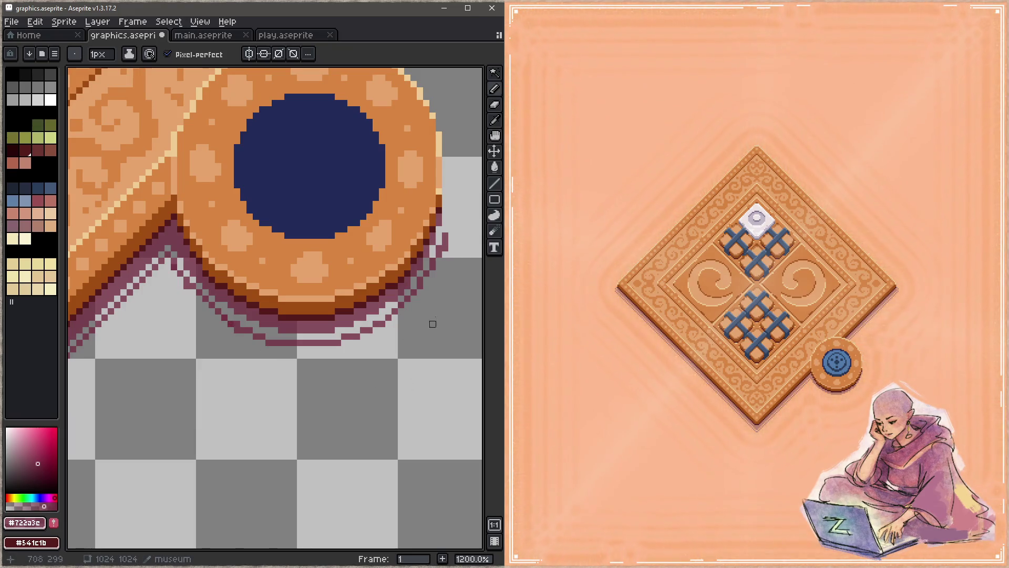
key("ctrl+s")
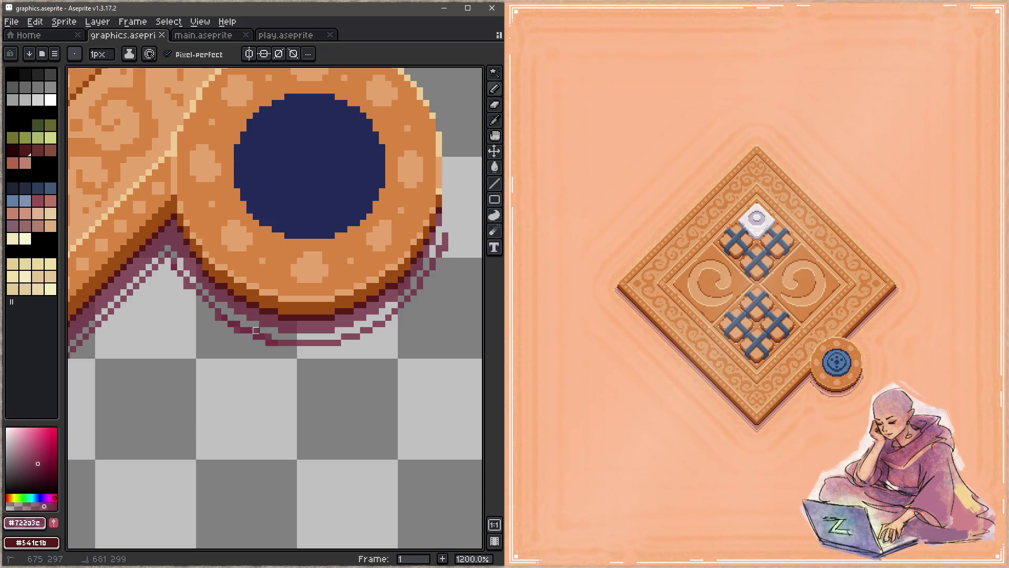
key("ctrl+z")
key("ctrl+z")
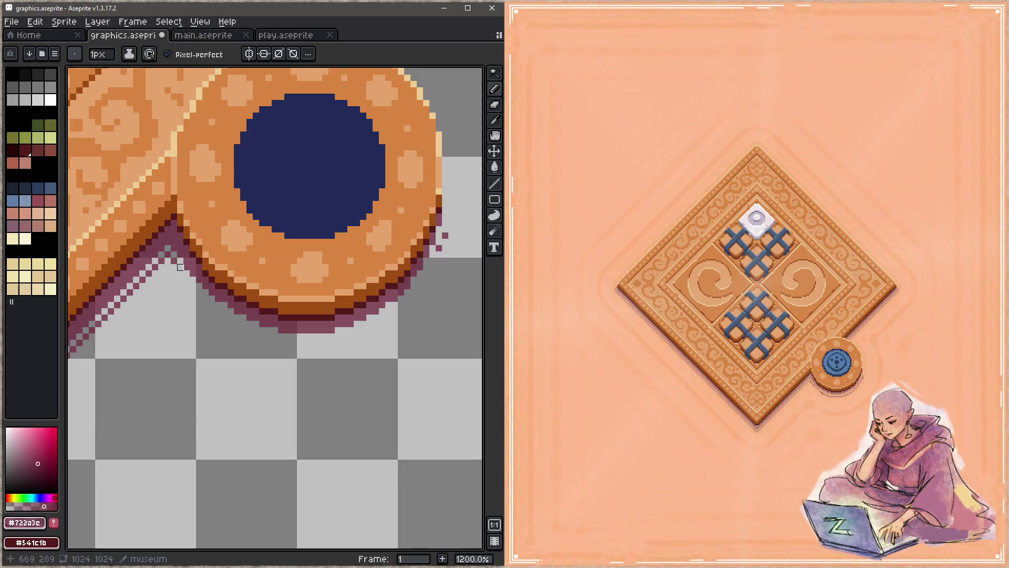
Step: Draw a 45° shadow line below the coin, extend it down-right, and trim its bottom pixels
left_click_drag(179, 267, 212, 305)
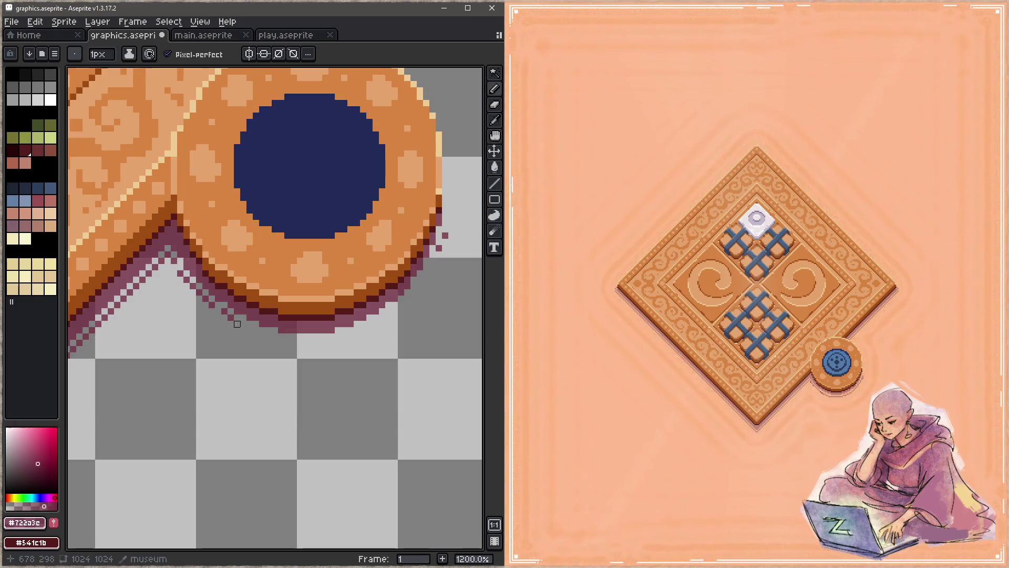
mouse_move(237, 318)
left_mouse_down()
mouse_move(256, 337)
mouse_move(332, 343)
mouse_move(300, 336)
left_mouse_up()
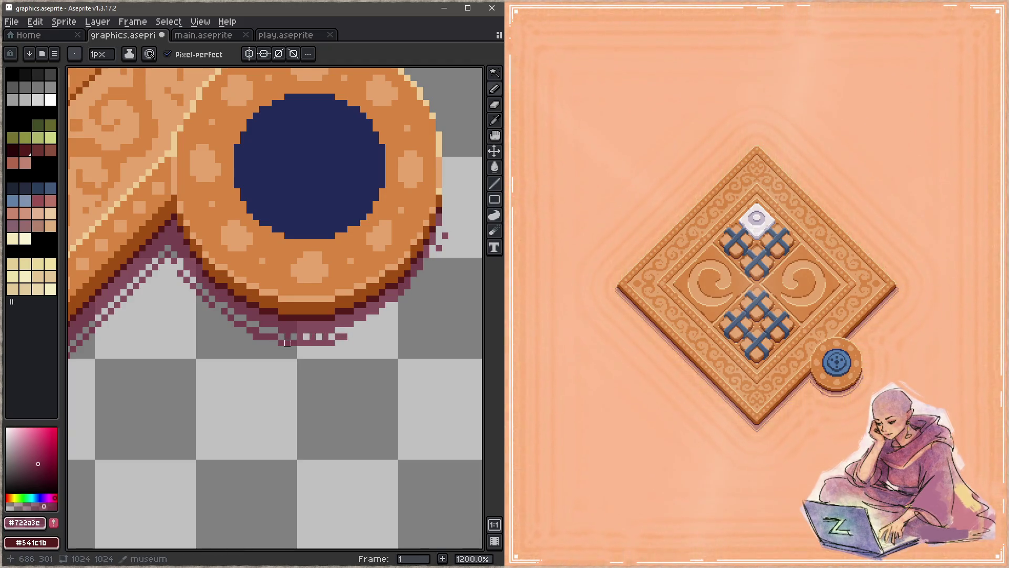
key("e")
left_click(300, 343)
left_click(288, 343)
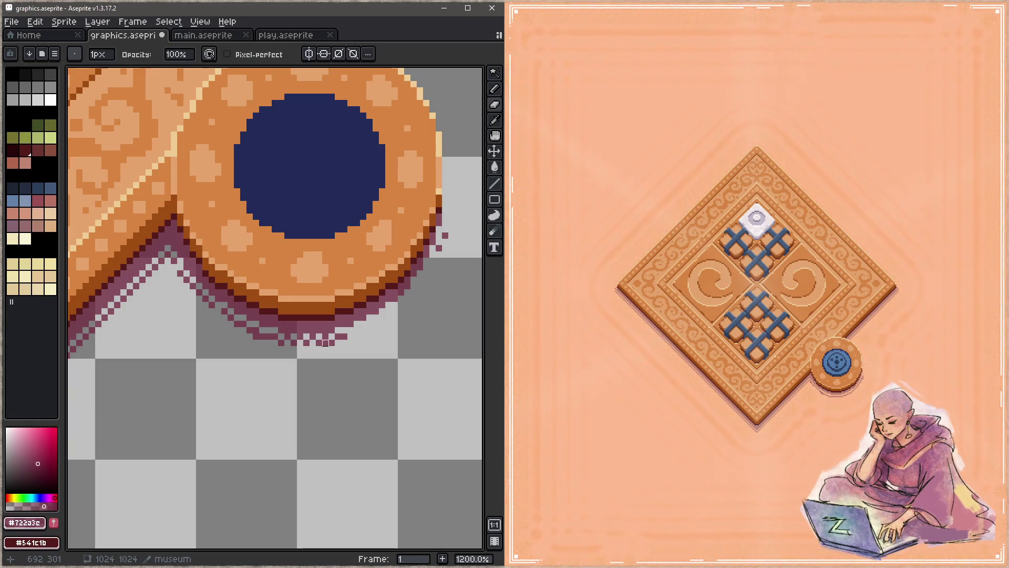
Step: Add stepped shadow pixels along the coin's lower-right edge and save the sprite
key("b")
left_click(351, 330)
left_click(361, 324)
mouse_move(438, 259)
left_mouse_down()
mouse_move(424, 286)
mouse_move(368, 324)
left_mouse_up()
key("ctrl+s")
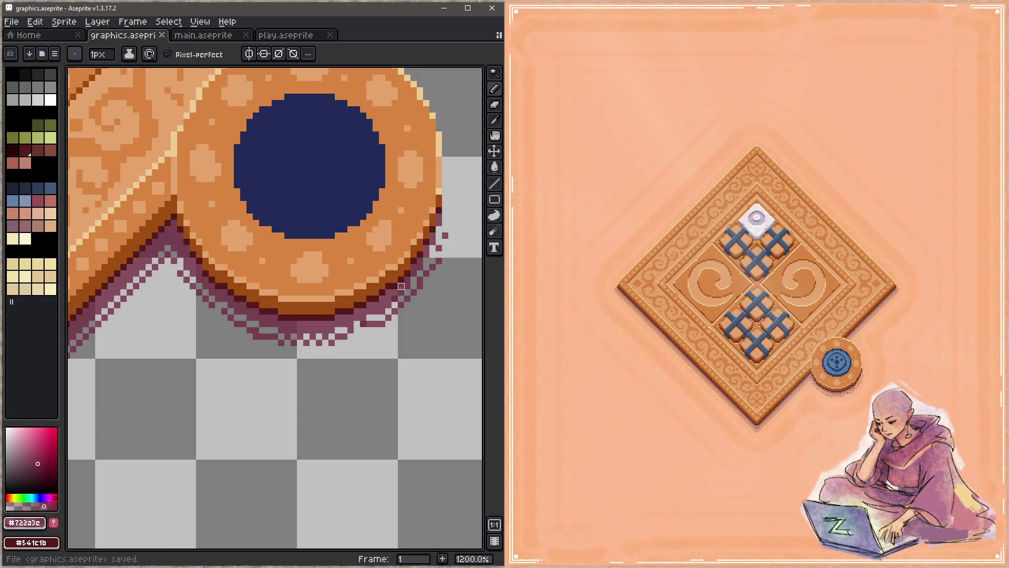
Step: Touch up pixels along the shadow's lower edge and save the sprite
left_click(414, 311)
left_click(388, 318)
left_click(363, 324)
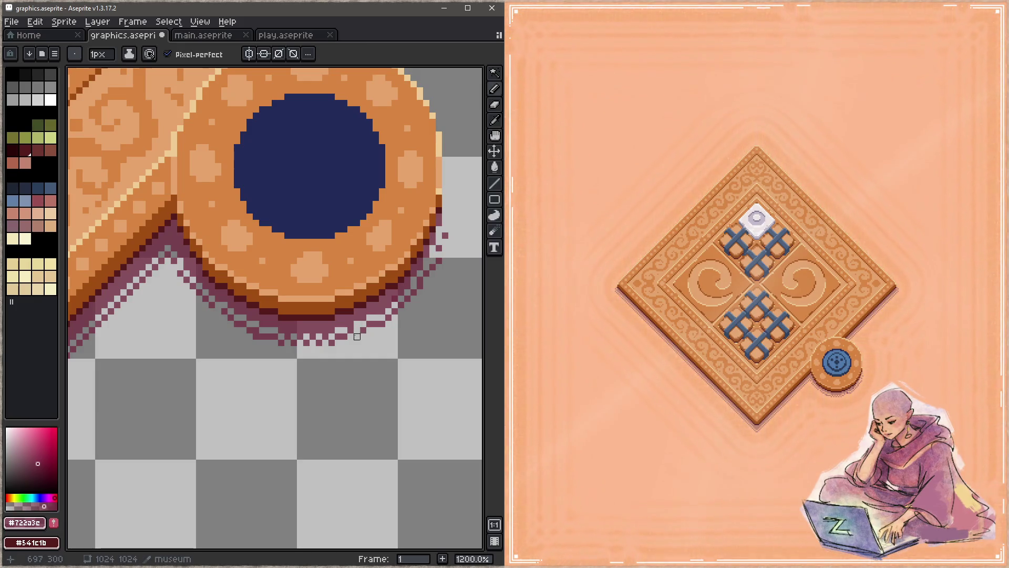
key("ctrl+s")
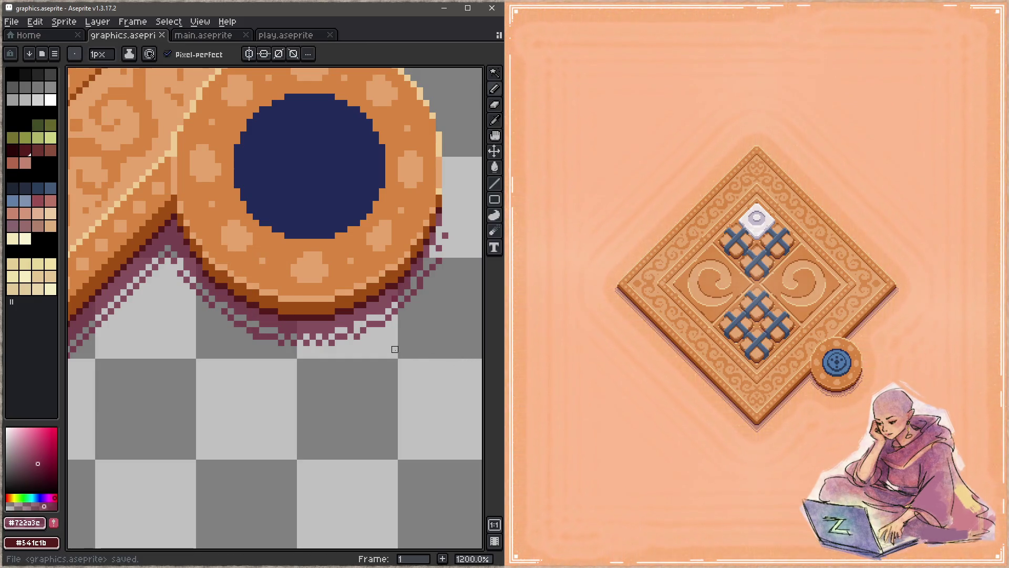
left_click(370, 317)
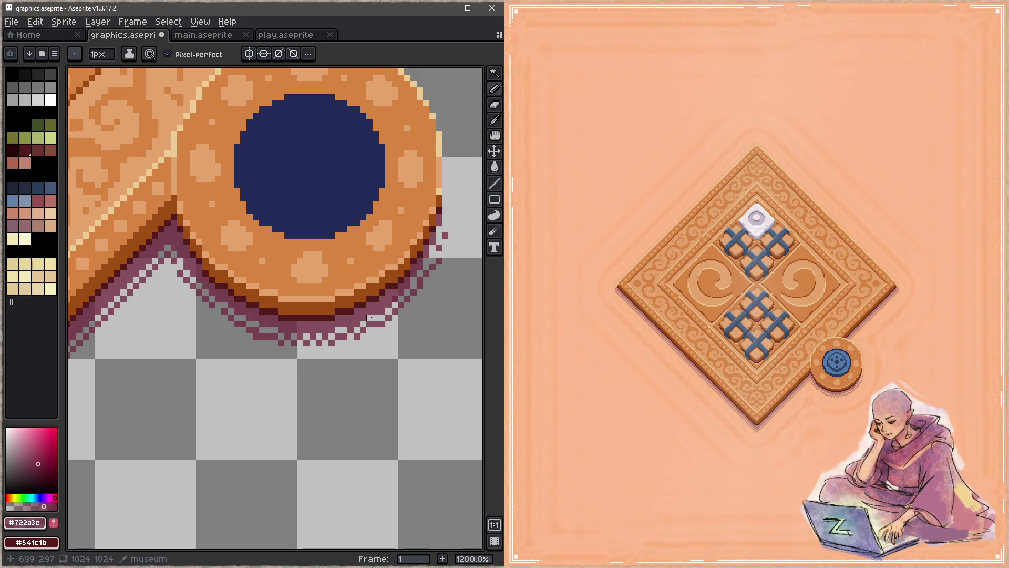
key("ctrl+s")
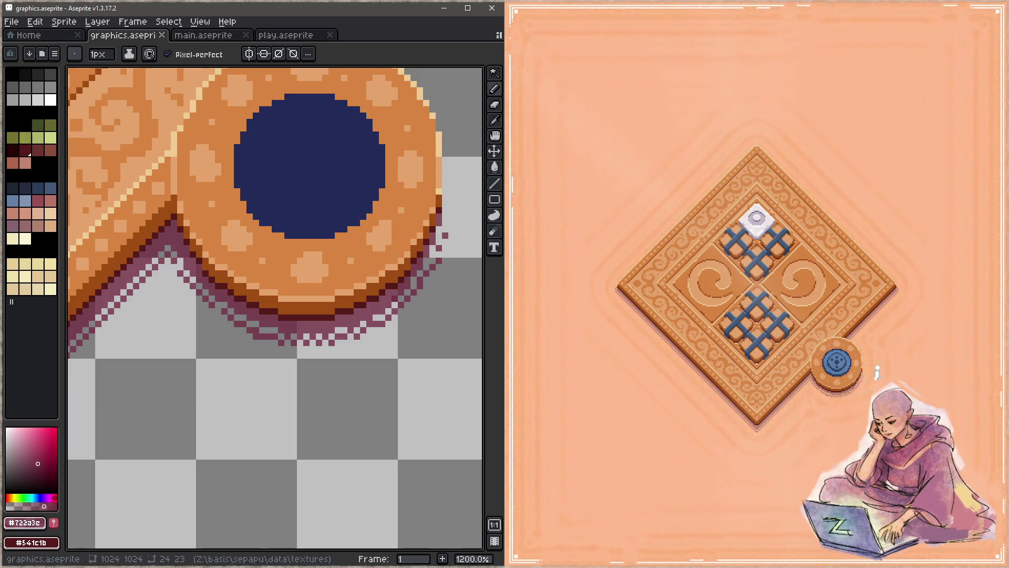
left_click(880, 349)
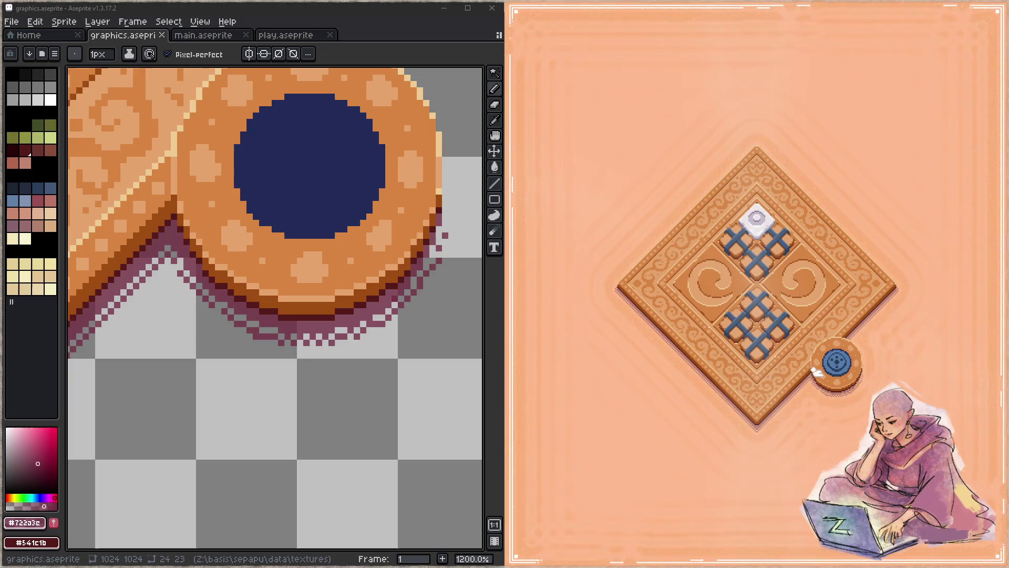
mouse_move(770, 216)
left_mouse_down()
mouse_move(767, 207)
mouse_move(823, 179)
mouse_move(829, 155)
mouse_move(782, 236)
left_mouse_up()
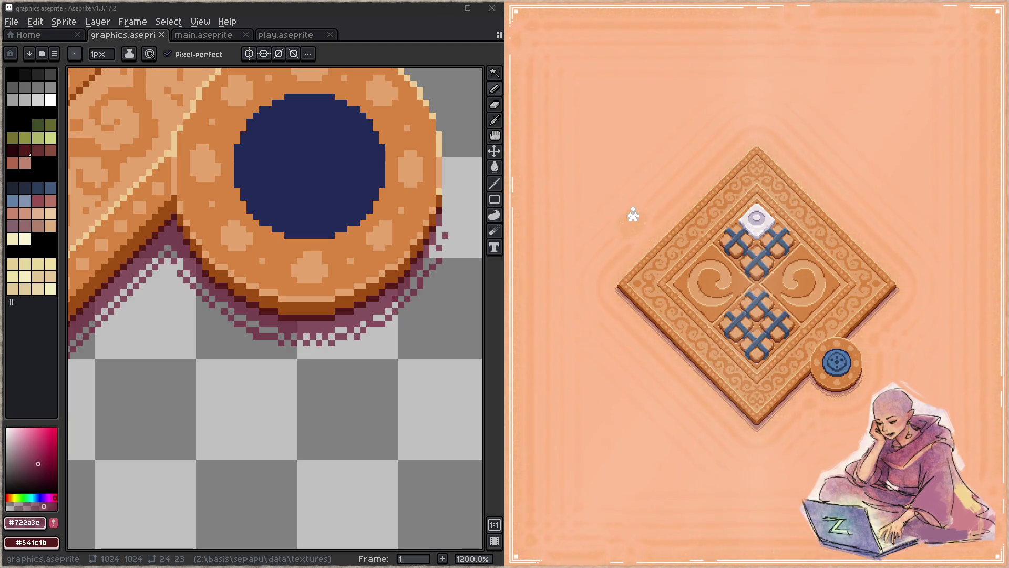
key("Escape")
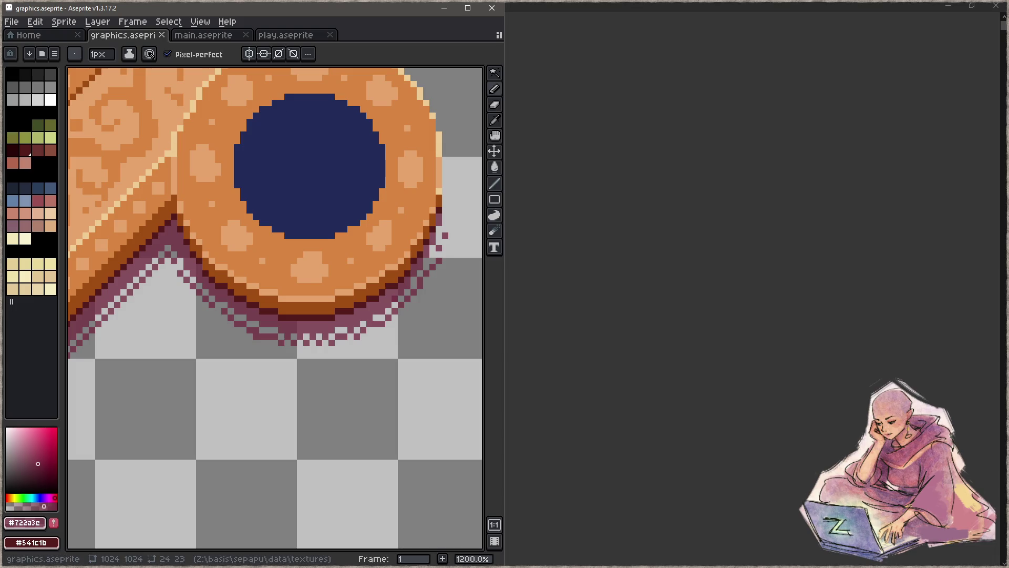
Step: In sepapu_main.c, change relic_slots[4]'s y offset from 16 to 17 and rebuild with F5
key("alt+Tab")
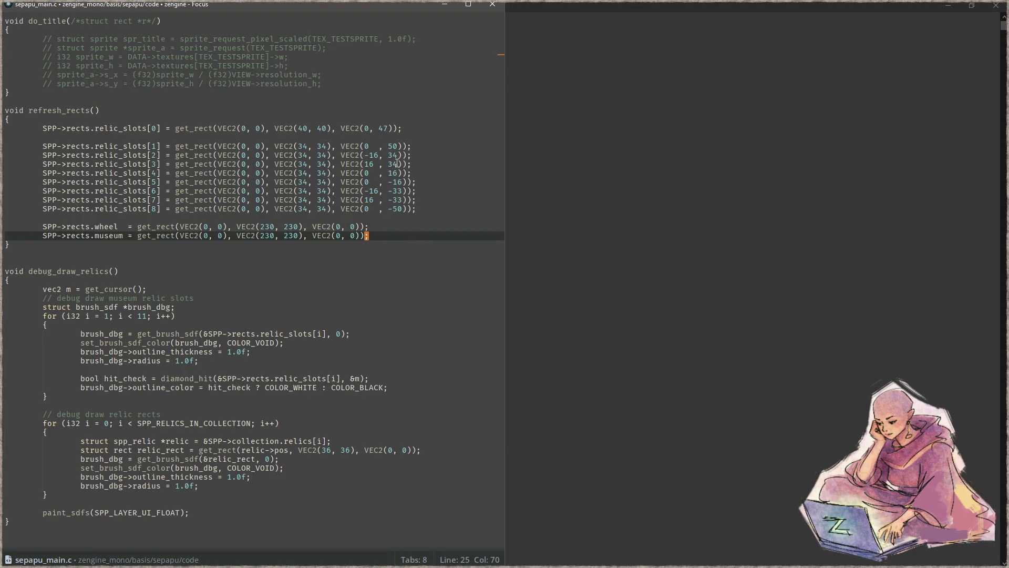
left_click(398, 171)
key("BackSpace")
type("7")
key("F5")
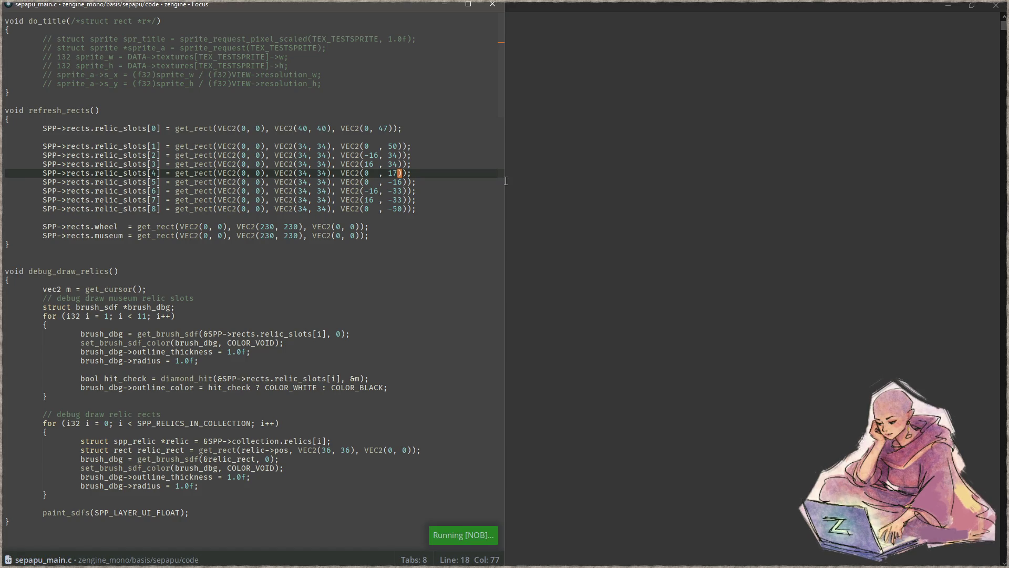